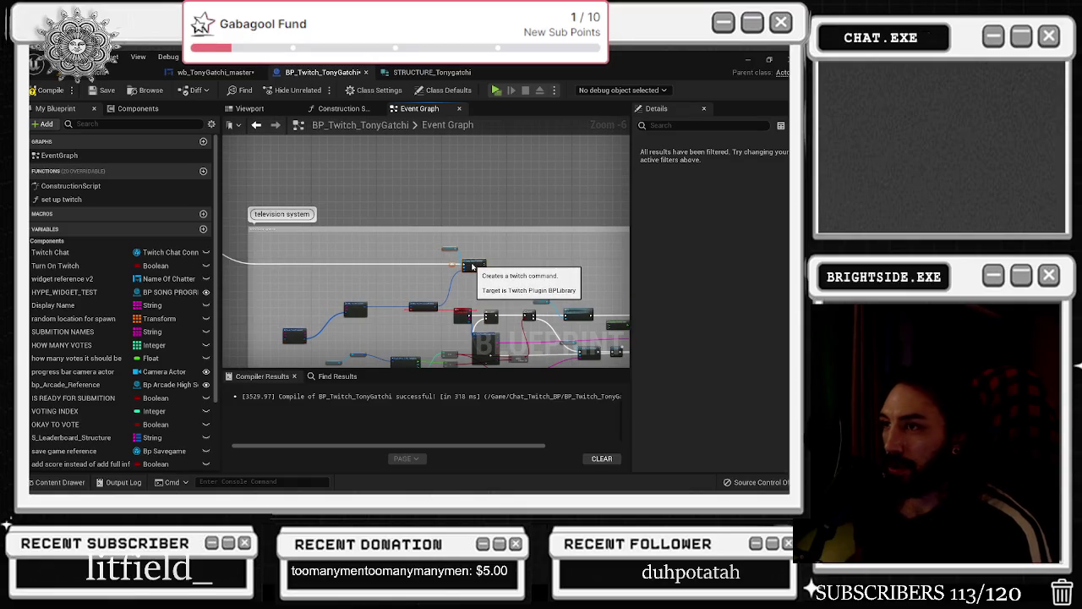
Wire Duck into a Delay, and the Delay's Completed output into Send Twitch Message
{"action": "scroll", "coordinate": [482, 286], "scroll_direction": "up", "scroll_amount": 5}
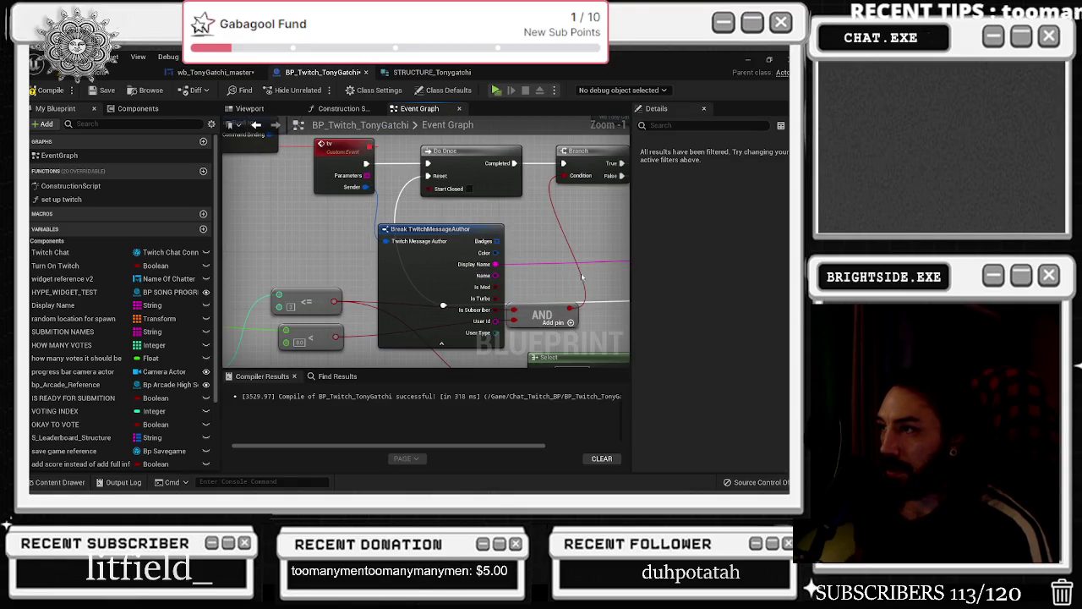
{"action": "mouse_move", "coordinate": [556, 313]}
{"action": "left_mouse_down"}
{"action": "mouse_move", "coordinate": [372, 312]}
{"action": "mouse_move", "coordinate": [448, 271]}
{"action": "mouse_move", "coordinate": [398, 245]}
{"action": "mouse_move", "coordinate": [547, 306]}
{"action": "mouse_move", "coordinate": [479, 290]}
{"action": "mouse_move", "coordinate": [612, 276]}
{"action": "mouse_move", "coordinate": [319, 269]}
{"action": "left_mouse_up"}
{"action": "scroll", "coordinate": [448, 270], "scroll_direction": "down", "scroll_amount": 2}
{"action": "scroll", "coordinate": [397, 245], "scroll_direction": "down", "scroll_amount": 1}
{"action": "scroll", "coordinate": [513, 300], "scroll_direction": "up", "scroll_amount": 2}
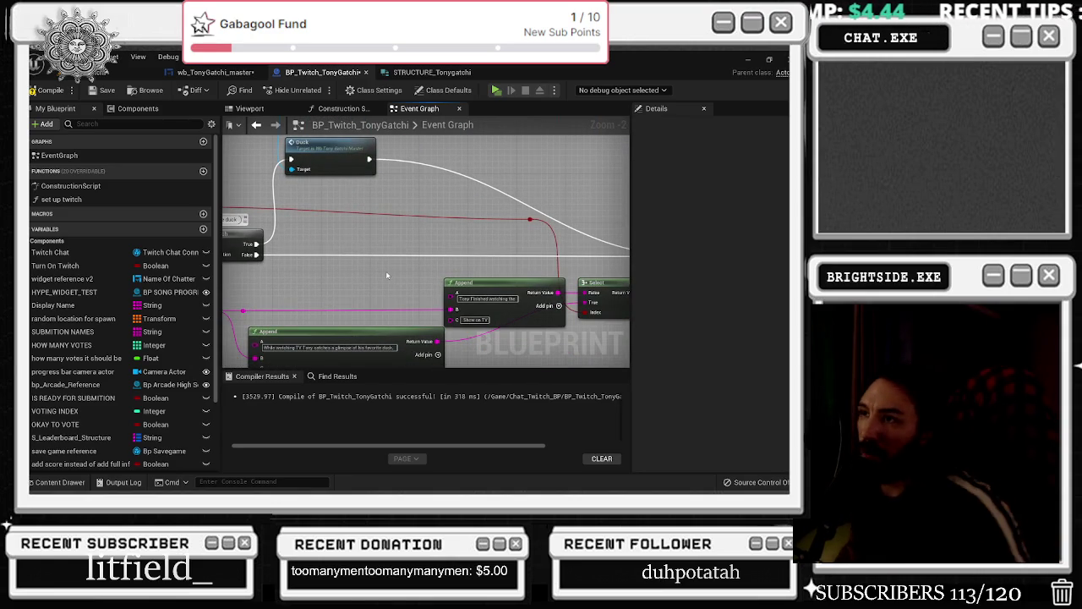
{"action": "mouse_move", "coordinate": [387, 275]}
{"action": "left_mouse_down"}
{"action": "mouse_move", "coordinate": [294, 273]}
{"action": "mouse_move", "coordinate": [420, 313]}
{"action": "left_mouse_up"}
{"action": "left_click_drag", "start_coordinate": [326, 195], "coordinate": [361, 208]}
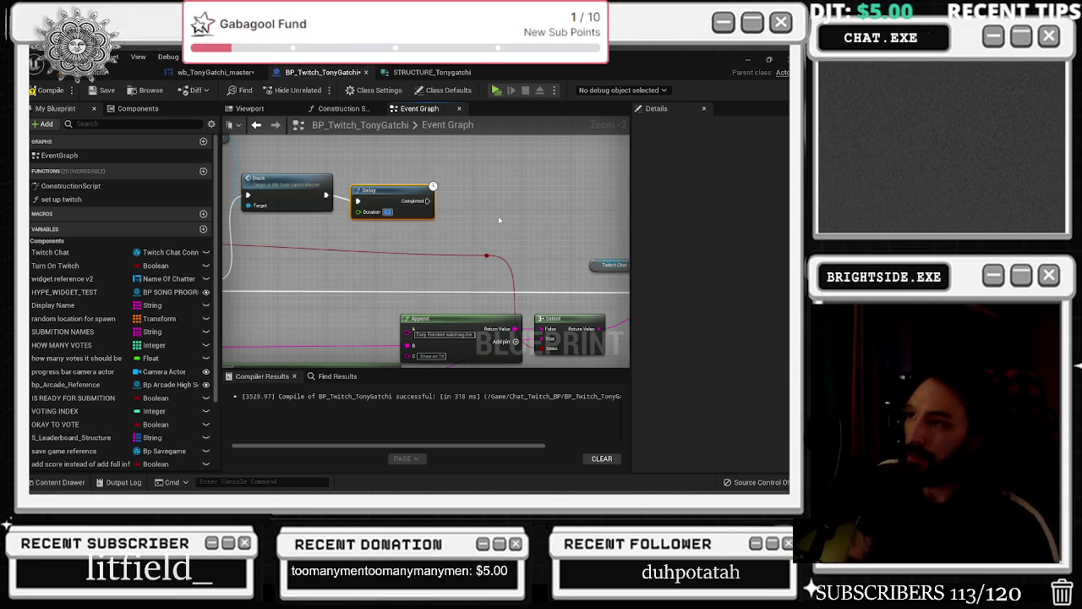
{"action": "mouse_move", "coordinate": [498, 219]}
{"action": "left_mouse_down"}
{"action": "mouse_move", "coordinate": [479, 194]}
{"action": "mouse_move", "coordinate": [352, 228]}
{"action": "mouse_move", "coordinate": [447, 249]}
{"action": "mouse_move", "coordinate": [570, 326]}
{"action": "left_mouse_up"}
{"action": "key", "text": "Escape"}
{"action": "left_click_drag", "start_coordinate": [359, 229], "coordinate": [574, 330]}
Add a Sequence with a 0.2 s Delay after Send Twitch Message, then widen the comment
{"action": "scroll", "coordinate": [574, 330], "scroll_direction": "down", "scroll_amount": 1}
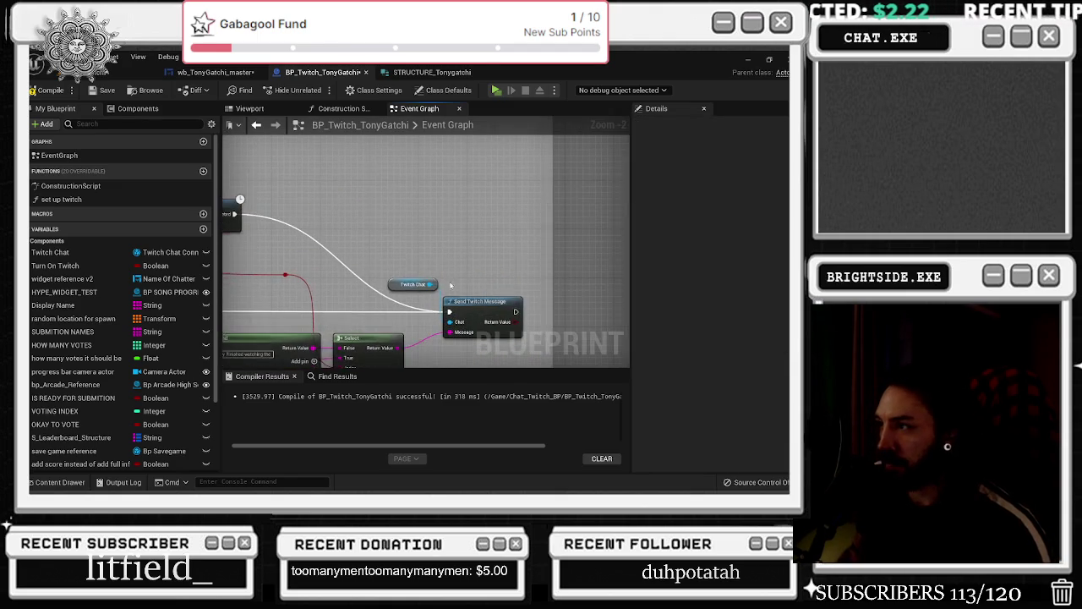
{"action": "left_click", "coordinate": [531, 297]}
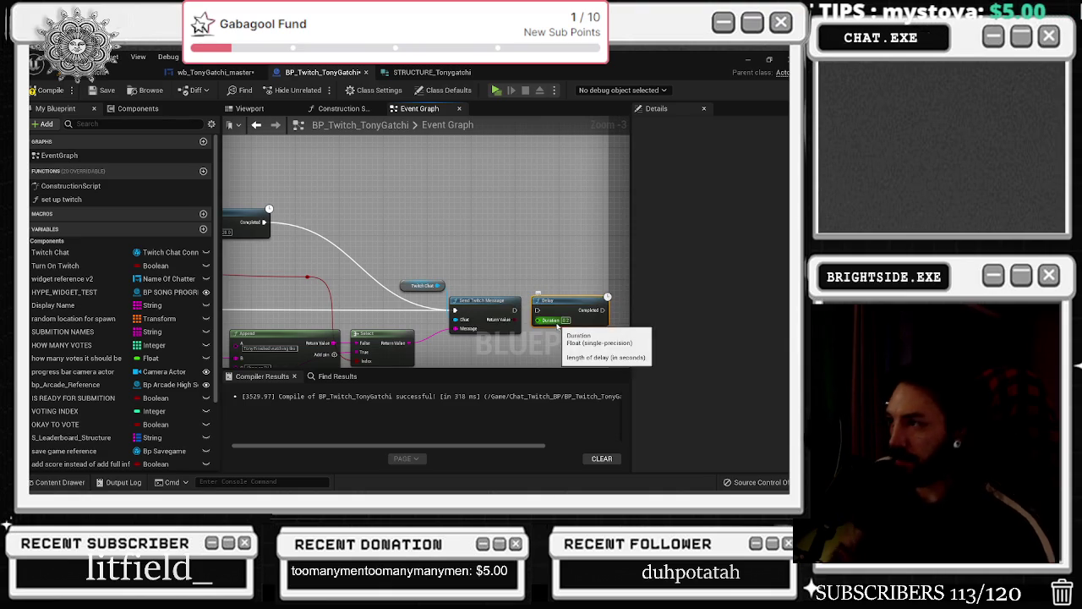
{"action": "key", "text": "Delete"}
{"action": "left_click", "coordinate": [527, 301]}
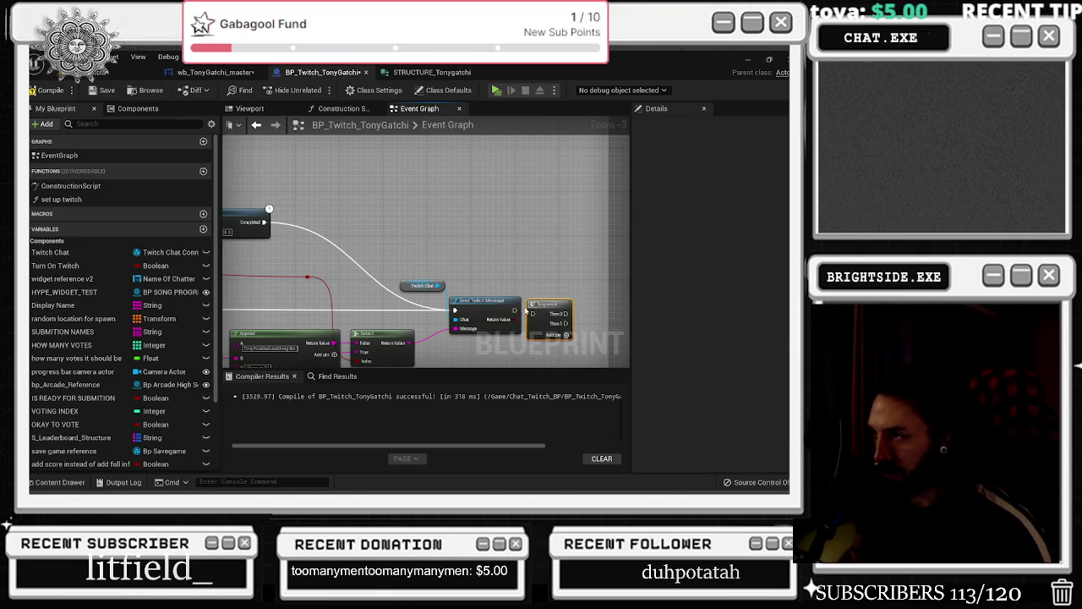
{"action": "mouse_move", "coordinate": [541, 303]}
{"action": "left_mouse_down"}
{"action": "mouse_move", "coordinate": [486, 316]}
{"action": "mouse_move", "coordinate": [439, 296]}
{"action": "left_mouse_up"}
{"action": "key", "text": "ctrl+v"}
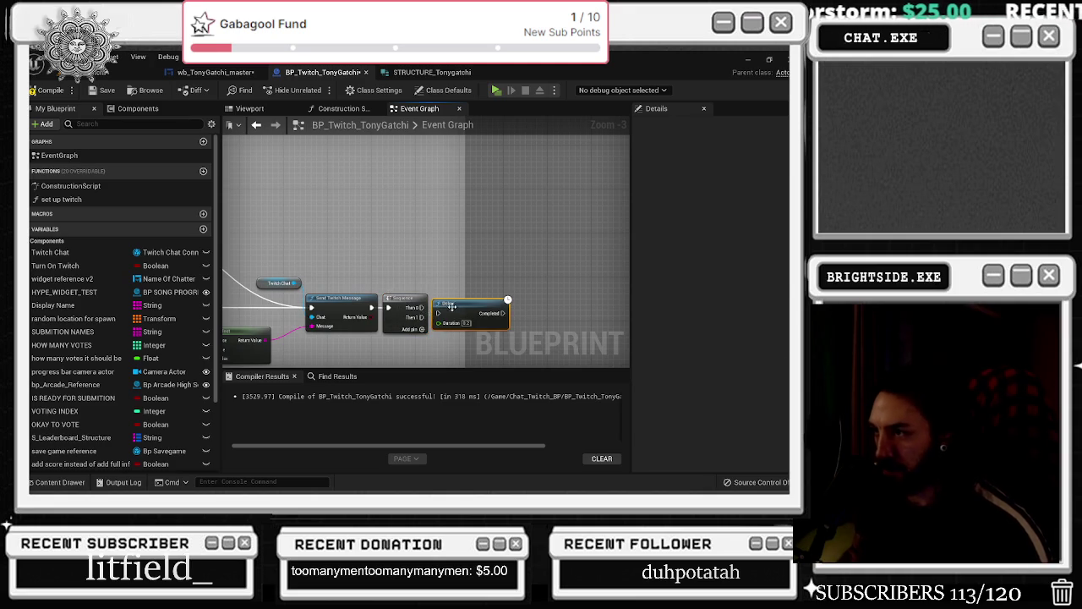
{"action": "left_click_drag", "start_coordinate": [449, 310], "coordinate": [449, 315]}
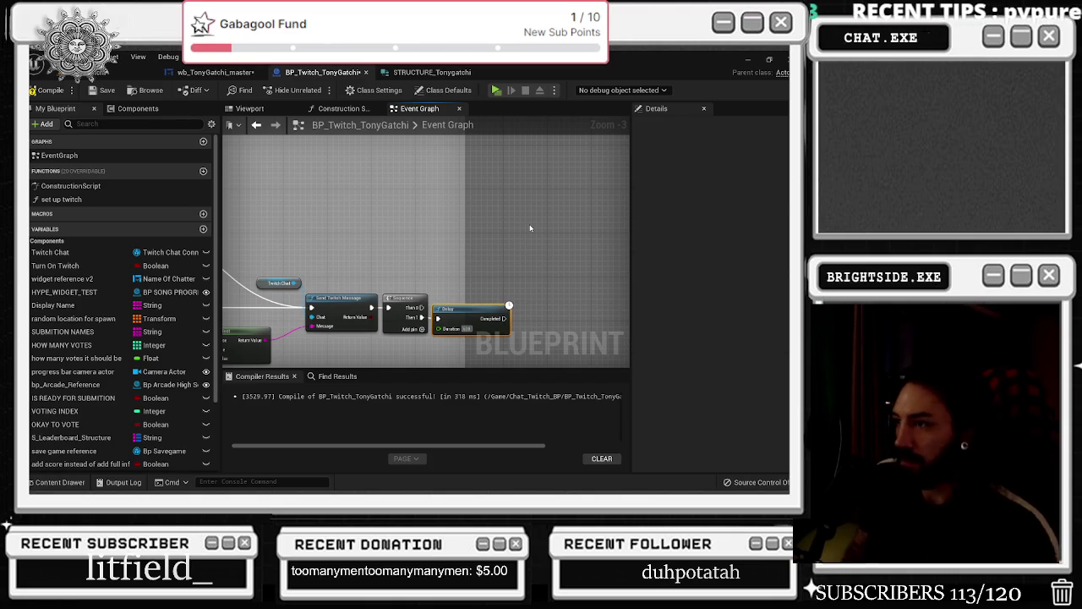
{"action": "left_click_drag", "start_coordinate": [462, 278], "coordinate": [537, 283]}
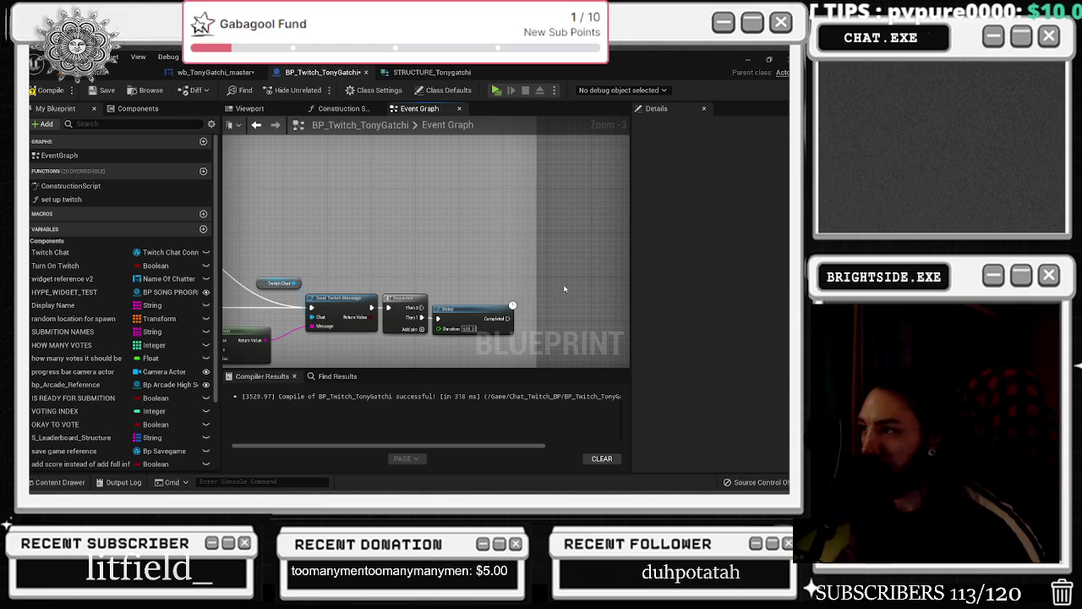
Nudge the Twitch Chat getter node slightly upward into place
{"action": "mouse_move", "coordinate": [508, 318]}
{"action": "left_mouse_down"}
{"action": "mouse_move", "coordinate": [532, 330]}
{"action": "mouse_move", "coordinate": [374, 332]}
{"action": "mouse_move", "coordinate": [347, 310]}
{"action": "mouse_move", "coordinate": [356, 298]}
{"action": "left_mouse_up"}
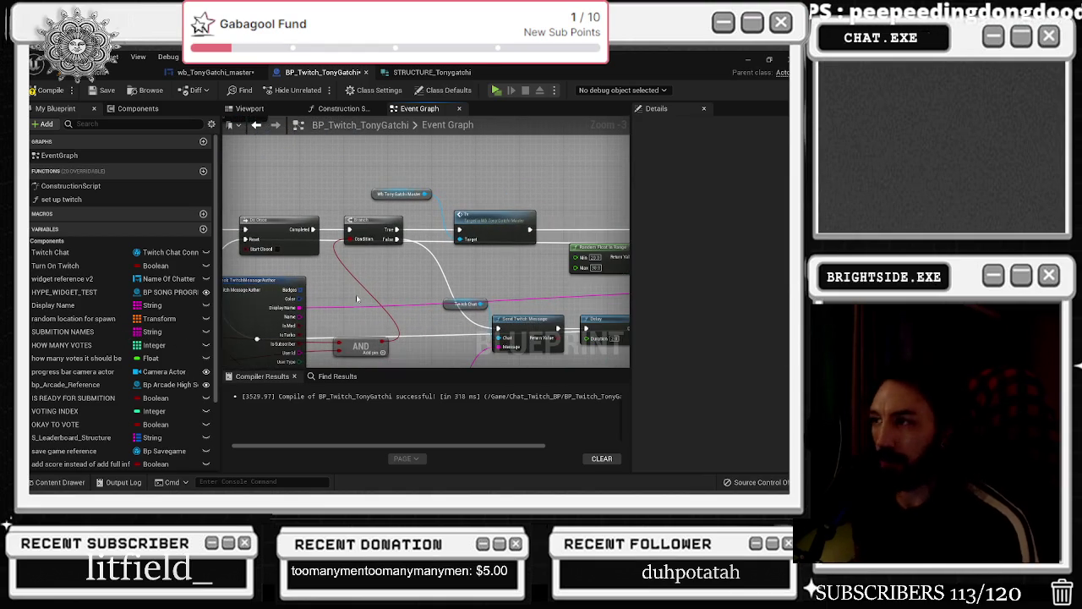
{"action": "left_click", "coordinate": [453, 303]}
{"action": "left_click_drag", "start_coordinate": [453, 303], "coordinate": [427, 241]}
{"action": "left_click", "coordinate": [361, 348]}
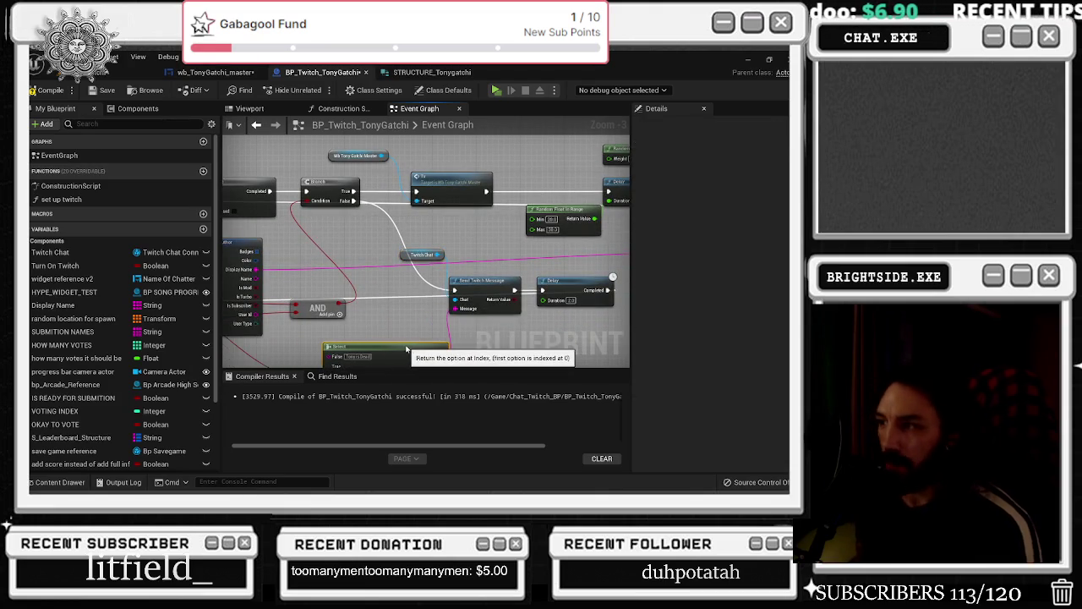
Survey the Therapy and television system nodes, then switch to wb_TonyGatchi_master's event graph
{"action": "scroll", "coordinate": [361, 348], "scroll_direction": "down", "scroll_amount": 1}
{"action": "mouse_move", "coordinate": [361, 349]}
{"action": "left_mouse_down"}
{"action": "mouse_move", "coordinate": [522, 292]}
{"action": "mouse_move", "coordinate": [532, 311]}
{"action": "left_mouse_up"}
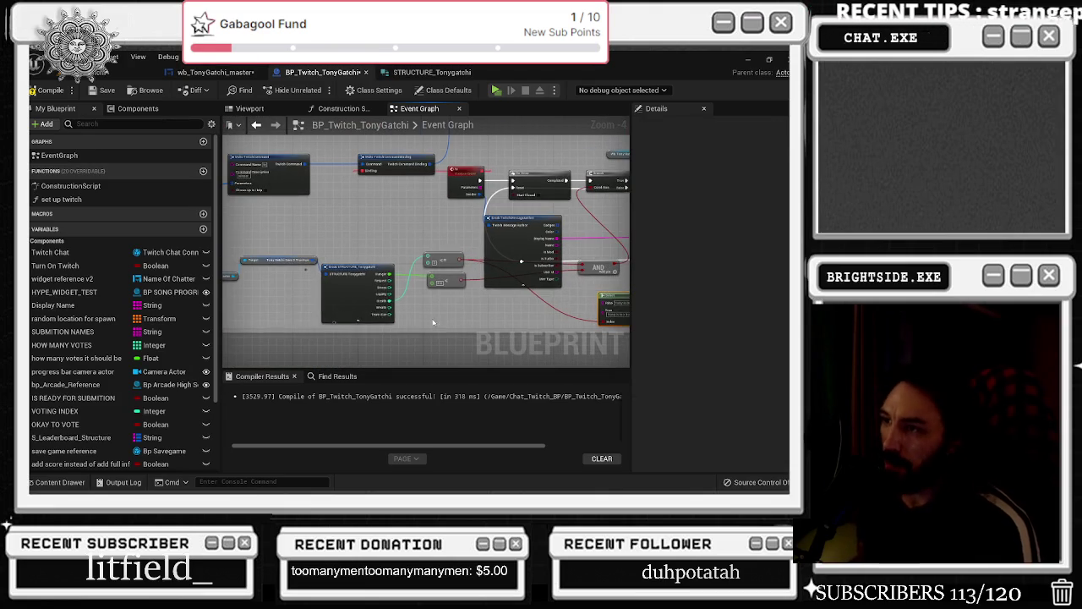
{"action": "left_click", "coordinate": [356, 301]}
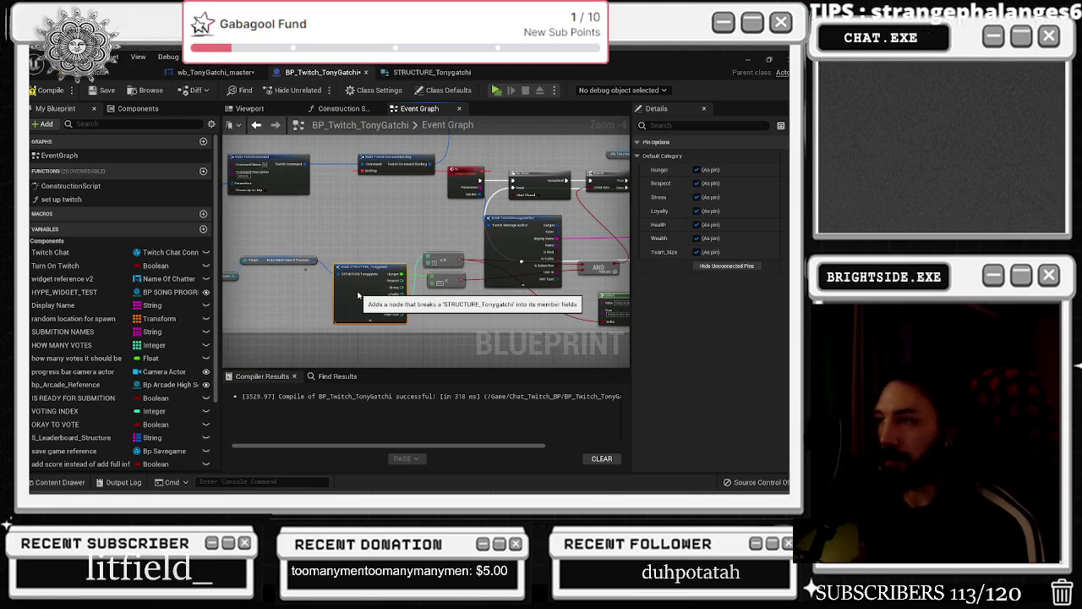
{"action": "left_click_drag", "start_coordinate": [356, 252], "coordinate": [299, 277]}
{"action": "scroll", "coordinate": [356, 252], "scroll_direction": "up", "scroll_amount": 3}
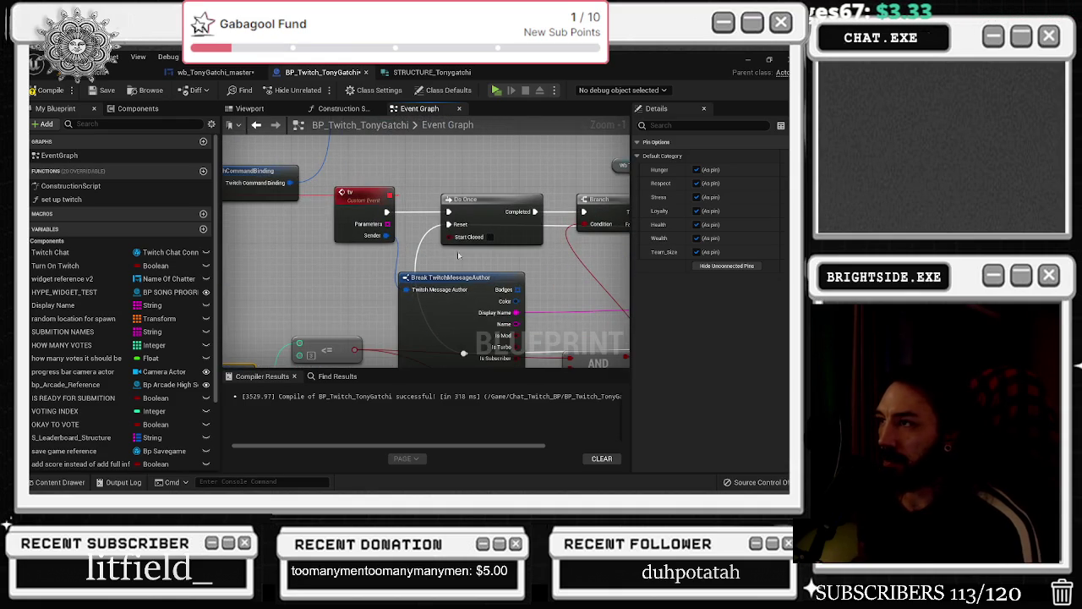
{"action": "left_click_drag", "start_coordinate": [455, 253], "coordinate": [391, 281]}
{"action": "scroll", "coordinate": [391, 281], "scroll_direction": "down", "scroll_amount": 10}
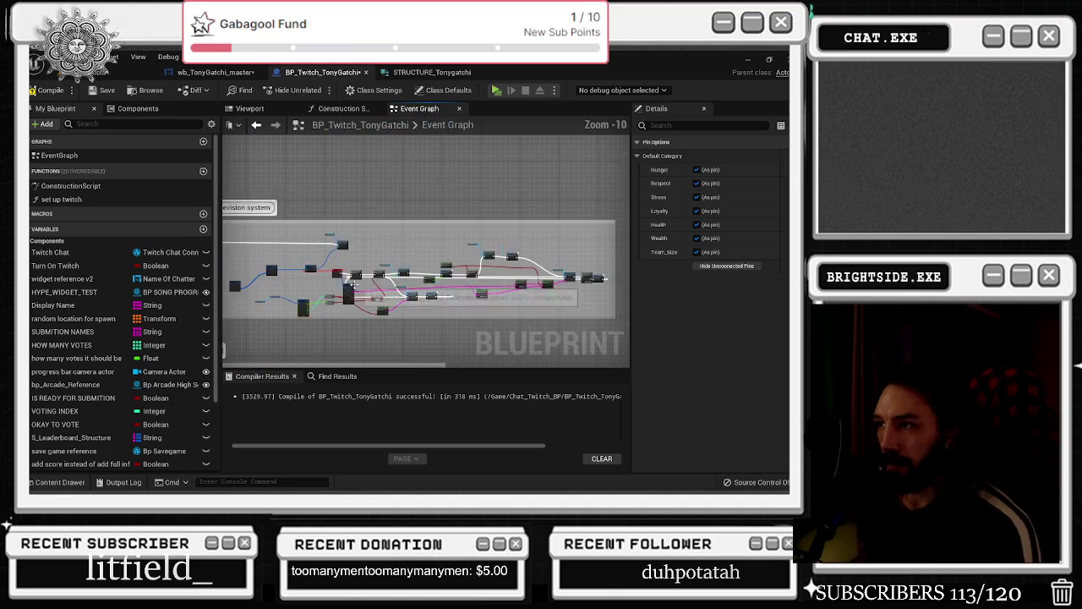
{"action": "mouse_move", "coordinate": [379, 256]}
{"action": "left_mouse_down"}
{"action": "mouse_move", "coordinate": [499, 266]}
{"action": "mouse_move", "coordinate": [471, 240]}
{"action": "mouse_move", "coordinate": [430, 358]}
{"action": "mouse_move", "coordinate": [487, 324]}
{"action": "mouse_move", "coordinate": [388, 184]}
{"action": "left_mouse_up"}
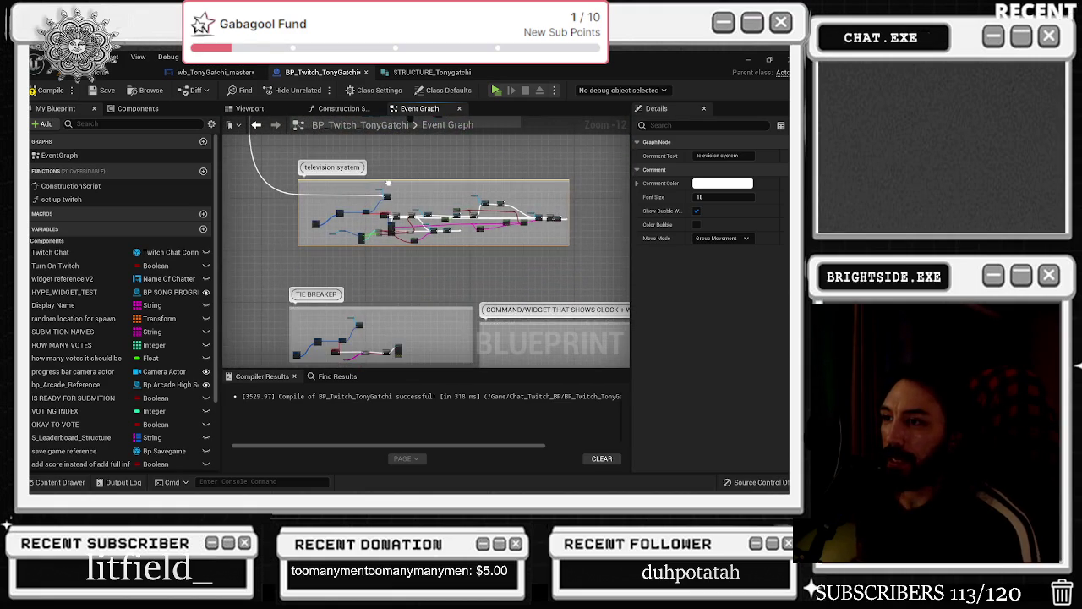
{"action": "scroll", "coordinate": [126, 253], "scroll_direction": "down", "scroll_amount": 3}
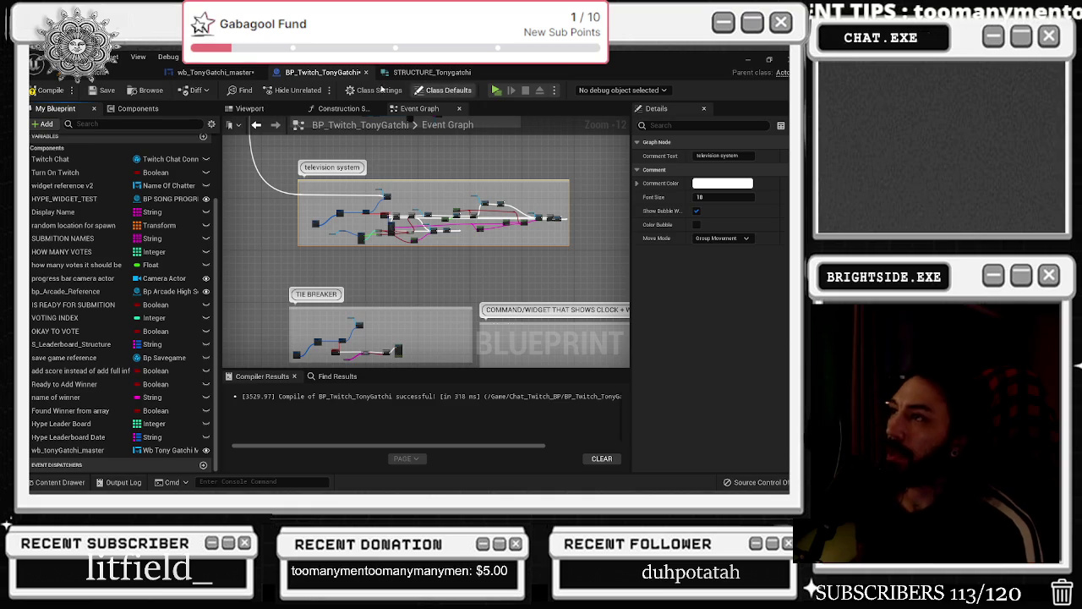
{"action": "left_click", "coordinate": [224, 73]}
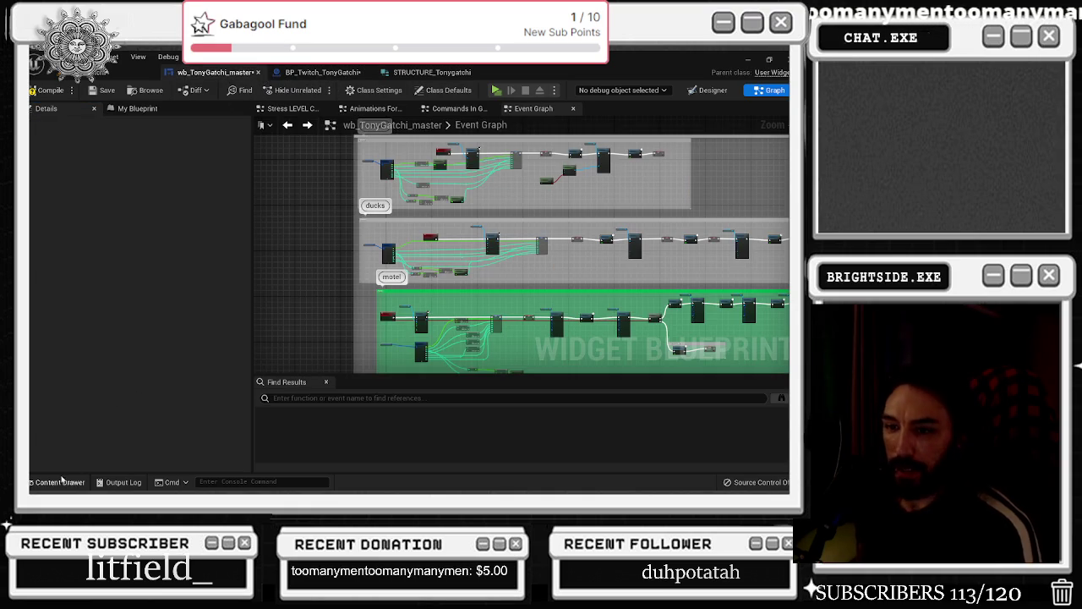
Browse the Tonygatchi sprite assets, then follow the not caught branch's Set Brush and Delay nodes
{"action": "left_click", "coordinate": [59, 482]}
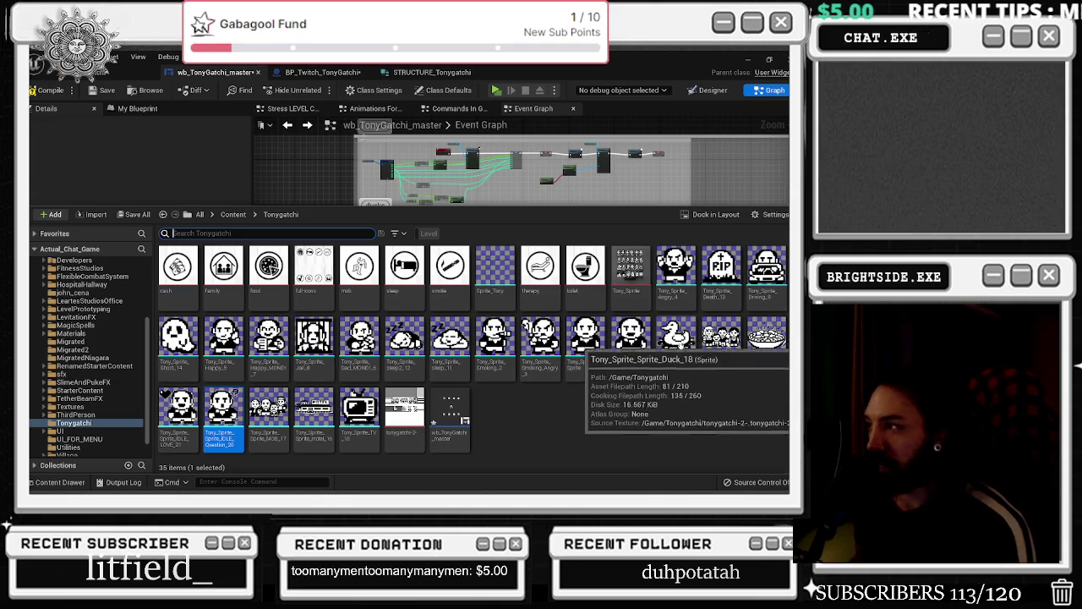
{"action": "left_click", "coordinate": [439, 176]}
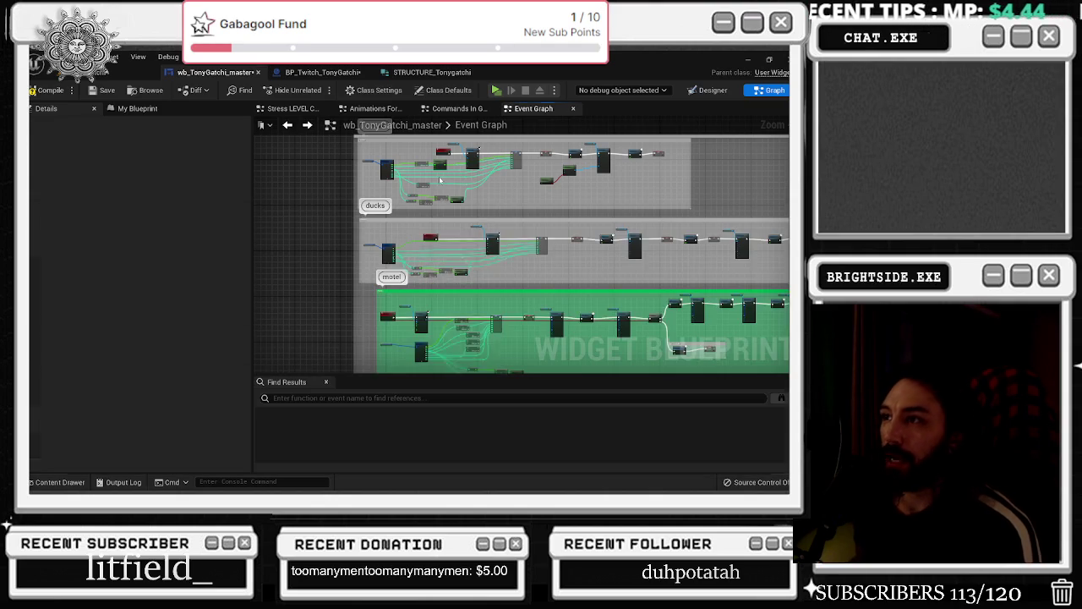
{"action": "scroll", "coordinate": [480, 309], "scroll_direction": "up", "scroll_amount": 5}
{"action": "scroll", "coordinate": [479, 309], "scroll_direction": "down", "scroll_amount": 3}
{"action": "scroll", "coordinate": [488, 264], "scroll_direction": "up", "scroll_amount": 4}
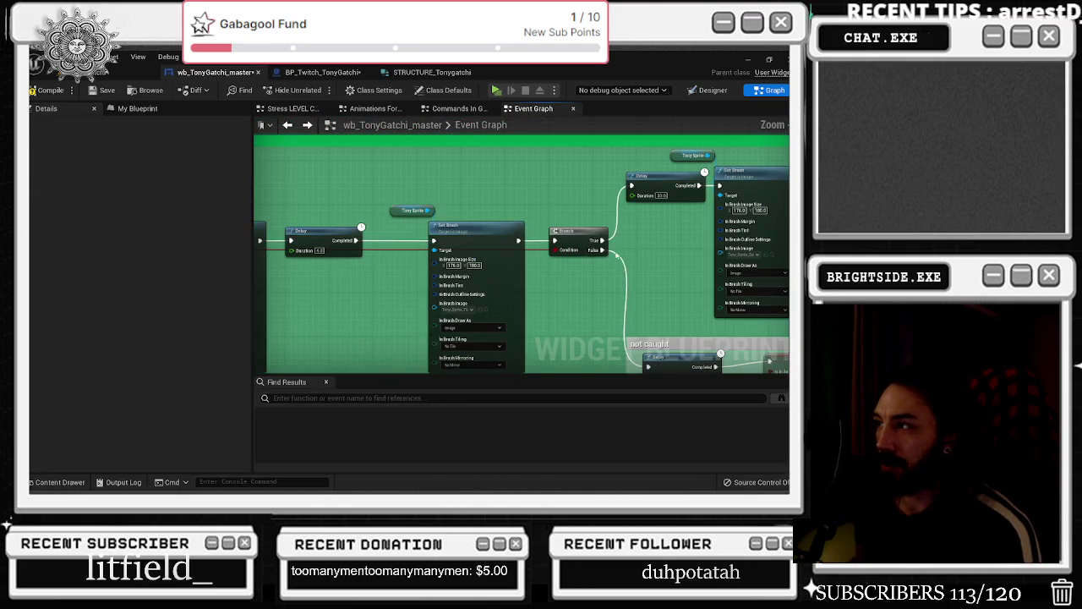
{"action": "left_click_drag", "start_coordinate": [577, 294], "coordinate": [451, 347]}
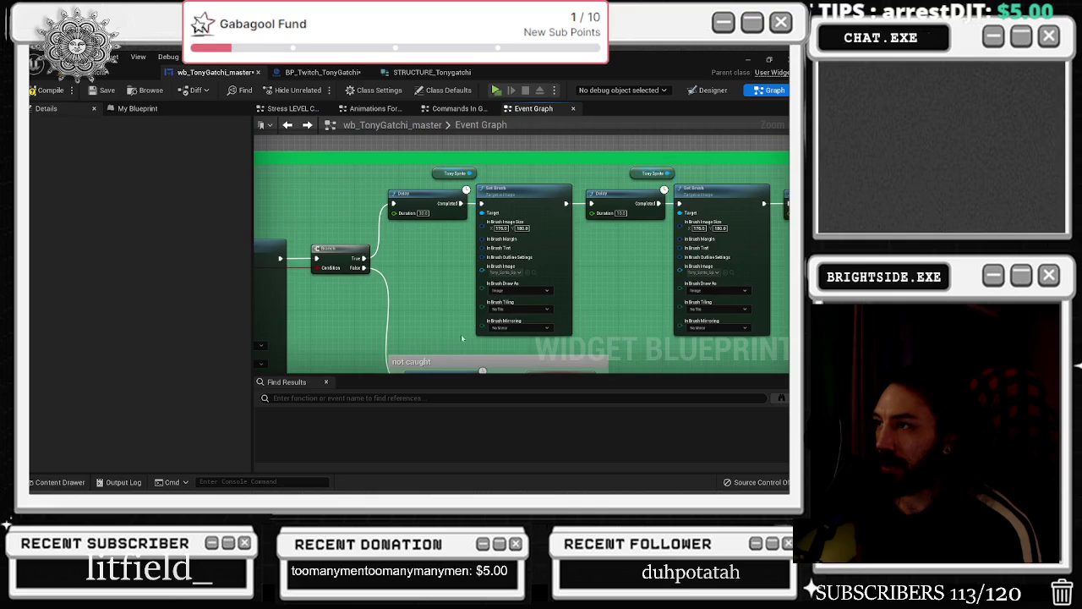
{"action": "mouse_move", "coordinate": [564, 226]}
{"action": "left_mouse_down"}
{"action": "mouse_move", "coordinate": [471, 179]}
{"action": "mouse_move", "coordinate": [487, 234]}
{"action": "mouse_move", "coordinate": [437, 258]}
{"action": "mouse_move", "coordinate": [245, 265]}
{"action": "left_mouse_up"}
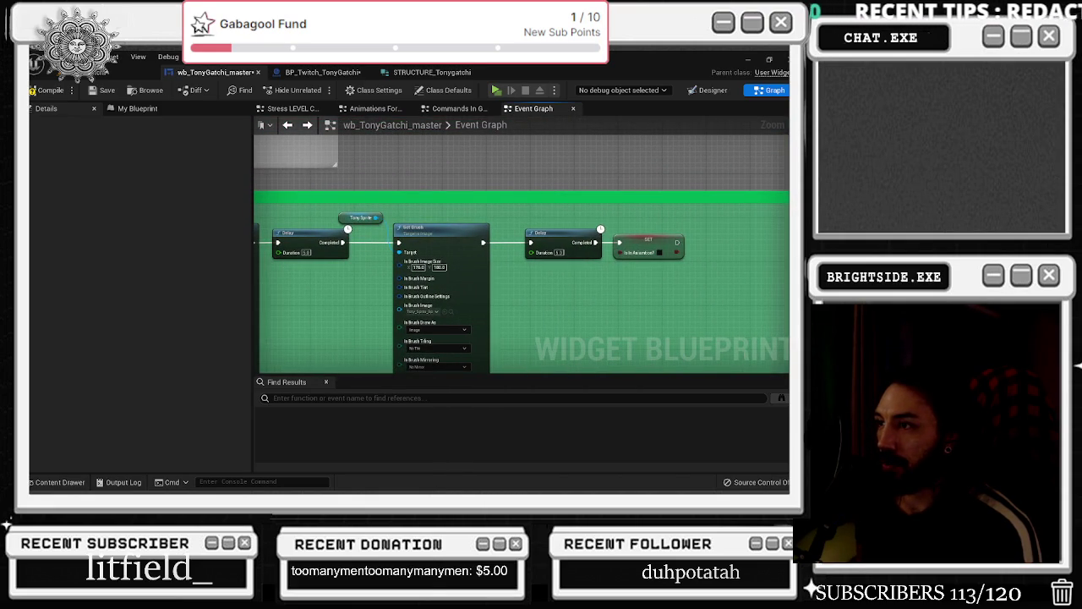
{"action": "scroll", "coordinate": [481, 264], "scroll_direction": "down", "scroll_amount": 3}
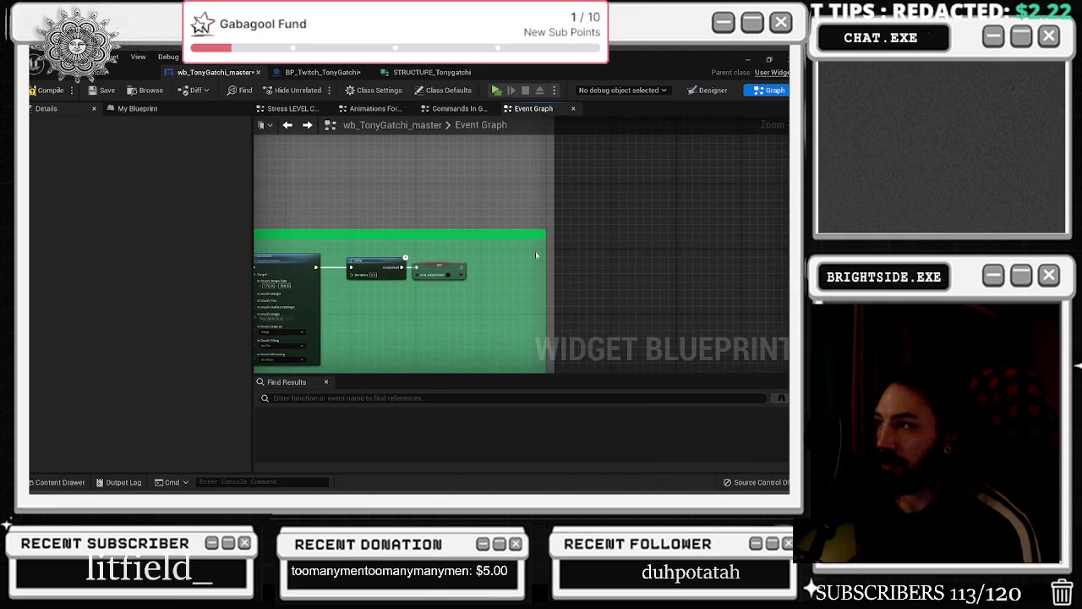
Extend the grey and green comment boxes further to the right
{"action": "left_click_drag", "start_coordinate": [553, 244], "coordinate": [708, 245]}
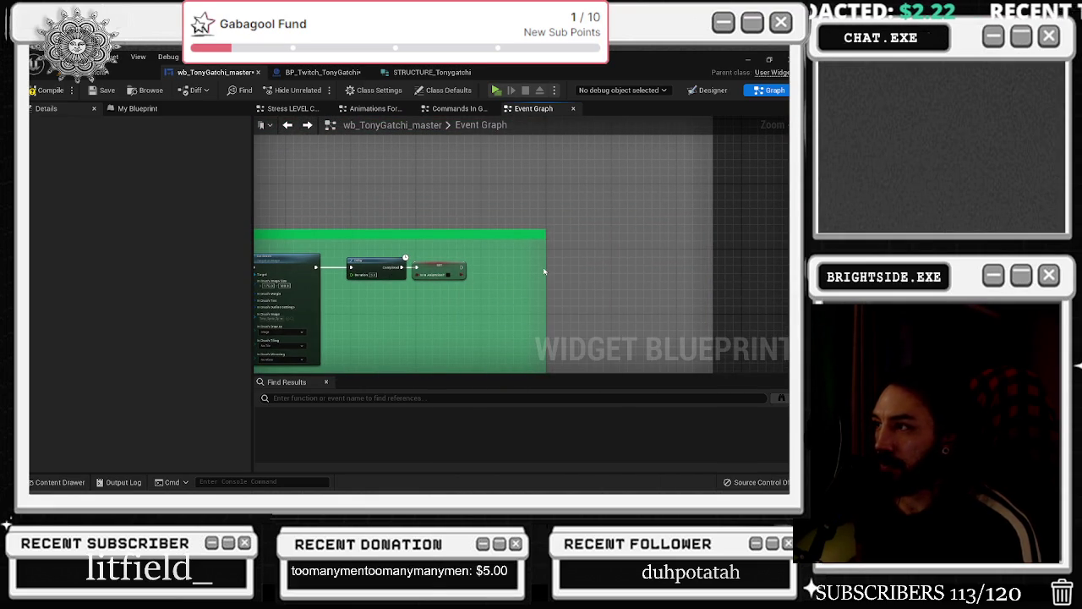
{"action": "left_click_drag", "start_coordinate": [545, 267], "coordinate": [708, 267]}
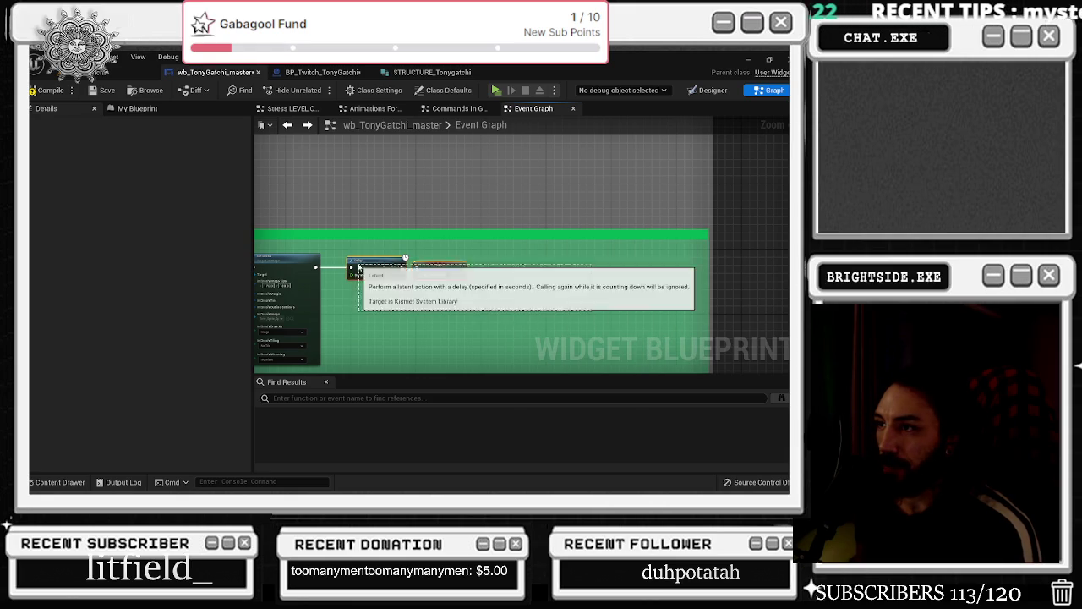
{"action": "left_click", "coordinate": [578, 289]}
{"action": "scroll", "coordinate": [663, 286], "scroll_direction": "up", "scroll_amount": 2}
{"action": "scroll", "coordinate": [610, 286], "scroll_direction": "down", "scroll_amount": 4}
{"action": "scroll", "coordinate": [630, 347], "scroll_direction": "up", "scroll_amount": 6}
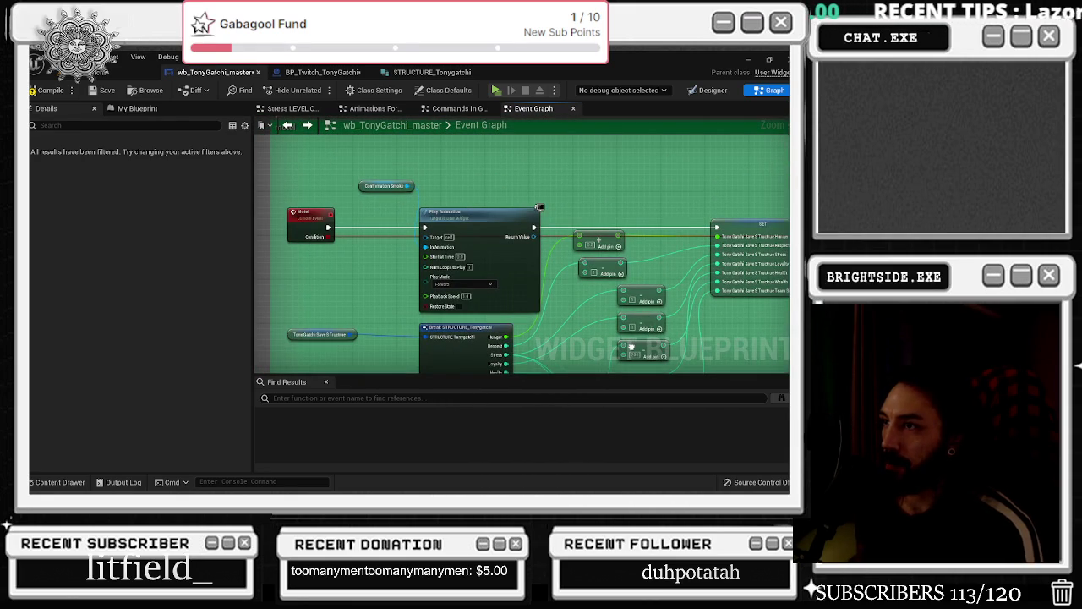
{"action": "scroll", "coordinate": [386, 305], "scroll_direction": "down", "scroll_amount": 1}
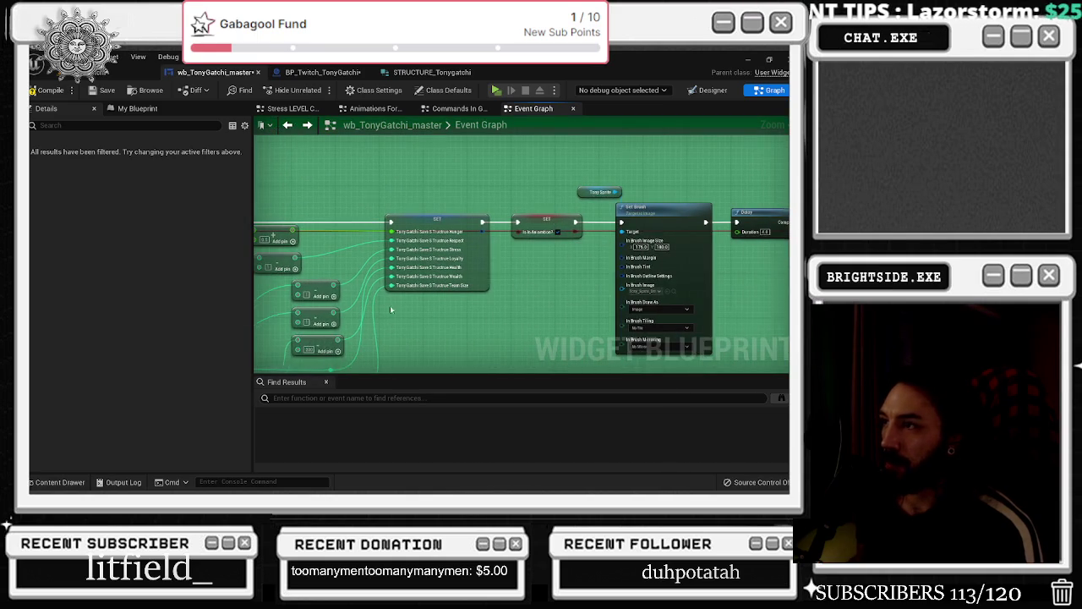
{"action": "scroll", "coordinate": [666, 294], "scroll_direction": "up", "scroll_amount": 1}
{"action": "scroll", "coordinate": [667, 294], "scroll_direction": "down", "scroll_amount": 5}
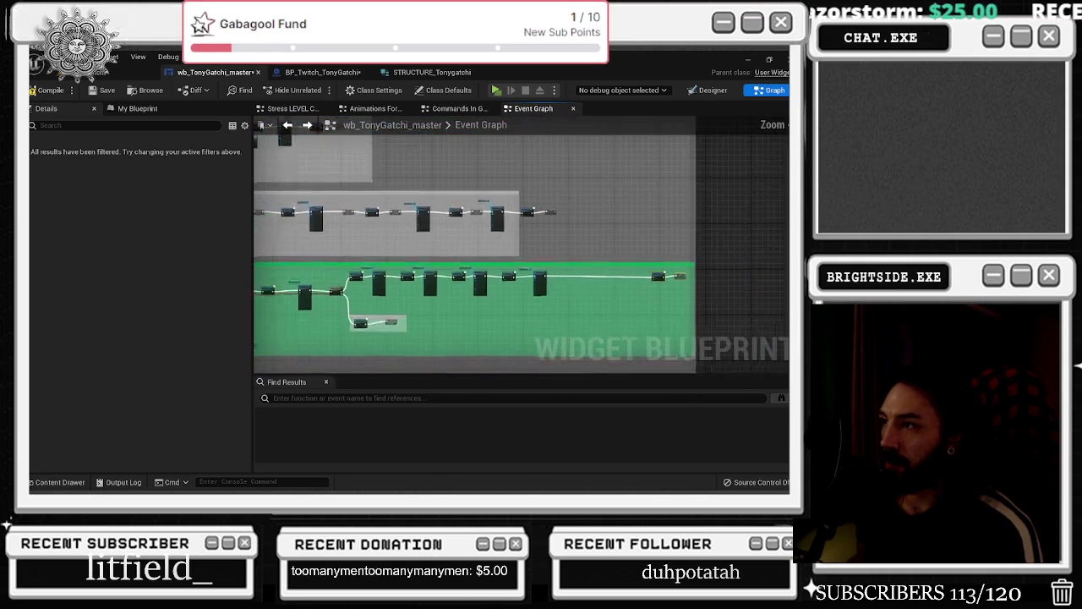
{"action": "scroll", "coordinate": [422, 296], "scroll_direction": "up", "scroll_amount": 2}
{"action": "scroll", "coordinate": [424, 284], "scroll_direction": "down", "scroll_amount": 4}
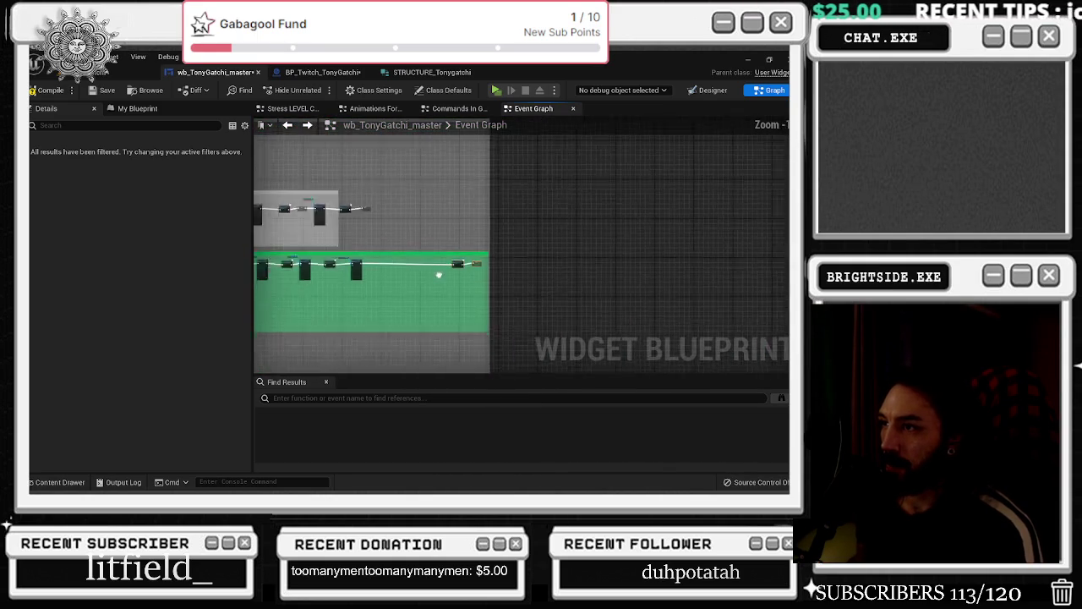
{"action": "scroll", "coordinate": [432, 257], "scroll_direction": "up", "scroll_amount": 6}
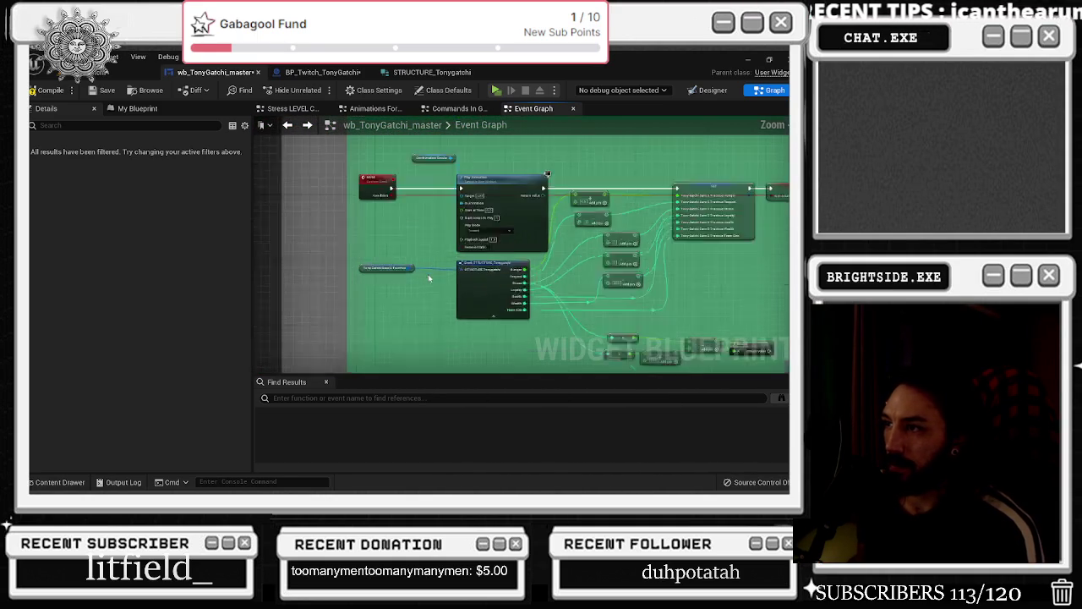
{"action": "left_click_drag", "start_coordinate": [508, 273], "coordinate": [508, 273]}
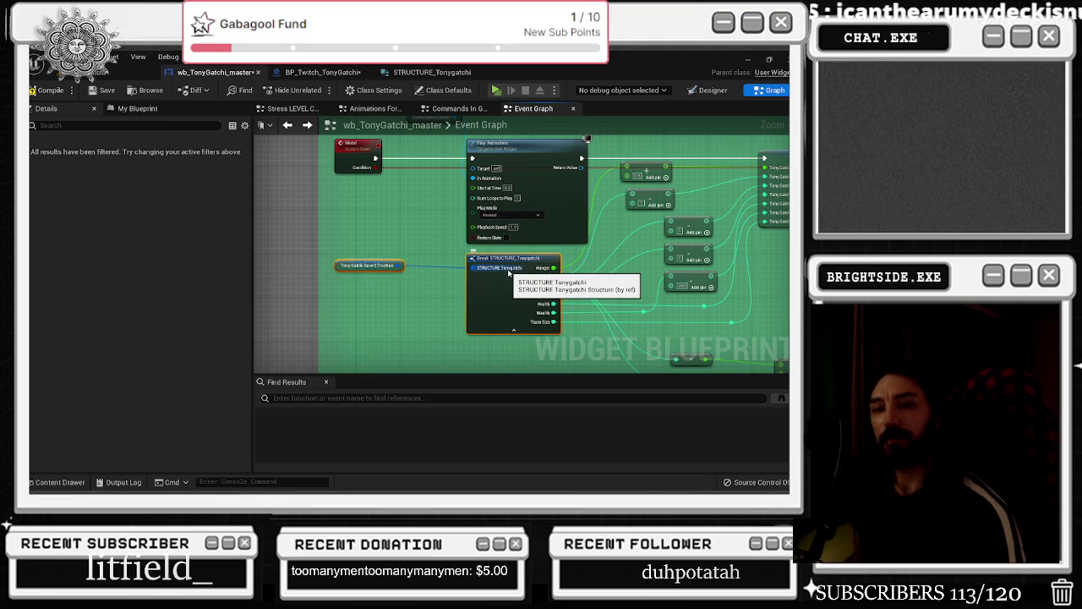
{"action": "left_click_drag", "start_coordinate": [542, 265], "coordinate": [483, 260]}
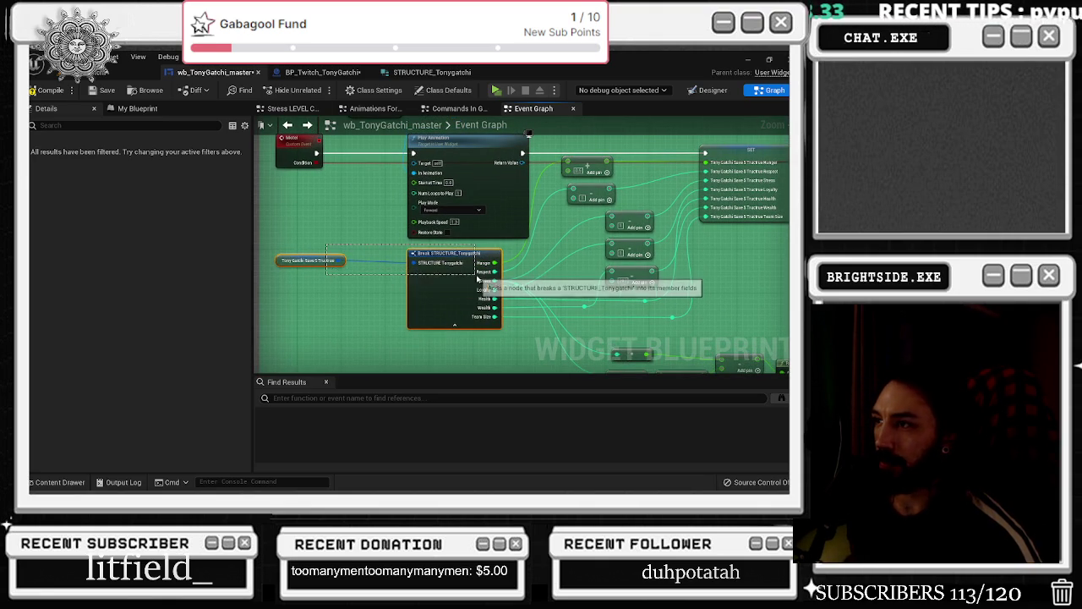
{"action": "left_click_drag", "start_coordinate": [550, 277], "coordinate": [407, 311]}
{"action": "scroll", "coordinate": [563, 201], "scroll_direction": "down", "scroll_amount": 8}
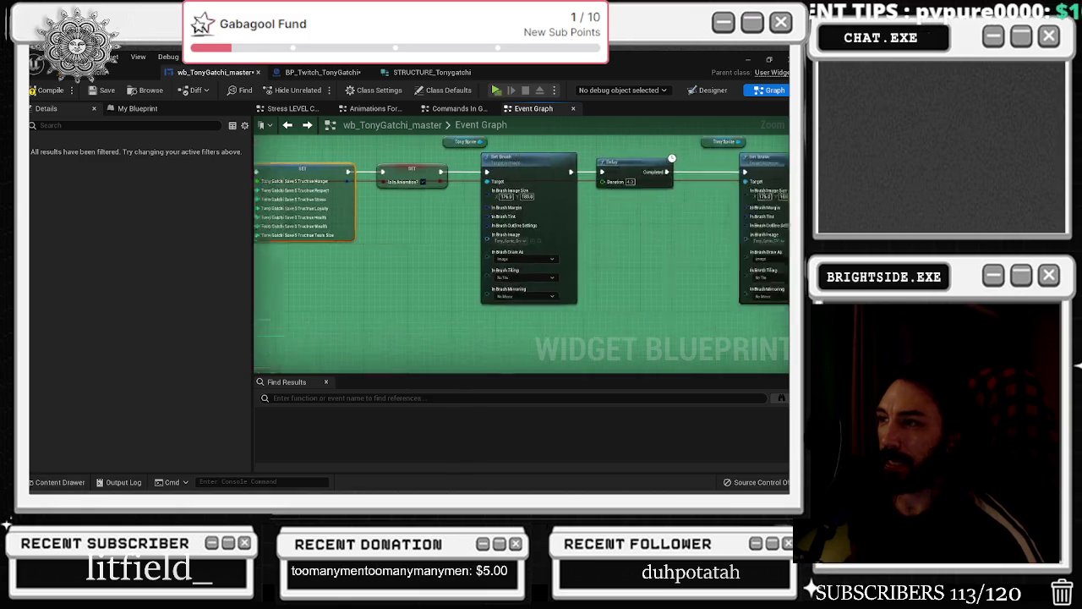
{"action": "scroll", "coordinate": [380, 292], "scroll_direction": "up", "scroll_amount": 5}
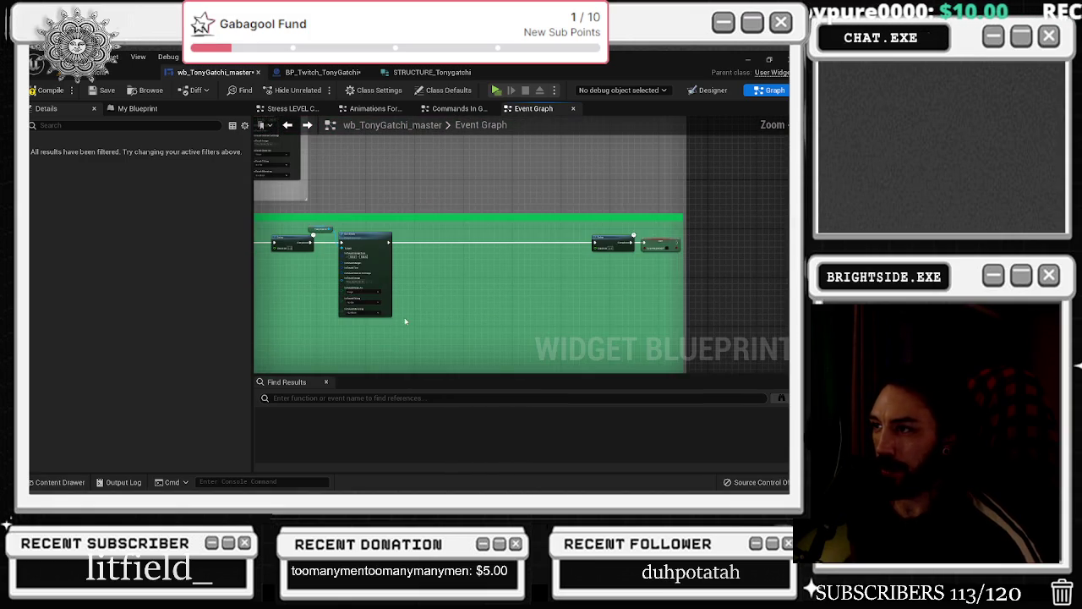
{"action": "scroll", "coordinate": [429, 311], "scroll_direction": "up", "scroll_amount": 3}
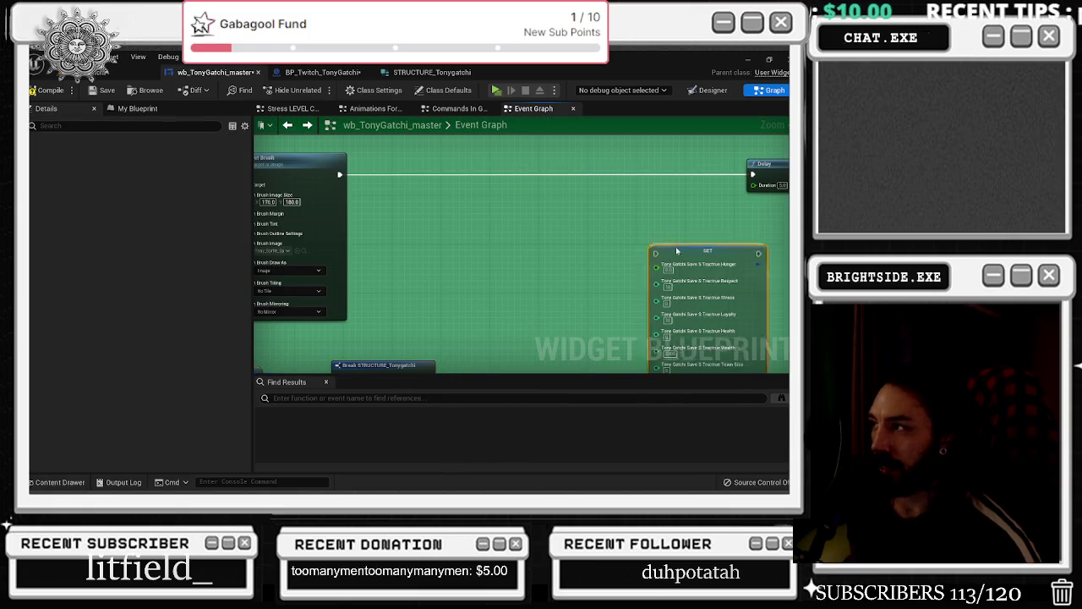
Insert the save-structure SET node between Set Brush and Delay on the execution line
{"action": "left_click_drag", "start_coordinate": [714, 251], "coordinate": [514, 164]}
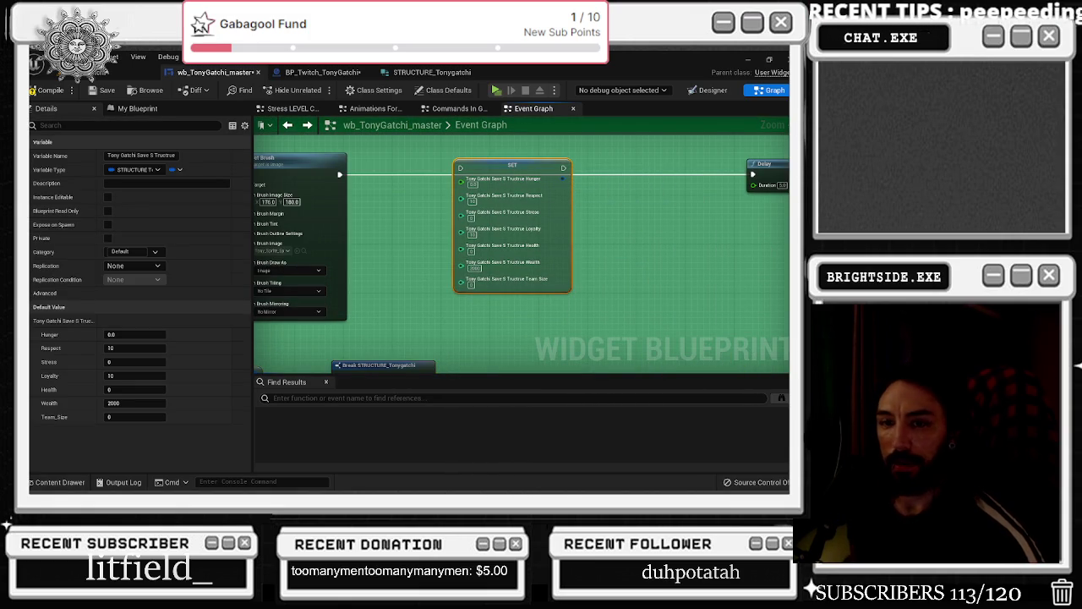
{"action": "left_click", "coordinate": [353, 178]}
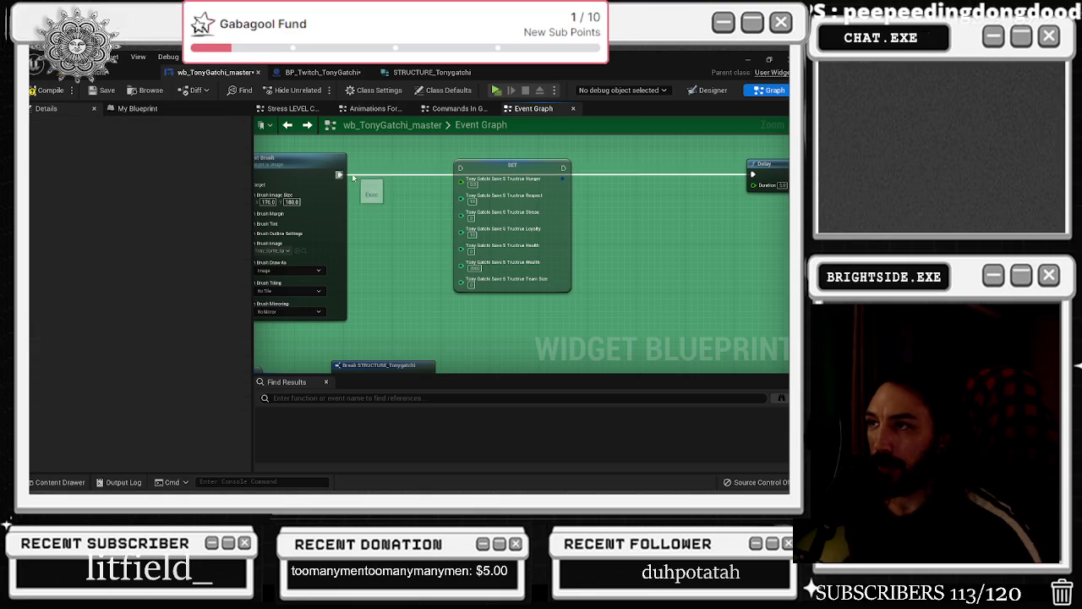
{"action": "left_click", "coordinate": [339, 174], "text": "alt"}
{"action": "left_click_drag", "start_coordinate": [512, 166], "coordinate": [513, 172]}
{"action": "left_click_drag", "start_coordinate": [339, 175], "coordinate": [443, 176]}
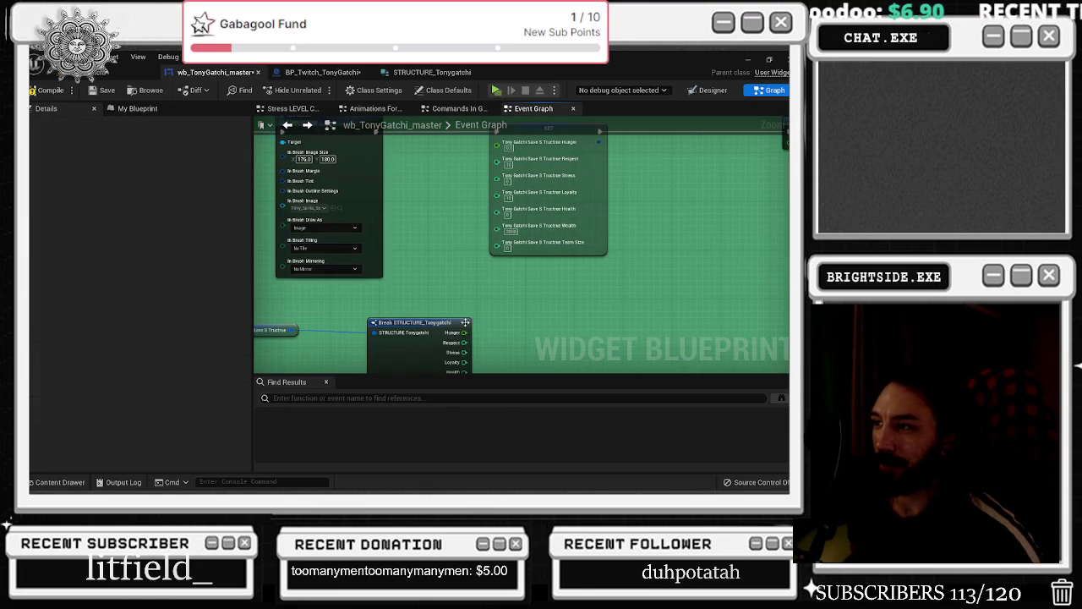
{"action": "left_click_drag", "start_coordinate": [434, 332], "coordinate": [401, 308]}
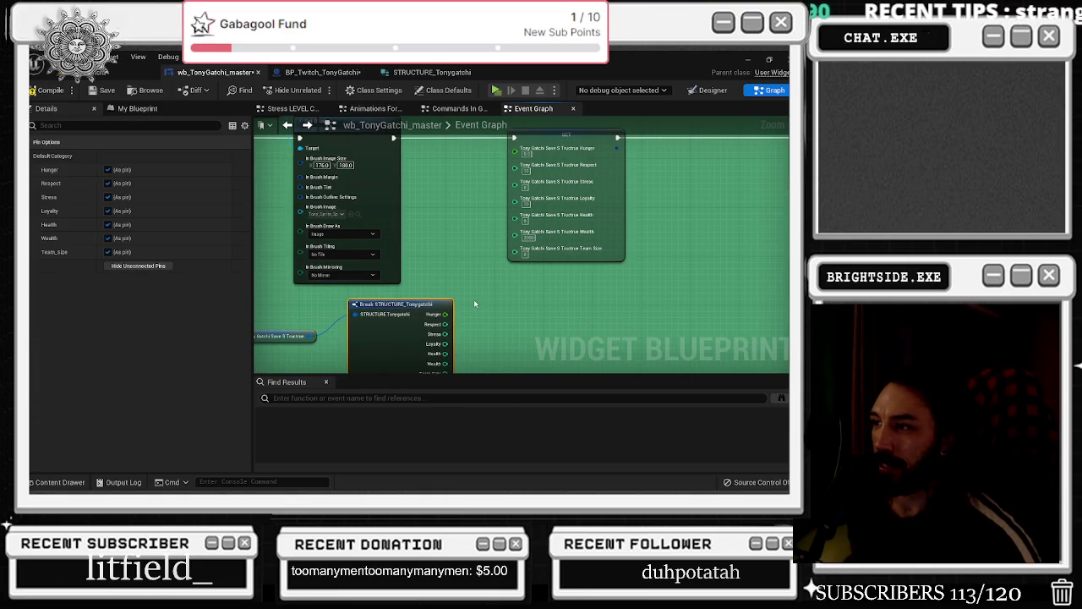
{"action": "left_click_drag", "start_coordinate": [558, 203], "coordinate": [595, 203]}
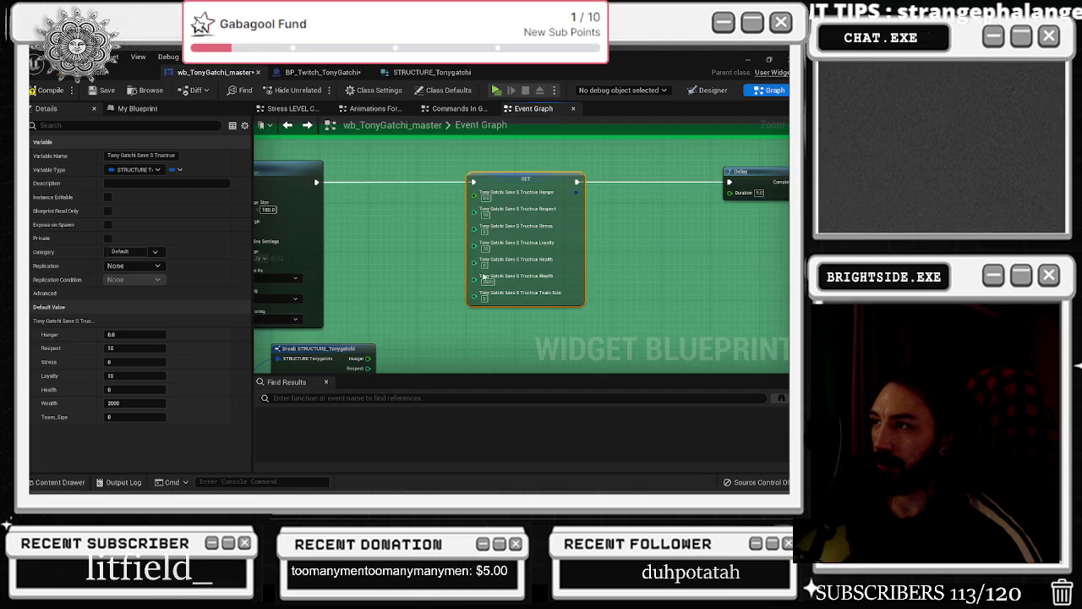
Create a Subtract node from the Break STRUCTURE_Tonygatchi Respect pin
{"action": "left_click_drag", "start_coordinate": [465, 250], "coordinate": [465, 252]}
{"action": "type", "text": "subract"}
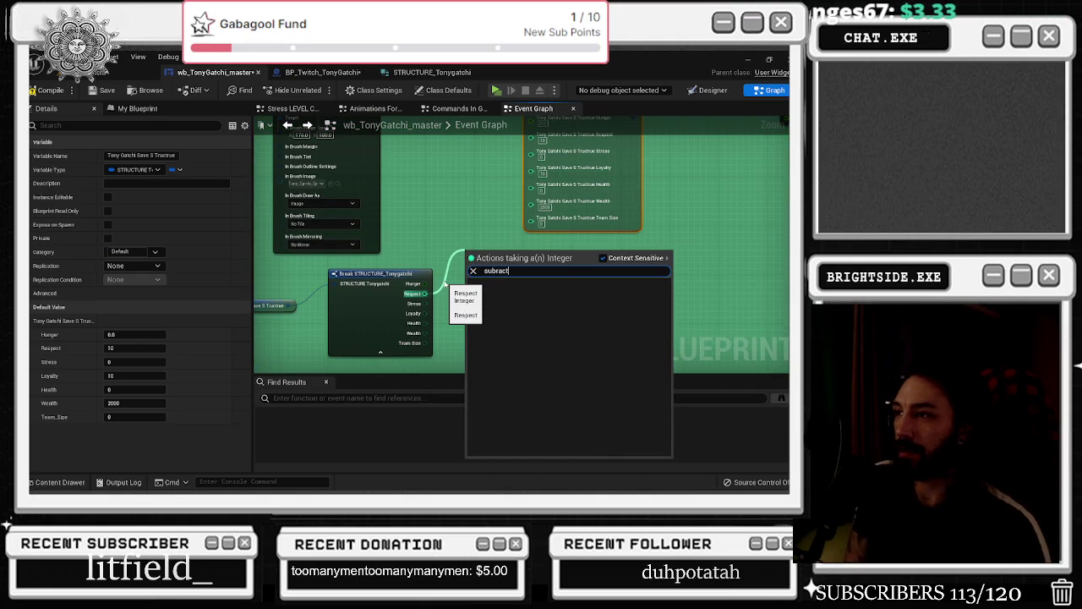
{"action": "scroll", "coordinate": [484, 229], "scroll_direction": "up", "scroll_amount": 2}
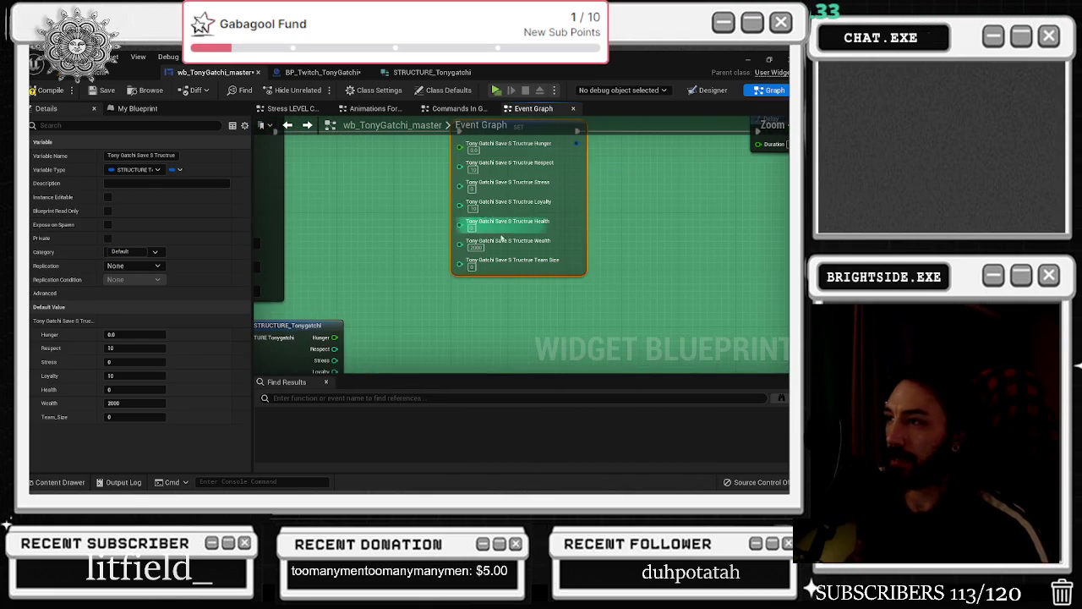
{"action": "left_click_drag", "start_coordinate": [336, 350], "coordinate": [370, 300]}
{"action": "type", "text": "subt"}
{"action": "type", "text": "t"}
{"action": "key", "text": "Return"}
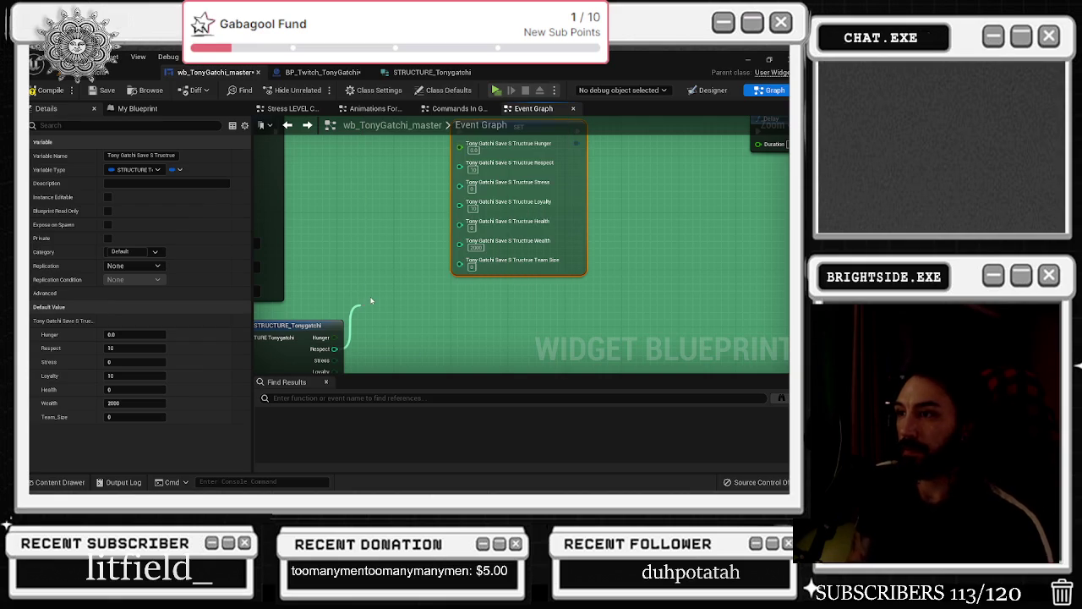
Delete the two extra subtraction nodes and wire Loyalty directly into SET's Loyalty
{"action": "left_click_drag", "start_coordinate": [382, 295], "coordinate": [400, 260]}
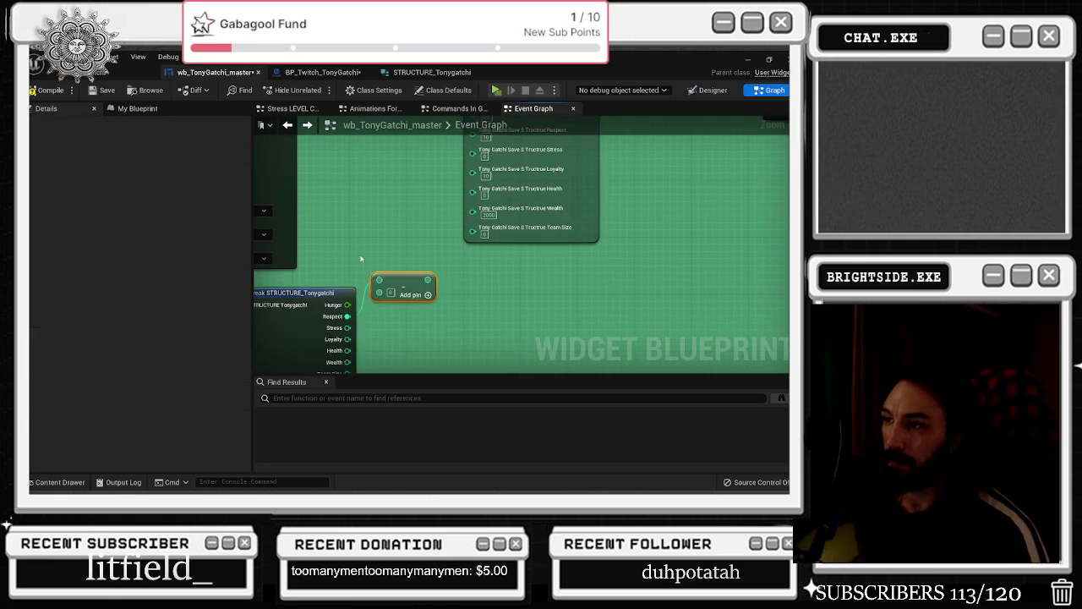
{"action": "scroll", "coordinate": [360, 259], "scroll_direction": "down", "scroll_amount": 5}
{"action": "scroll", "coordinate": [559, 262], "scroll_direction": "up", "scroll_amount": 4}
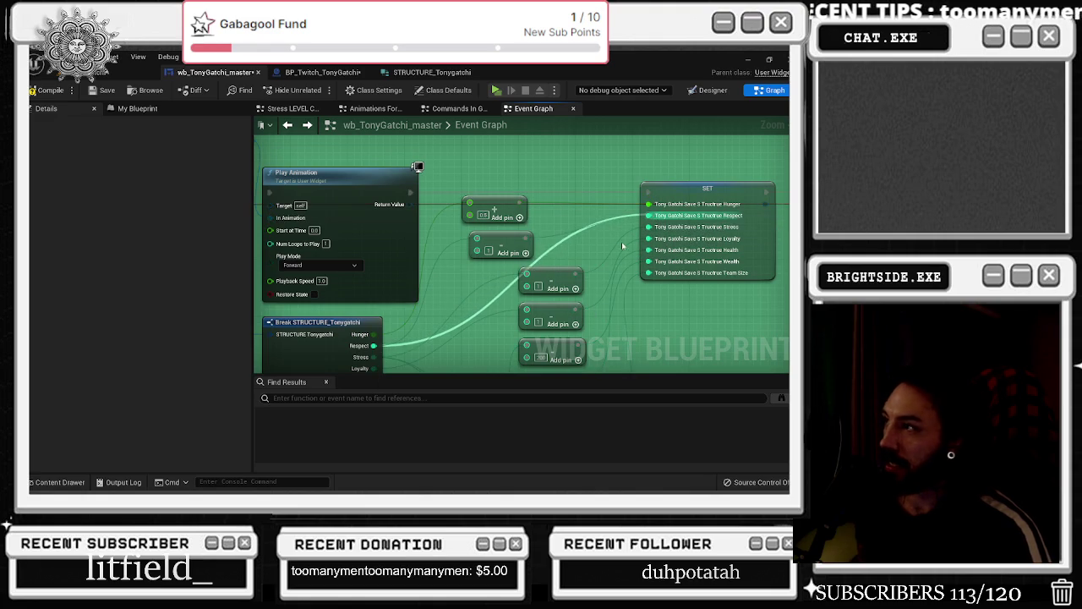
{"action": "left_click", "coordinate": [525, 253]}
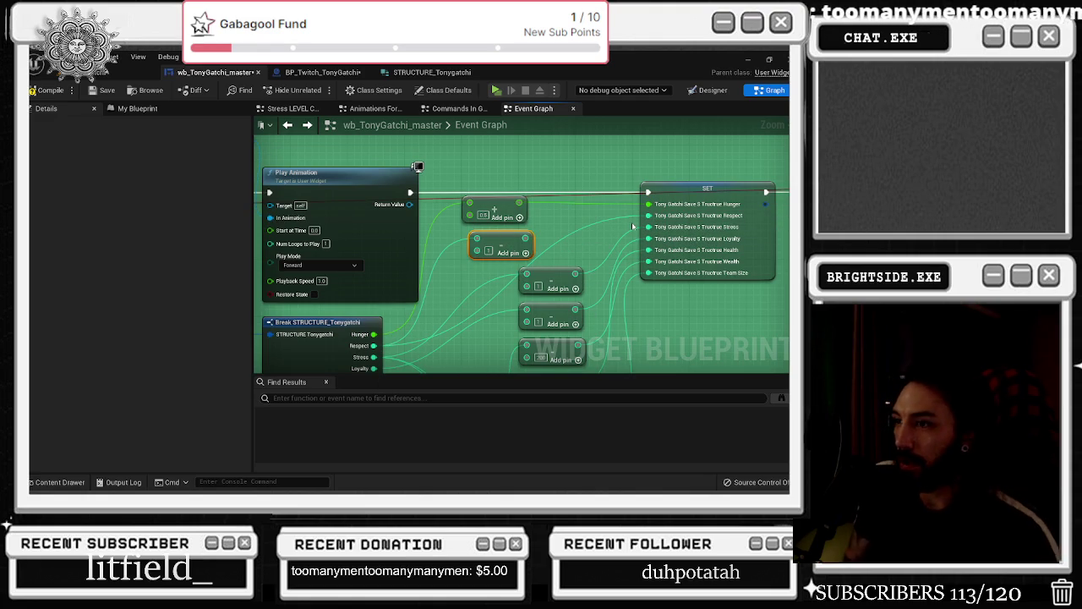
{"action": "key", "text": "Delete"}
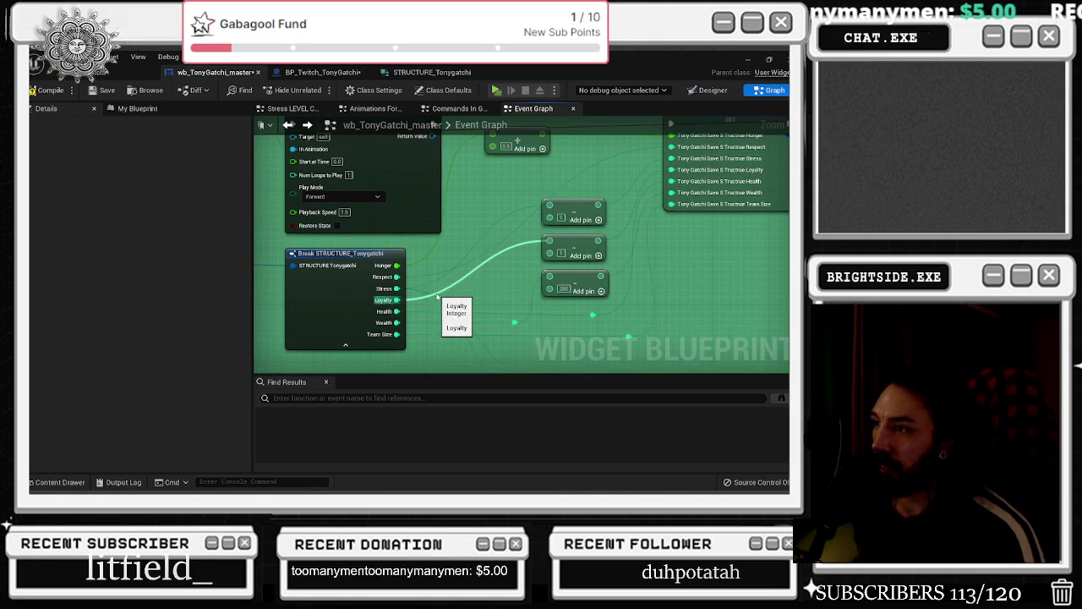
{"action": "left_click", "coordinate": [588, 247]}
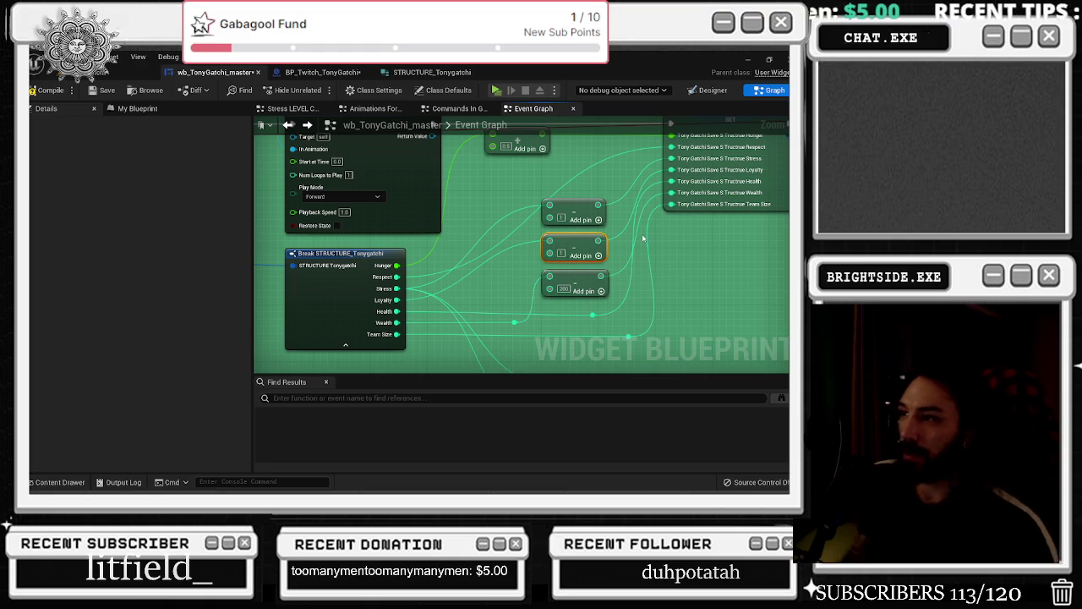
{"action": "key", "text": "Delete"}
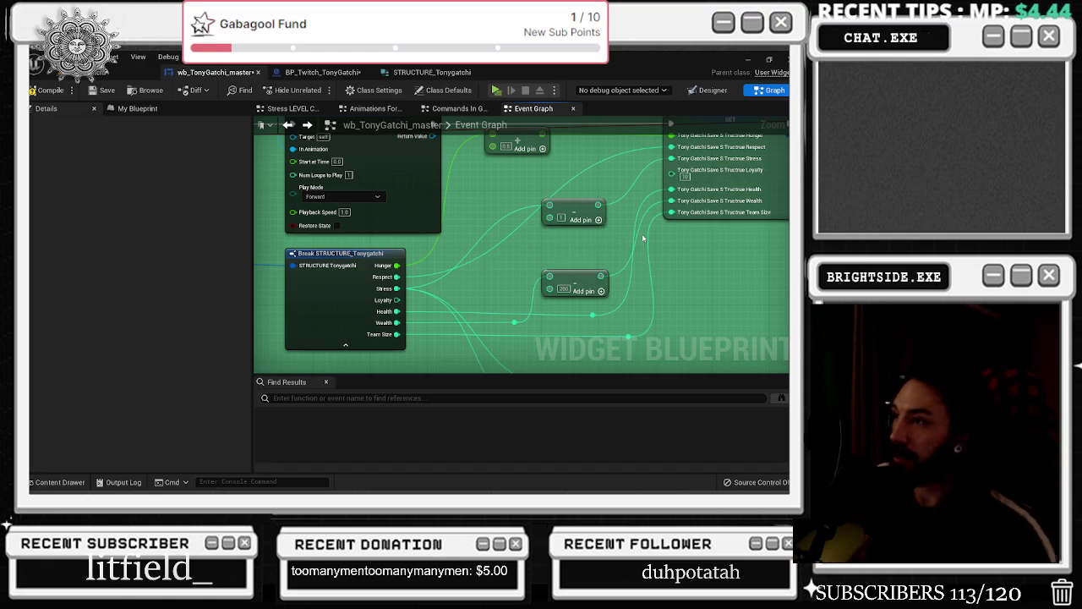
{"action": "mouse_move", "coordinate": [360, 342]}
{"action": "left_mouse_down"}
{"action": "mouse_move", "coordinate": [560, 266]}
{"action": "mouse_move", "coordinate": [628, 213]}
{"action": "left_mouse_up"}
Position the Subtraction node near SET and connect Loyalty to its input
{"action": "mouse_move", "coordinate": [538, 252]}
{"action": "left_mouse_down"}
{"action": "mouse_move", "coordinate": [491, 236]}
{"action": "mouse_move", "coordinate": [492, 215]}
{"action": "left_mouse_up"}
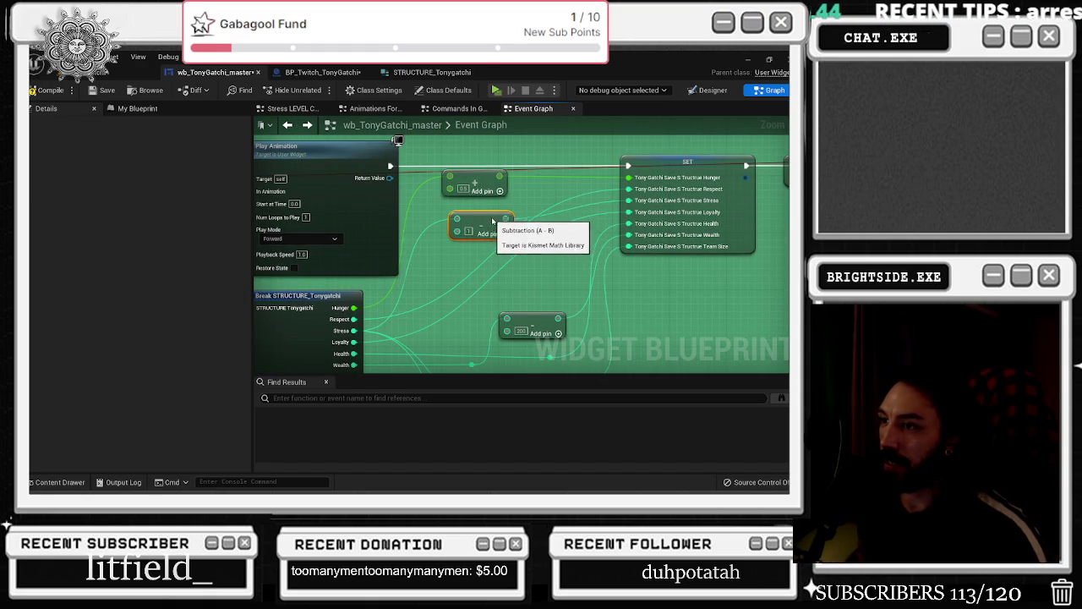
{"action": "left_click_drag", "start_coordinate": [533, 326], "coordinate": [540, 329]}
{"action": "key", "text": "ctrl+z"}
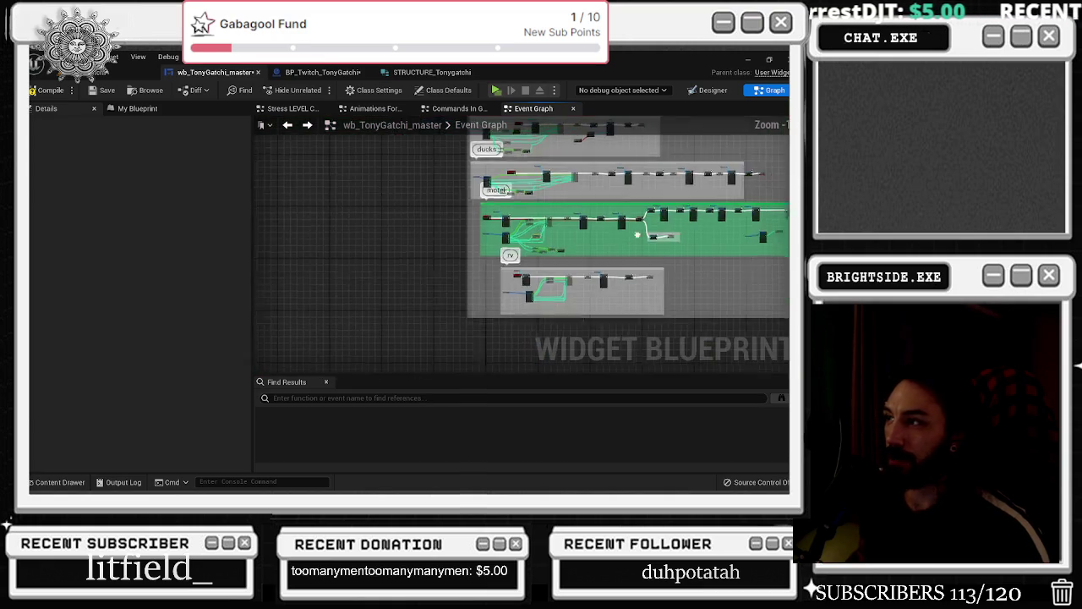
{"action": "key", "text": "ctrl+y"}
{"action": "left_click_drag", "start_coordinate": [373, 343], "coordinate": [400, 267]}
{"action": "left_click_drag", "start_coordinate": [510, 314], "coordinate": [391, 265]}
{"action": "left_click", "coordinate": [429, 277]}
{"action": "key", "text": "ctrl+c"}
{"action": "key", "text": "ctrl+v"}
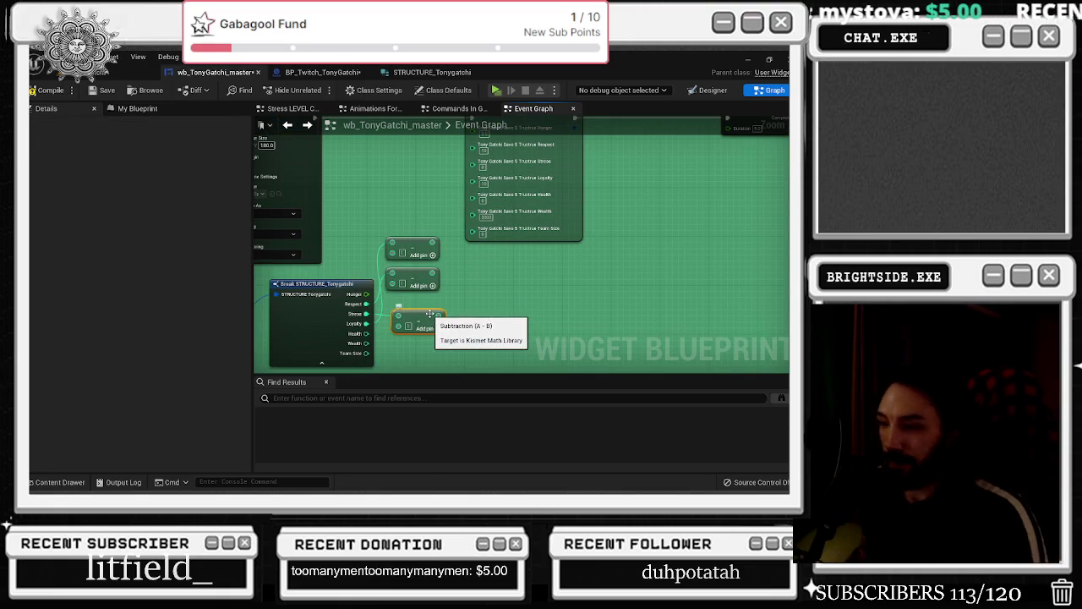
{"action": "key", "text": "Delete"}
Add an Add node from the Stress pin and feed a math result into SET's Respect
{"action": "left_click_drag", "start_coordinate": [366, 314], "coordinate": [381, 317]}
{"action": "type", "text": "+"}
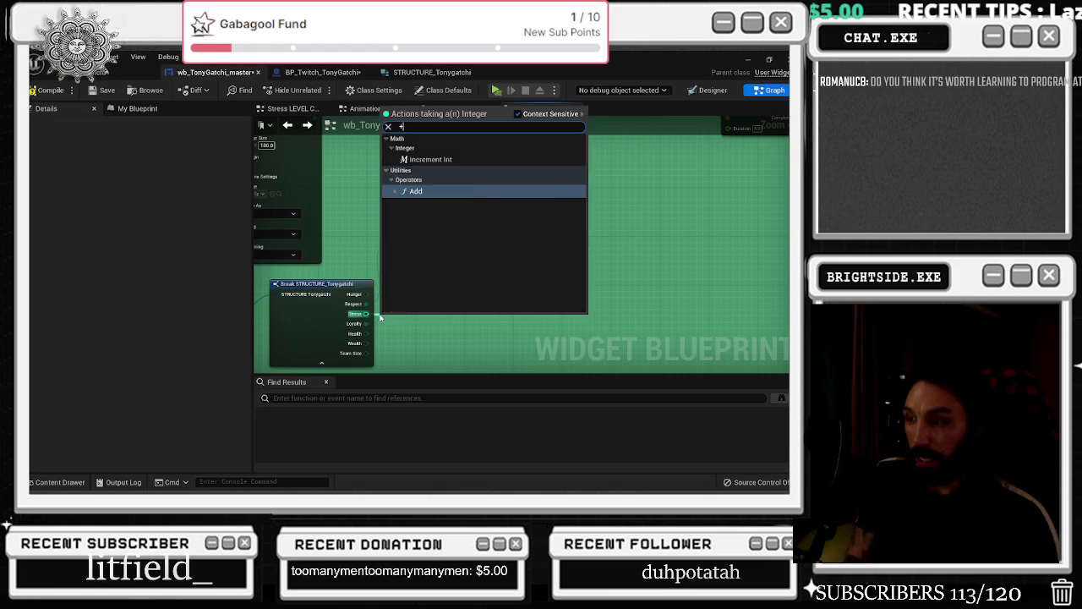
{"action": "key", "text": "Return"}
{"action": "scroll", "coordinate": [410, 317], "scroll_direction": "up", "scroll_amount": 2}
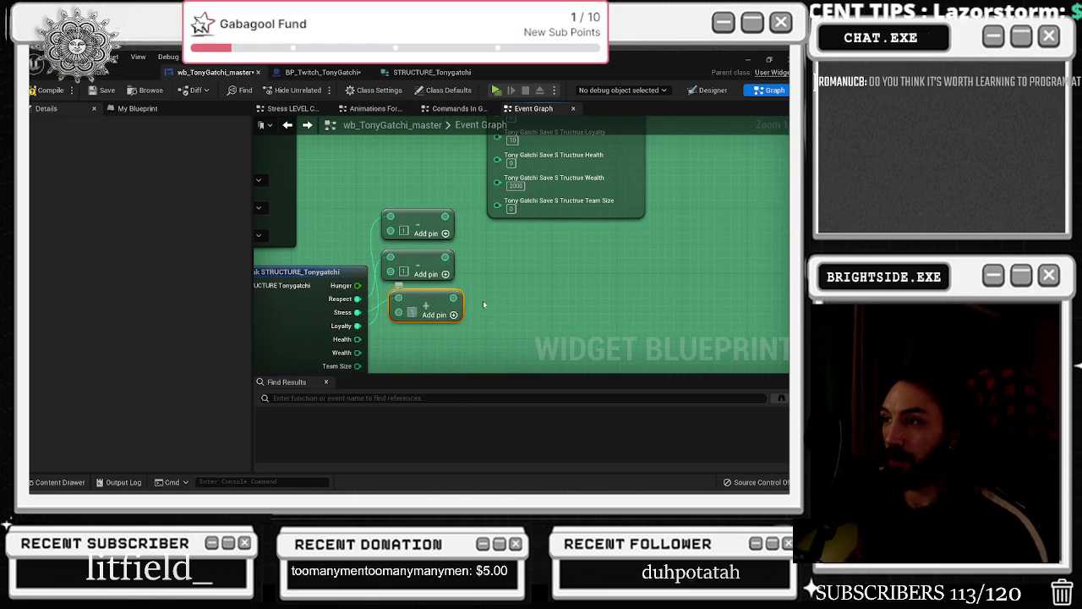
{"action": "left_click_drag", "start_coordinate": [437, 296], "coordinate": [471, 203]}
{"action": "scroll", "coordinate": [437, 304], "scroll_direction": "down", "scroll_amount": 1}
{"action": "mouse_move", "coordinate": [424, 343]}
{"action": "left_mouse_down"}
{"action": "mouse_move", "coordinate": [469, 231]}
{"action": "mouse_move", "coordinate": [456, 351]}
{"action": "mouse_move", "coordinate": [433, 339]}
{"action": "left_mouse_up"}
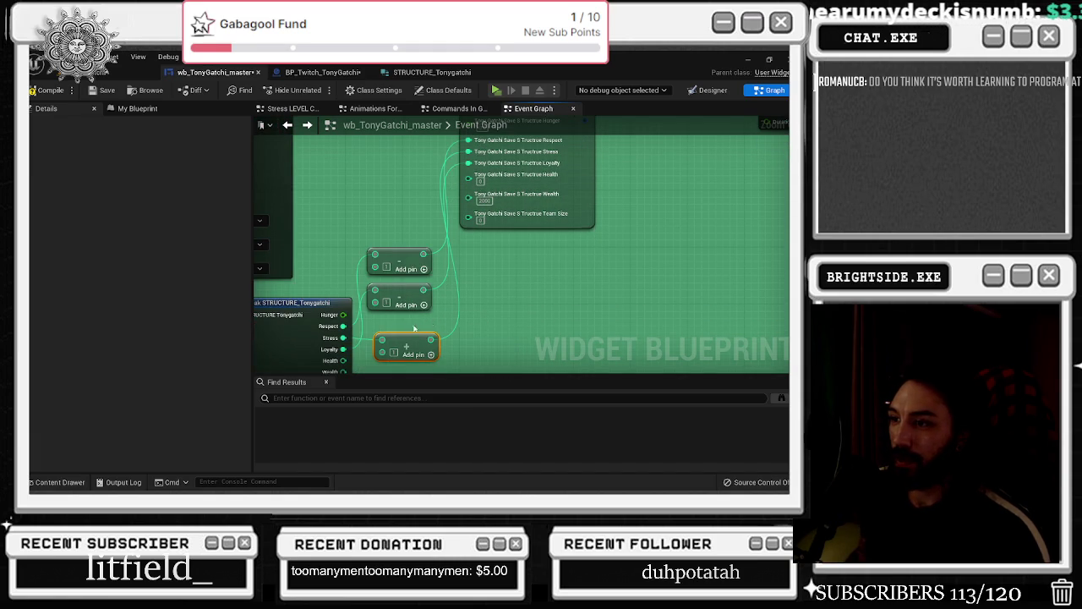
Wire Hunger and Team Size from Break STRUCTURE_Tonygatchi into the SET node
{"action": "left_click_drag", "start_coordinate": [358, 353], "coordinate": [492, 162]}
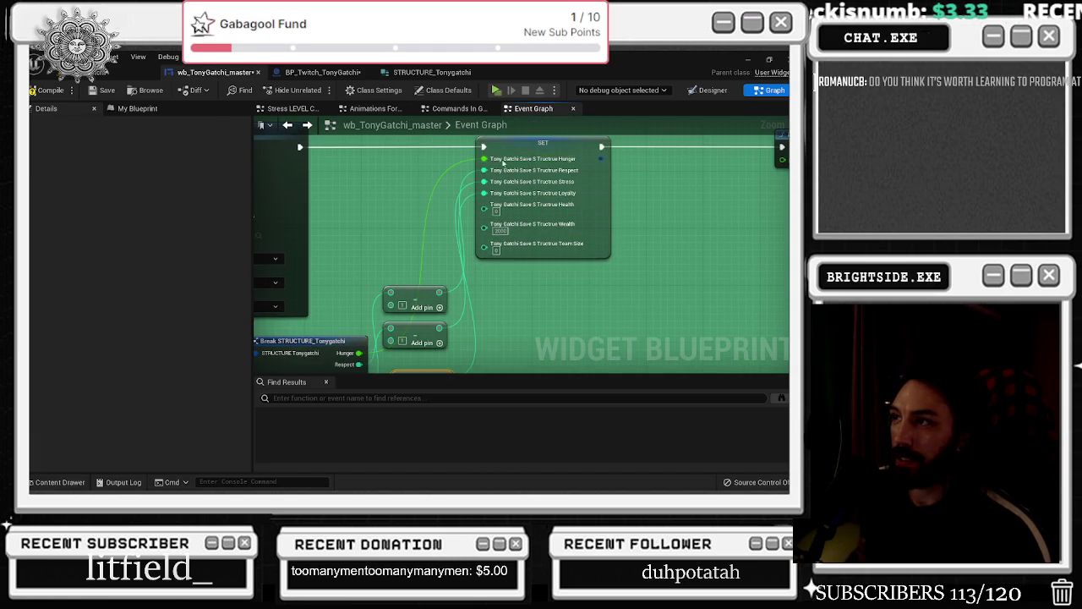
{"action": "left_click", "coordinate": [507, 161]}
{"action": "left_click", "coordinate": [414, 300]}
{"action": "left_click", "coordinate": [406, 306]}
{"action": "mouse_move", "coordinate": [382, 368]}
{"action": "left_mouse_down"}
{"action": "mouse_move", "coordinate": [522, 224]}
{"action": "mouse_move", "coordinate": [558, 203]}
{"action": "mouse_move", "coordinate": [457, 338]}
{"action": "mouse_move", "coordinate": [403, 290]}
{"action": "mouse_move", "coordinate": [382, 289]}
{"action": "left_mouse_up"}
{"action": "mouse_move", "coordinate": [390, 326]}
{"action": "left_mouse_down"}
{"action": "mouse_move", "coordinate": [359, 385]}
{"action": "mouse_move", "coordinate": [541, 168]}
{"action": "left_mouse_up"}
{"action": "left_click_drag", "start_coordinate": [449, 298], "coordinate": [441, 175]}
Stack and align the three math nodes neatly beside the SET node
{"action": "left_click_drag", "start_coordinate": [458, 326], "coordinate": [438, 213]}
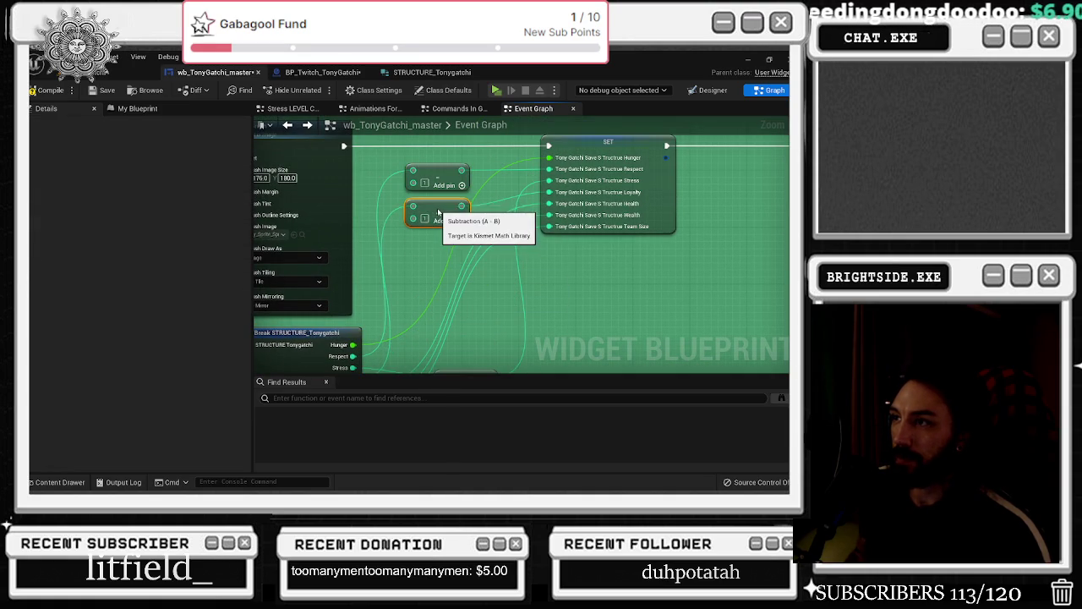
{"action": "scroll", "coordinate": [438, 213], "scroll_direction": "down", "scroll_amount": 3}
{"action": "mouse_move", "coordinate": [464, 323]}
{"action": "left_mouse_down"}
{"action": "mouse_move", "coordinate": [461, 199]}
{"action": "mouse_move", "coordinate": [454, 213]}
{"action": "left_mouse_up"}
{"action": "scroll", "coordinate": [457, 227], "scroll_direction": "up", "scroll_amount": 2}
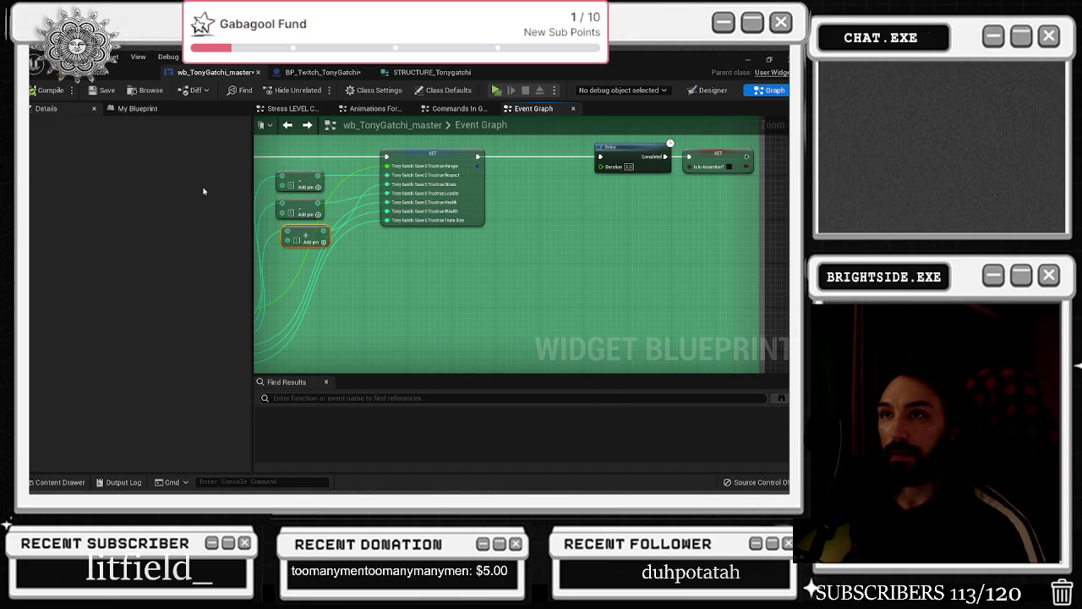
{"action": "left_click_drag", "start_coordinate": [364, 282], "coordinate": [482, 324]}
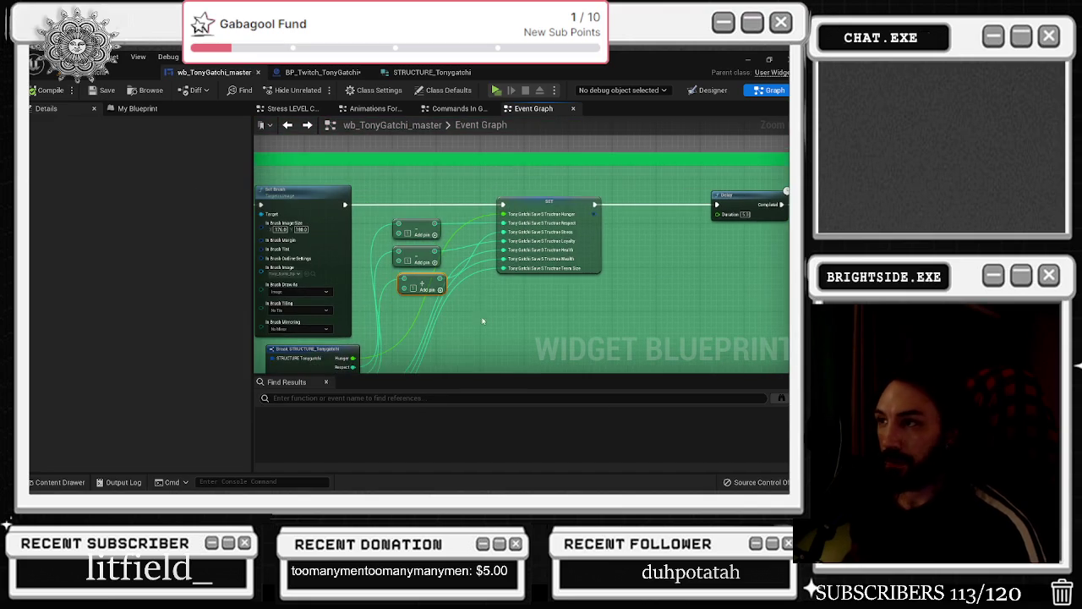
{"action": "left_click_drag", "start_coordinate": [553, 208], "coordinate": [569, 207]}
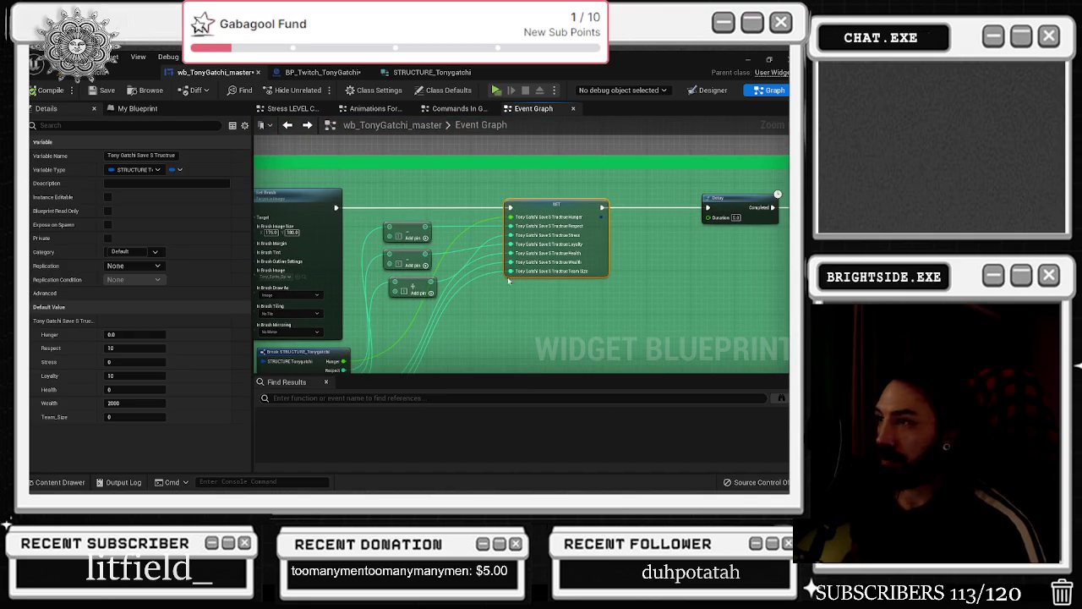
{"action": "mouse_move", "coordinate": [372, 215]}
{"action": "left_mouse_down"}
{"action": "mouse_move", "coordinate": [440, 298]}
{"action": "mouse_move", "coordinate": [416, 277]}
{"action": "left_mouse_up"}
Slide the Delay and SET Is In Animation nodes left, closer to the struct SET
{"action": "left_click_drag", "start_coordinate": [458, 243], "coordinate": [586, 275]}
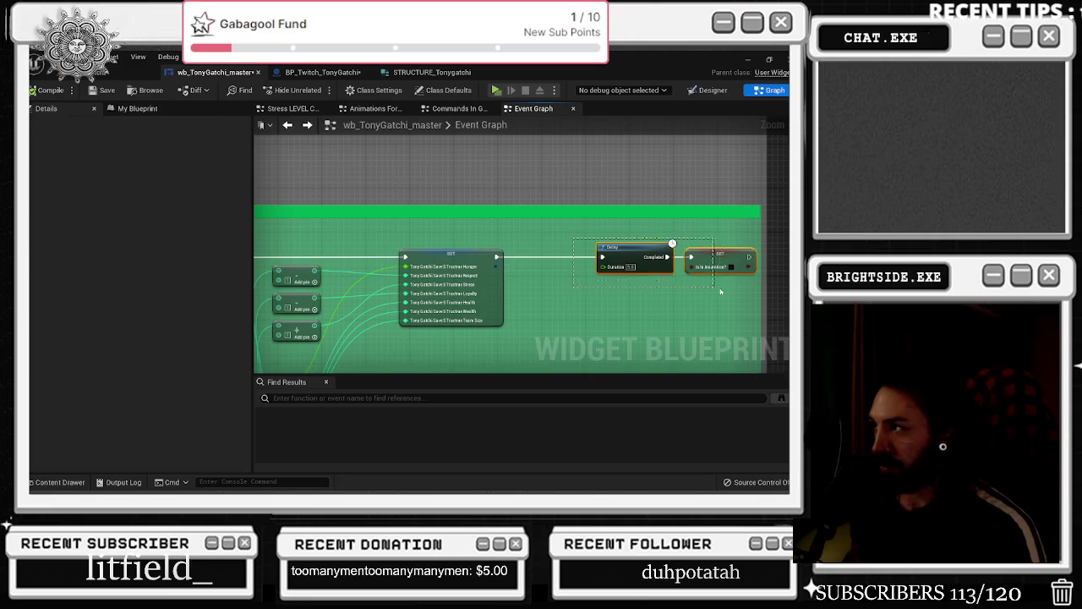
{"action": "left_click_drag", "start_coordinate": [718, 266], "coordinate": [661, 260]}
{"action": "left_click", "coordinate": [511, 236]}
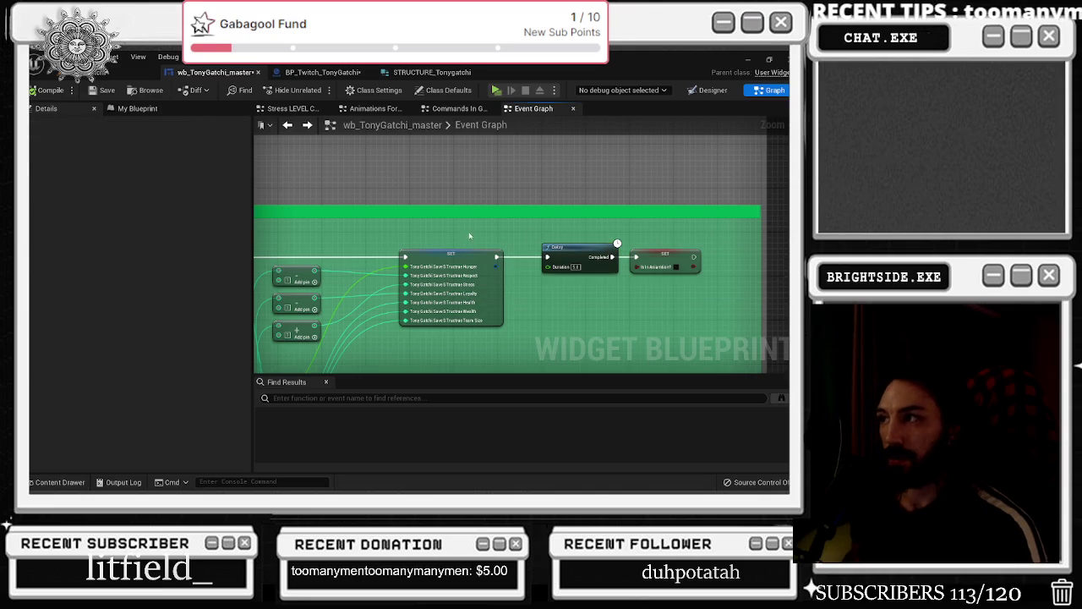
{"action": "left_click", "coordinate": [46, 91]}
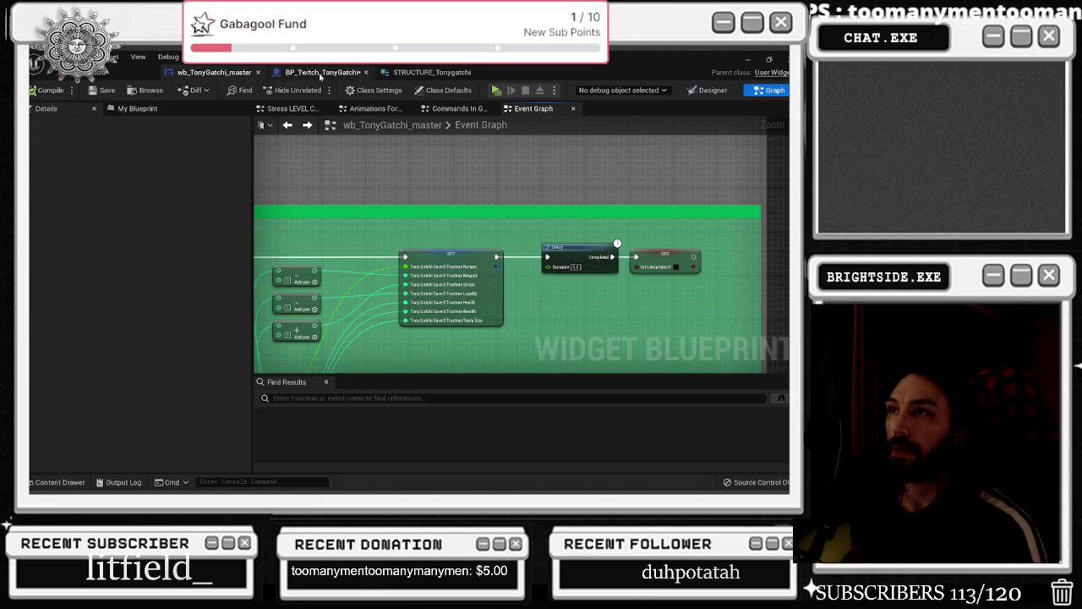
Review the STRUCTURE_Tonygatchi stat variables and the Tonygatchi sprite assets
{"action": "left_click", "coordinate": [321, 72]}
{"action": "left_click", "coordinate": [431, 72]}
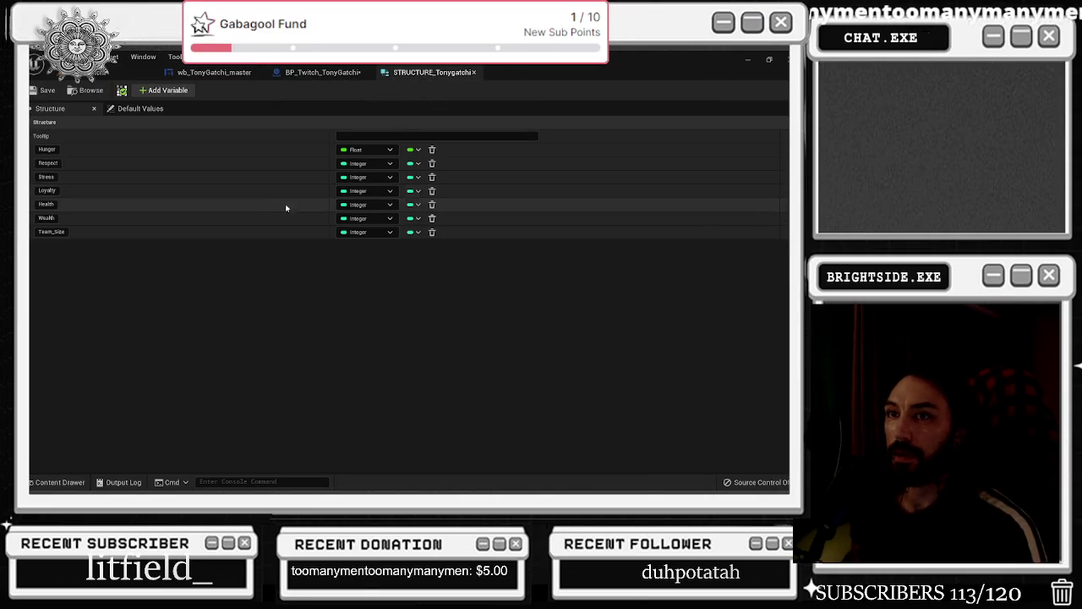
{"action": "left_click", "coordinate": [319, 72]}
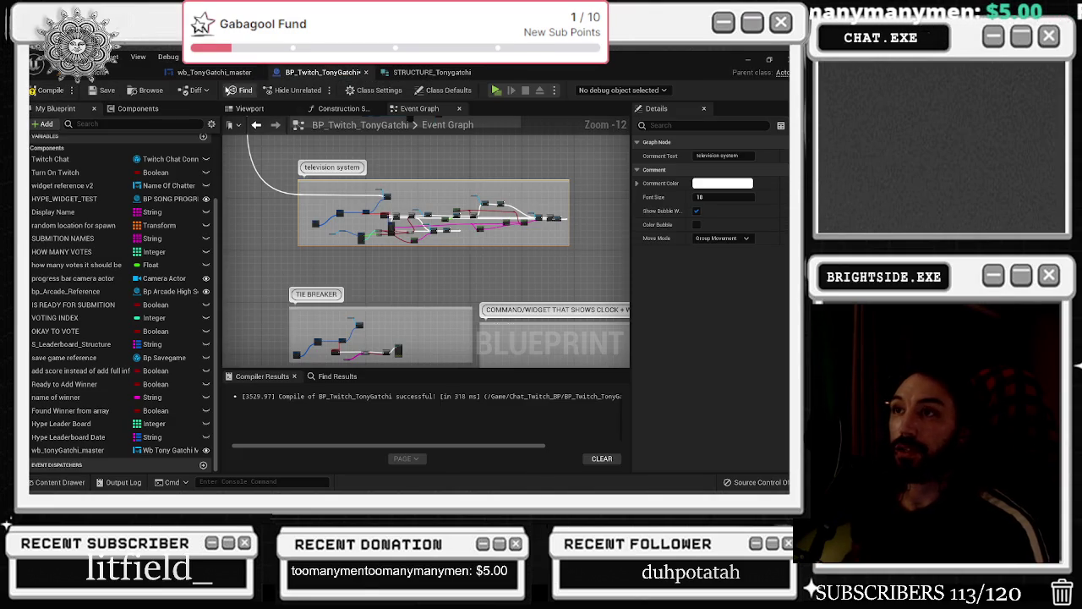
{"action": "left_click", "coordinate": [217, 72]}
{"action": "scroll", "coordinate": [352, 204], "scroll_direction": "down", "scroll_amount": 5}
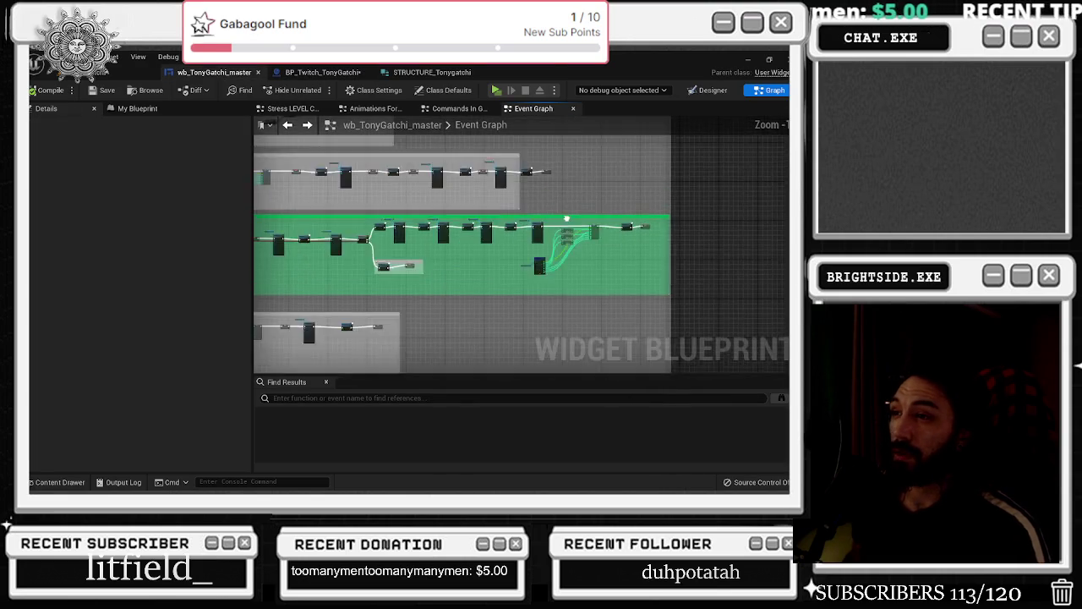
{"action": "scroll", "coordinate": [537, 240], "scroll_direction": "down", "scroll_amount": 2}
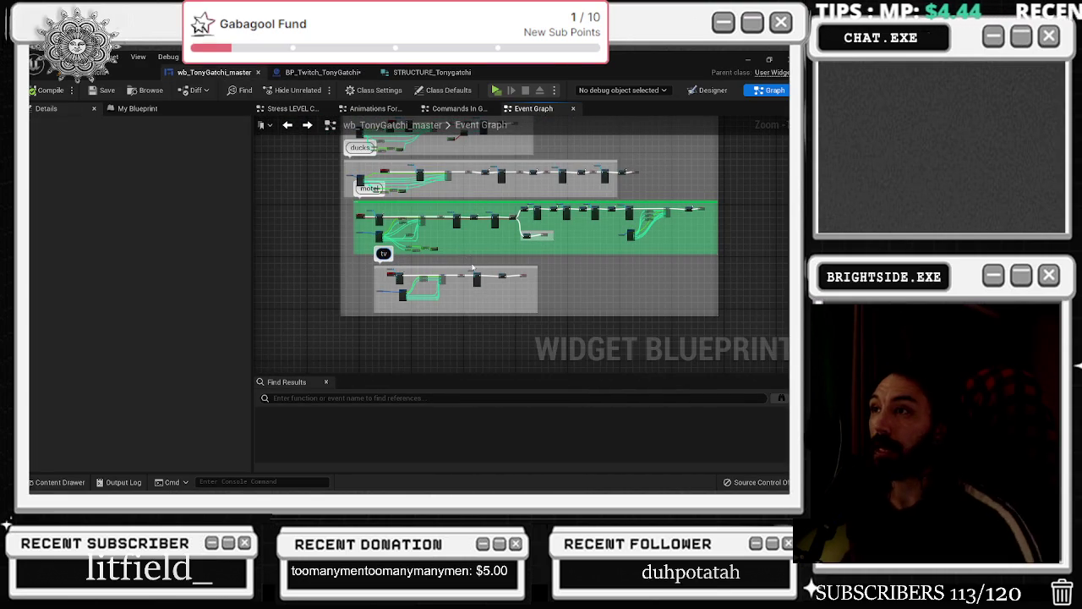
{"action": "scroll", "coordinate": [471, 268], "scroll_direction": "up", "scroll_amount": 2}
{"action": "scroll", "coordinate": [361, 249], "scroll_direction": "down", "scroll_amount": 2}
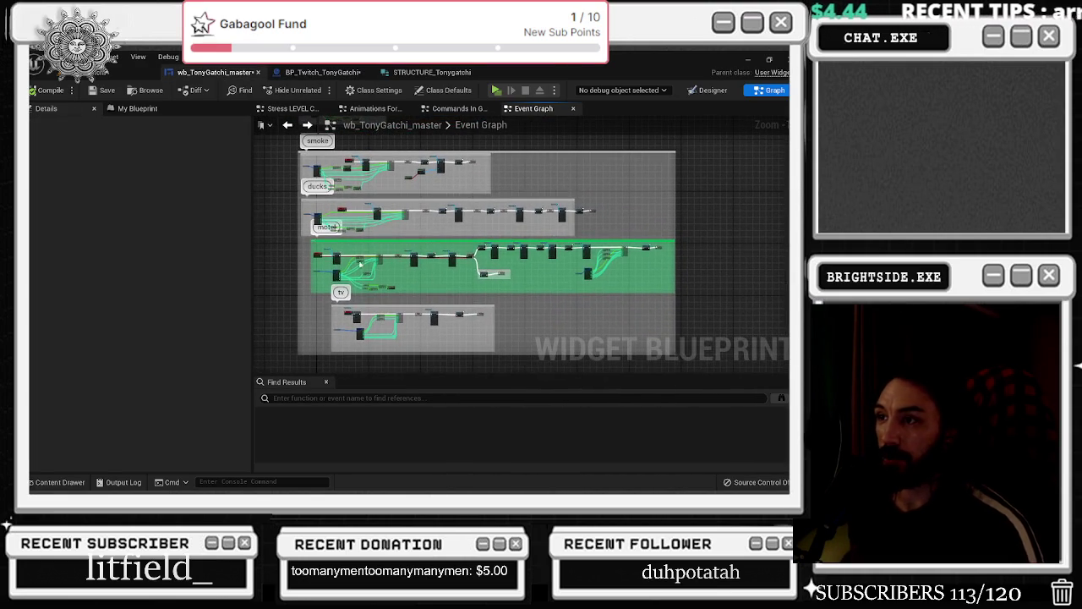
{"action": "left_click", "coordinate": [85, 482]}
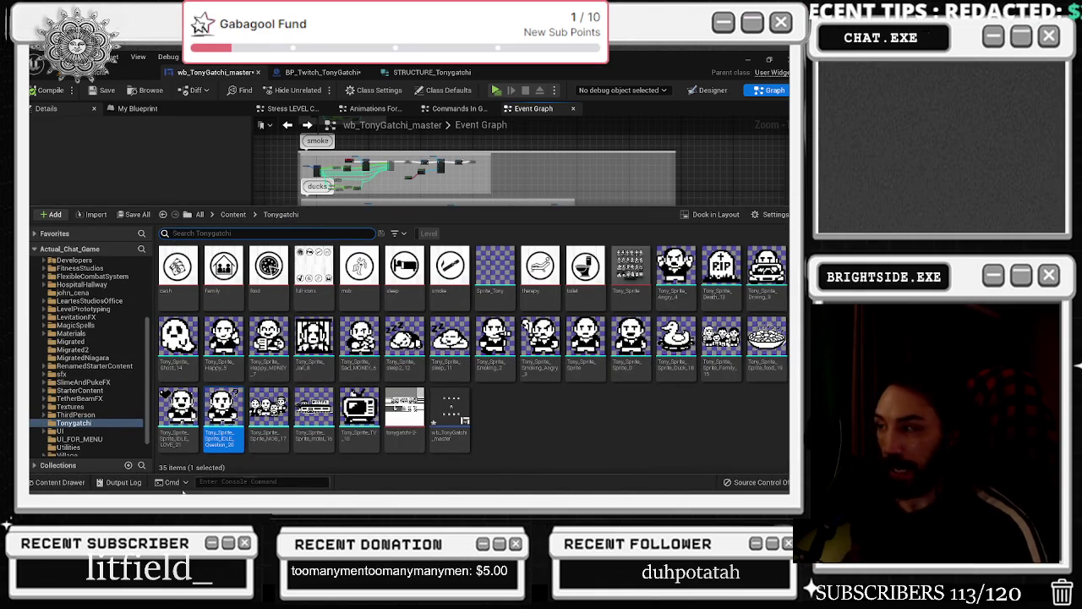
{"action": "left_click", "coordinate": [55, 482]}
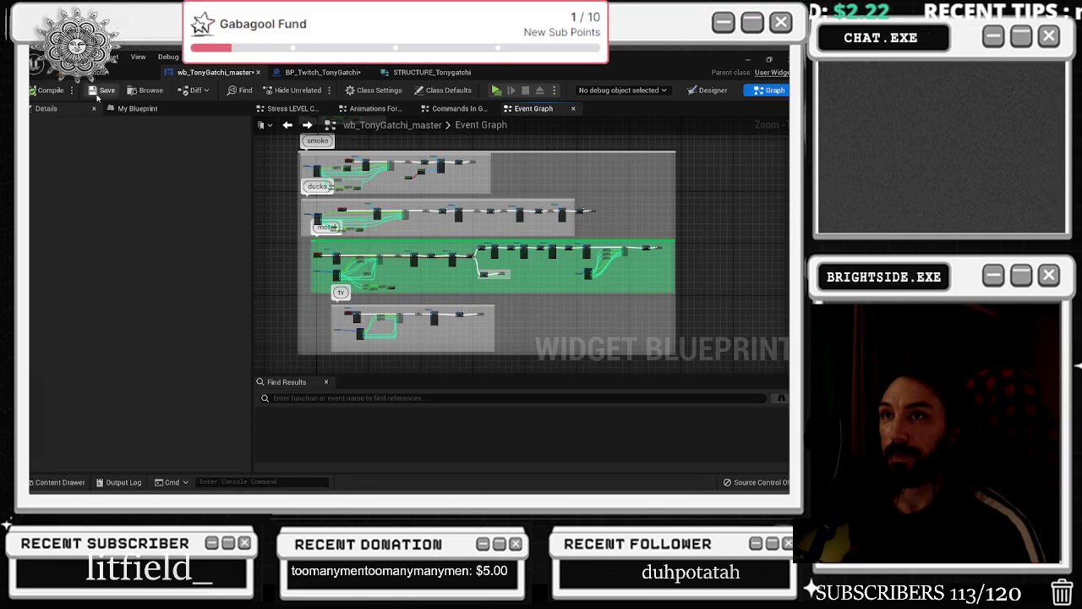
Compile BP_Twitch_TonyGatchi, move its tab ahead of the widget, then return to wb_TonyGatchi_master
{"action": "left_click", "coordinate": [323, 71]}
{"action": "left_click", "coordinate": [46, 90]}
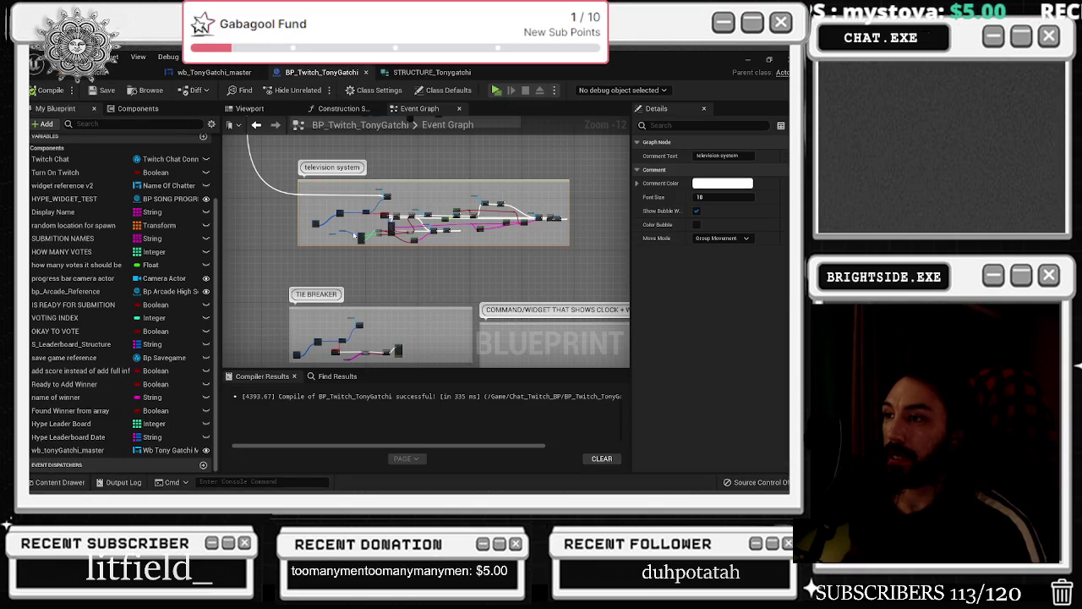
{"action": "left_click_drag", "start_coordinate": [351, 233], "coordinate": [332, 242]}
{"action": "mouse_move", "coordinate": [322, 72]}
{"action": "left_mouse_down"}
{"action": "mouse_move", "coordinate": [253, 85]}
{"action": "mouse_move", "coordinate": [214, 72]}
{"action": "left_mouse_up"}
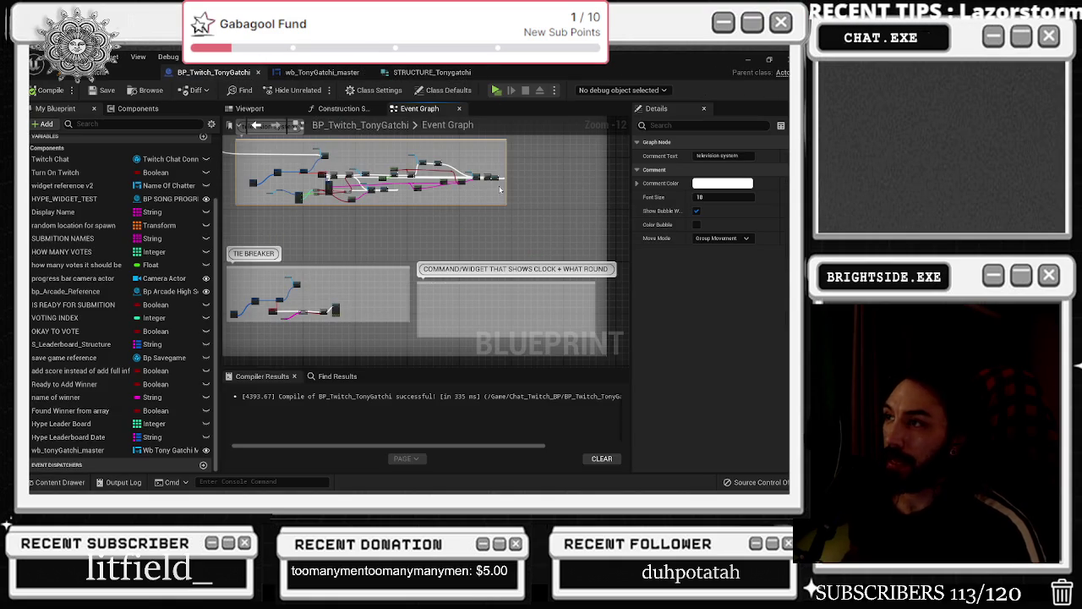
{"action": "left_click", "coordinate": [322, 72]}
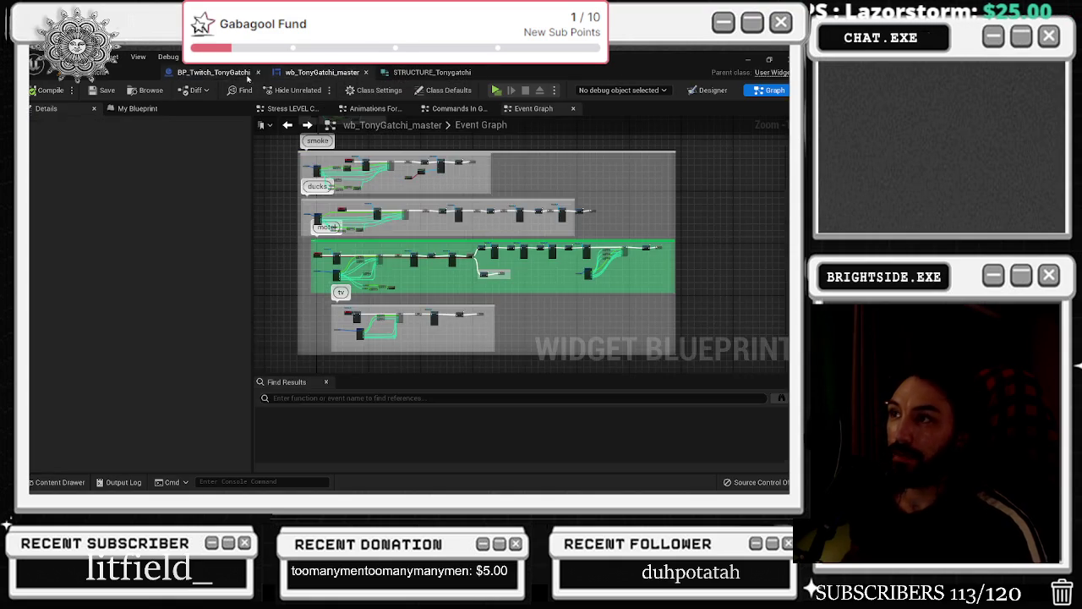
{"action": "left_click", "coordinate": [214, 72]}
{"action": "left_click", "coordinate": [127, 72]}
{"action": "left_click", "coordinate": [214, 72]}
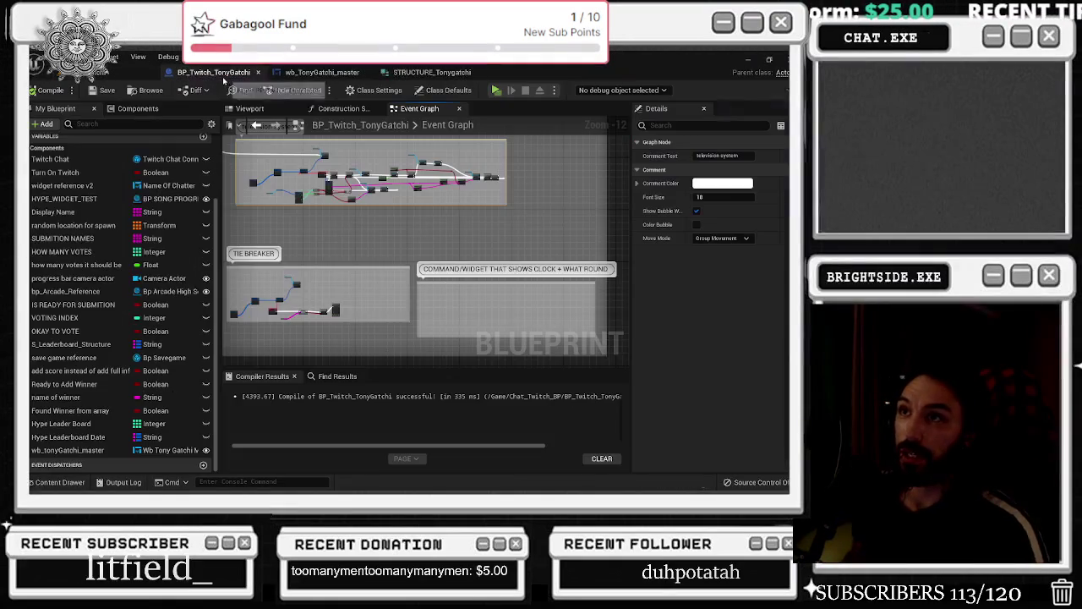
{"action": "left_click", "coordinate": [322, 72]}
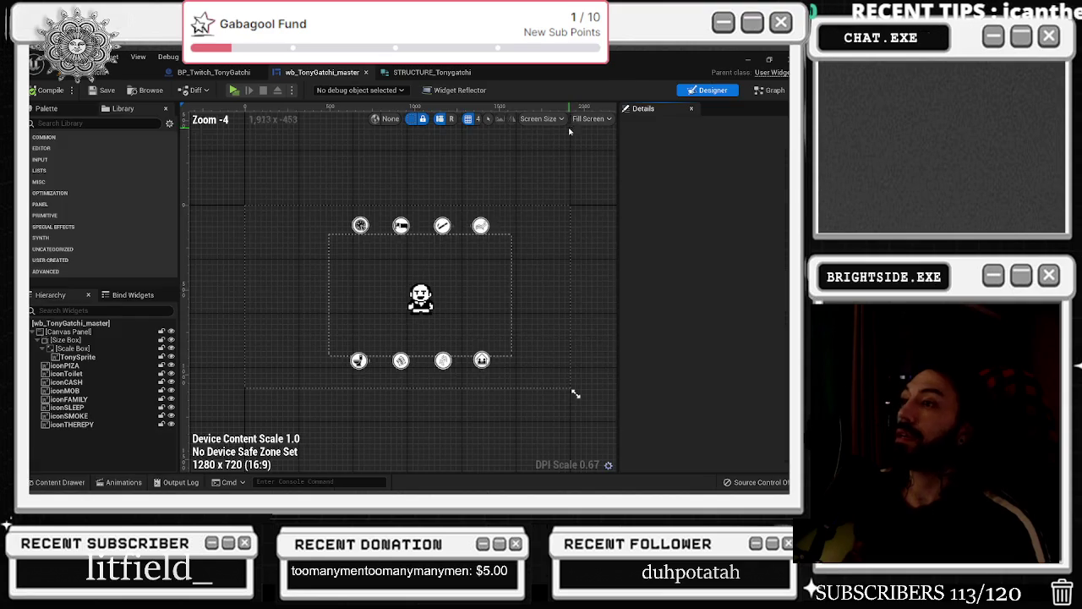
In the Designer, select the iconTHEREPY image to review its Details, then go back to the Graph
{"action": "left_click", "coordinate": [713, 90]}
{"action": "scroll", "coordinate": [507, 204], "scroll_direction": "up", "scroll_amount": 2}
{"action": "left_click", "coordinate": [459, 231]}
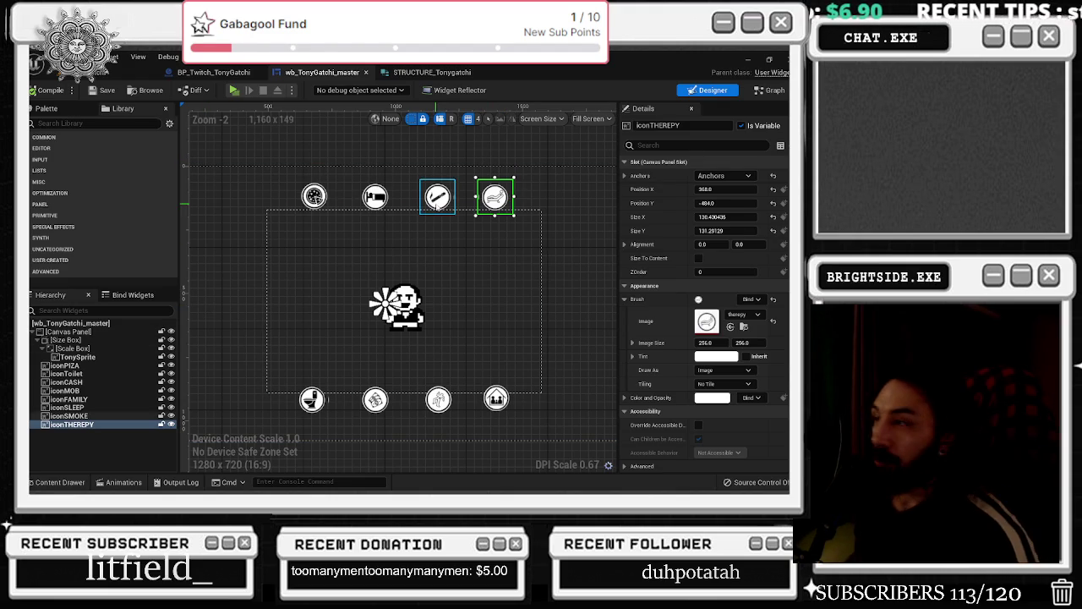
{"action": "left_click", "coordinate": [768, 91]}
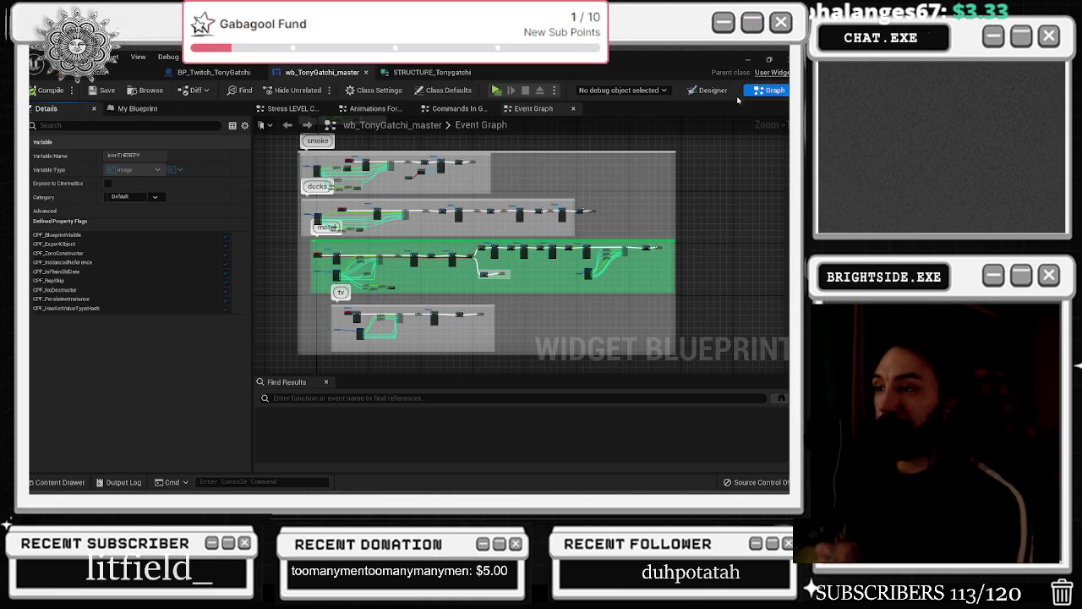
Wire the Sequence's Then 5 output into the Create Twitch Command exec pin
{"action": "left_click", "coordinate": [214, 72]}
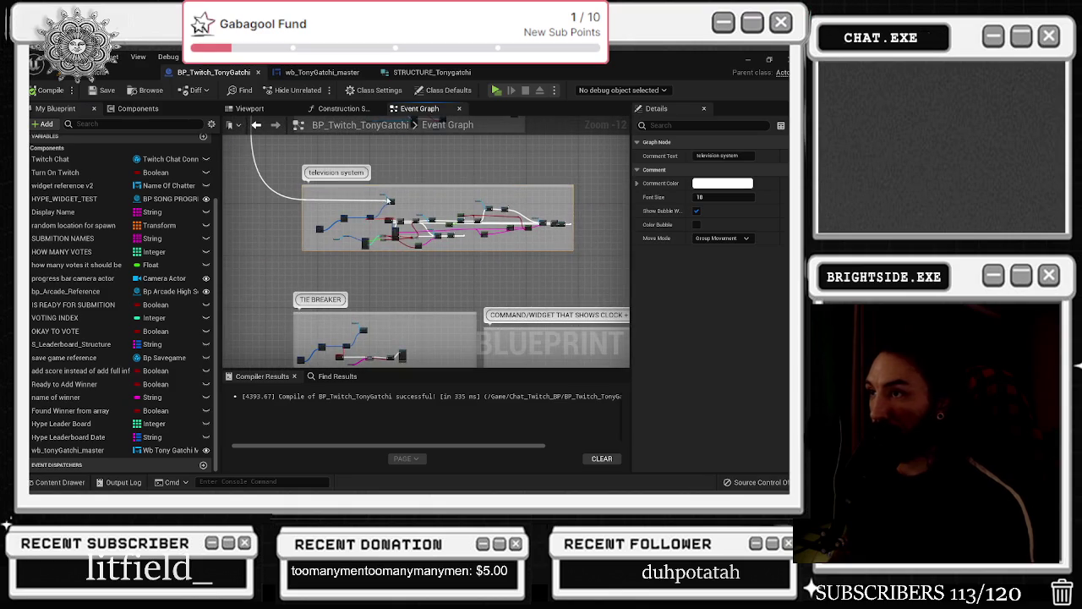
{"action": "scroll", "coordinate": [385, 200], "scroll_direction": "up", "scroll_amount": 2}
{"action": "left_click_drag", "start_coordinate": [375, 192], "coordinate": [542, 198]}
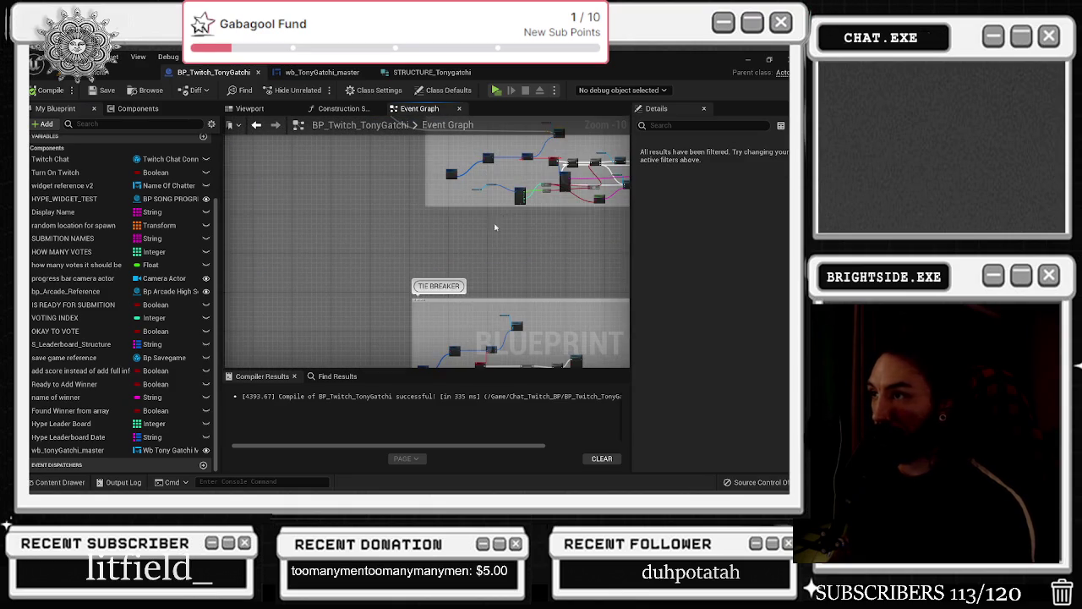
{"action": "scroll", "coordinate": [373, 324], "scroll_direction": "down", "scroll_amount": 2}
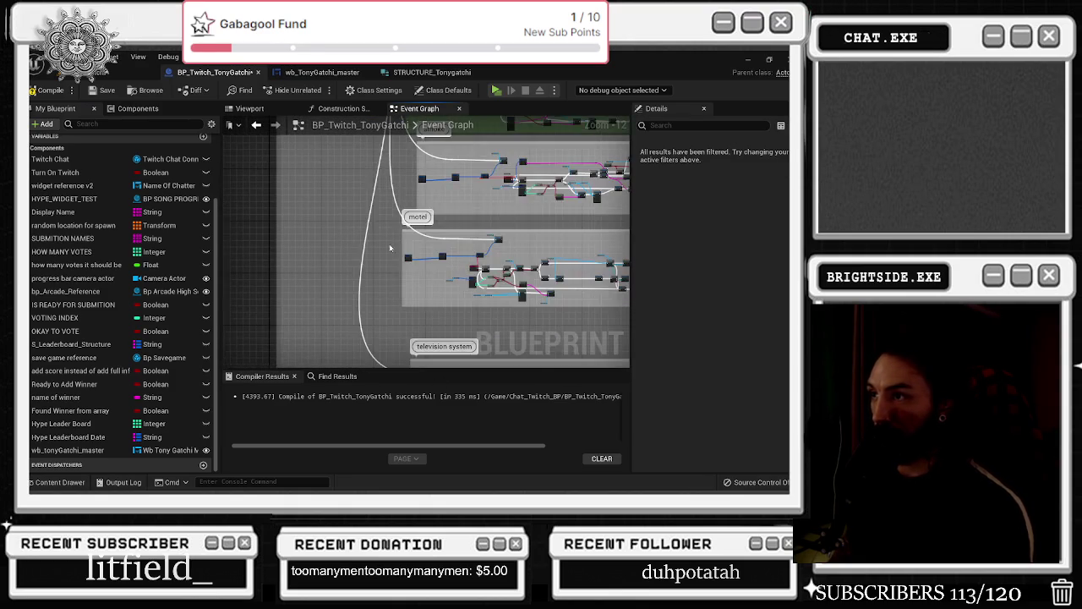
{"action": "scroll", "coordinate": [358, 245], "scroll_direction": "up", "scroll_amount": 10}
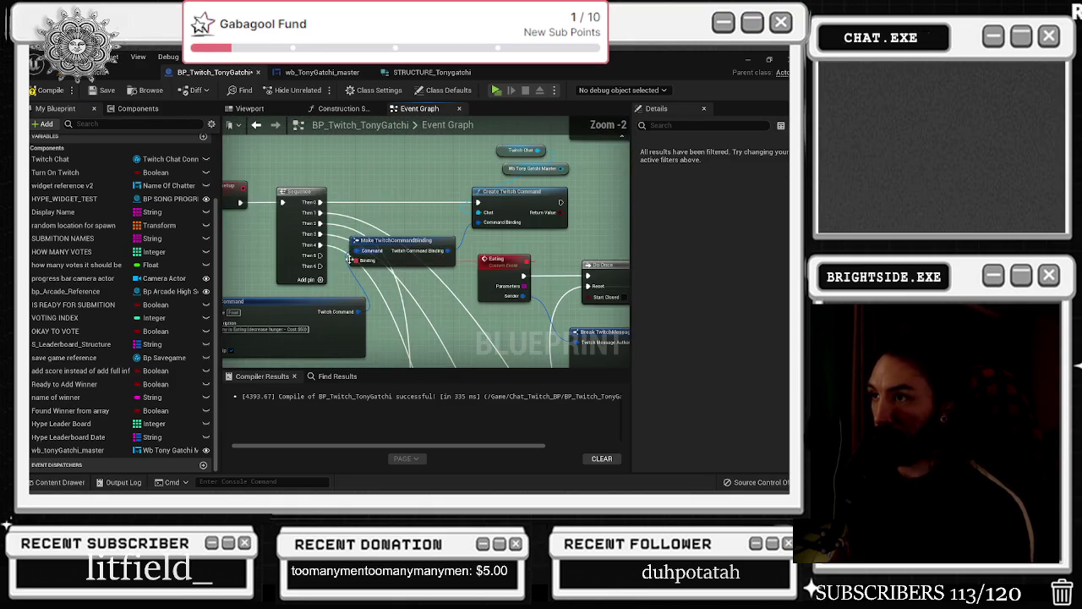
{"action": "scroll", "coordinate": [372, 321], "scroll_direction": "down", "scroll_amount": 8}
{"action": "mouse_move", "coordinate": [320, 257]}
{"action": "left_mouse_down"}
{"action": "mouse_move", "coordinate": [372, 321]}
{"action": "mouse_move", "coordinate": [423, 356]}
{"action": "mouse_move", "coordinate": [470, 357]}
{"action": "mouse_move", "coordinate": [505, 318]}
{"action": "mouse_move", "coordinate": [655, 305]}
{"action": "mouse_move", "coordinate": [499, 330]}
{"action": "mouse_move", "coordinate": [501, 358]}
{"action": "mouse_move", "coordinate": [499, 252]}
{"action": "mouse_move", "coordinate": [430, 220]}
{"action": "mouse_move", "coordinate": [457, 261]}
{"action": "mouse_move", "coordinate": [479, 182]}
{"action": "mouse_move", "coordinate": [483, 262]}
{"action": "mouse_move", "coordinate": [473, 256]}
{"action": "mouse_move", "coordinate": [484, 245]}
{"action": "left_mouse_up"}
{"action": "scroll", "coordinate": [499, 330], "scroll_direction": "down", "scroll_amount": 2}
{"action": "scroll", "coordinate": [499, 251], "scroll_direction": "up", "scroll_amount": 4}
{"action": "scroll", "coordinate": [483, 261], "scroll_direction": "up", "scroll_amount": 4}
Drag from Make TwitchCommandBinding's Binding pin into empty space to list delegate actions
{"action": "left_click_drag", "start_coordinate": [536, 267], "coordinate": [537, 267]}
{"action": "scroll", "coordinate": [474, 254], "scroll_direction": "down", "scroll_amount": 3}
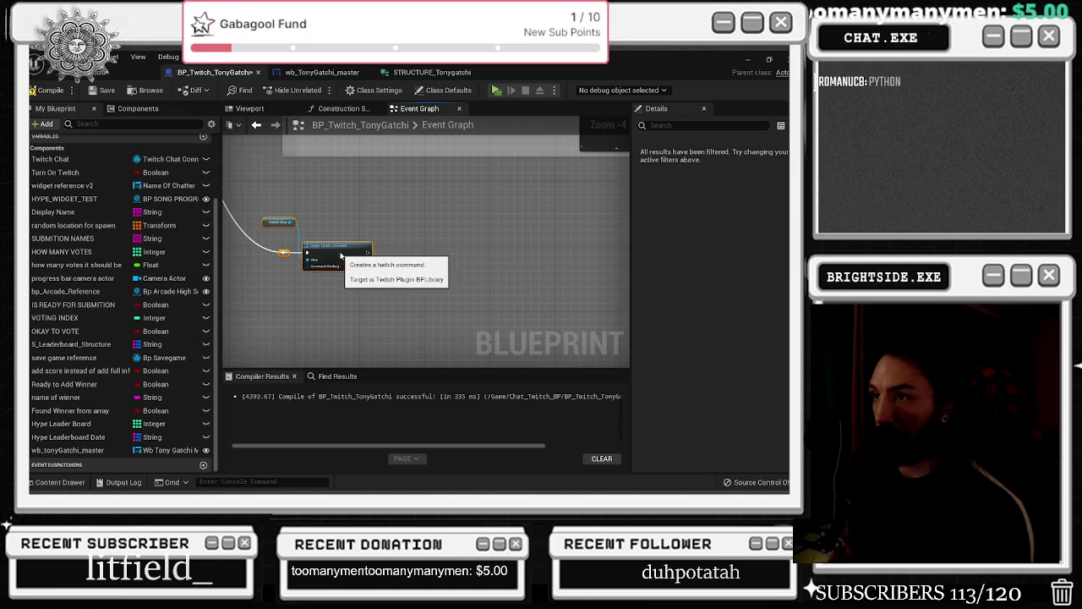
{"action": "mouse_move", "coordinate": [379, 230]}
{"action": "left_mouse_down"}
{"action": "mouse_move", "coordinate": [382, 269]}
{"action": "mouse_move", "coordinate": [398, 235]}
{"action": "left_mouse_up"}
{"action": "scroll", "coordinate": [460, 200], "scroll_direction": "up", "scroll_amount": 2}
{"action": "scroll", "coordinate": [460, 200], "scroll_direction": "up", "scroll_amount": 4}
{"action": "scroll", "coordinate": [476, 239], "scroll_direction": "up", "scroll_amount": 1}
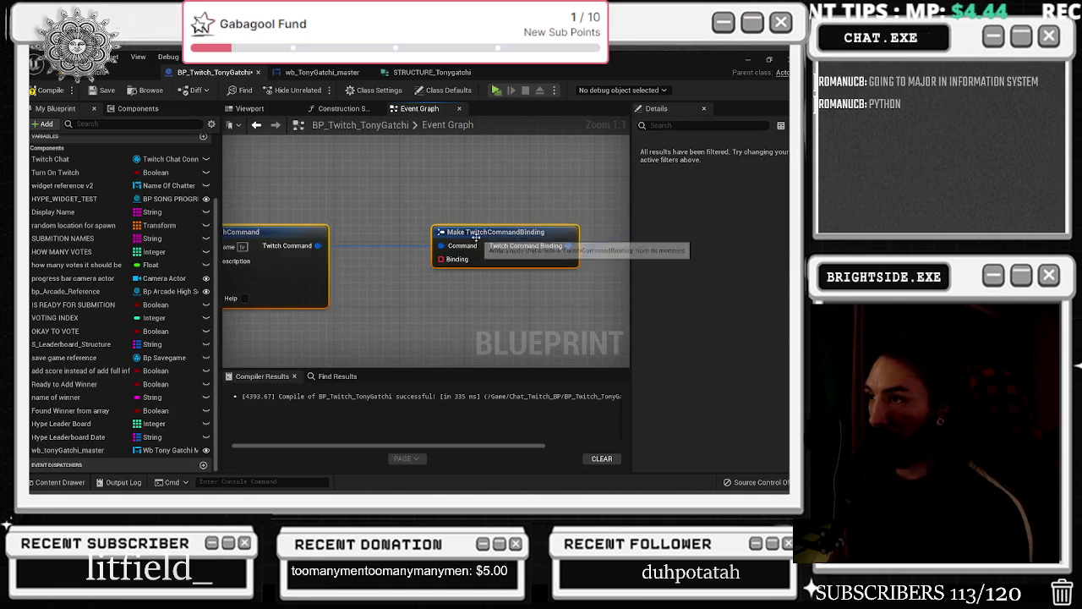
{"action": "scroll", "coordinate": [476, 238], "scroll_direction": "down", "scroll_amount": 3}
{"action": "left_click_drag", "start_coordinate": [505, 251], "coordinate": [496, 291]}
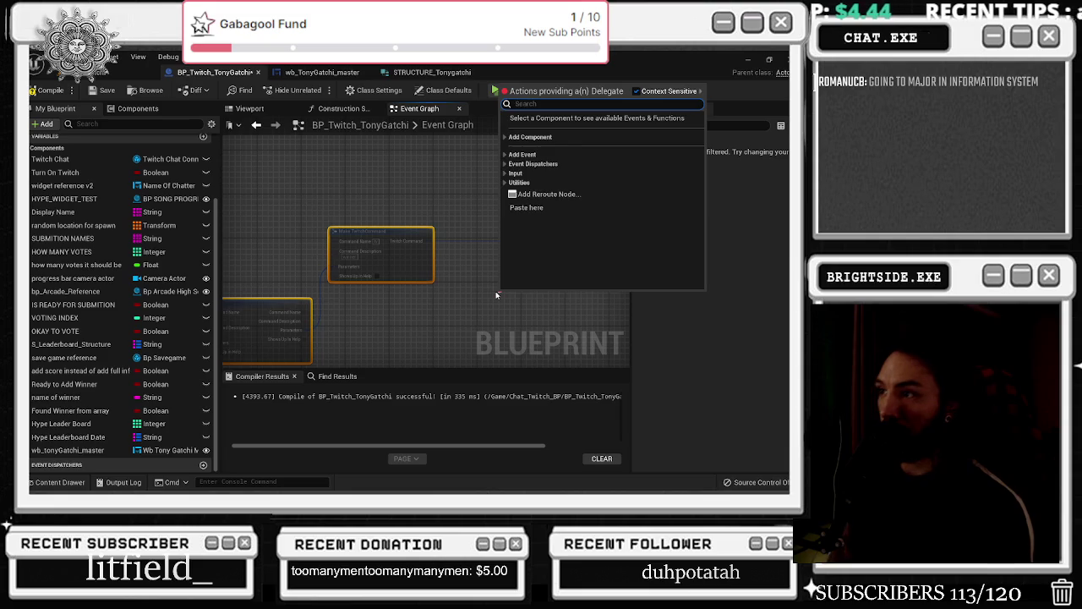
Add a Custom Event named Therapy and move it up-left
{"action": "type", "text": "custom event"}
{"action": "key", "text": "Return"}
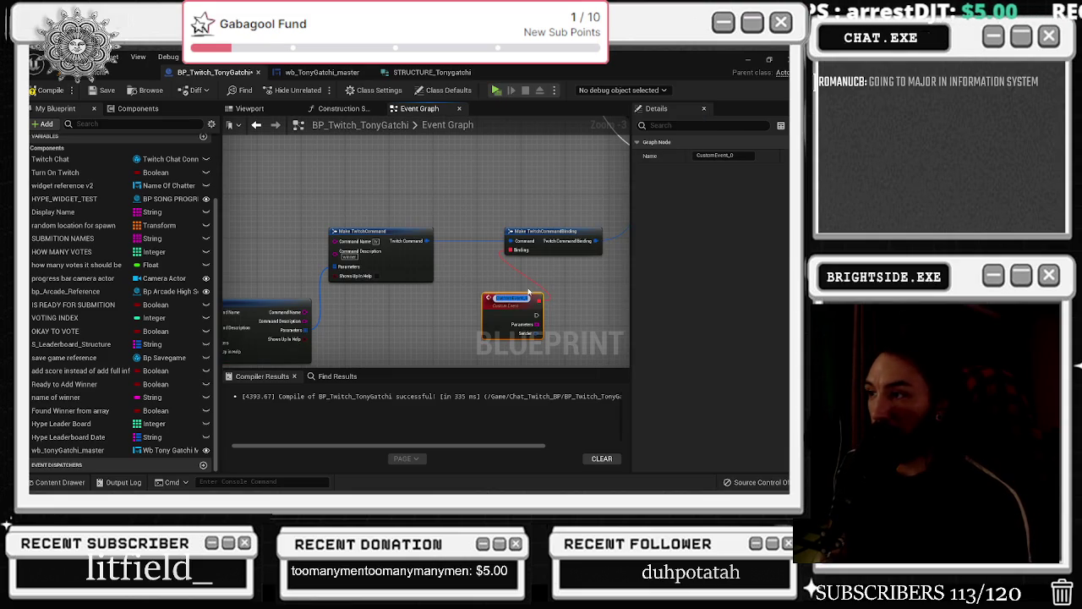
{"action": "key", "text": "BackSpace"}
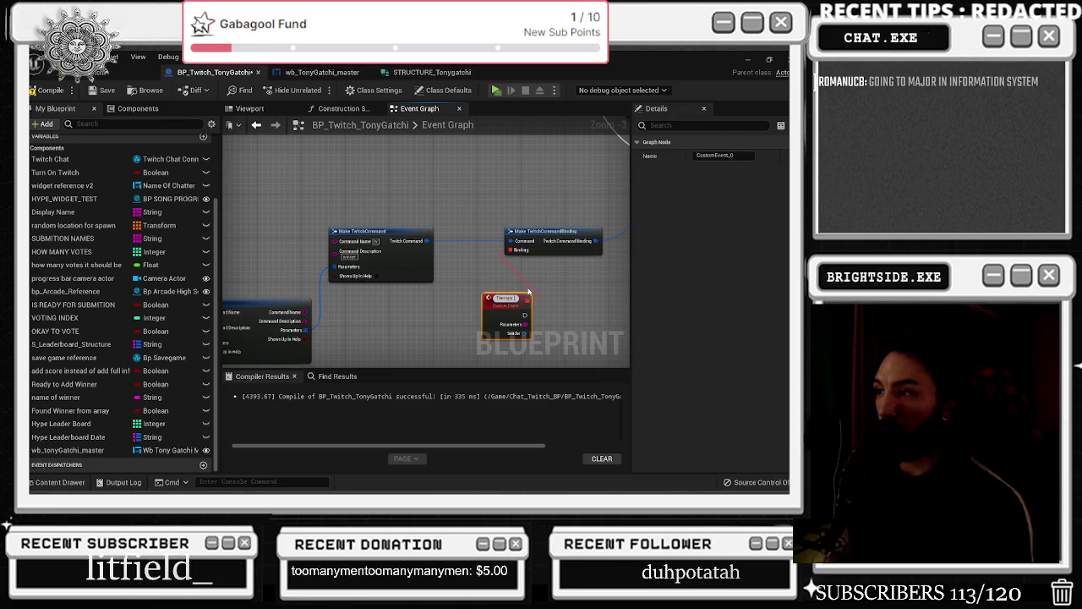
{"action": "left_click_drag", "start_coordinate": [507, 298], "coordinate": [486, 287]}
{"action": "left_click", "coordinate": [500, 256]}
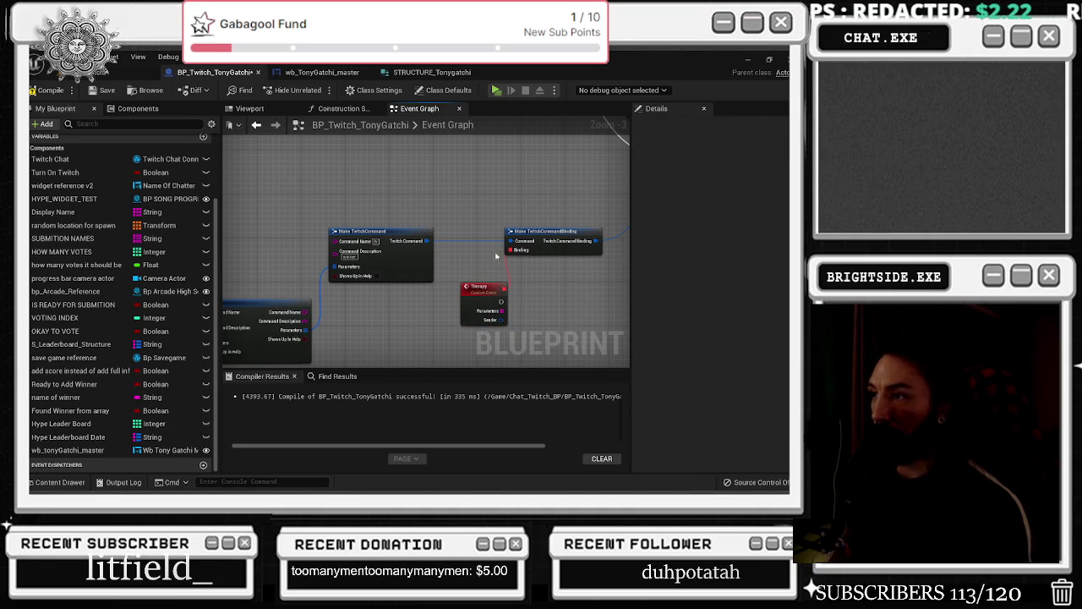
Look over the Tonygatchi structure and wb_TonyGatchi_master, then return to BP_Twitch_TonyGatchi
{"action": "key", "text": "alt+Tab"}
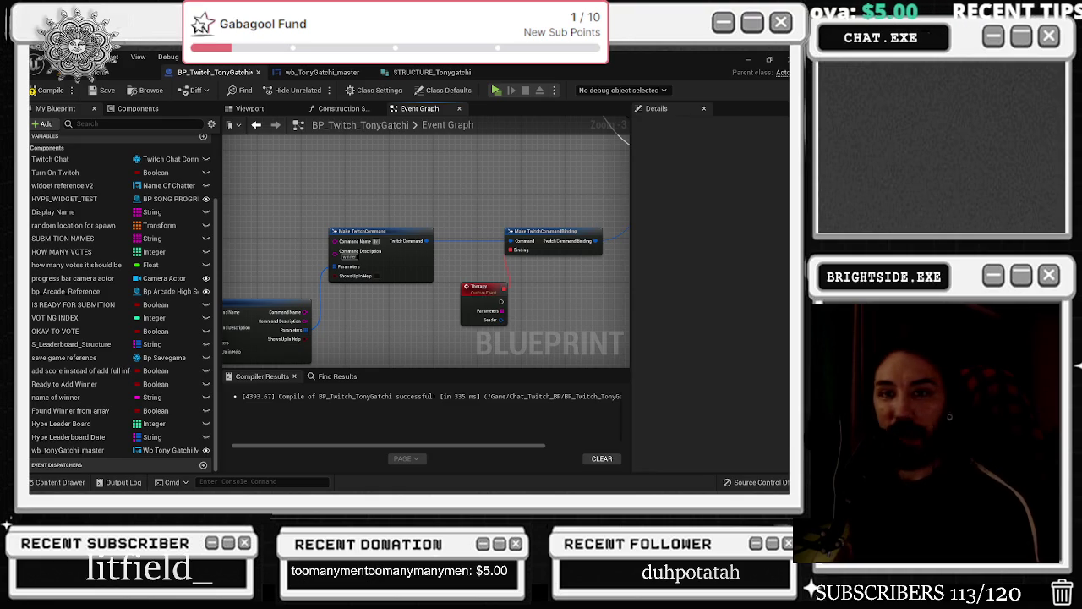
{"action": "left_click", "coordinate": [380, 240]}
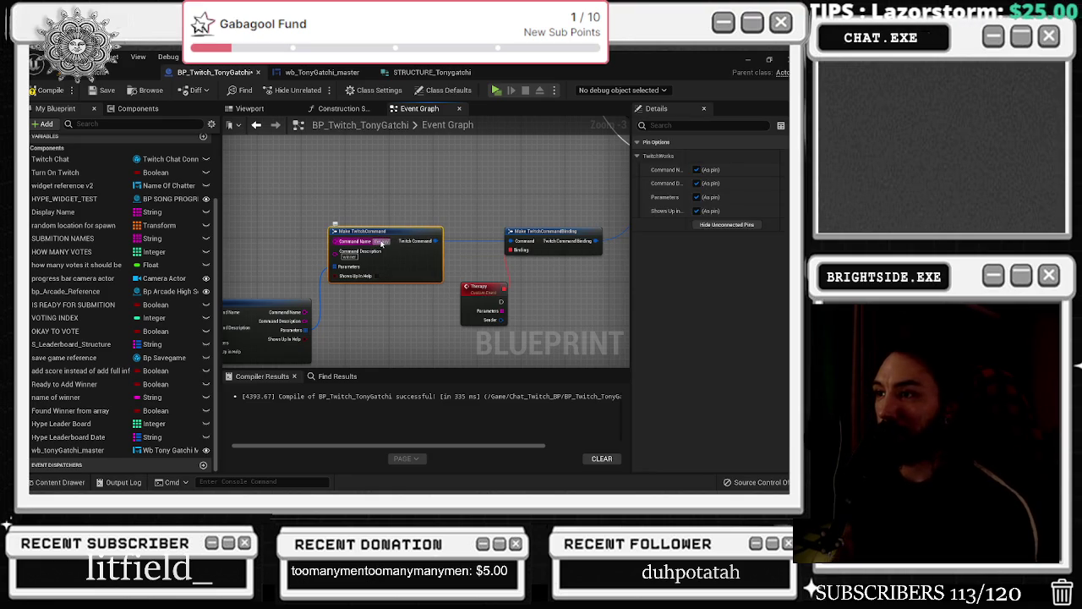
{"action": "left_click_drag", "start_coordinate": [354, 246], "coordinate": [495, 203]}
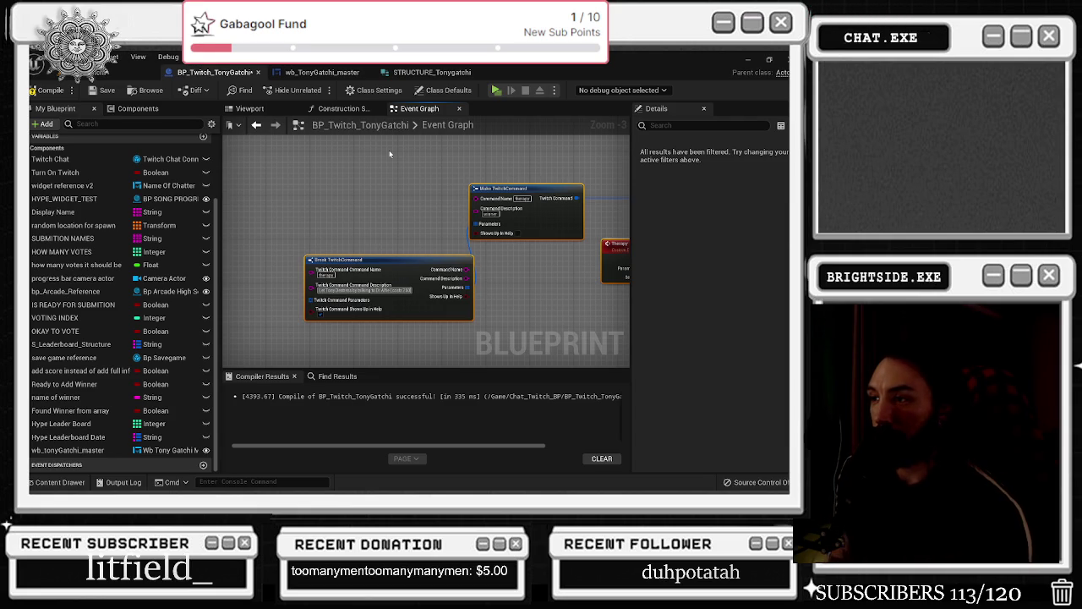
{"action": "type", "text": "es hunger"}
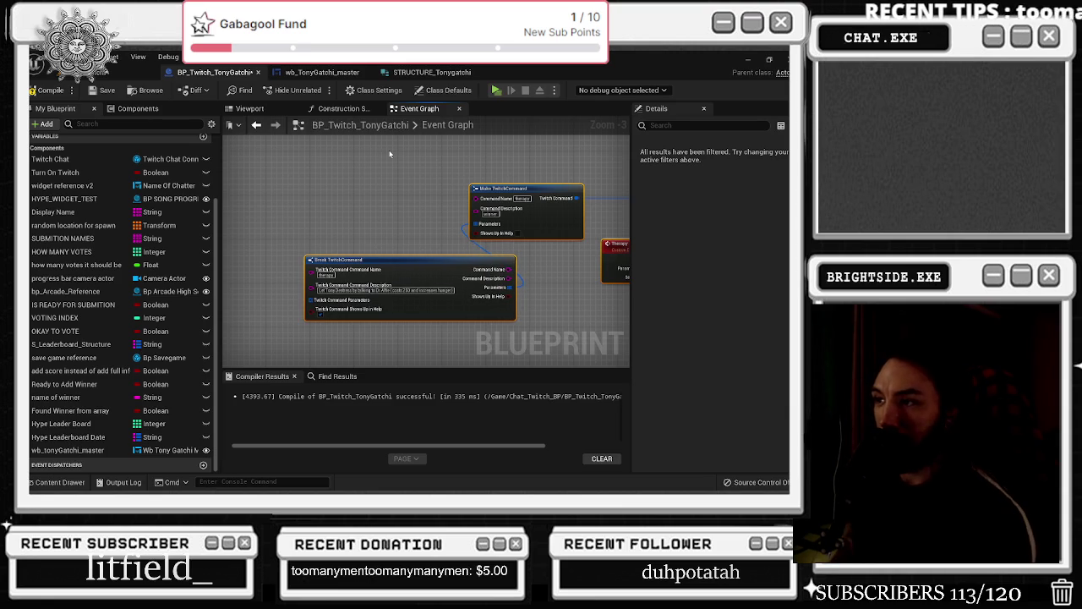
{"action": "left_click", "coordinate": [431, 72]}
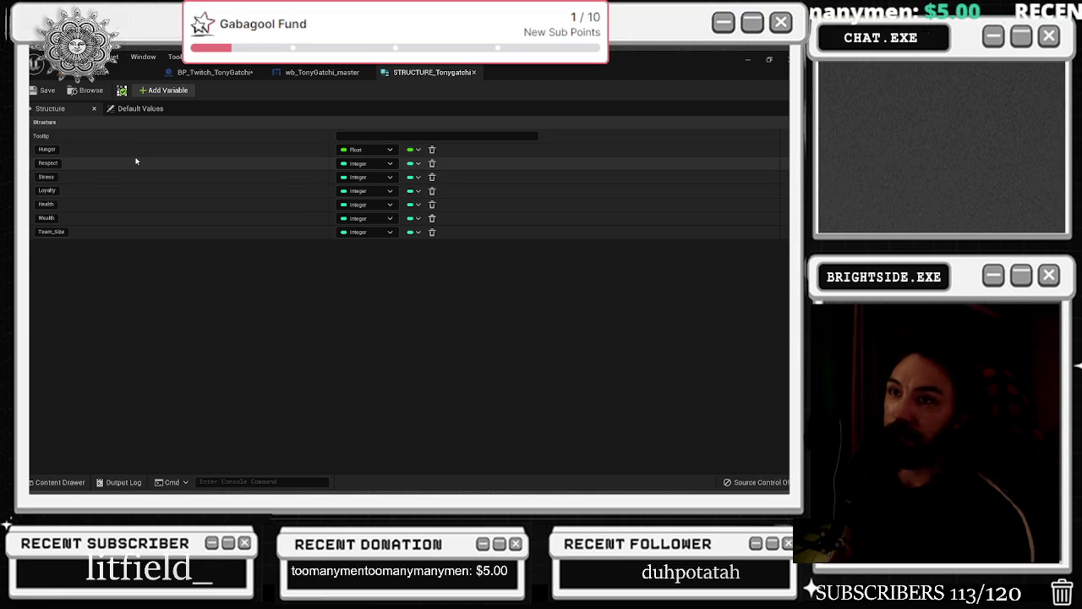
{"action": "left_click", "coordinate": [320, 71]}
{"action": "left_click", "coordinate": [215, 72]}
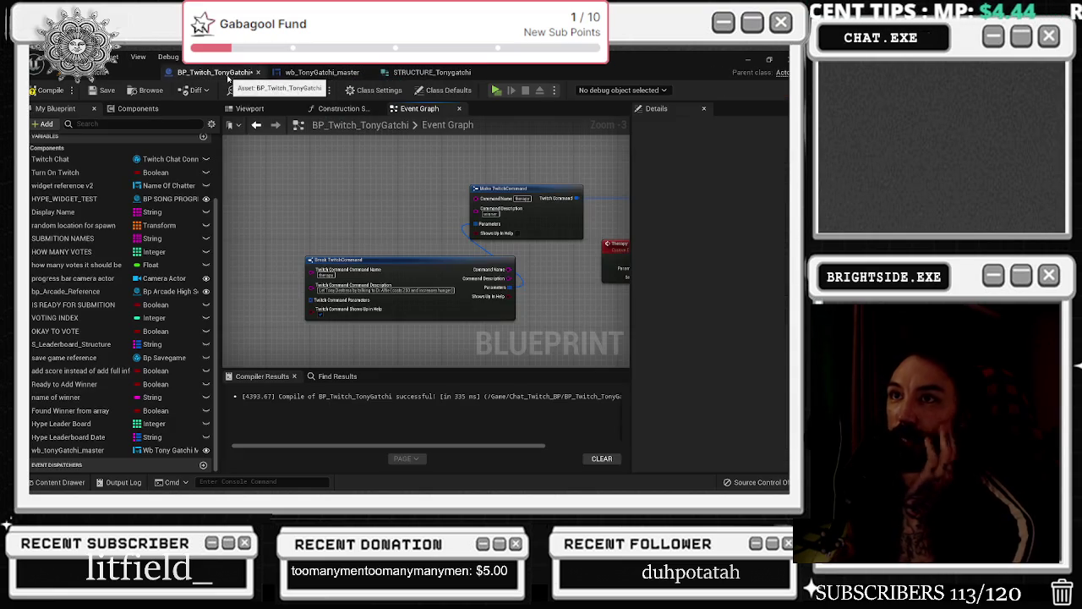
Slide Break TwitchCommand left of Make TwitchCommand so their connecting wire shows
{"action": "mouse_move", "coordinate": [395, 260]}
{"action": "left_mouse_down"}
{"action": "mouse_move", "coordinate": [311, 235]}
{"action": "mouse_move", "coordinate": [412, 217]}
{"action": "left_mouse_up"}
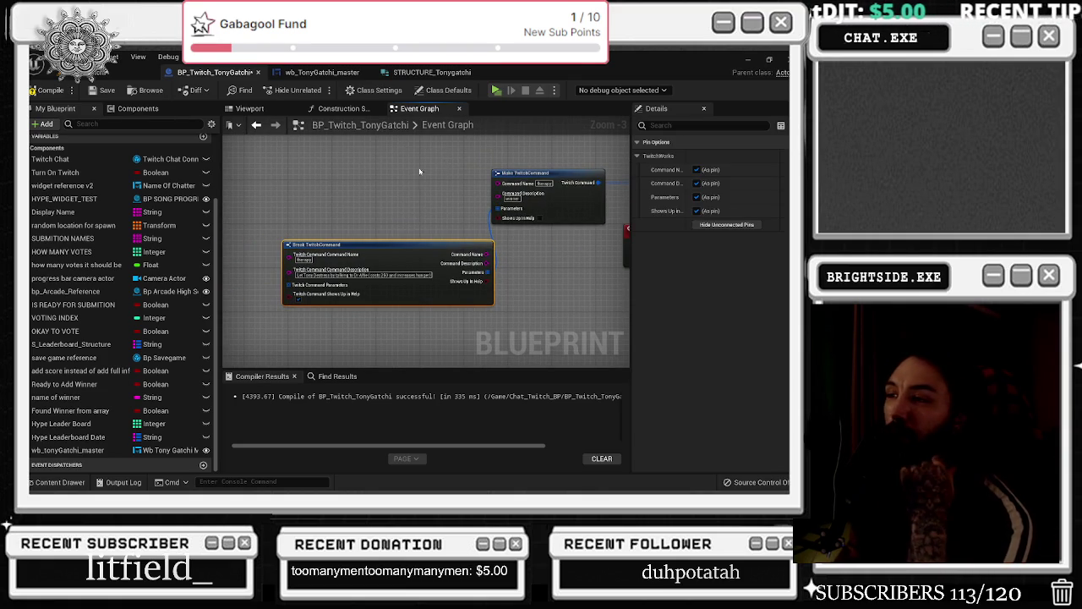
{"action": "left_click_drag", "start_coordinate": [396, 241], "coordinate": [369, 246]}
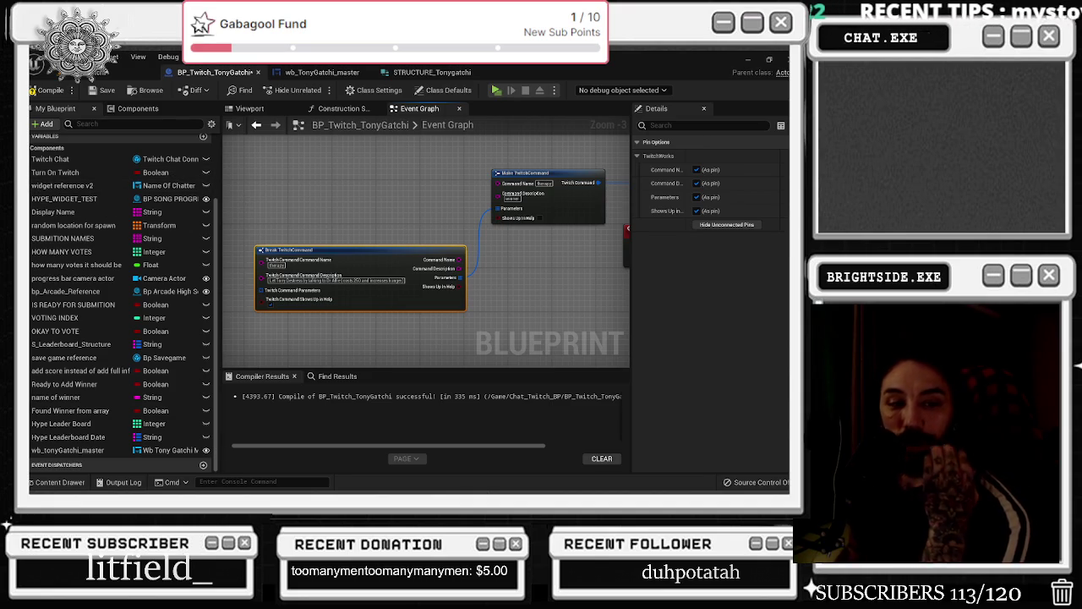
{"action": "mouse_move", "coordinate": [410, 264]}
{"action": "left_mouse_down"}
{"action": "mouse_move", "coordinate": [398, 271]}
{"action": "mouse_move", "coordinate": [420, 266]}
{"action": "left_mouse_up"}
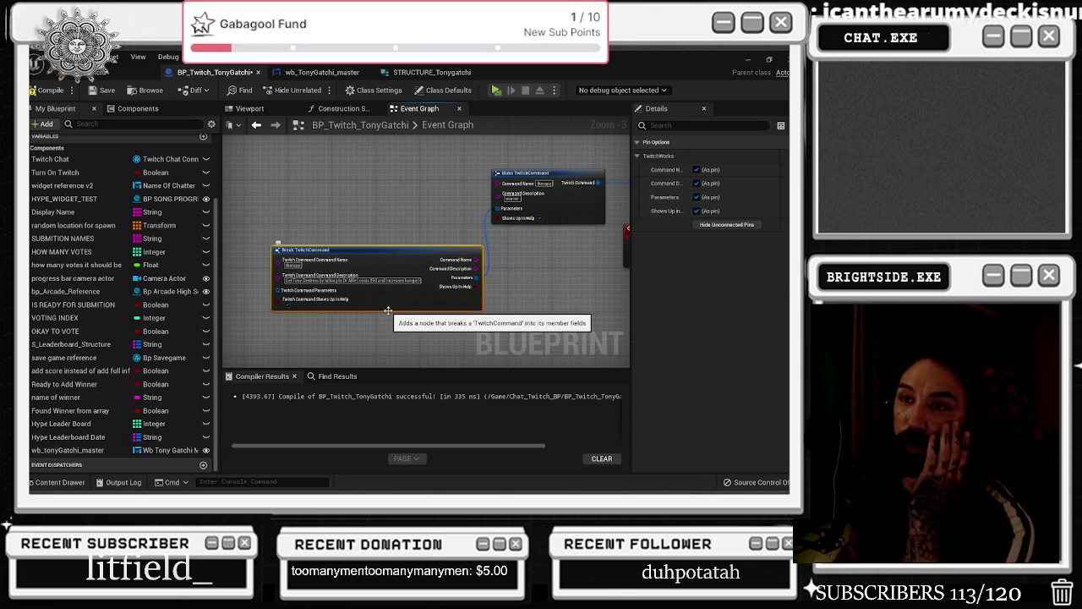
{"action": "left_click_drag", "start_coordinate": [418, 253], "coordinate": [413, 248]}
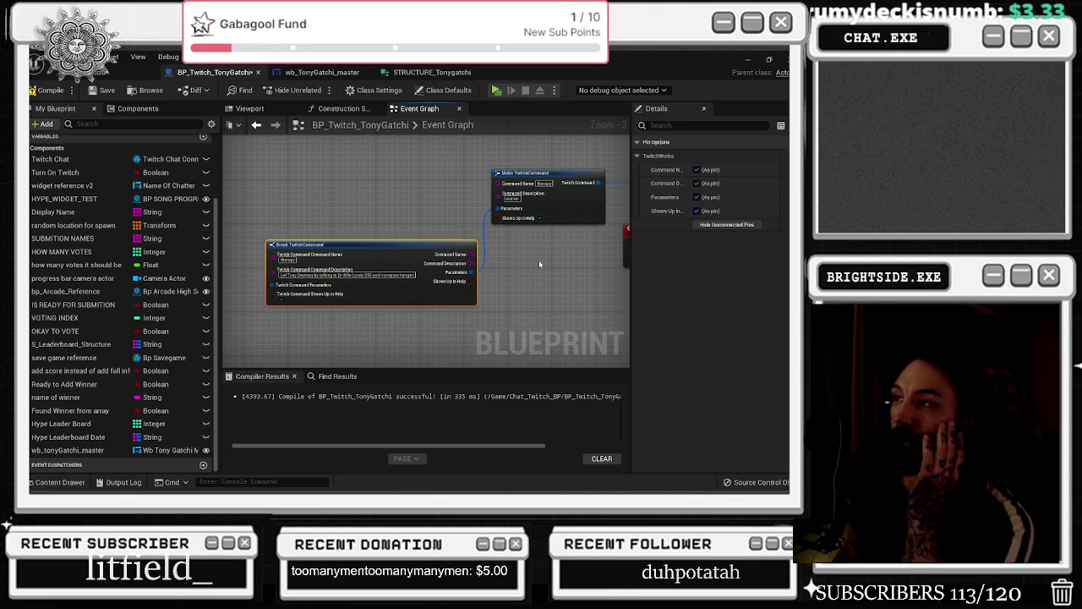
{"action": "scroll", "coordinate": [539, 264], "scroll_direction": "down", "scroll_amount": 3}
{"action": "left_click", "coordinate": [478, 305]}
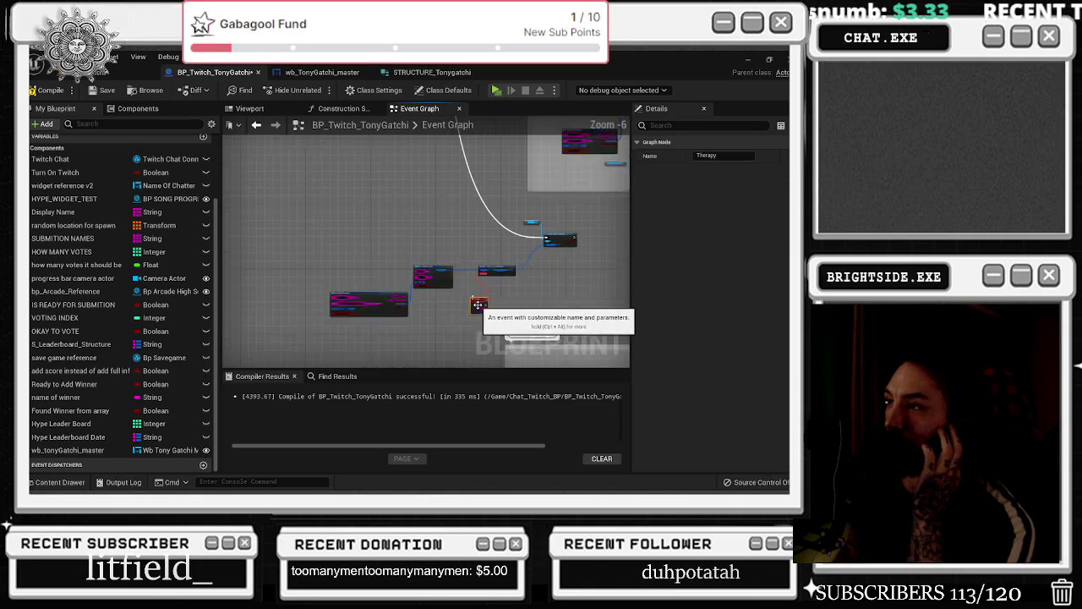
Marquee-select the lower group of Therapy nodes and move them up-left
{"action": "scroll", "coordinate": [401, 307], "scroll_direction": "down", "scroll_amount": 2}
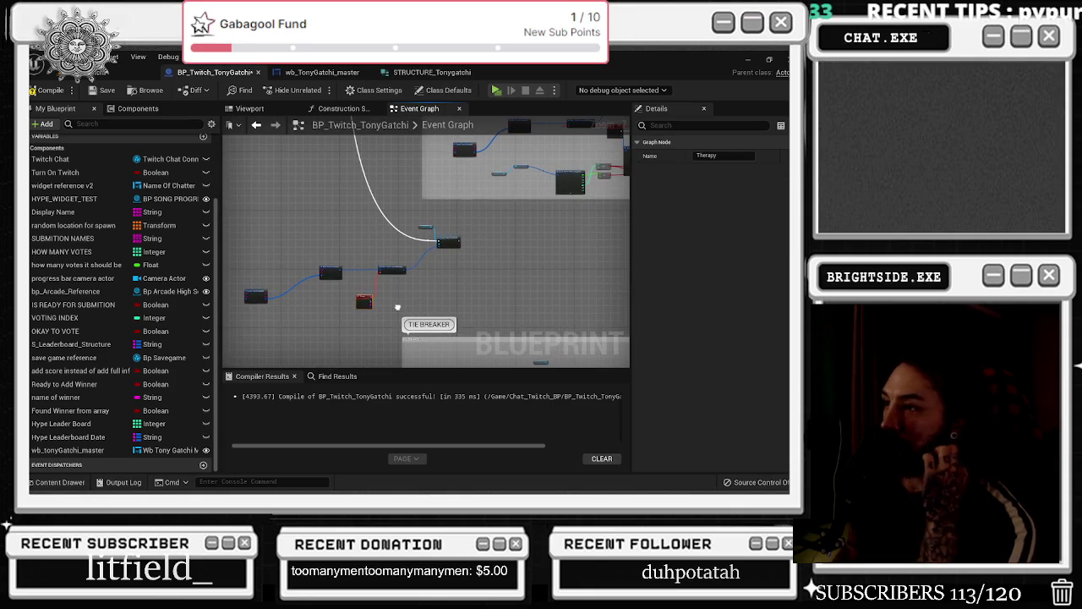
{"action": "left_click_drag", "start_coordinate": [262, 227], "coordinate": [443, 307]}
{"action": "left_click_drag", "start_coordinate": [450, 245], "coordinate": [443, 229]}
{"action": "scroll", "coordinate": [395, 275], "scroll_direction": "up", "scroll_amount": 2}
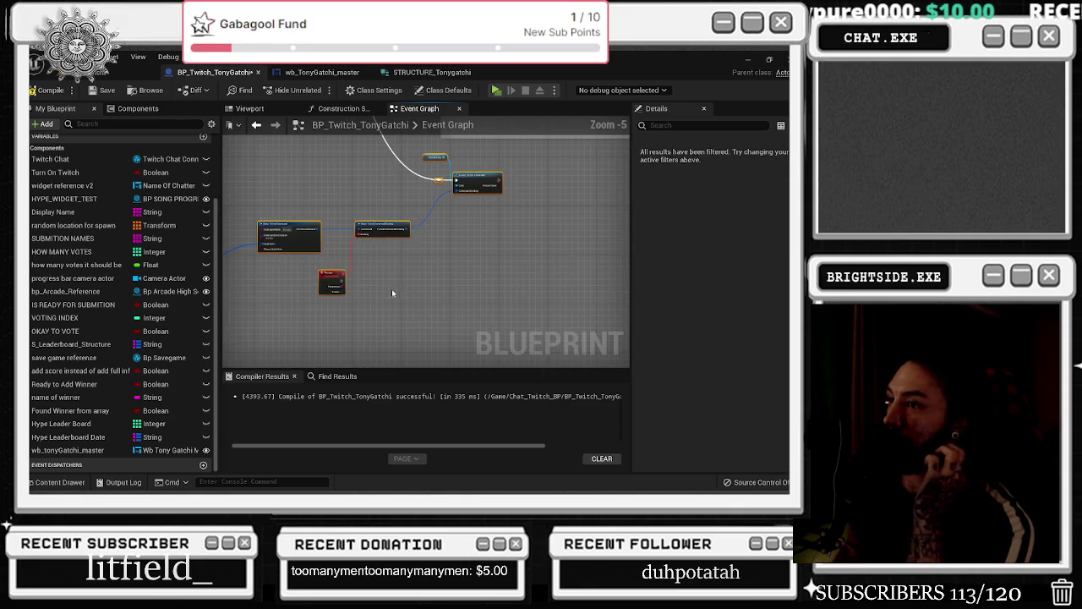
{"action": "scroll", "coordinate": [516, 345], "scroll_direction": "down", "scroll_amount": 4}
Move the TIE BREAKER and COMMAND/WIDGET comment boxes left and down
{"action": "left_click_drag", "start_coordinate": [516, 345], "coordinate": [412, 181]}
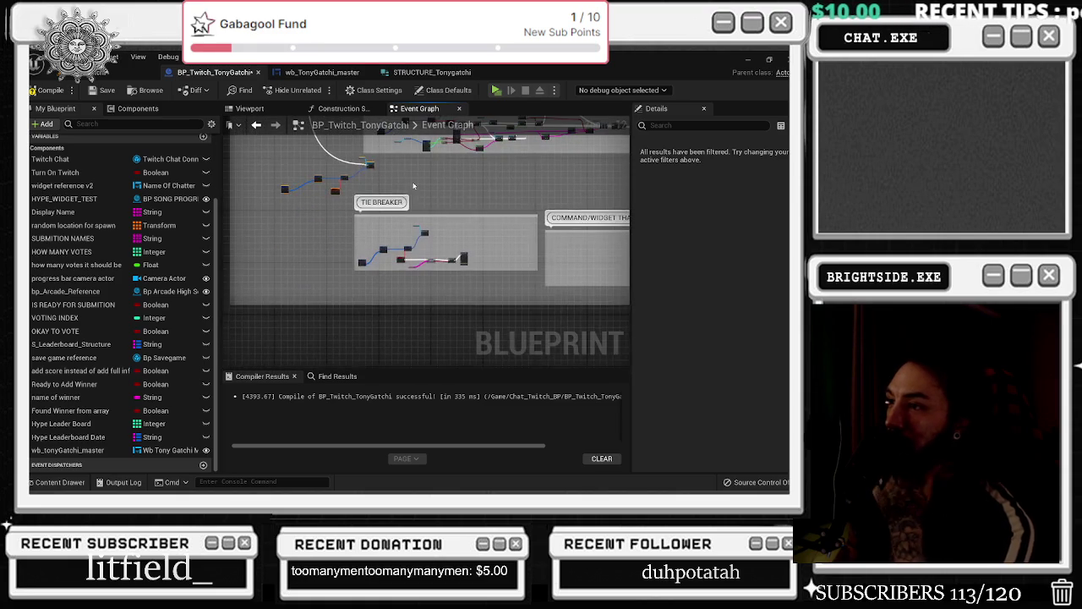
{"action": "left_click_drag", "start_coordinate": [437, 218], "coordinate": [316, 248]}
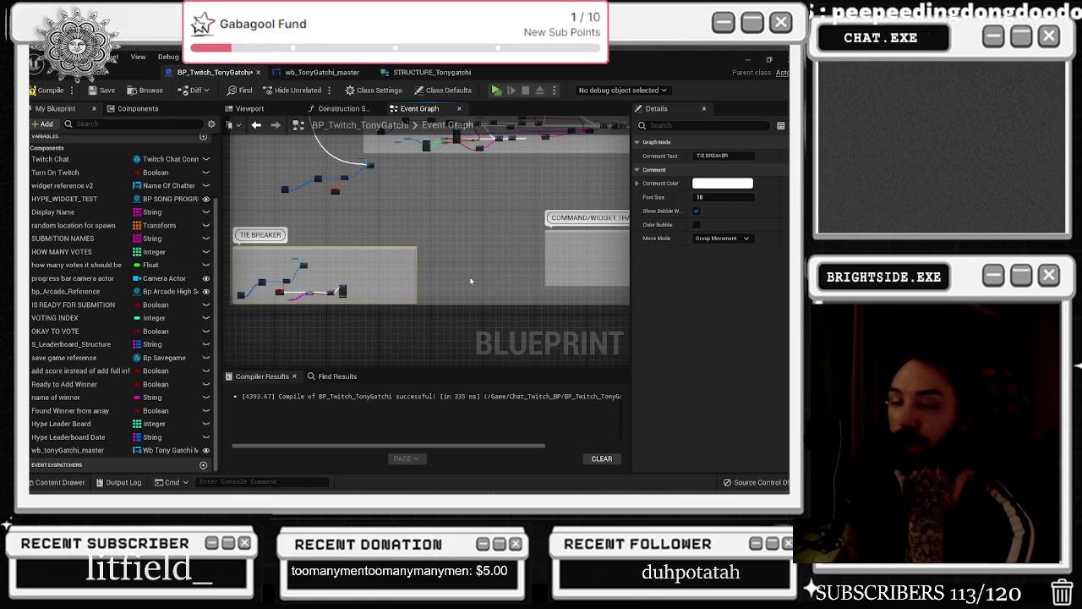
{"action": "mouse_move", "coordinate": [580, 267]}
{"action": "left_mouse_down"}
{"action": "mouse_move", "coordinate": [448, 232]}
{"action": "mouse_move", "coordinate": [314, 263]}
{"action": "left_mouse_up"}
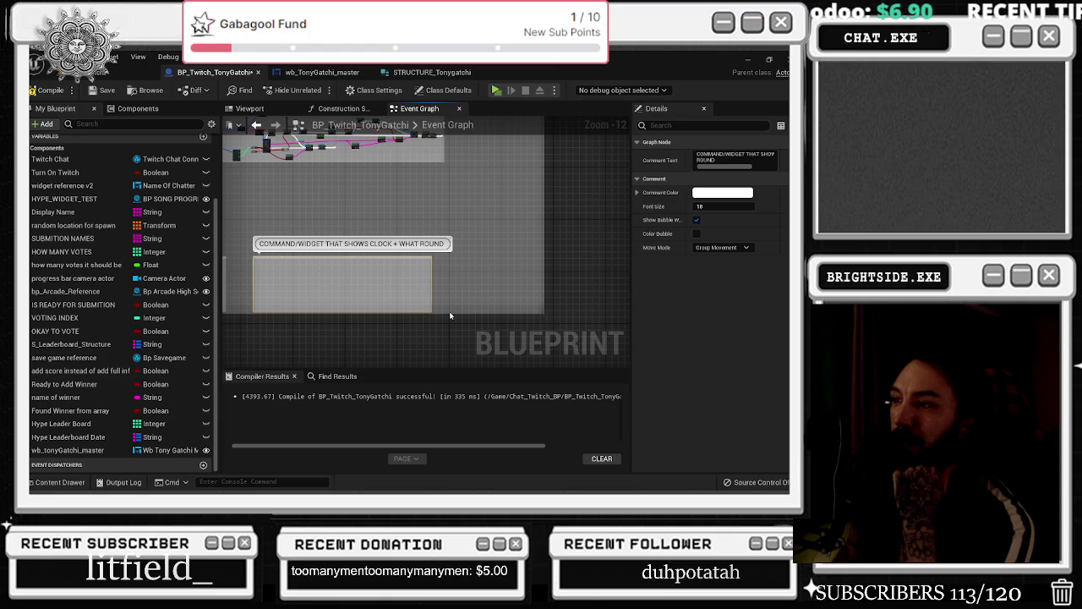
{"action": "left_click_drag", "start_coordinate": [304, 218], "coordinate": [465, 276]}
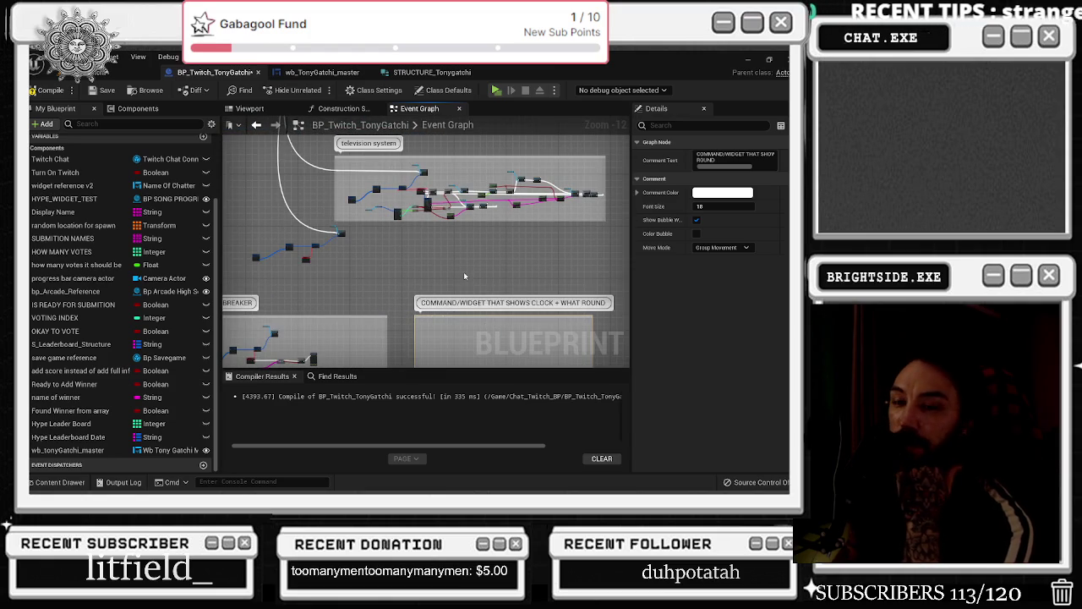
{"action": "scroll", "coordinate": [358, 226], "scroll_direction": "up", "scroll_amount": 1}
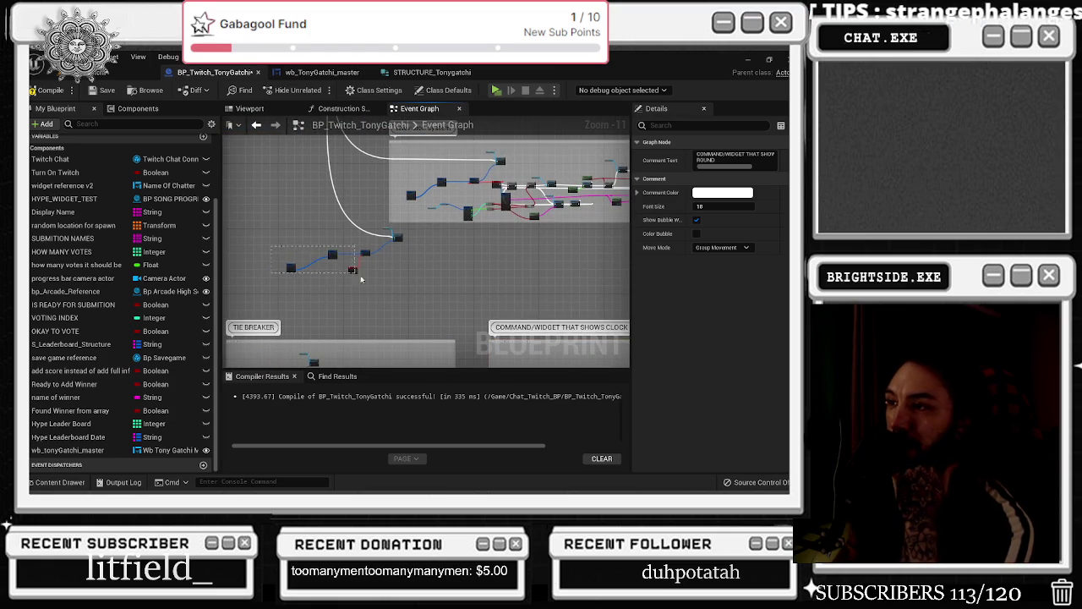
{"action": "left_click", "coordinate": [352, 272]}
Shift the four Therapy nodes down-right and place Create Twitch Command beside them
{"action": "left_click_drag", "start_coordinate": [355, 274], "coordinate": [369, 286]}
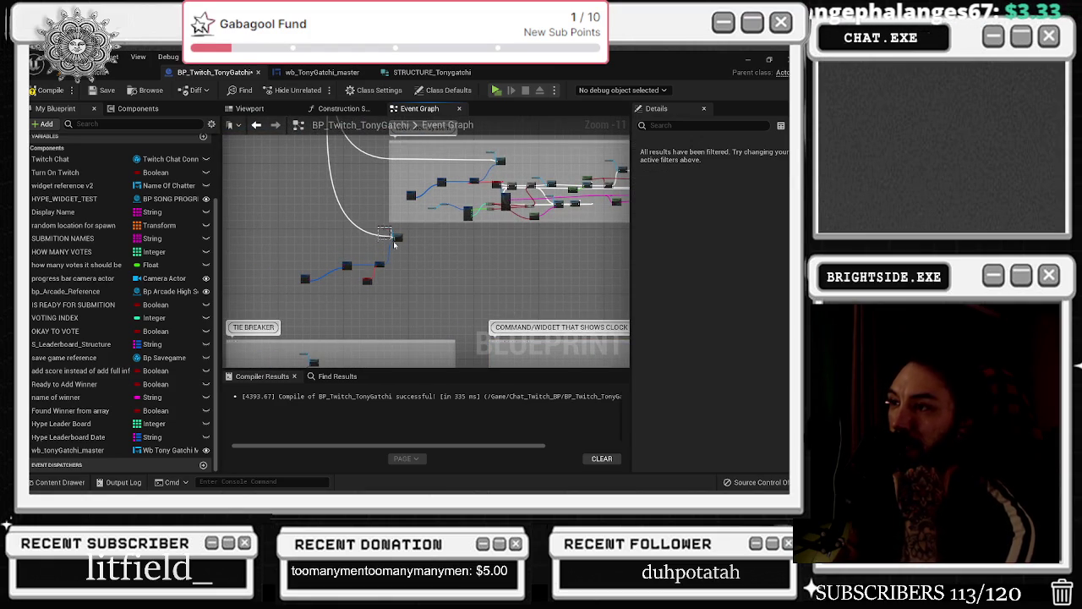
{"action": "left_click_drag", "start_coordinate": [396, 239], "coordinate": [390, 254]}
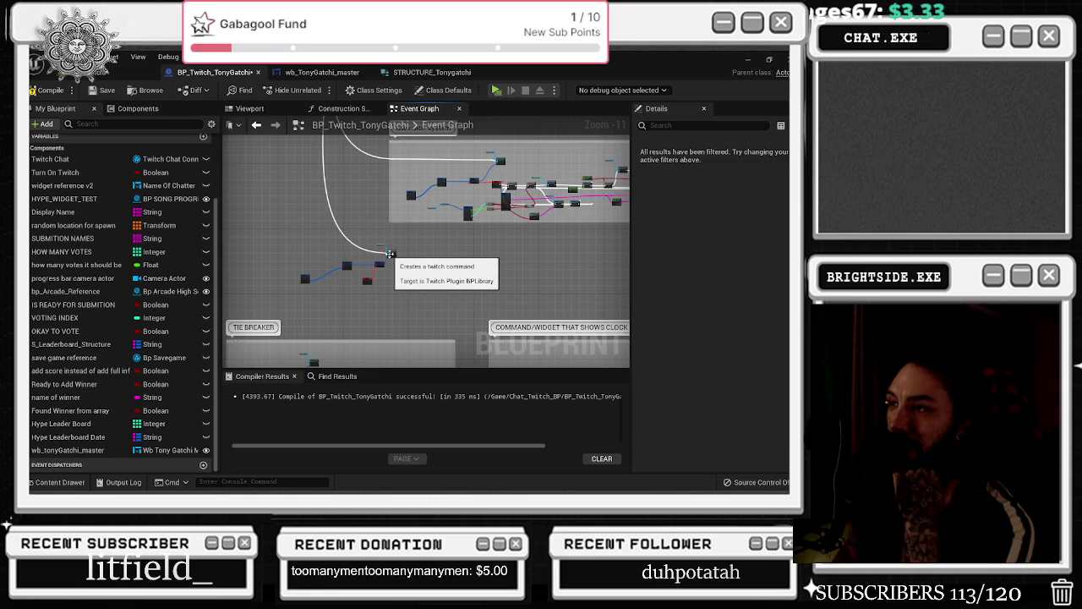
{"action": "scroll", "coordinate": [400, 261], "scroll_direction": "up", "scroll_amount": 4}
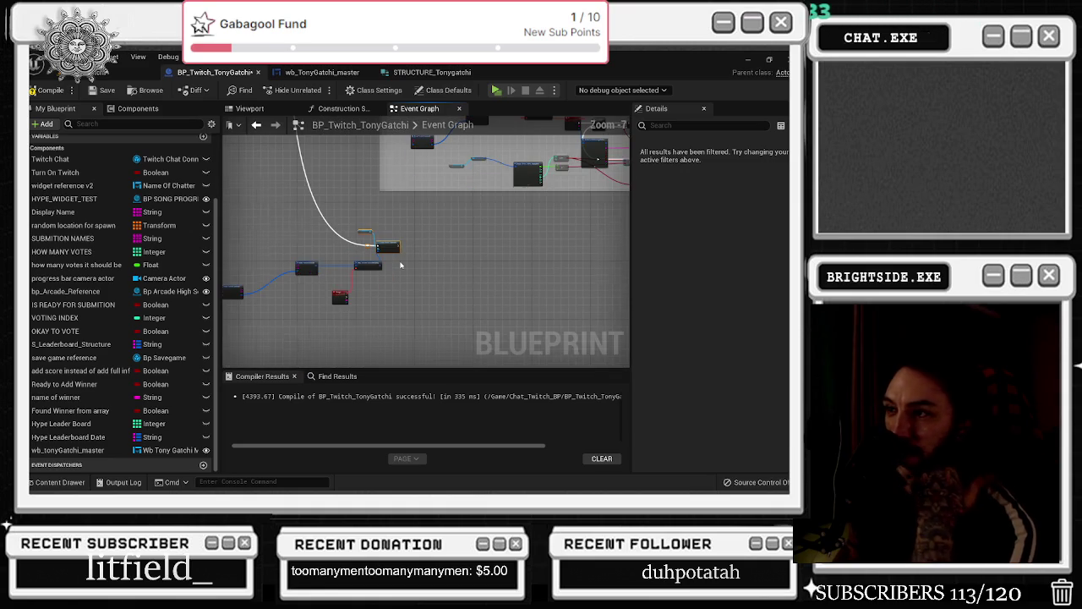
{"action": "scroll", "coordinate": [333, 279], "scroll_direction": "up", "scroll_amount": 5}
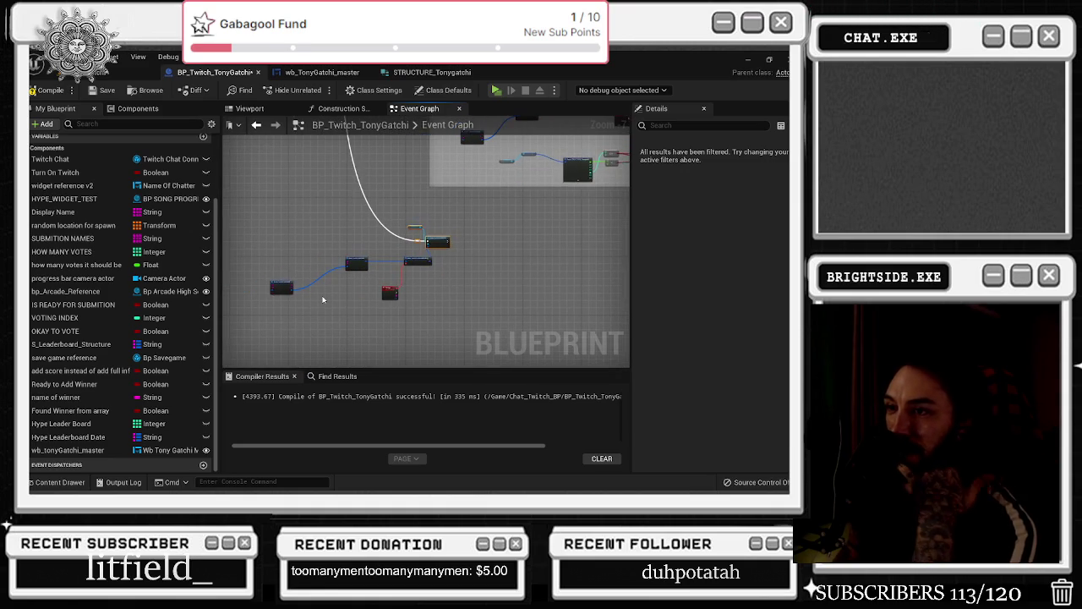
{"action": "scroll", "coordinate": [333, 279], "scroll_direction": "down", "scroll_amount": 2}
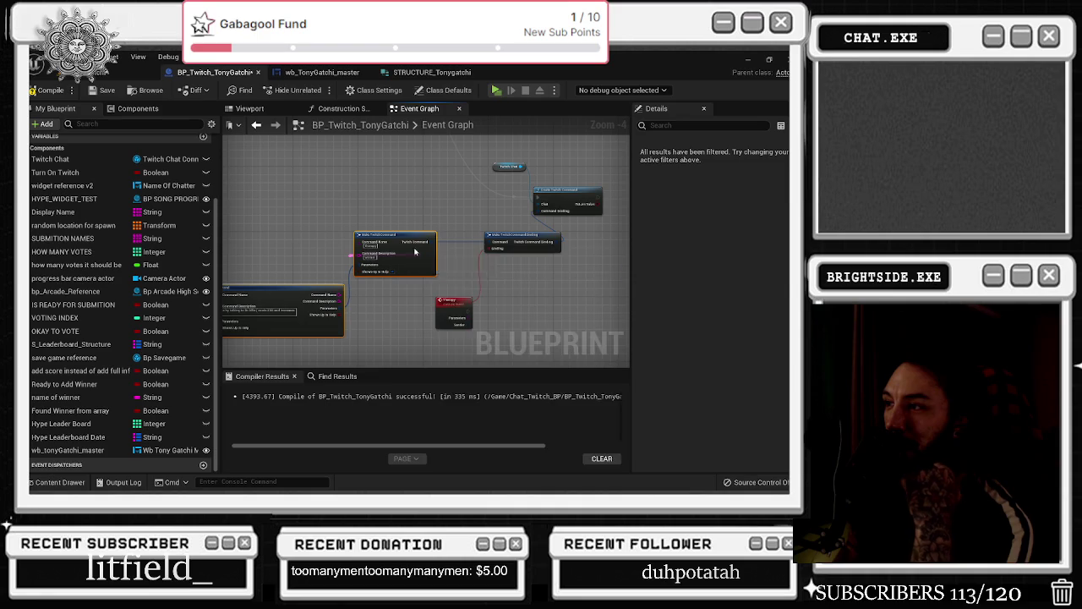
{"action": "left_click", "coordinate": [393, 234]}
Nudge Make TwitchCommand right, then compile and save BP_Twitch_TonyGatchi
{"action": "left_click_drag", "start_coordinate": [393, 234], "coordinate": [425, 235]}
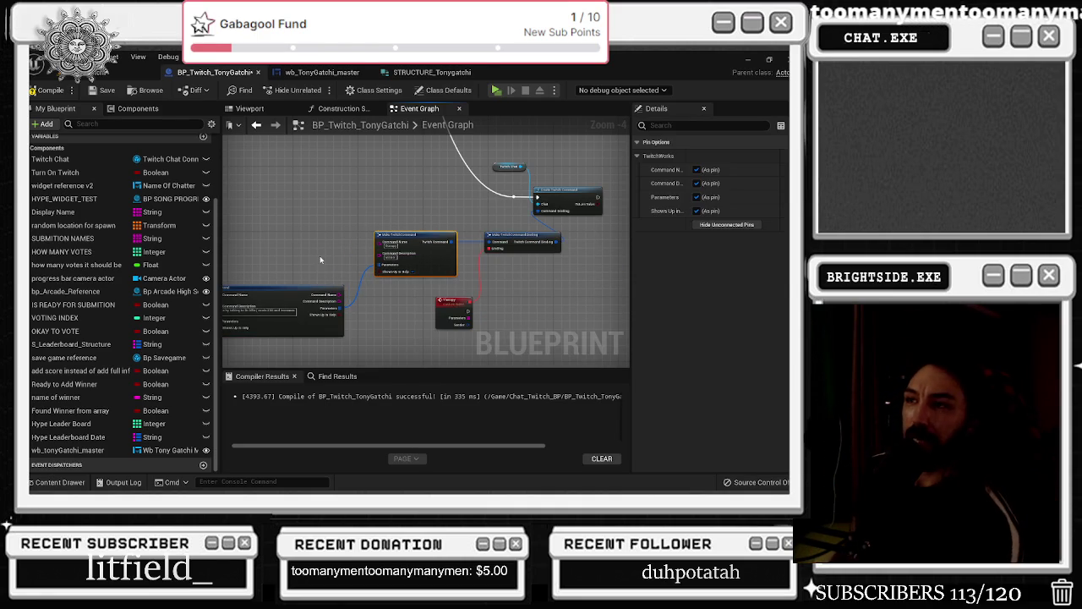
{"action": "left_click", "coordinate": [47, 90]}
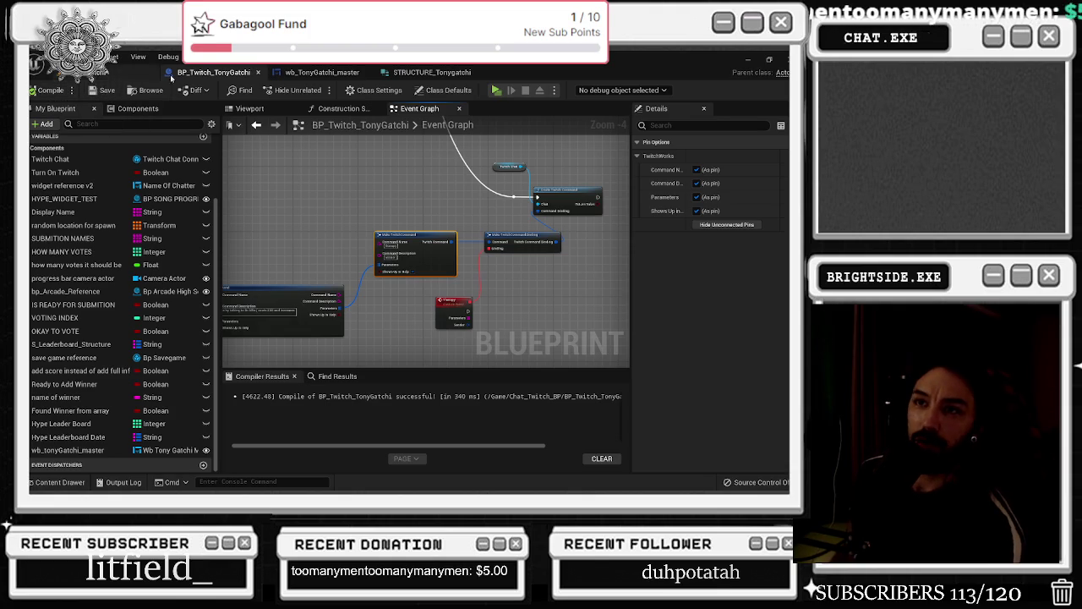
{"action": "left_click", "coordinate": [317, 72]}
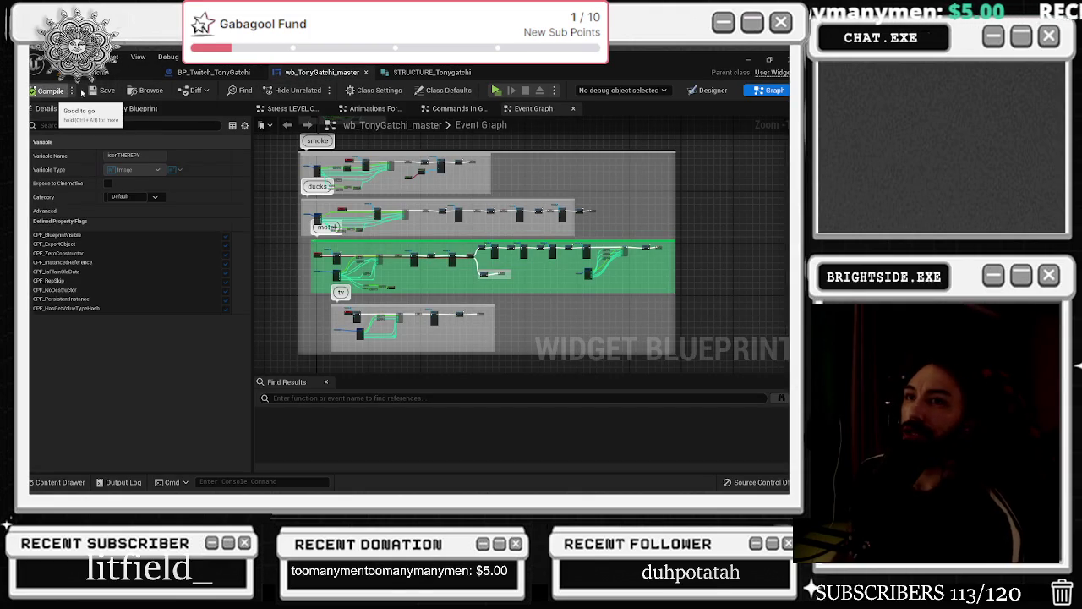
Check the wb_TonyGatchi_master and STRUCTURE_Tonygatchi tabs, then return to the Twitch event graph
{"action": "left_click", "coordinate": [98, 91]}
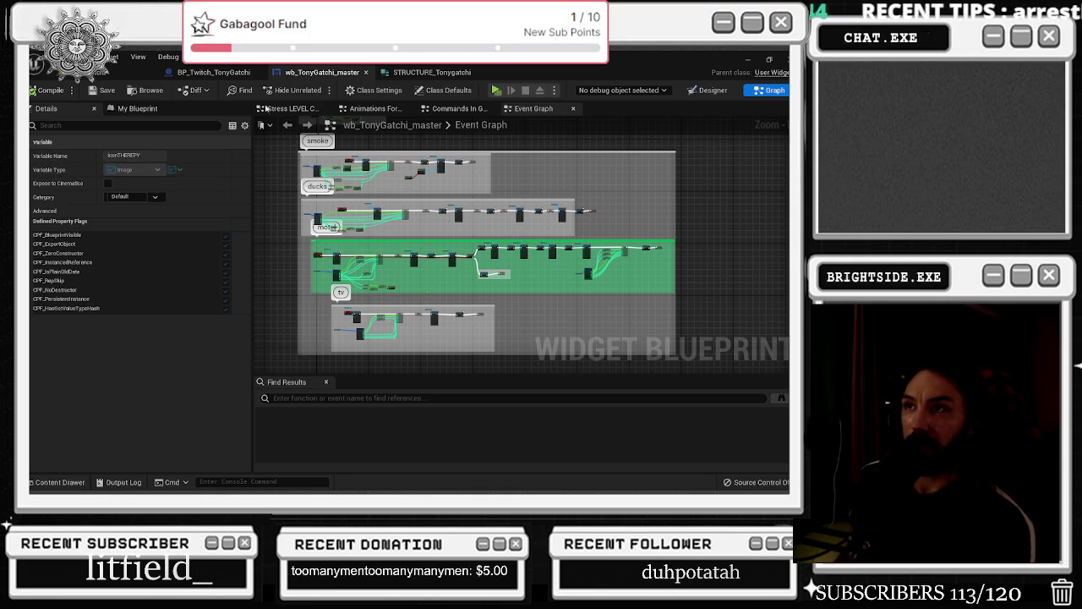
{"action": "left_click", "coordinate": [222, 74]}
{"action": "scroll", "coordinate": [435, 218], "scroll_direction": "down", "scroll_amount": 3}
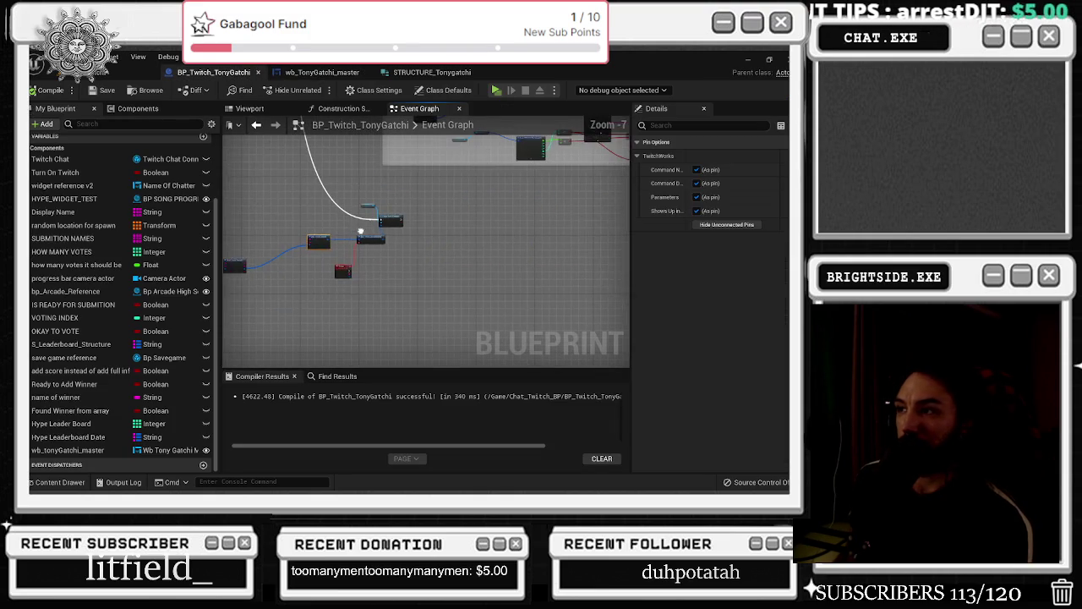
{"action": "left_click", "coordinate": [399, 219]}
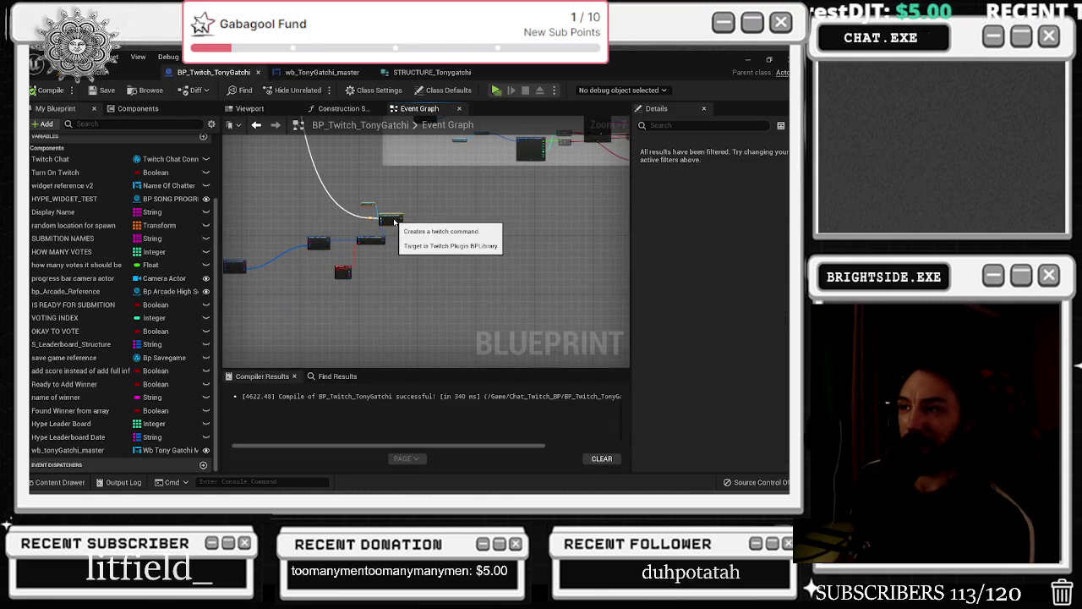
{"action": "left_click", "coordinate": [359, 165]}
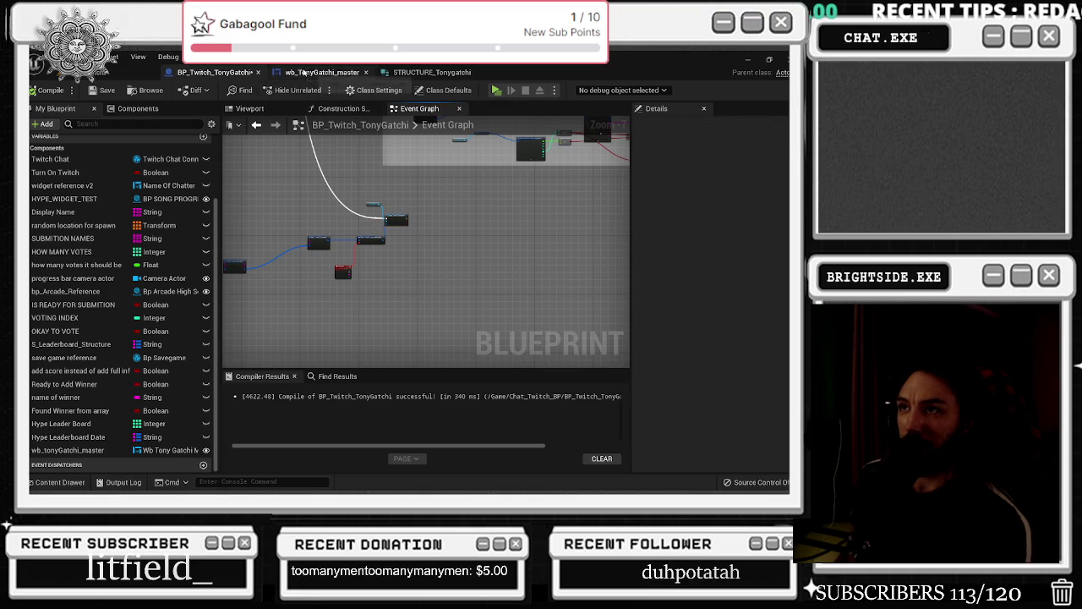
{"action": "left_click", "coordinate": [322, 72]}
{"action": "left_click", "coordinate": [427, 73]}
{"action": "left_click", "coordinate": [322, 73]}
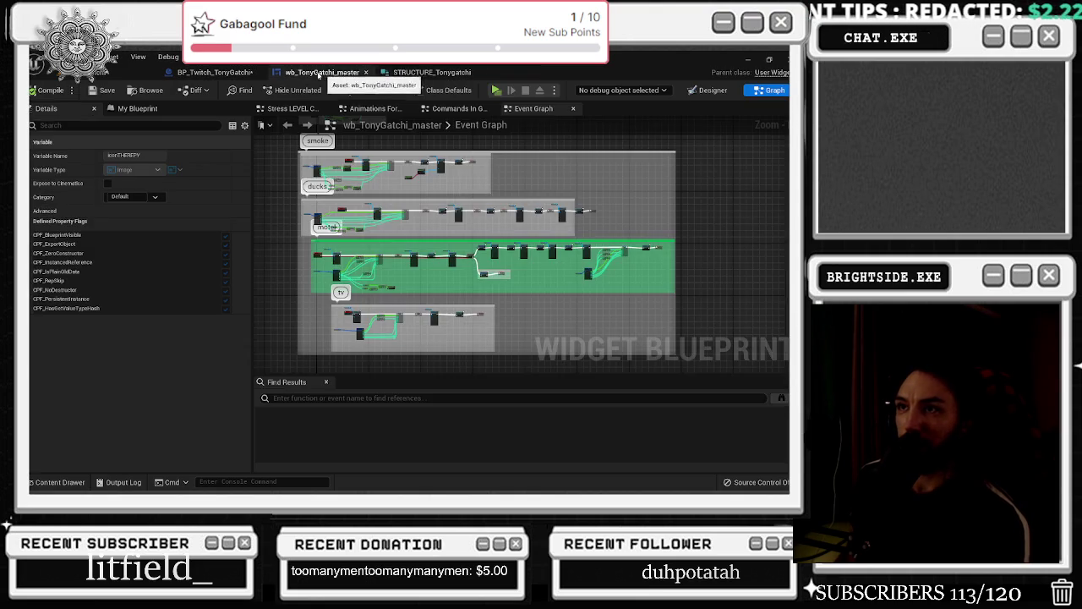
{"action": "left_click", "coordinate": [224, 73]}
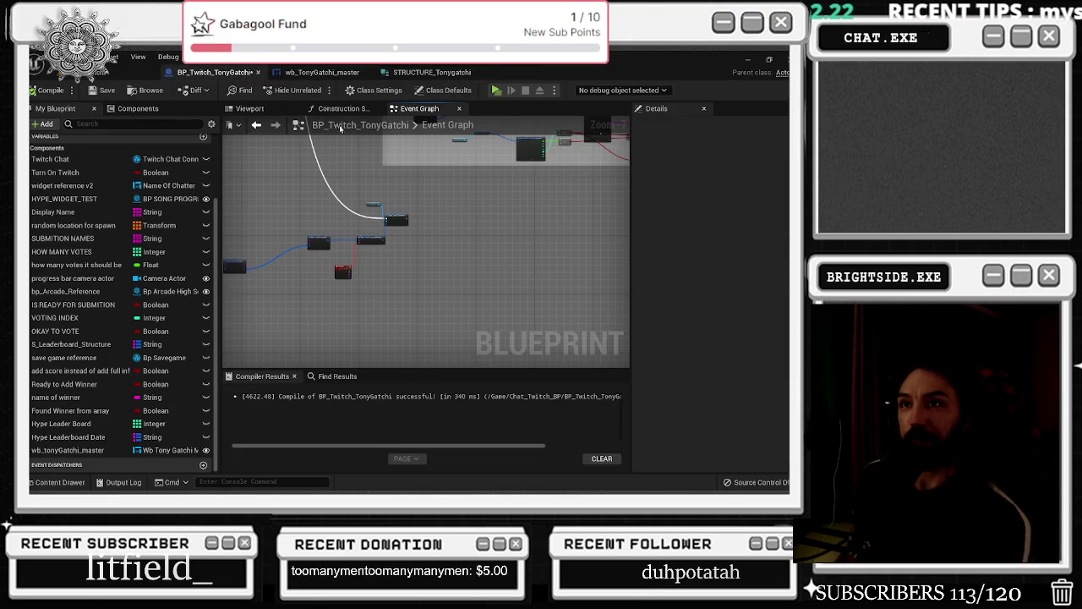
Save the TonyGatchi level from the level editor and return to the blueprint
{"action": "left_click", "coordinate": [127, 67]}
{"action": "left_click", "coordinate": [32, 89]}
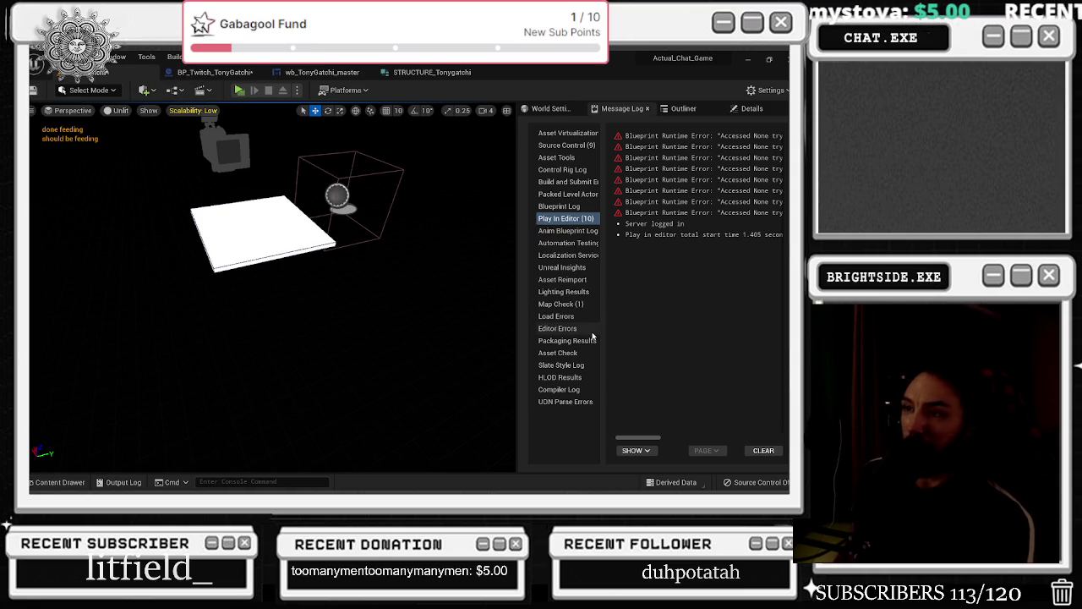
{"action": "left_click", "coordinate": [210, 72]}
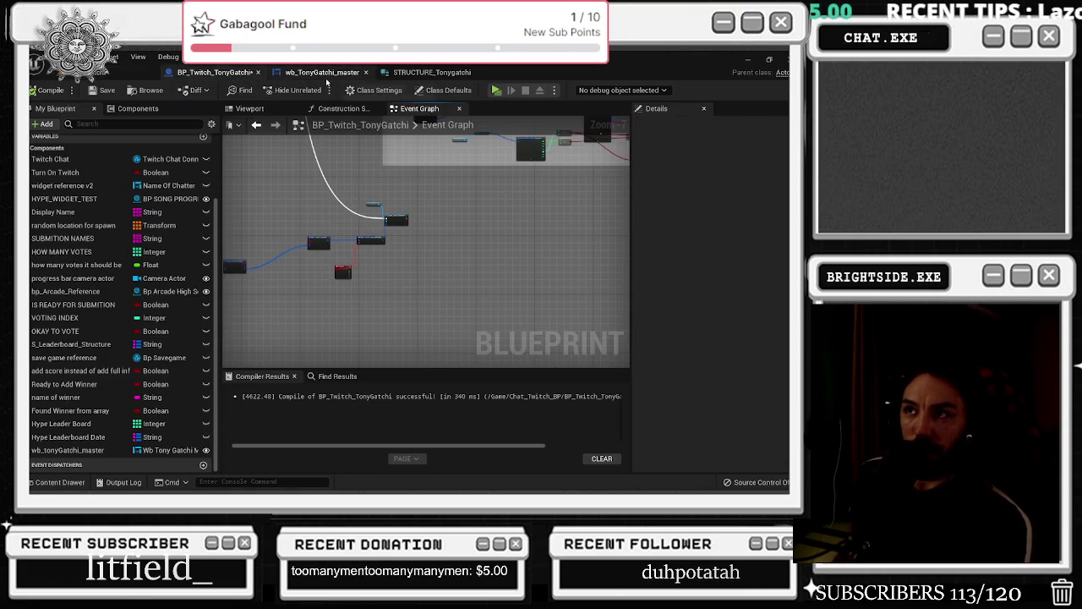
Reposition Make TwitchCommand and move Break TwitchCommand slightly down
{"action": "scroll", "coordinate": [355, 232], "scroll_direction": "up", "scroll_amount": 4}
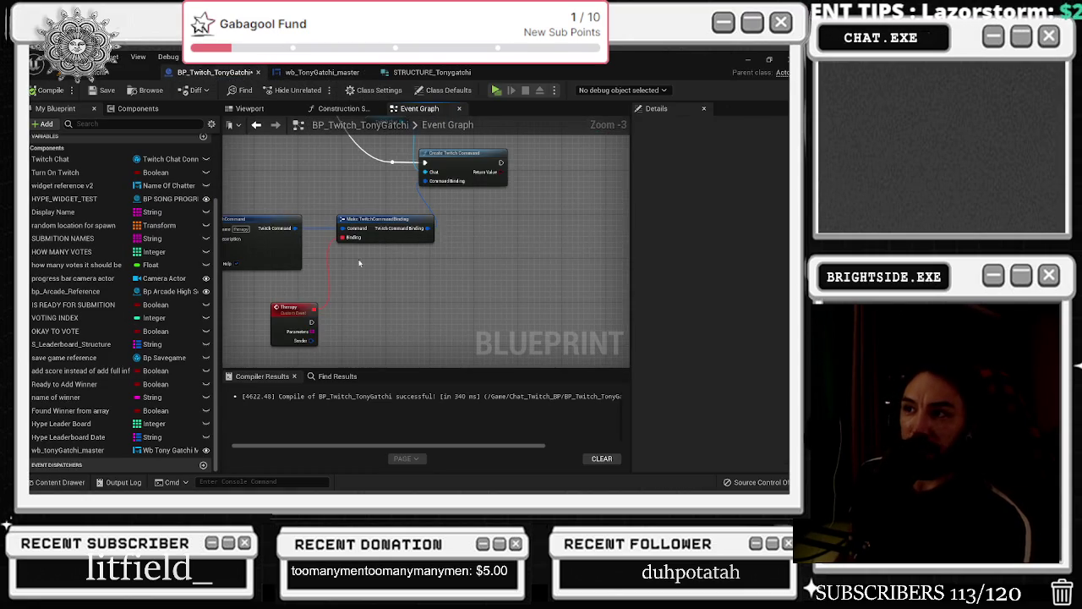
{"action": "left_click", "coordinate": [347, 320]}
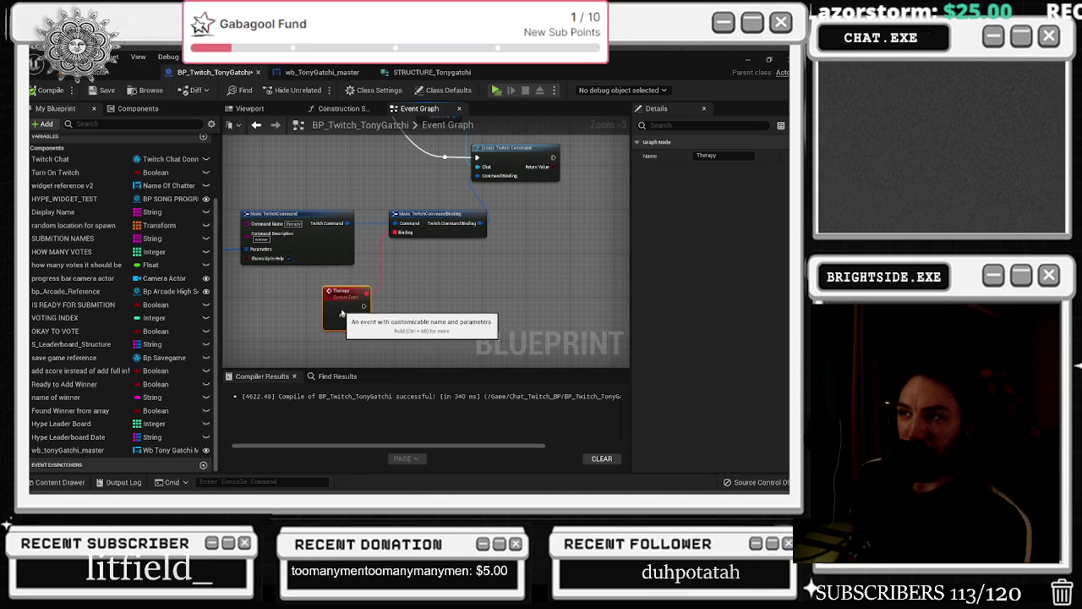
{"action": "left_click_drag", "start_coordinate": [348, 320], "coordinate": [342, 314]}
{"action": "mouse_move", "coordinate": [309, 215]}
{"action": "left_mouse_down"}
{"action": "mouse_move", "coordinate": [295, 214]}
{"action": "mouse_move", "coordinate": [385, 222]}
{"action": "left_mouse_up"}
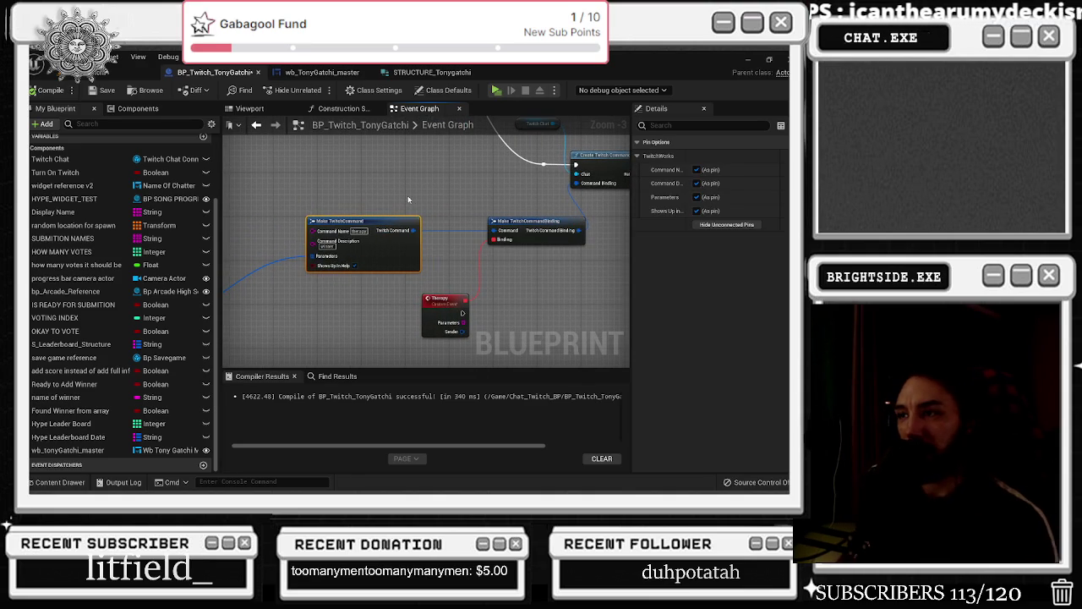
{"action": "mouse_move", "coordinate": [428, 204]}
{"action": "left_mouse_down"}
{"action": "mouse_move", "coordinate": [495, 200]}
{"action": "mouse_move", "coordinate": [592, 144]}
{"action": "left_mouse_up"}
{"action": "left_click", "coordinate": [407, 219]}
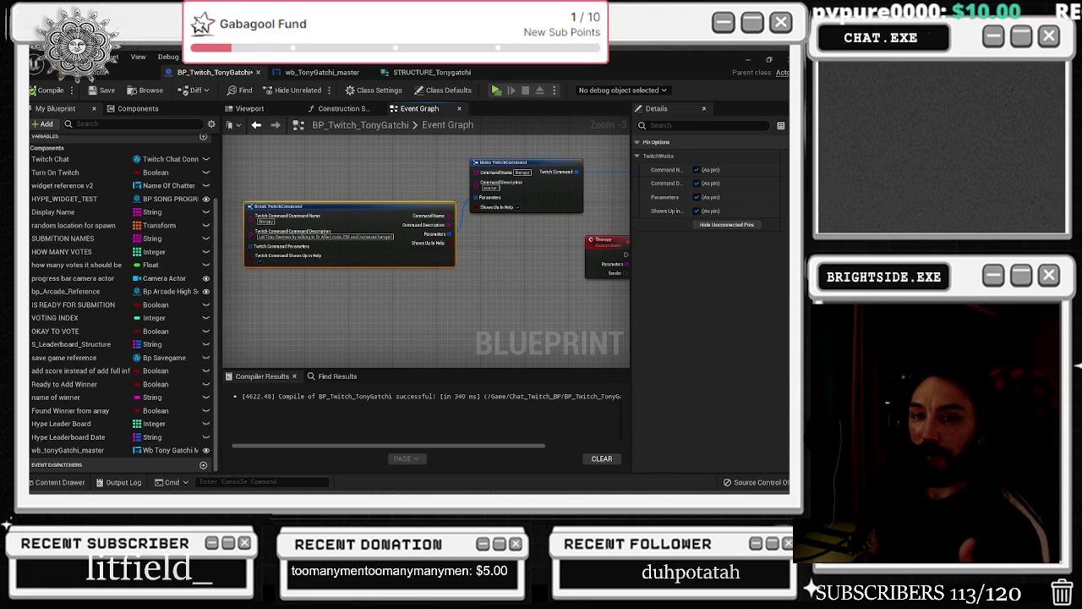
{"action": "left_click_drag", "start_coordinate": [296, 207], "coordinate": [299, 233]}
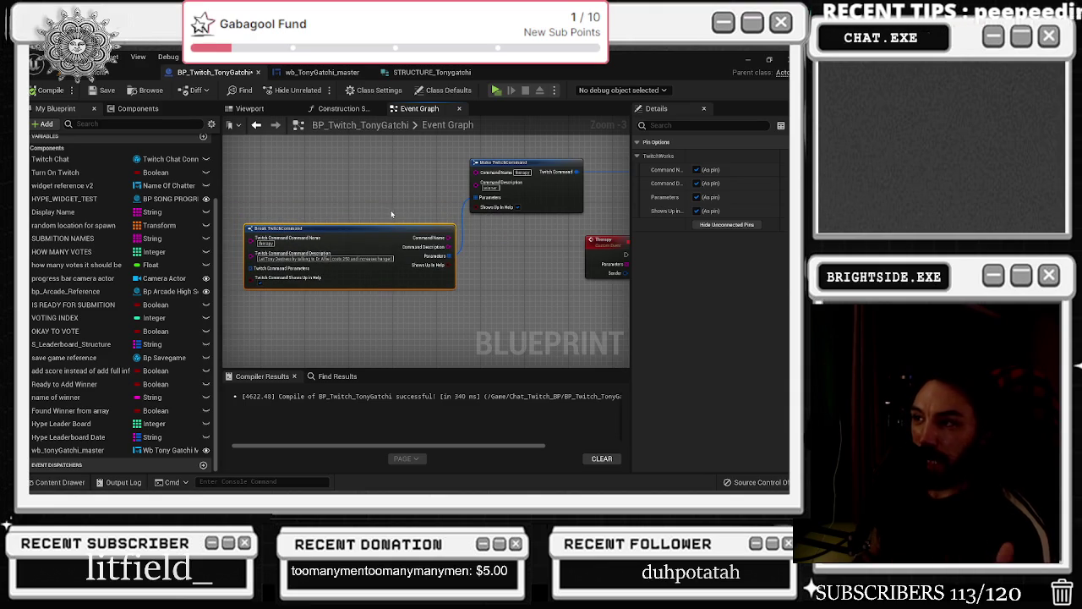
Place the Twitch Chat getter up-left and shift the command binding node slightly left
{"action": "left_click_drag", "start_coordinate": [411, 203], "coordinate": [369, 294]}
{"action": "scroll", "coordinate": [369, 294], "scroll_direction": "down", "scroll_amount": 2}
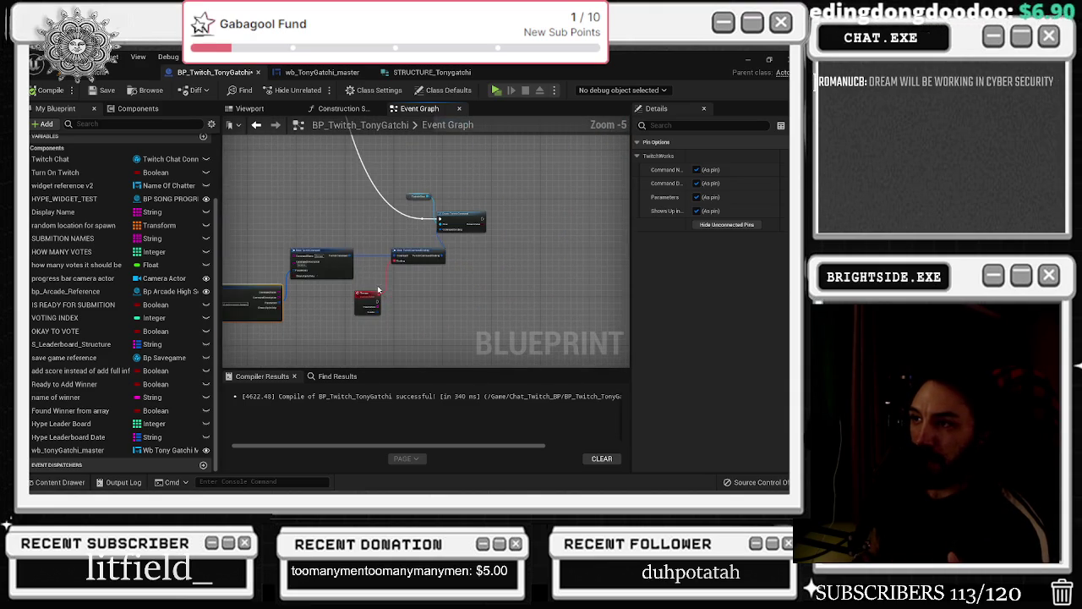
{"action": "mouse_move", "coordinate": [409, 197]}
{"action": "left_mouse_down"}
{"action": "mouse_move", "coordinate": [402, 187]}
{"action": "mouse_move", "coordinate": [415, 220]}
{"action": "mouse_move", "coordinate": [348, 224]}
{"action": "left_mouse_up"}
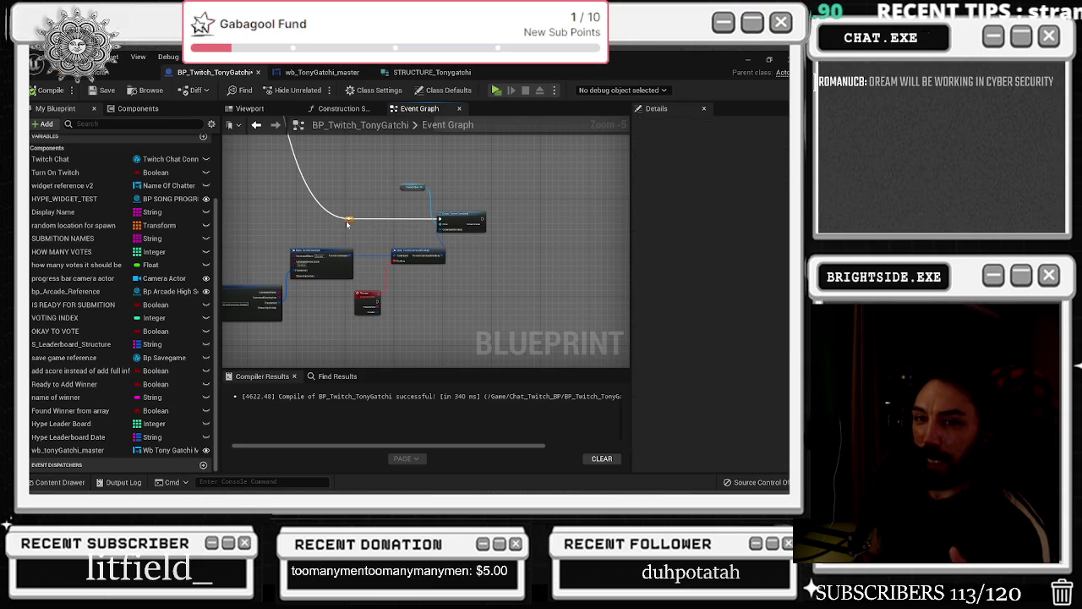
{"action": "left_click", "coordinate": [409, 187]}
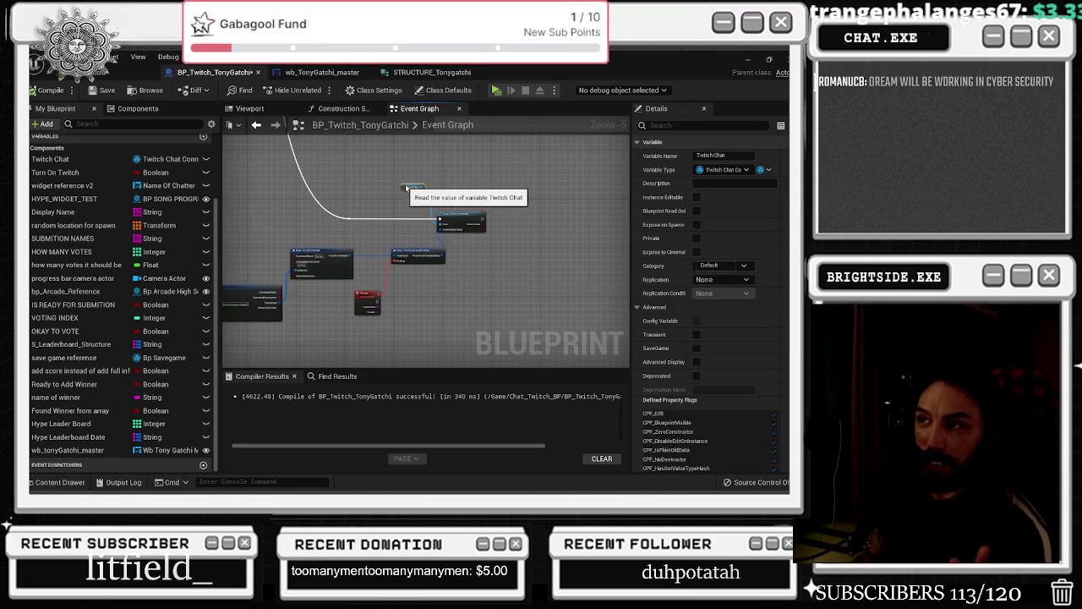
{"action": "left_click_drag", "start_coordinate": [406, 189], "coordinate": [408, 184]}
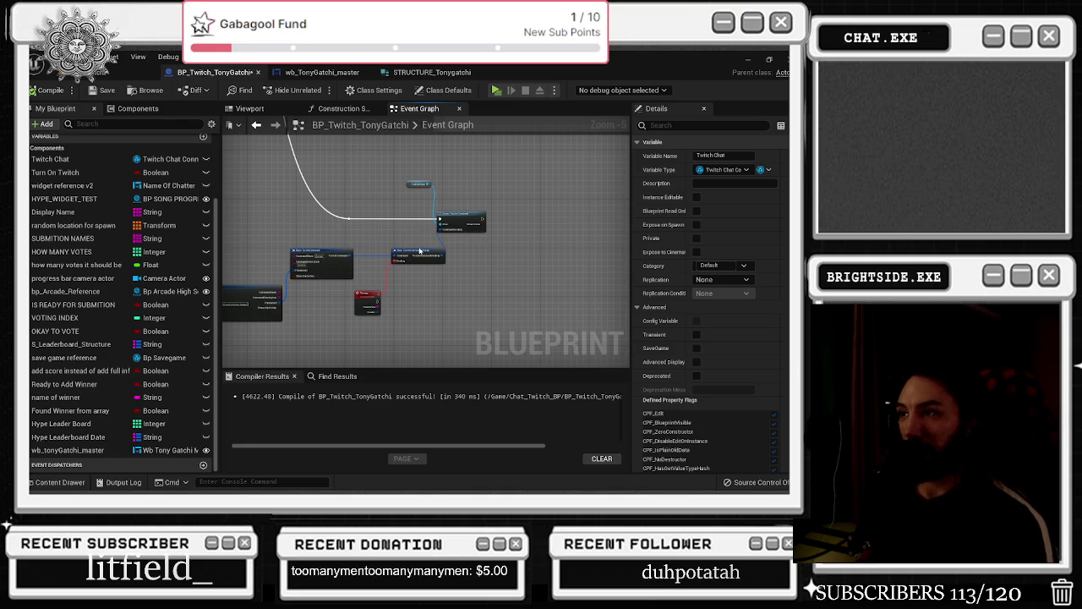
{"action": "left_click_drag", "start_coordinate": [422, 250], "coordinate": [410, 252]}
{"action": "left_click", "coordinate": [366, 298]}
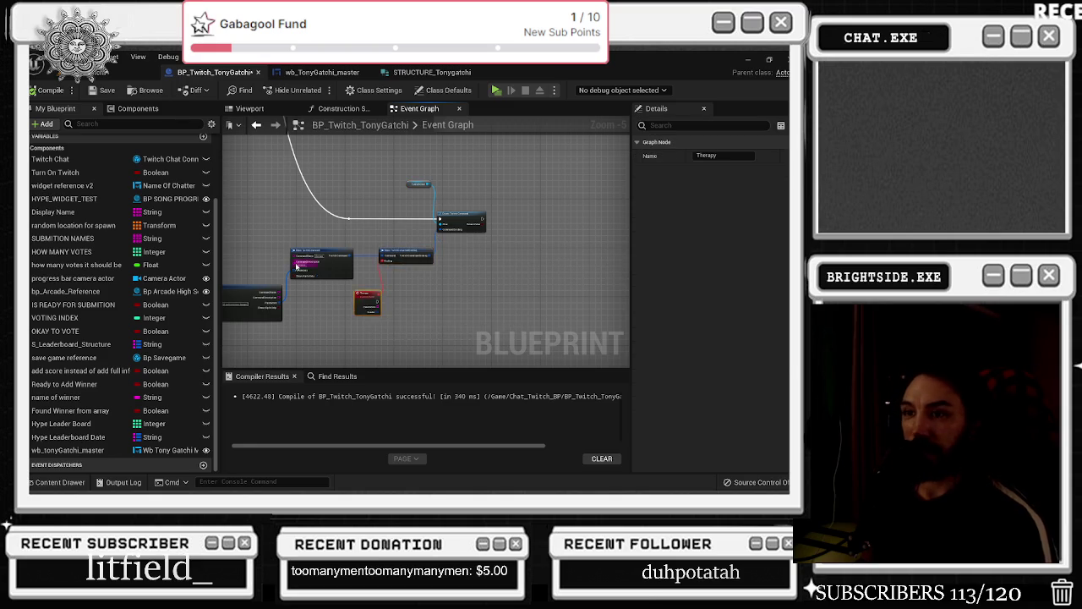
Bring up the wb_TonyGatchi_master widget layout
{"action": "left_click", "coordinate": [321, 72]}
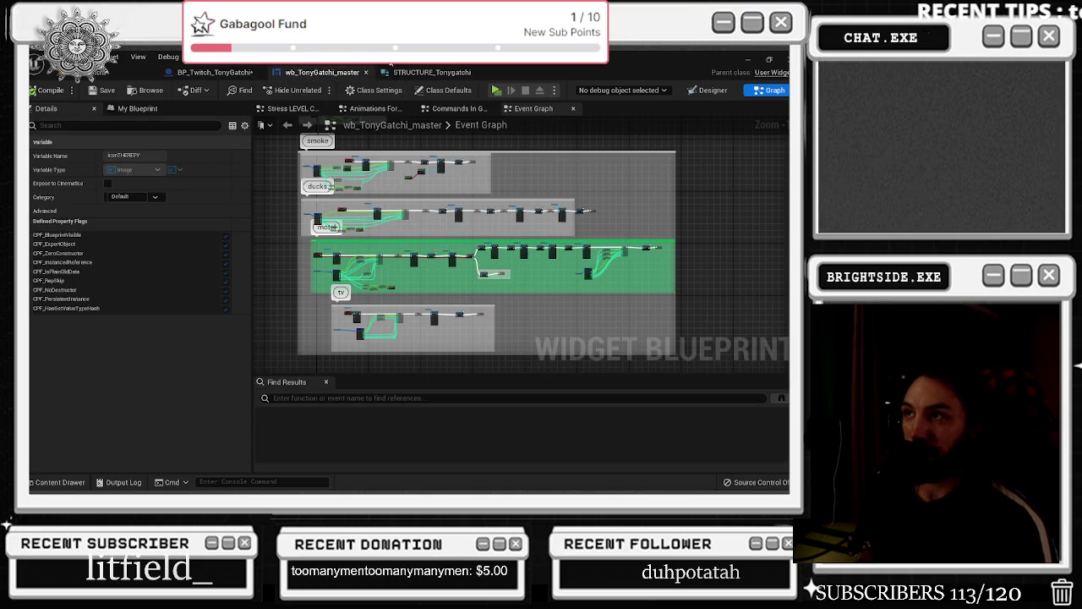
{"action": "left_click", "coordinate": [432, 72]}
{"action": "left_click", "coordinate": [215, 72]}
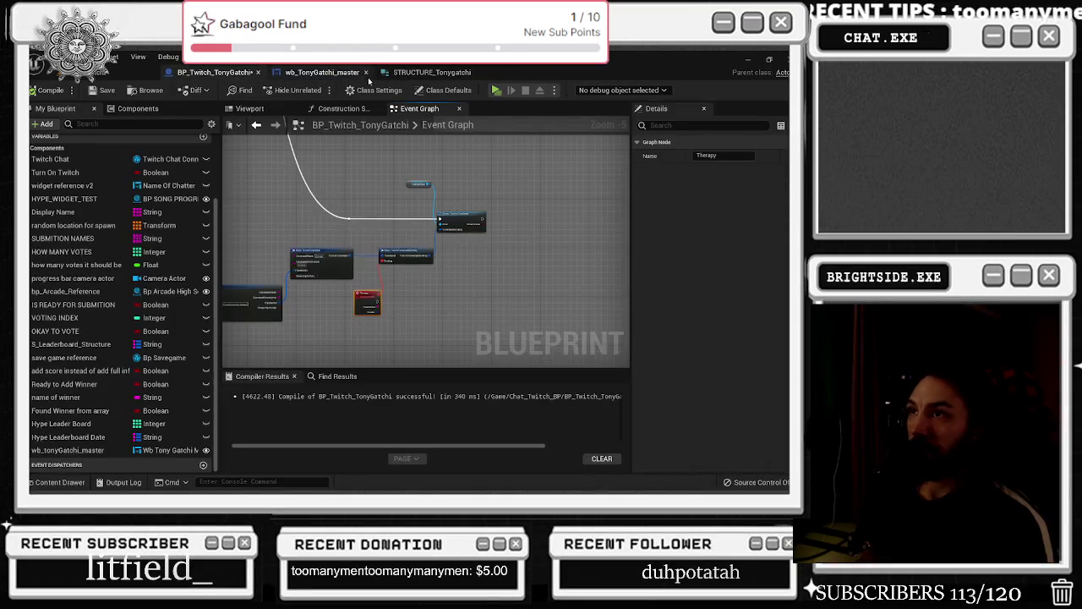
{"action": "left_click", "coordinate": [359, 73]}
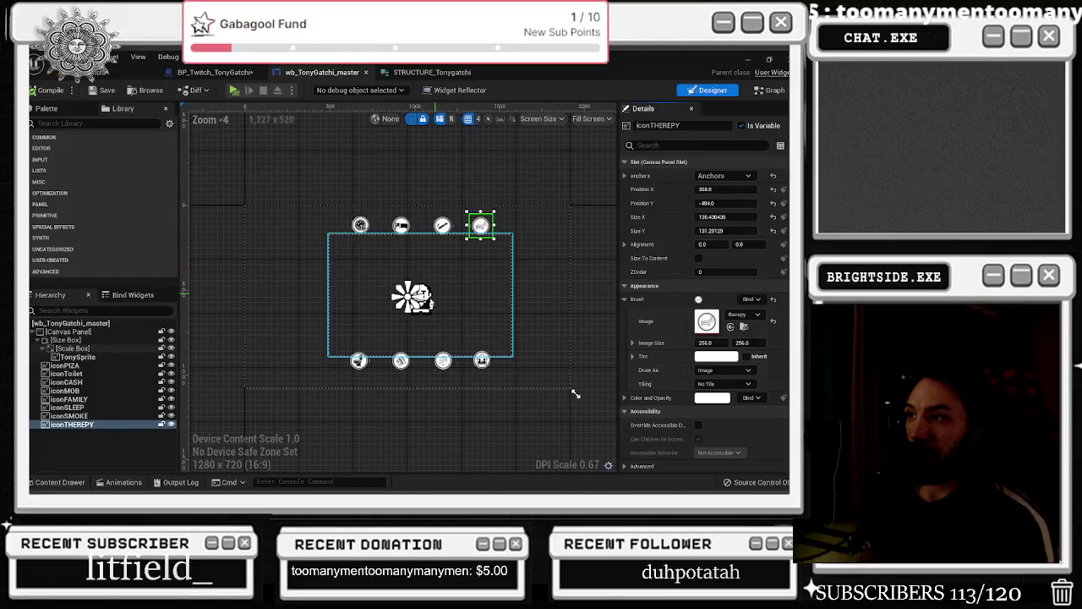
Inspect the iconToilet widget's Details, then go back to the BP_Twitch_TonyGatchi event graph
{"action": "scroll", "coordinate": [421, 311], "scroll_direction": "up", "scroll_amount": 2}
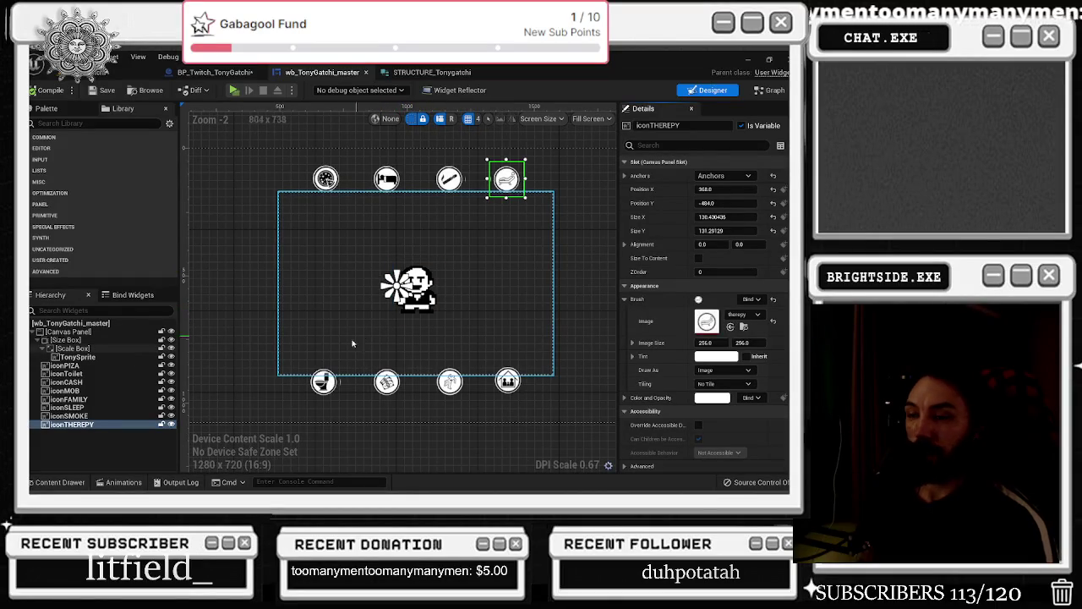
{"action": "left_click", "coordinate": [322, 385]}
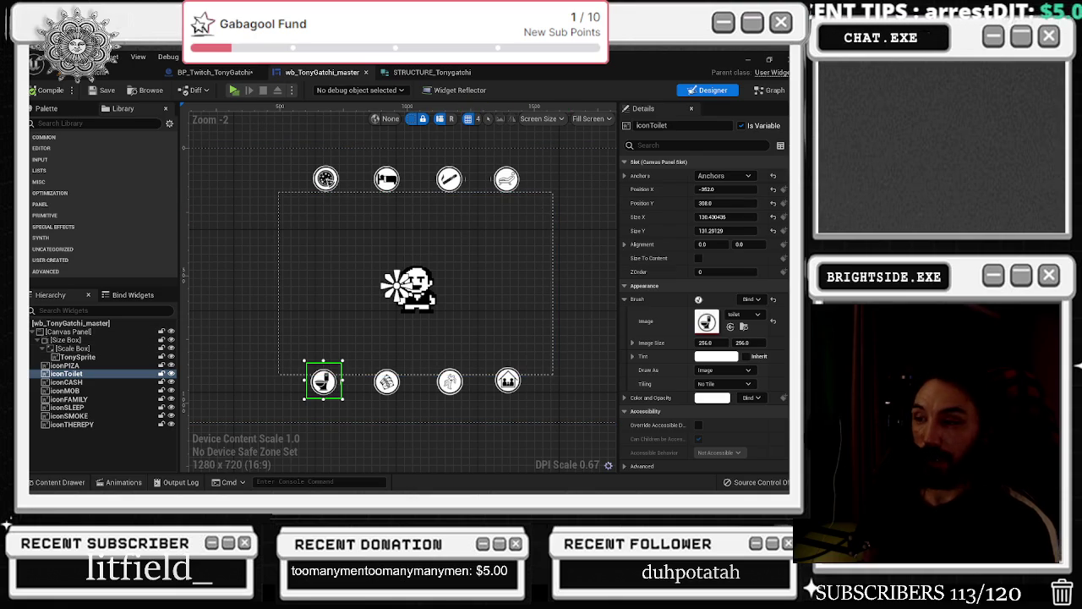
{"action": "scroll", "coordinate": [703, 287], "scroll_direction": "down", "scroll_amount": 10}
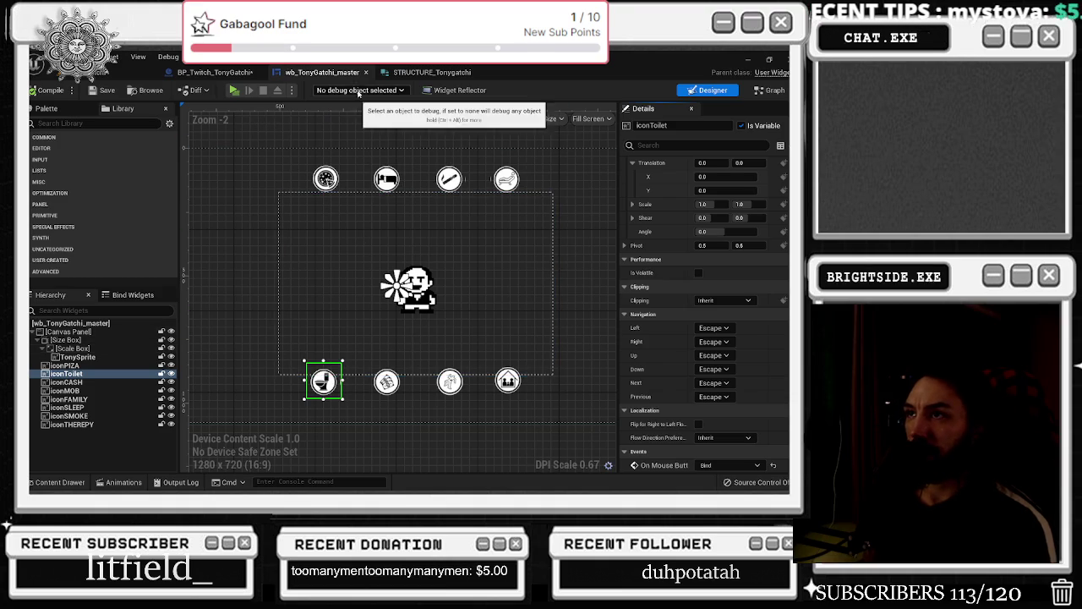
{"action": "left_click", "coordinate": [423, 73]}
{"action": "left_click", "coordinate": [217, 73]}
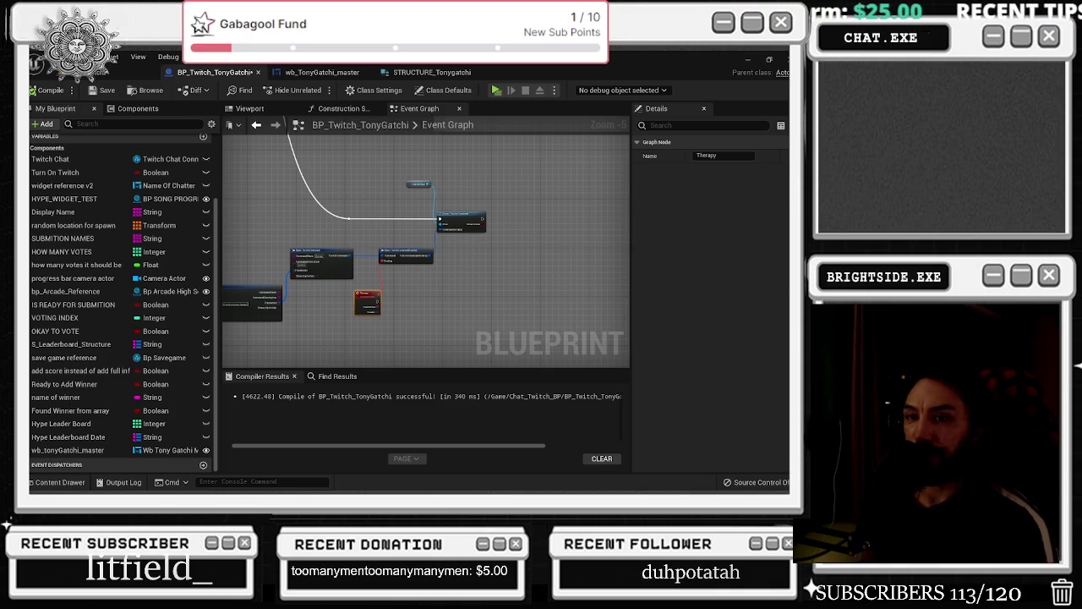
Copy Break TwitchCommand's long description into Make TwitchCommand's Command Description
{"action": "scroll", "coordinate": [366, 329], "scroll_direction": "up", "scroll_amount": 1}
{"action": "left_click_drag", "start_coordinate": [333, 300], "coordinate": [236, 213]}
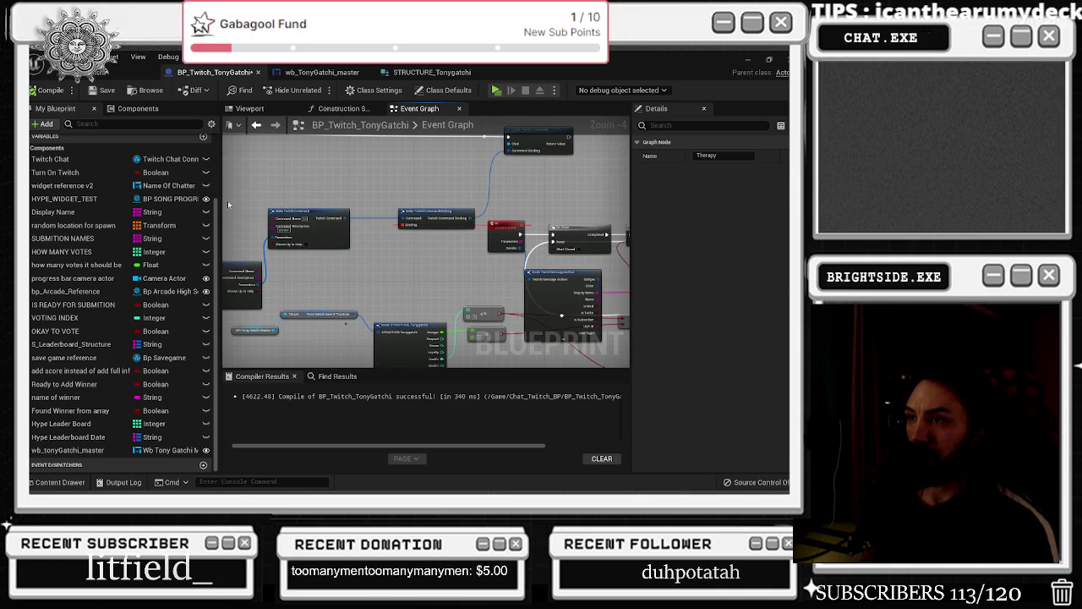
{"action": "key", "text": "Home"}
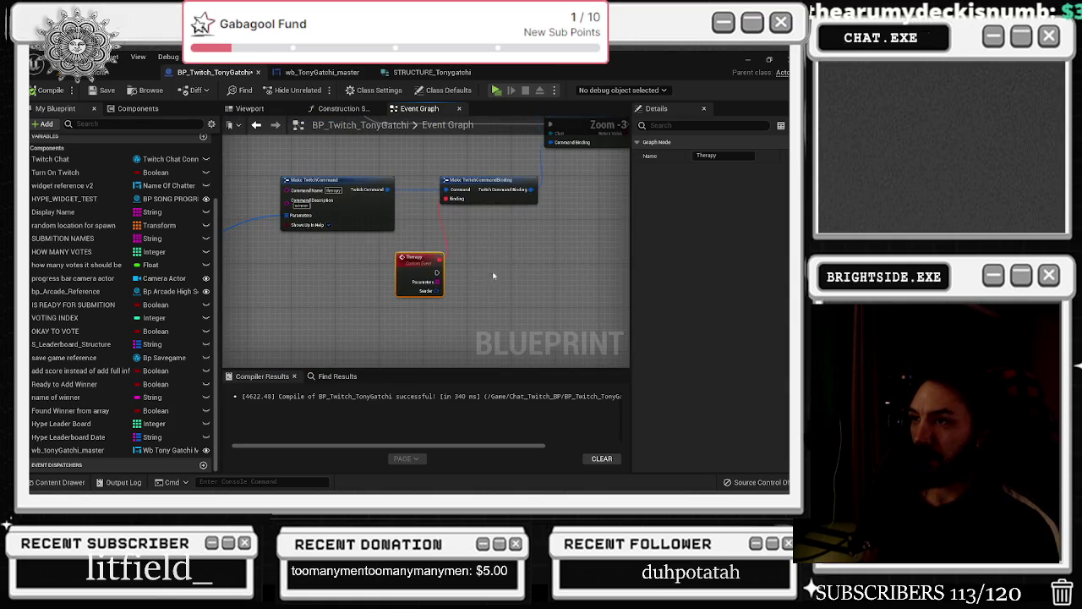
{"action": "key", "text": "ctrl+z"}
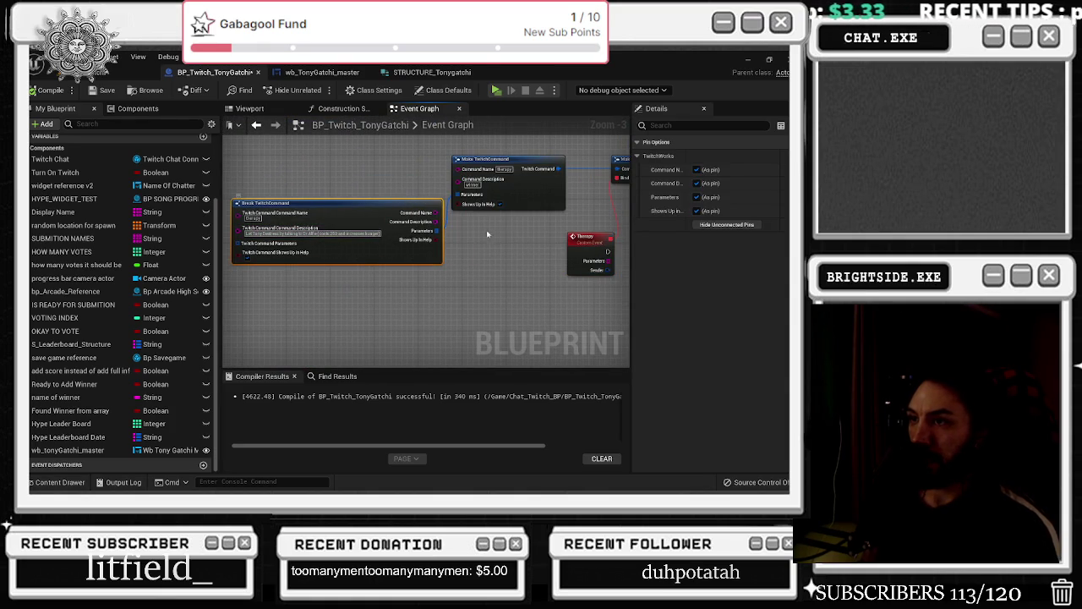
{"action": "left_click", "coordinate": [357, 236]}
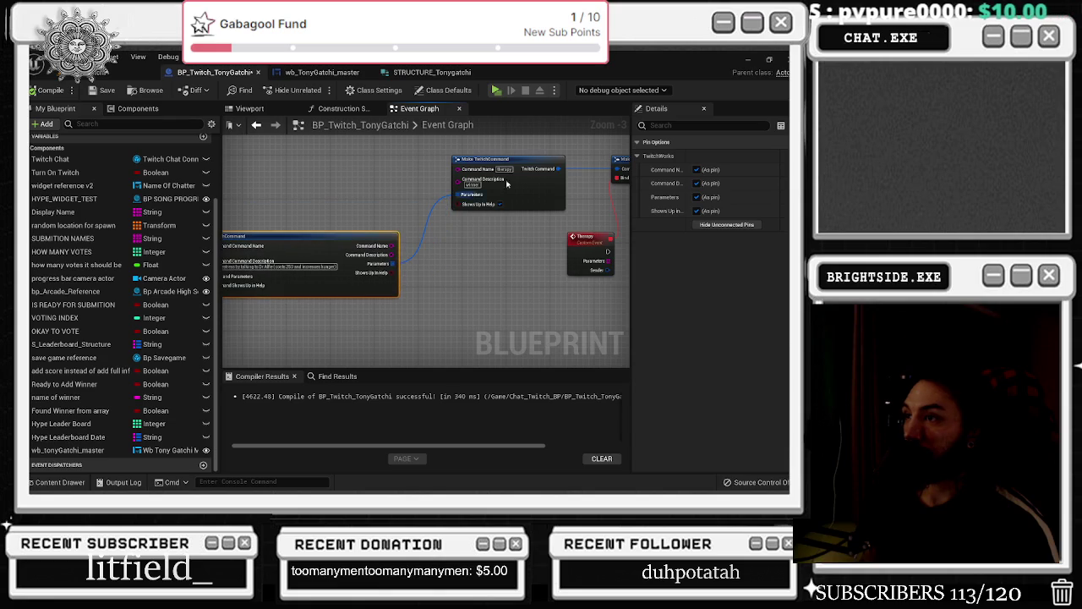
{"action": "left_click", "coordinate": [474, 184]}
{"action": "key", "text": "ctrl+v"}
{"action": "left_click_drag", "start_coordinate": [537, 160], "coordinate": [509, 160]}
{"action": "left_click", "coordinate": [477, 231]}
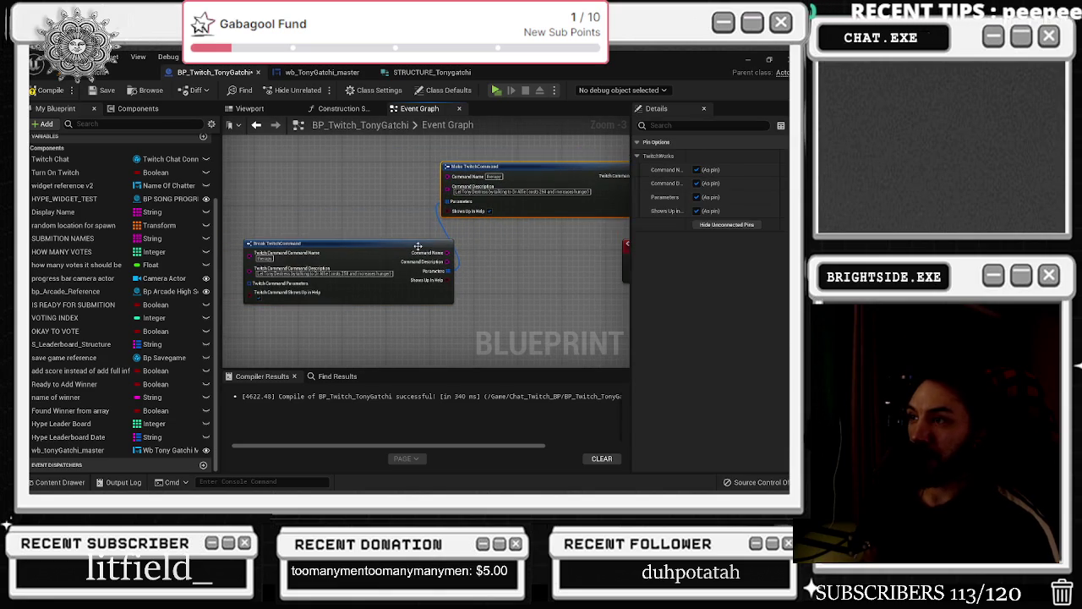
Move the television system comment box up-left and pan to the lower nodes
{"action": "scroll", "coordinate": [474, 254], "scroll_direction": "down", "scroll_amount": 1}
{"action": "left_click", "coordinate": [500, 254]}
{"action": "scroll", "coordinate": [417, 278], "scroll_direction": "down", "scroll_amount": 5}
{"action": "scroll", "coordinate": [418, 277], "scroll_direction": "down", "scroll_amount": 3}
{"action": "left_click_drag", "start_coordinate": [417, 247], "coordinate": [414, 225]}
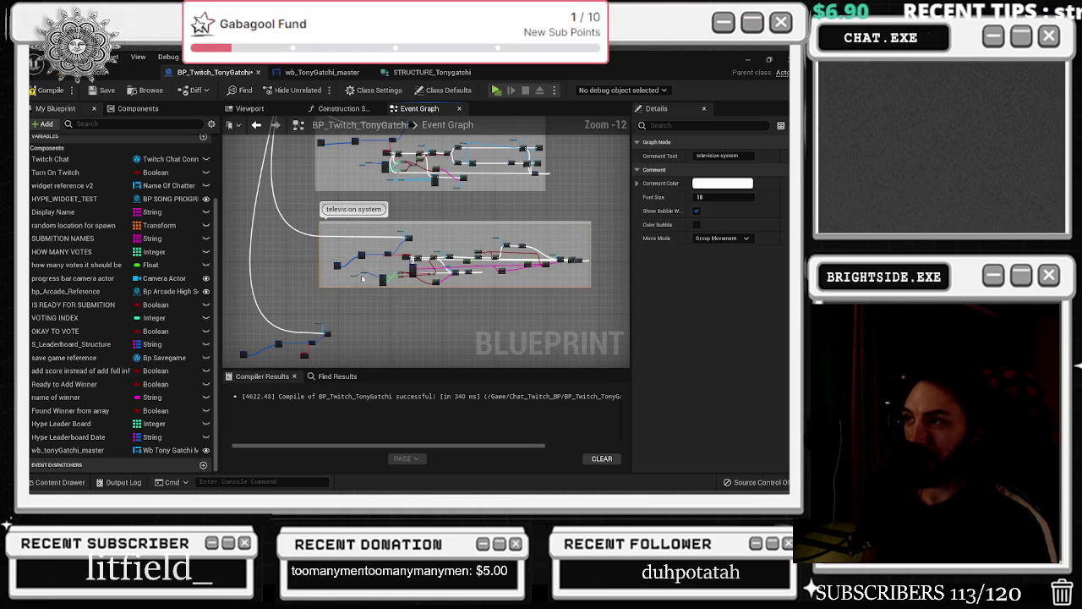
{"action": "left_click_drag", "start_coordinate": [359, 283], "coordinate": [359, 246]}
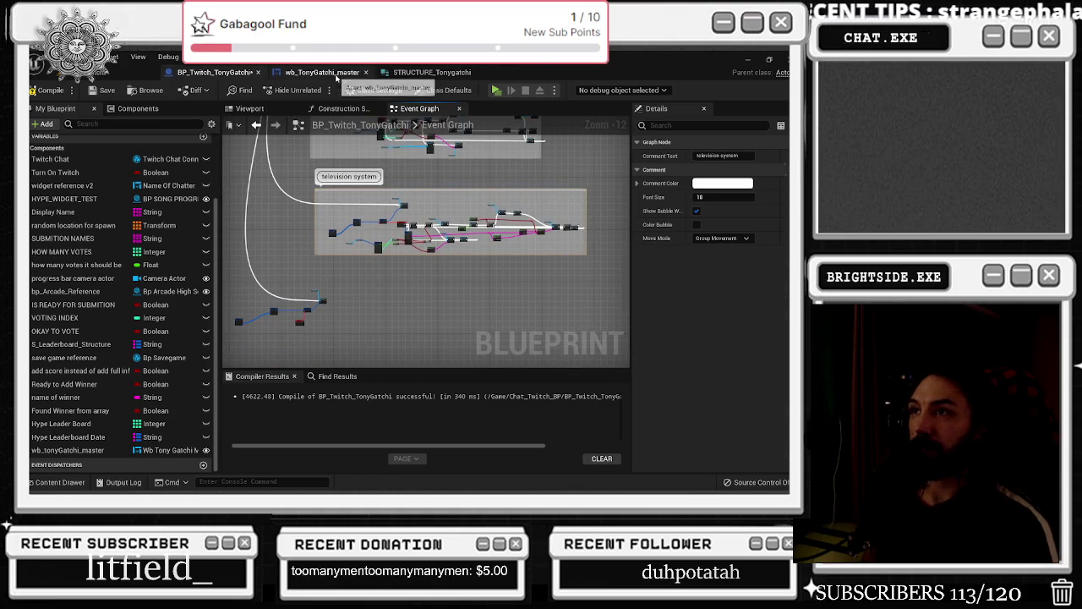
{"action": "left_click", "coordinate": [322, 71]}
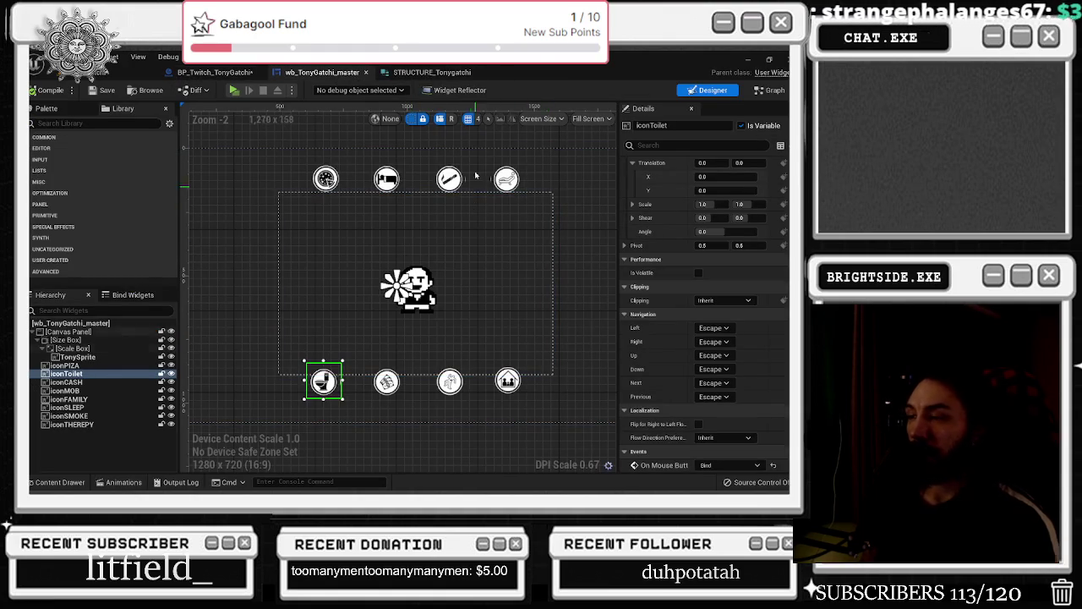
{"action": "left_click", "coordinate": [394, 73]}
{"action": "left_click", "coordinate": [214, 72]}
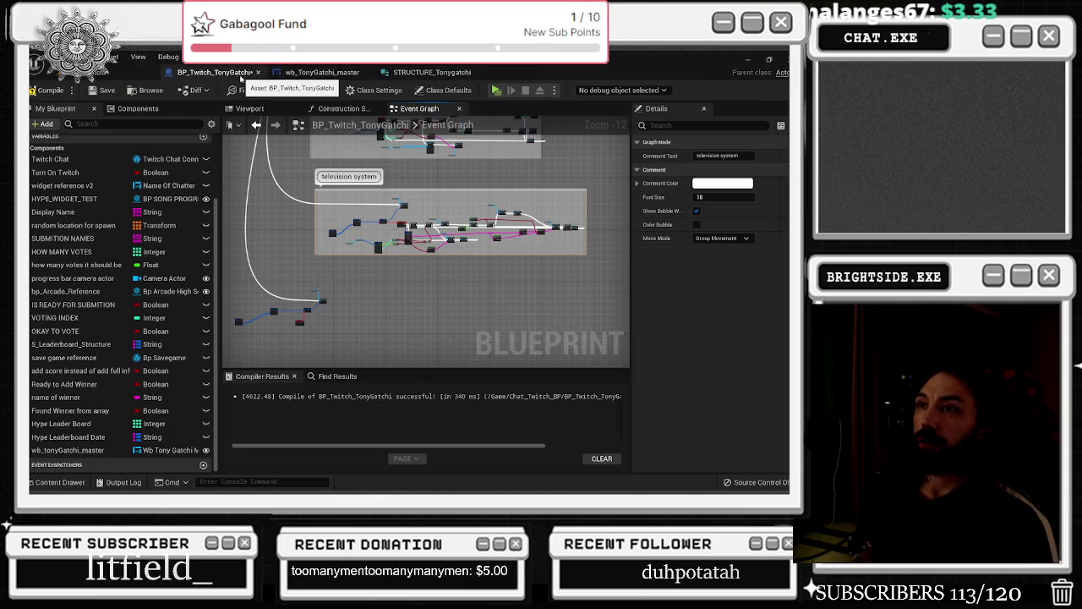
{"action": "scroll", "coordinate": [306, 305], "scroll_direction": "down", "scroll_amount": 1}
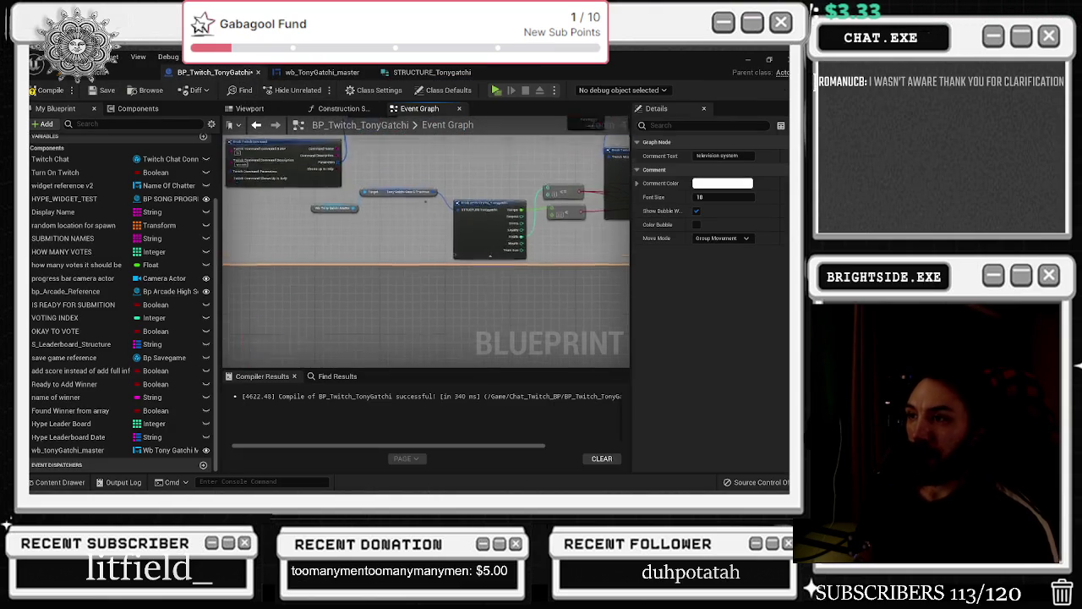
{"action": "scroll", "coordinate": [417, 268], "scroll_direction": "up", "scroll_amount": 2}
{"action": "scroll", "coordinate": [442, 259], "scroll_direction": "down", "scroll_amount": 2}
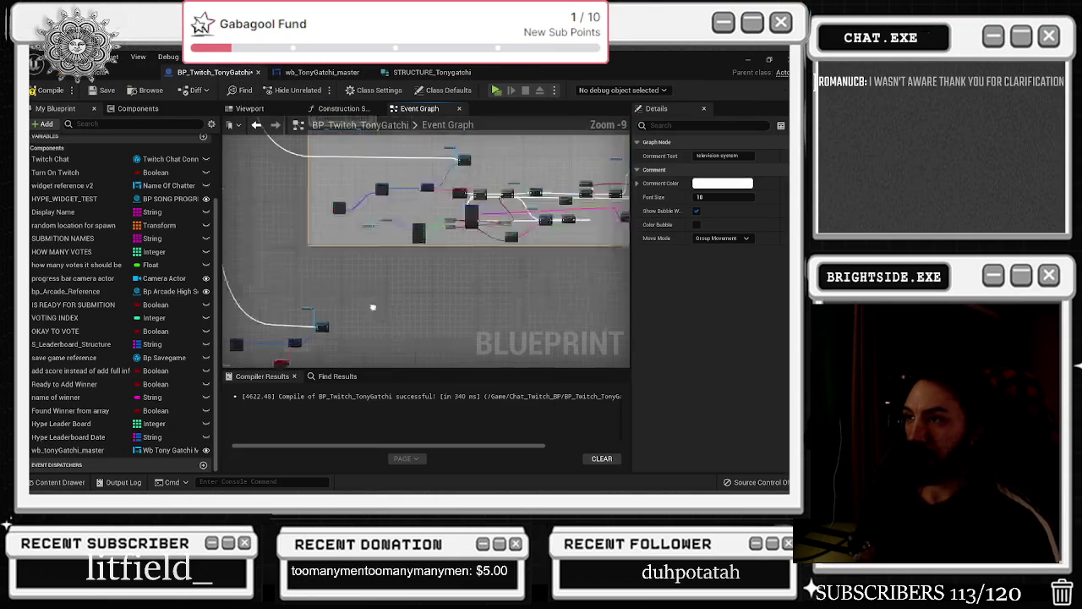
{"action": "scroll", "coordinate": [366, 257], "scroll_direction": "up", "scroll_amount": 2}
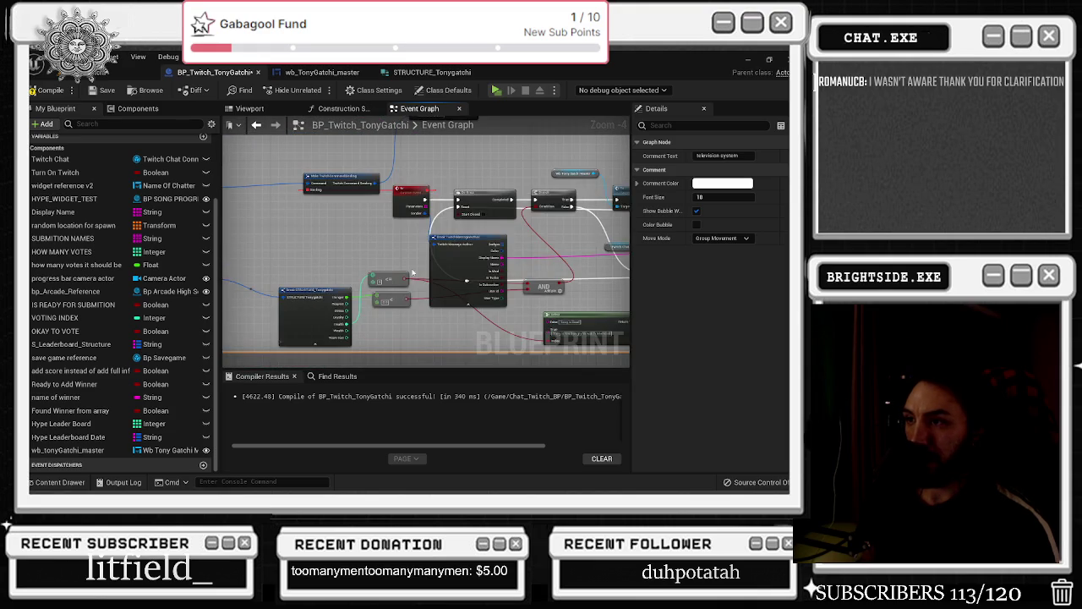
{"action": "scroll", "coordinate": [366, 258], "scroll_direction": "down", "scroll_amount": 4}
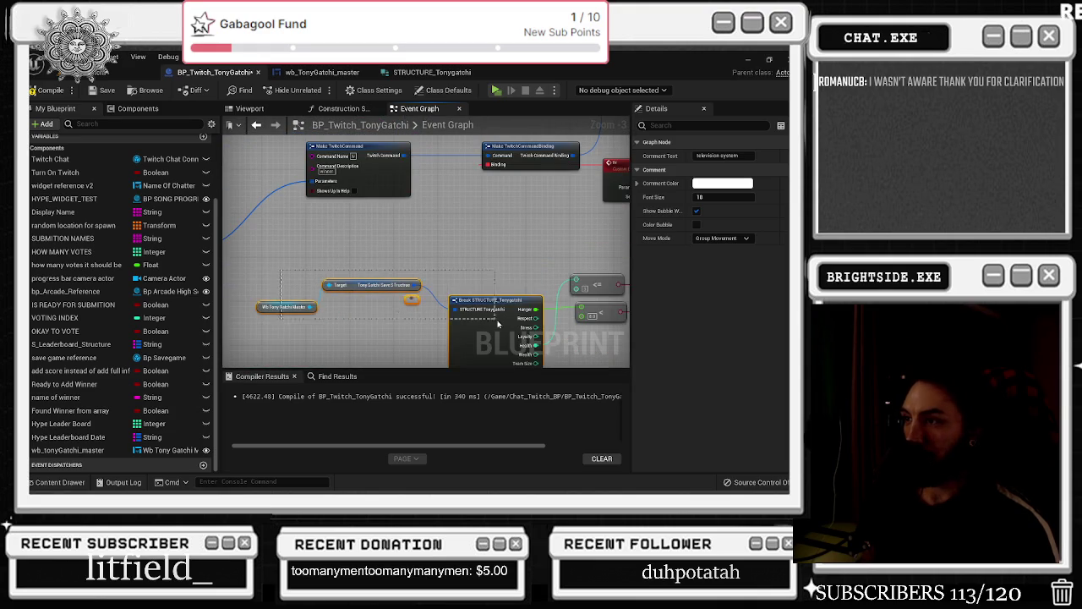
{"action": "scroll", "coordinate": [502, 222], "scroll_direction": "up", "scroll_amount": 2}
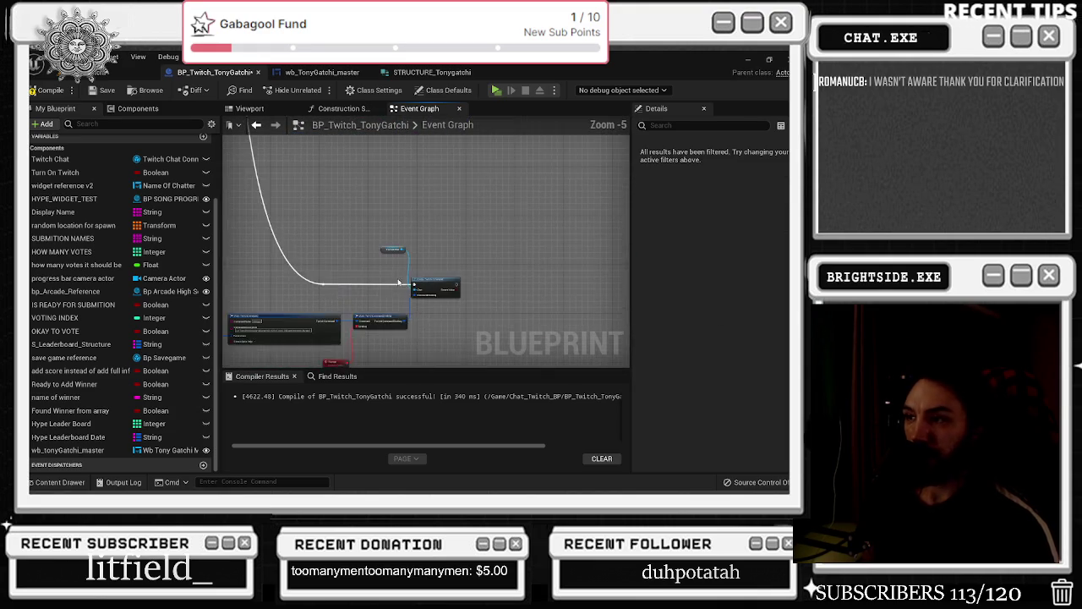
{"action": "scroll", "coordinate": [373, 255], "scroll_direction": "up", "scroll_amount": 2}
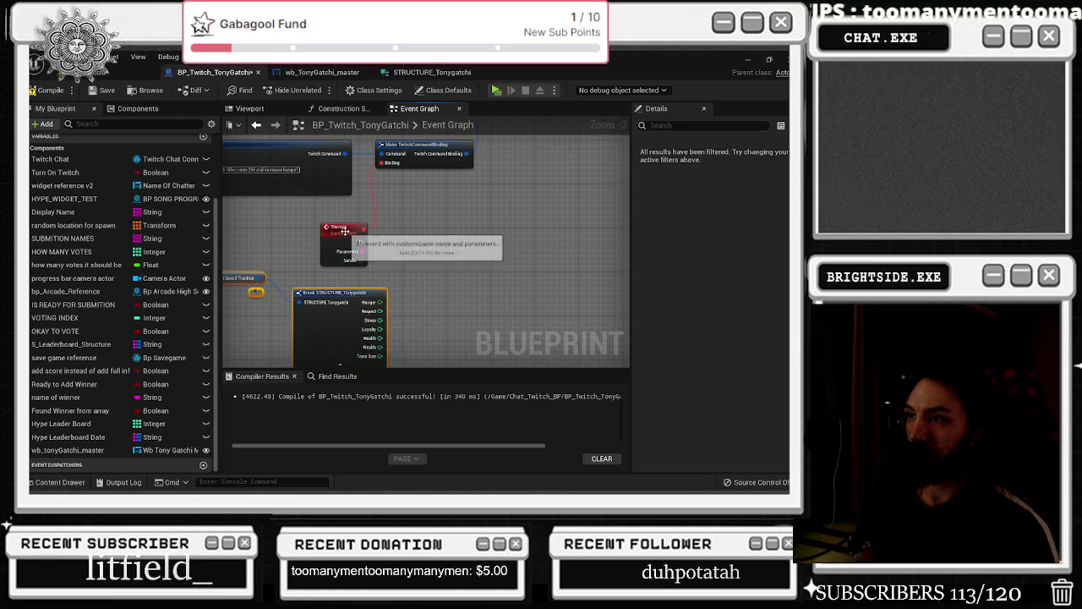
Rearrange the Break STRUCTURE and Target nodes next to the Therapy event
{"action": "left_click", "coordinate": [342, 241]}
{"action": "mouse_move", "coordinate": [407, 156]}
{"action": "left_mouse_down"}
{"action": "mouse_move", "coordinate": [406, 223]}
{"action": "mouse_move", "coordinate": [476, 156]}
{"action": "left_mouse_up"}
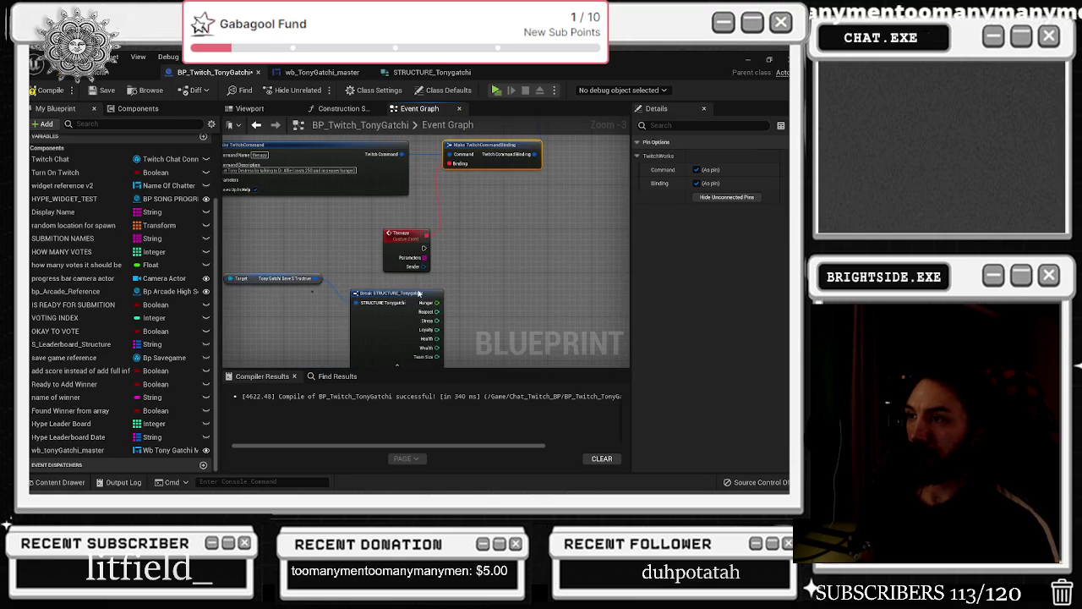
{"action": "left_click", "coordinate": [407, 300]}
{"action": "left_click_drag", "start_coordinate": [480, 251], "coordinate": [493, 209]}
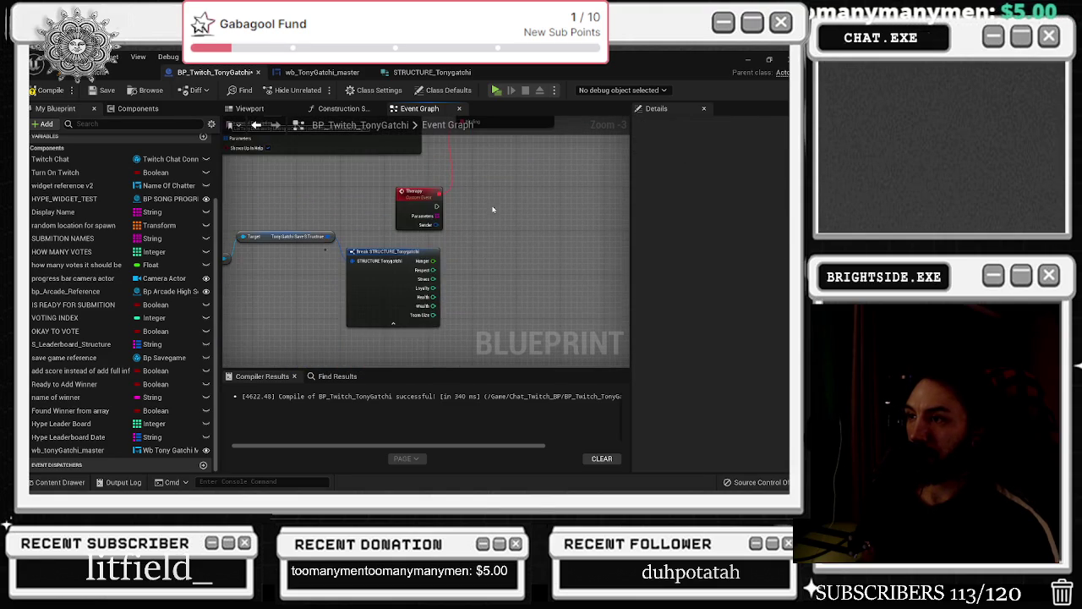
{"action": "left_click_drag", "start_coordinate": [403, 332], "coordinate": [402, 245]}
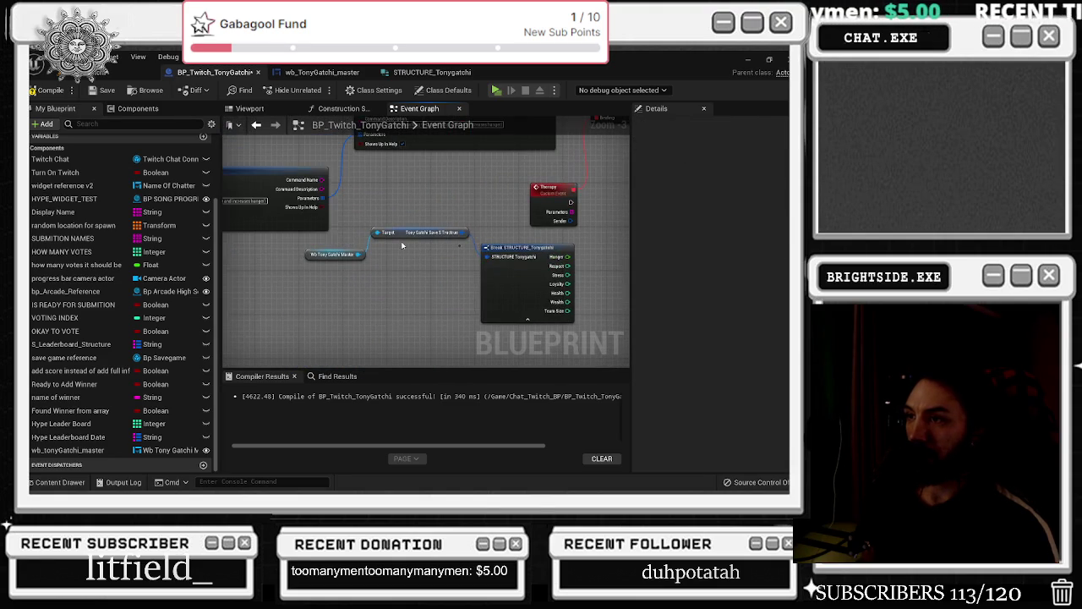
{"action": "mouse_move", "coordinate": [494, 285]}
{"action": "left_mouse_down"}
{"action": "mouse_move", "coordinate": [463, 307]}
{"action": "mouse_move", "coordinate": [447, 242]}
{"action": "mouse_move", "coordinate": [471, 246]}
{"action": "mouse_move", "coordinate": [442, 253]}
{"action": "left_mouse_up"}
{"action": "scroll", "coordinate": [412, 290], "scroll_direction": "down", "scroll_amount": 2}
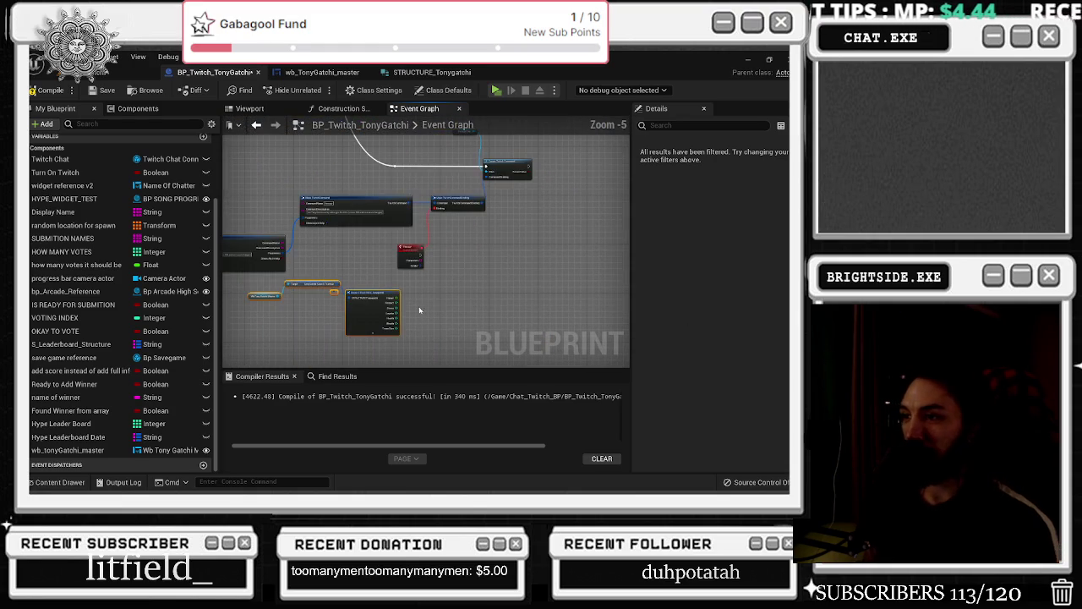
{"action": "left_click_drag", "start_coordinate": [384, 298], "coordinate": [409, 287]}
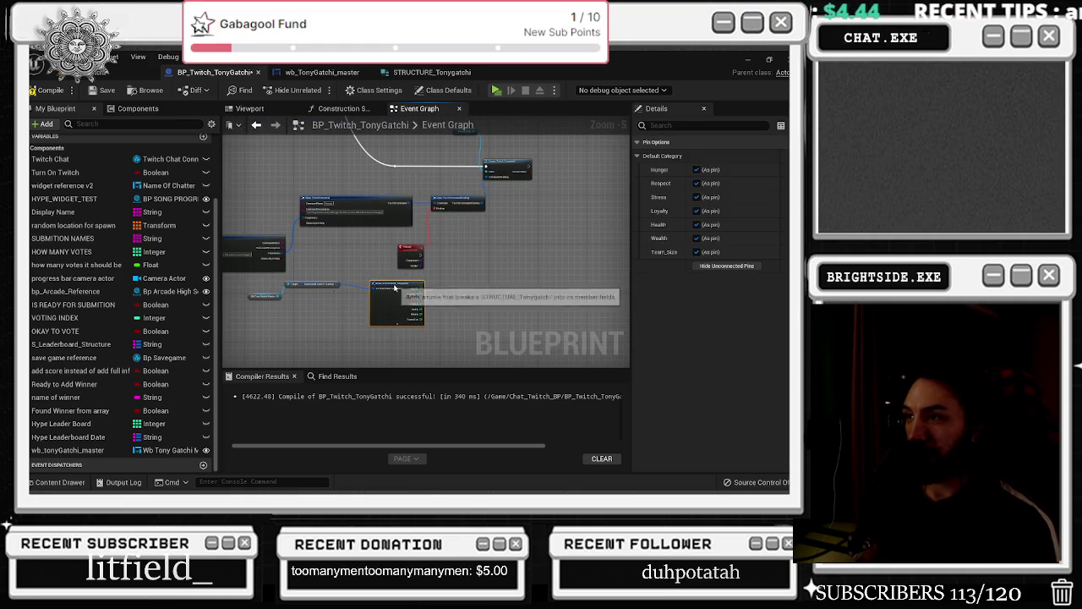
{"action": "scroll", "coordinate": [395, 287], "scroll_direction": "up", "scroll_amount": 3}
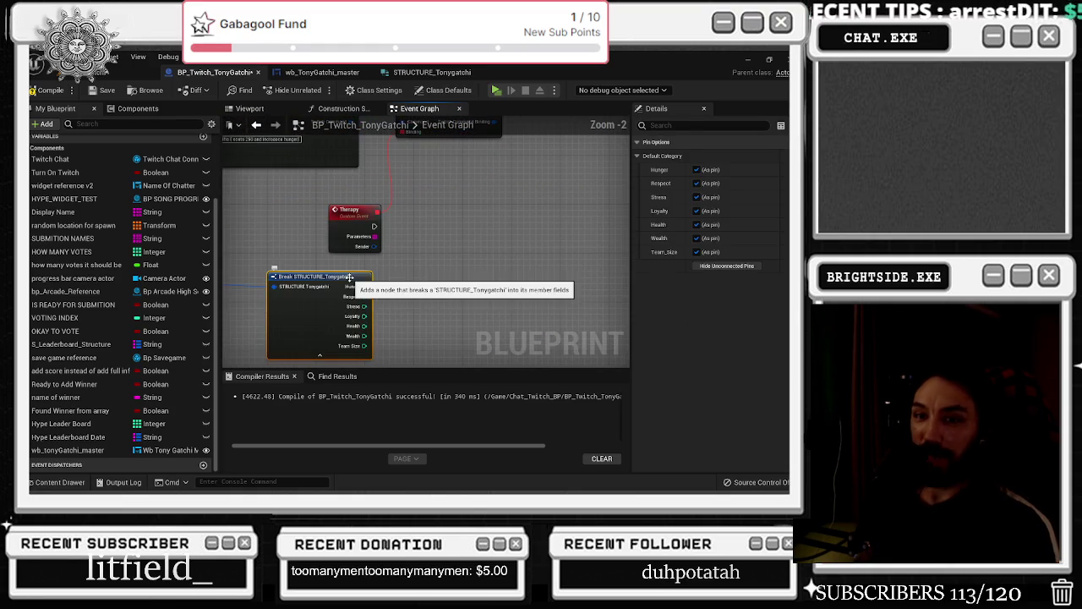
{"action": "left_click_drag", "start_coordinate": [414, 245], "coordinate": [443, 211]}
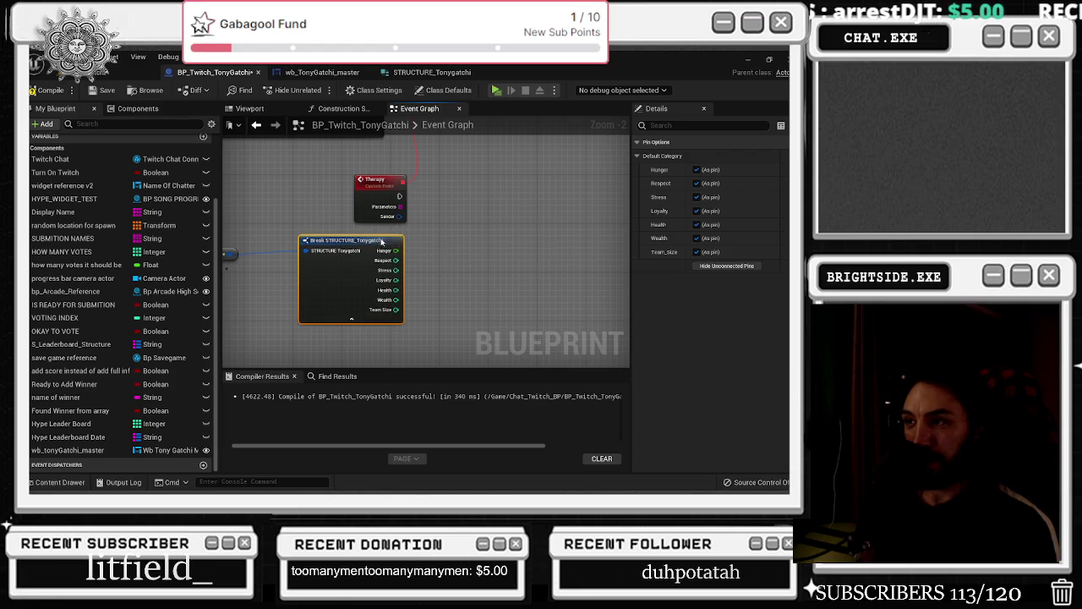
Break Therapy's Sender into a fully expanded Break TwitchMessageAuthor node
{"action": "left_click_drag", "start_coordinate": [401, 216], "coordinate": [429, 241]}
{"action": "type", "text": "break"}
{"action": "key", "text": "Return"}
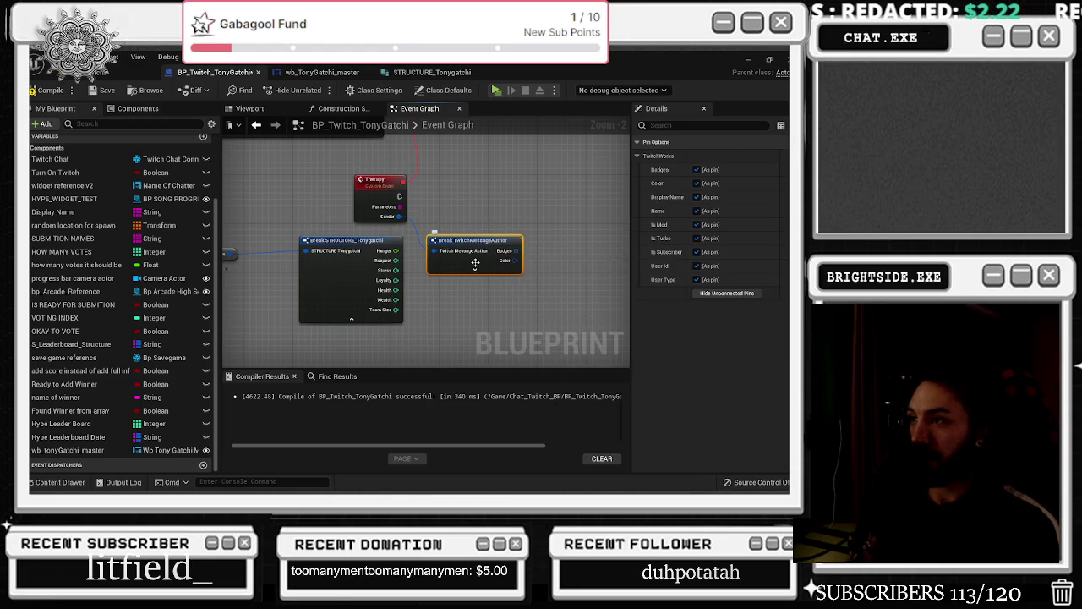
{"action": "left_click", "coordinate": [475, 269]}
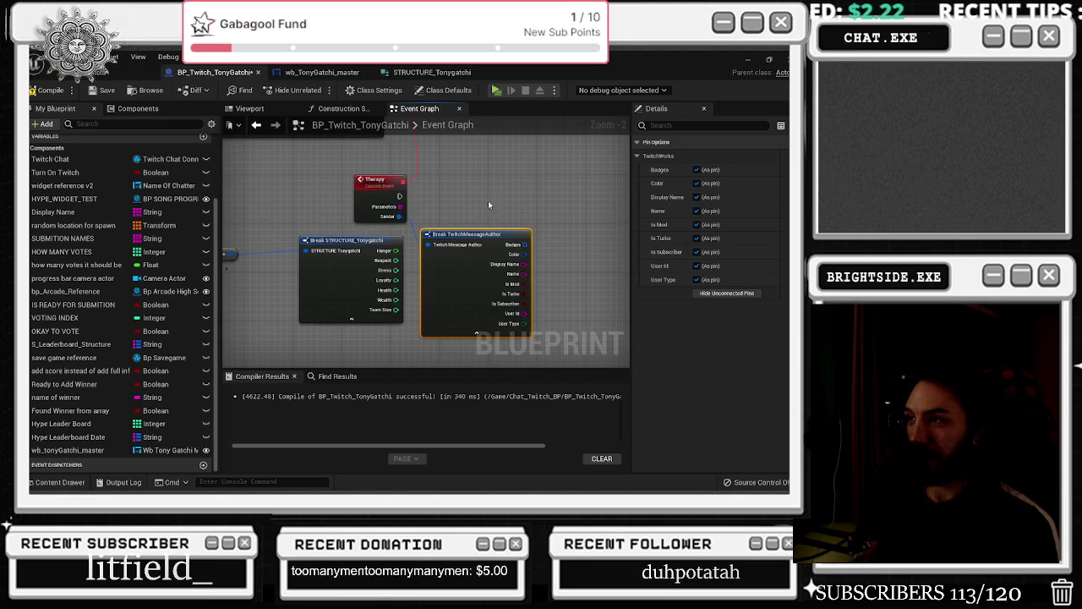
{"action": "left_click_drag", "start_coordinate": [490, 203], "coordinate": [390, 218]}
{"action": "left_click_drag", "start_coordinate": [326, 253], "coordinate": [326, 261]}
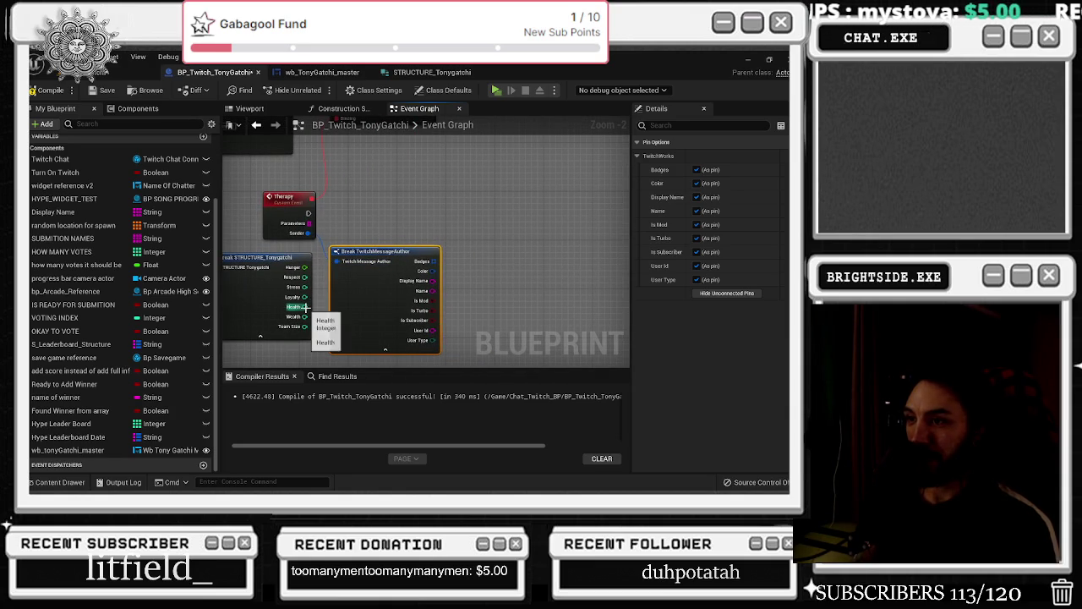
Feed the structure's Hunger output into a new Subtract node
{"action": "mouse_move", "coordinate": [306, 267]}
{"action": "left_mouse_down"}
{"action": "mouse_move", "coordinate": [393, 217]}
{"action": "mouse_move", "coordinate": [499, 219]}
{"action": "left_mouse_up"}
{"action": "type", "text": "subtr"}
{"action": "key", "text": "Return"}
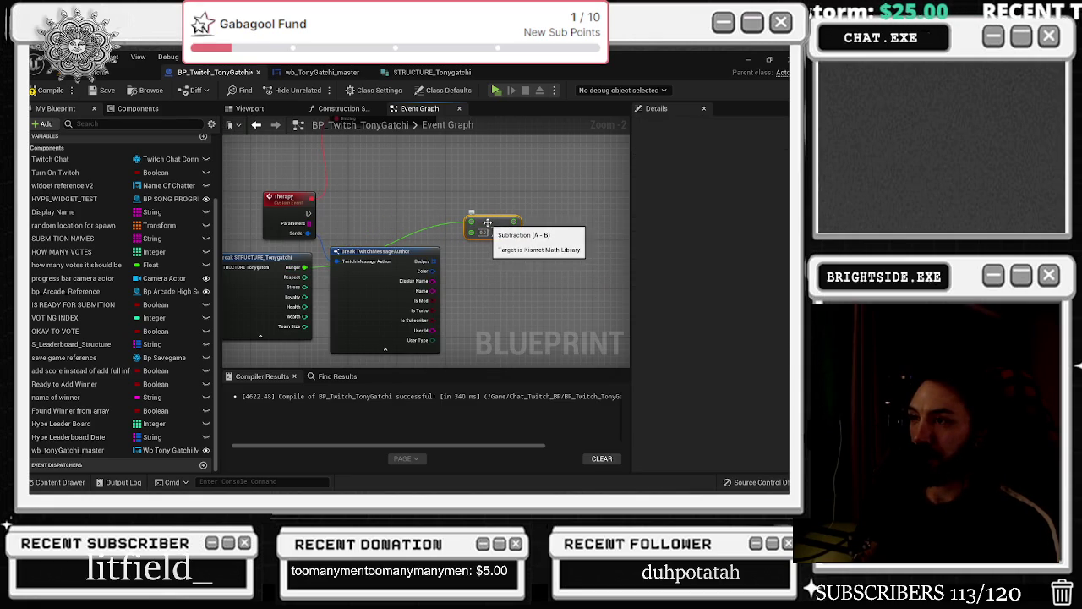
Replace the Hunger Subtract node with an Add node fed by Hunger
{"action": "key", "text": "Delete"}
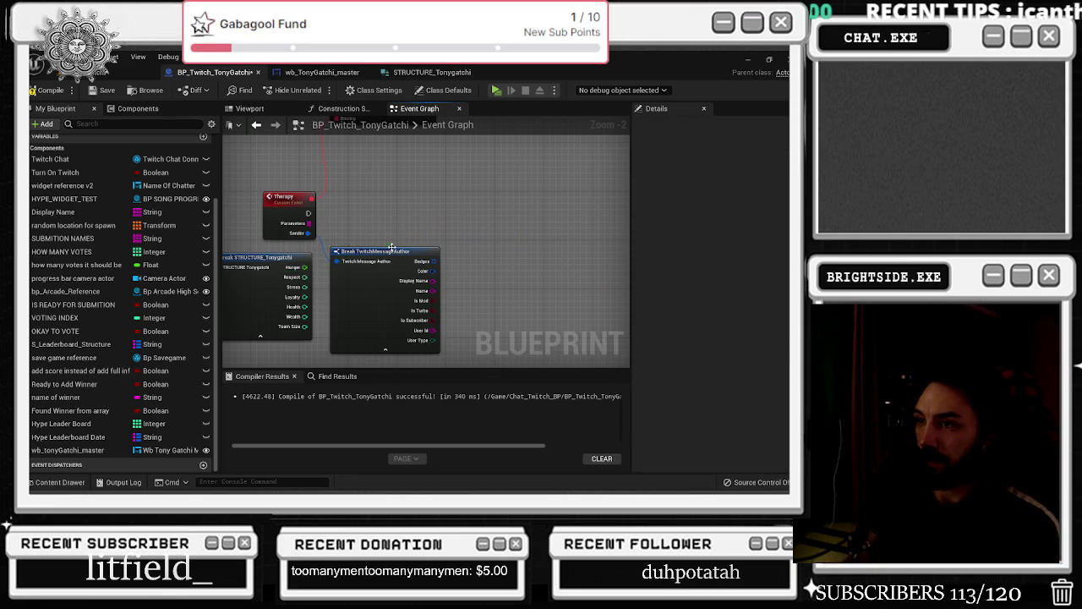
{"action": "mouse_move", "coordinate": [302, 267]}
{"action": "left_mouse_down"}
{"action": "mouse_move", "coordinate": [470, 271]}
{"action": "mouse_move", "coordinate": [462, 267]}
{"action": "left_mouse_up"}
{"action": "type", "text": "add"}
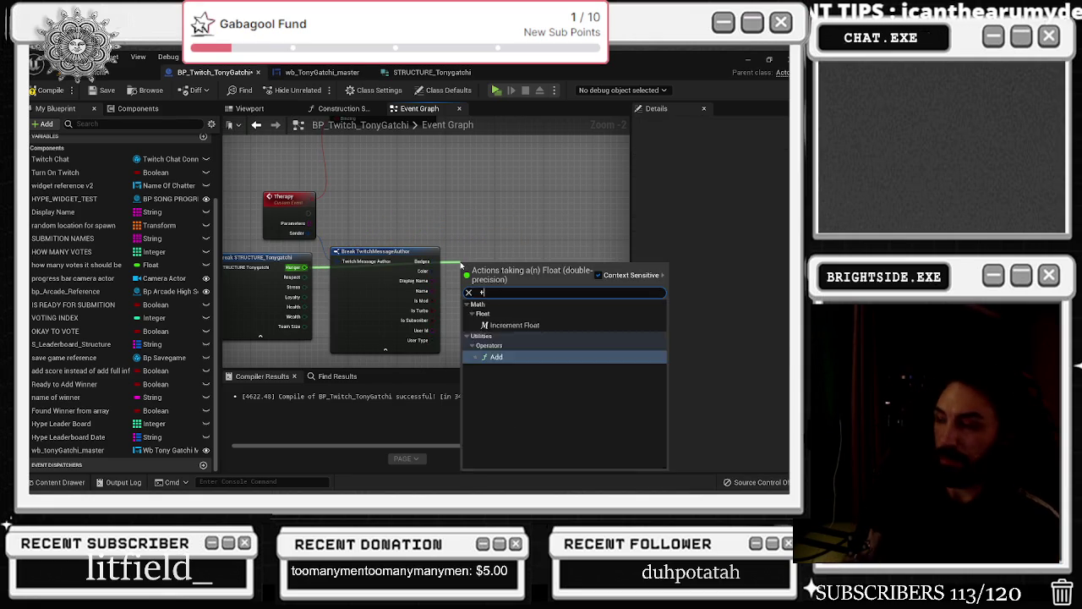
{"action": "key", "text": "Return"}
{"action": "left_click", "coordinate": [493, 231]}
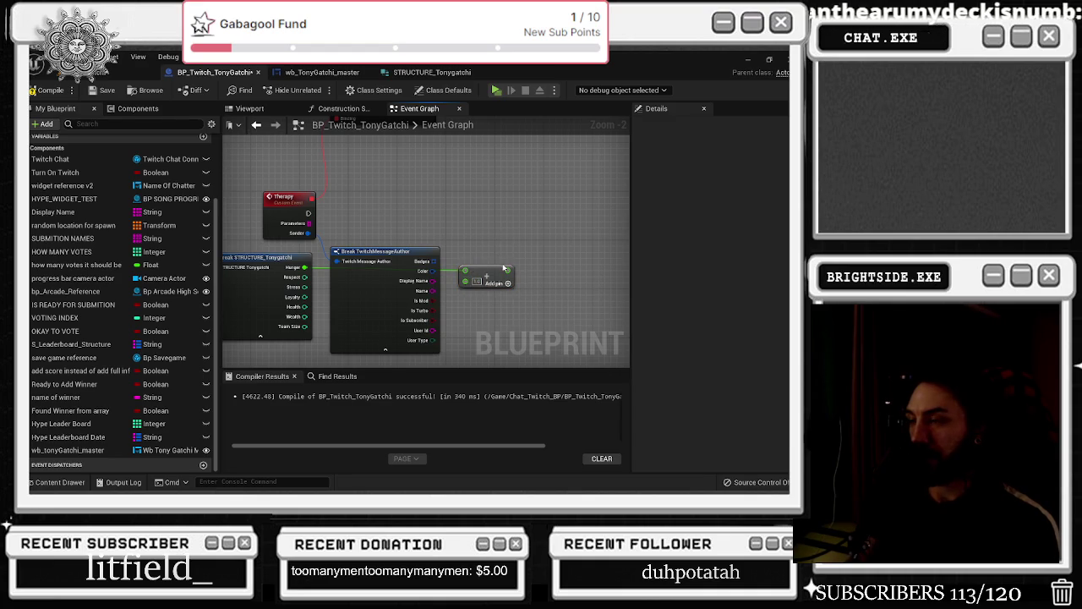
{"action": "scroll", "coordinate": [493, 231], "scroll_direction": "up", "scroll_amount": 1}
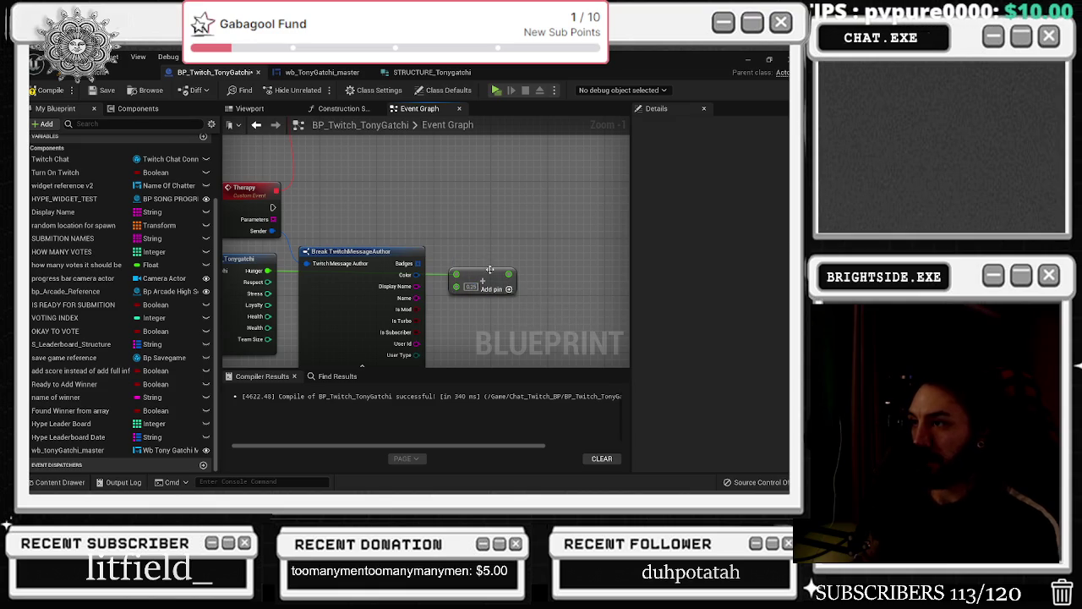
{"action": "left_click_drag", "start_coordinate": [472, 230], "coordinate": [521, 224]}
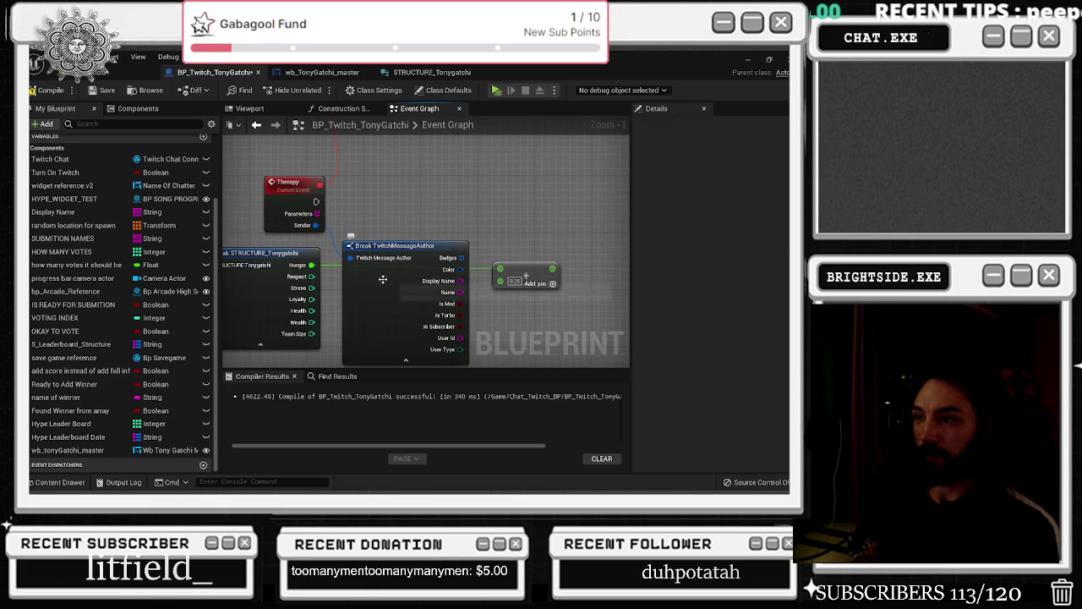
Add math nodes wired to the Stress and Wealth outputs
{"action": "left_click_drag", "start_coordinate": [312, 287], "coordinate": [466, 317]}
{"action": "type", "text": "+"}
{"action": "key", "text": "Return"}
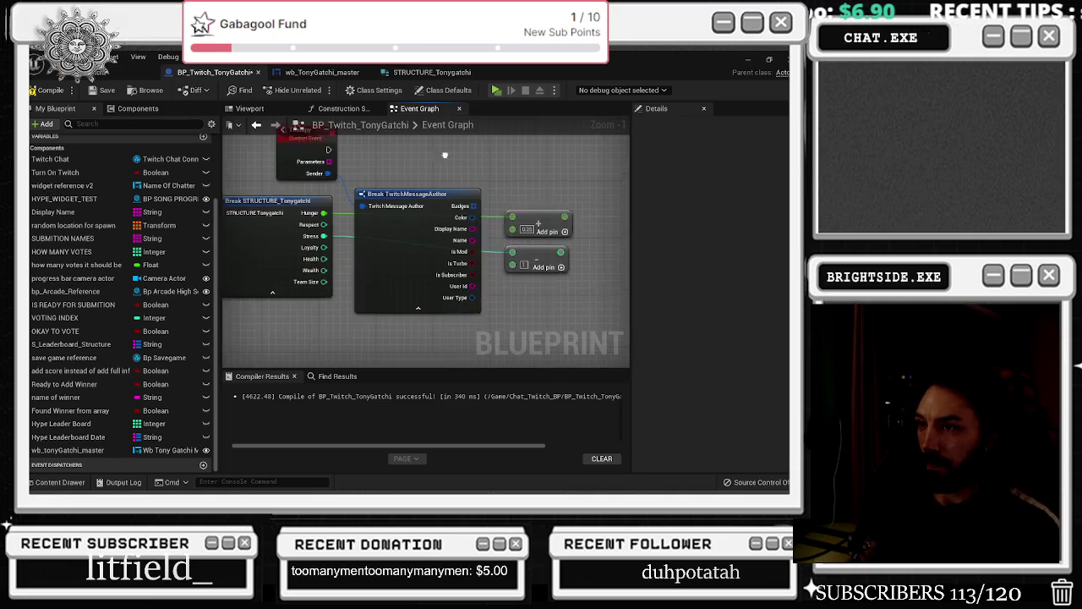
{"action": "left_click_drag", "start_coordinate": [326, 250], "coordinate": [511, 271]}
{"action": "type", "text": "+"}
{"action": "key", "text": "Return"}
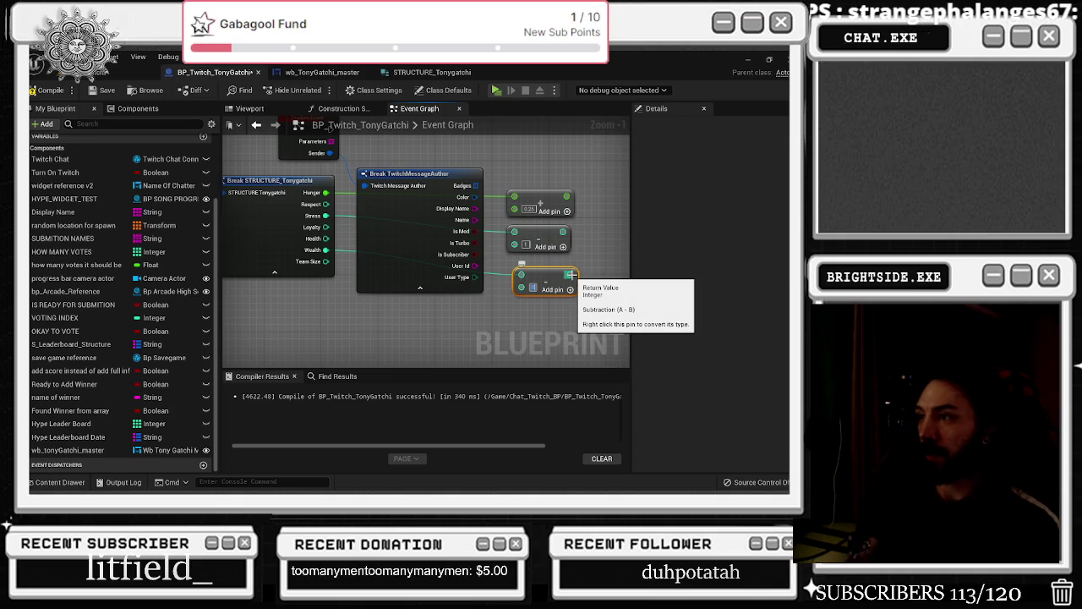
{"action": "left_click_drag", "start_coordinate": [542, 273], "coordinate": [535, 265]}
Create a SET node for the Tony Gatchi save structure variable
{"action": "scroll", "coordinate": [535, 265], "scroll_direction": "down", "scroll_amount": 2}
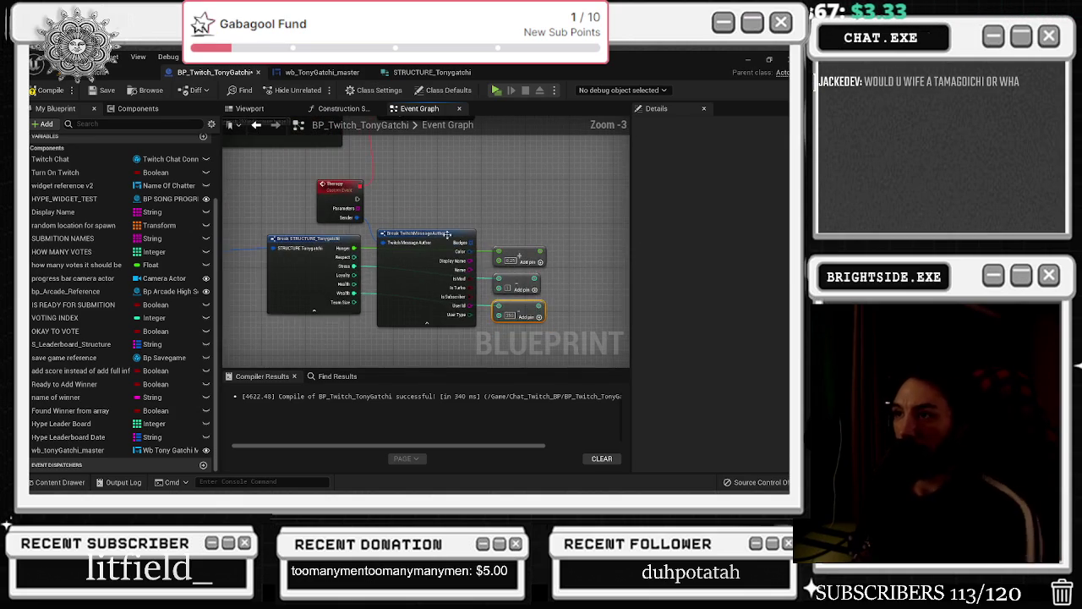
{"action": "mouse_move", "coordinate": [306, 241]}
{"action": "left_mouse_down"}
{"action": "mouse_move", "coordinate": [308, 283]}
{"action": "mouse_move", "coordinate": [385, 290]}
{"action": "mouse_move", "coordinate": [296, 273]}
{"action": "mouse_move", "coordinate": [322, 299]}
{"action": "mouse_move", "coordinate": [494, 253]}
{"action": "left_mouse_up"}
{"action": "left_click", "coordinate": [291, 298]}
{"action": "scroll", "coordinate": [296, 272], "scroll_direction": "down", "scroll_amount": 1}
{"action": "key", "text": "Return"}
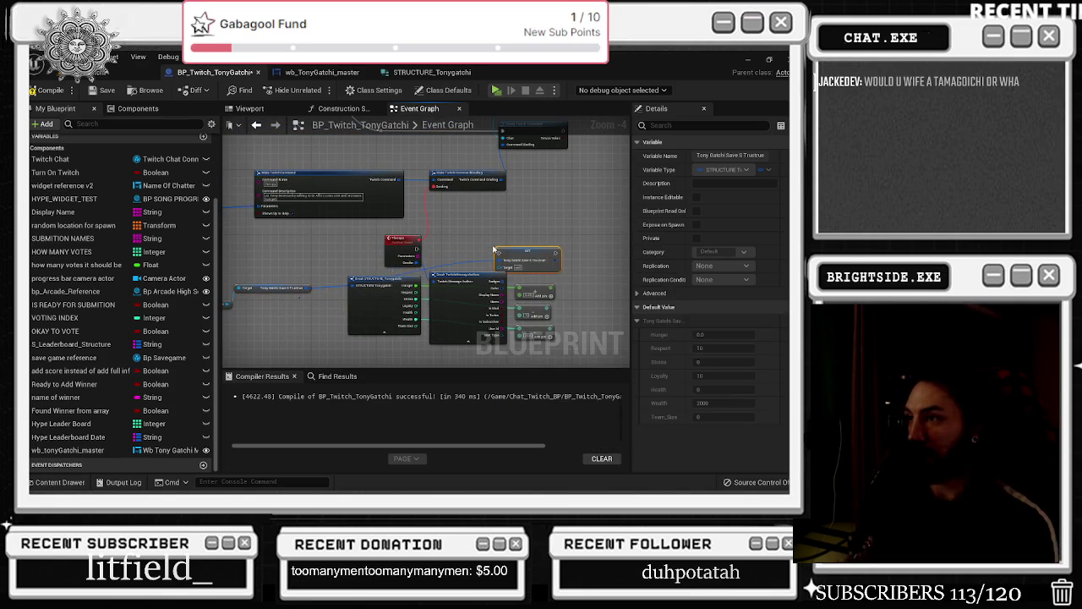
Delete the save-structure SET node
{"action": "scroll", "coordinate": [533, 258], "scroll_direction": "up", "scroll_amount": 3}
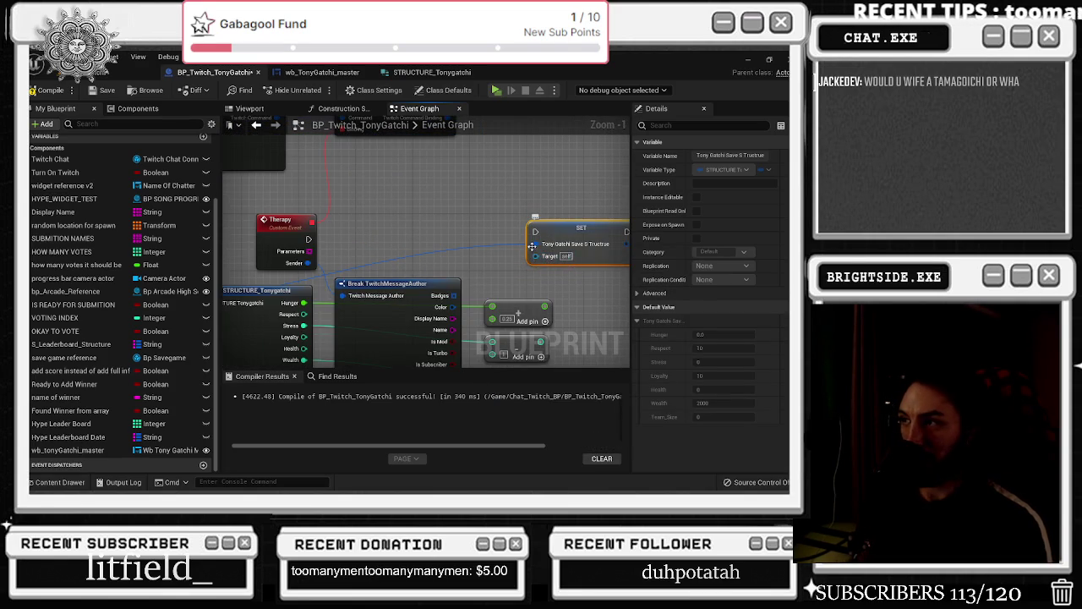
{"action": "scroll", "coordinate": [542, 246], "scroll_direction": "down", "scroll_amount": 1}
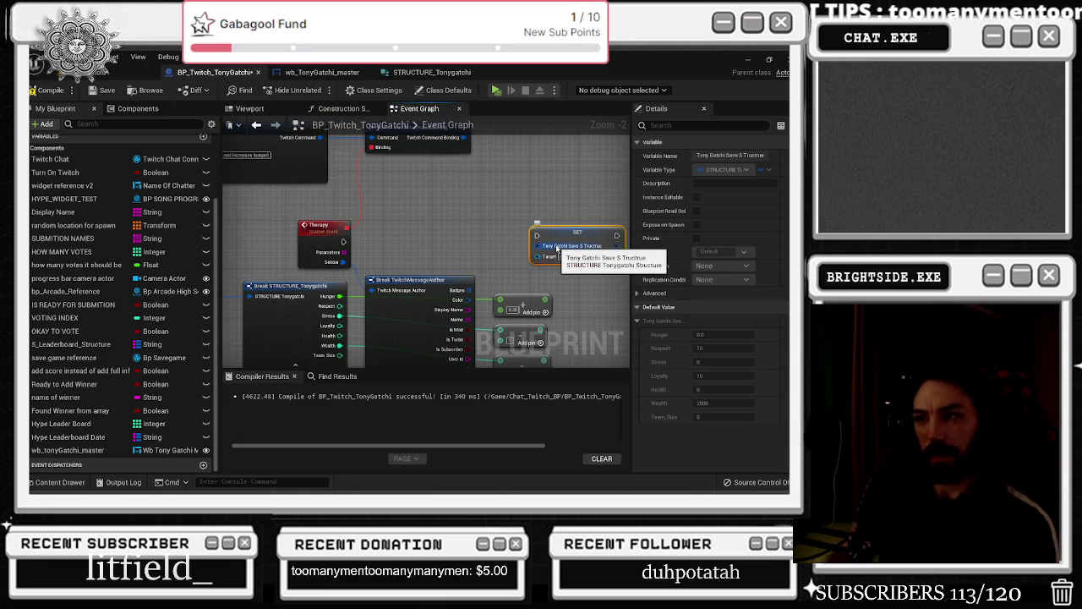
{"action": "key", "text": "Delete"}
{"action": "left_click_drag", "start_coordinate": [555, 244], "coordinate": [490, 236]}
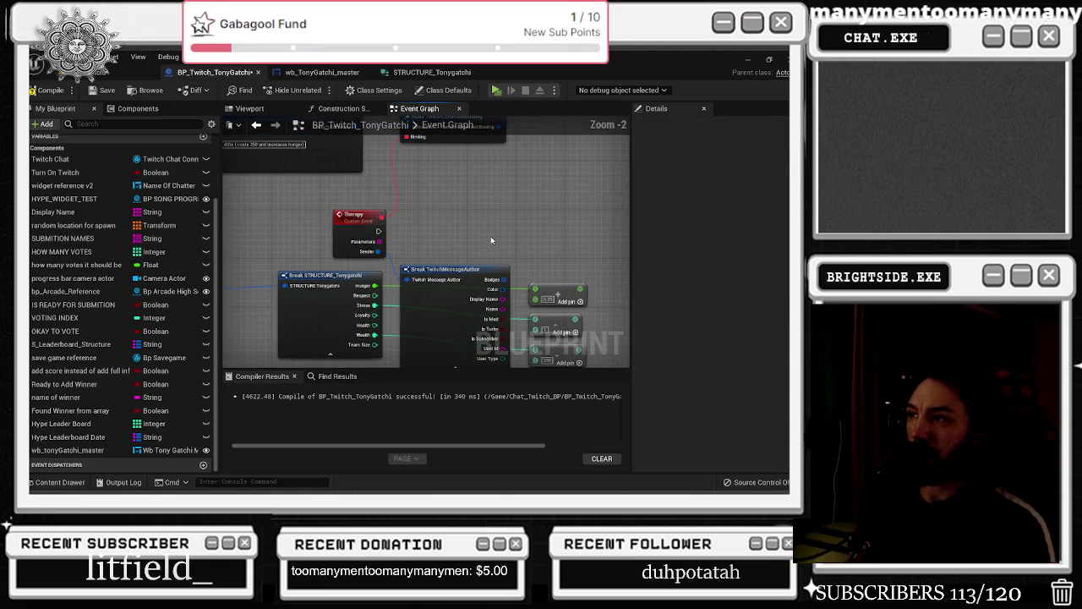
{"action": "scroll", "coordinate": [469, 246], "scroll_direction": "down", "scroll_amount": 1}
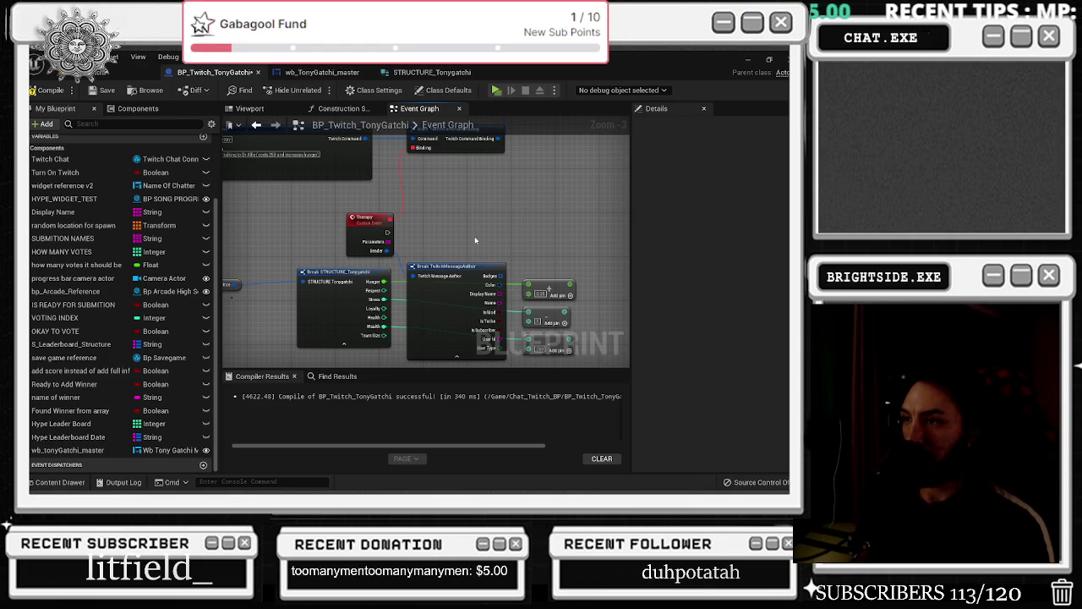
Place a Branch node beside the Therapy event, then switch to wb_TonyGatchi_master
{"action": "mouse_move", "coordinate": [474, 236]}
{"action": "left_mouse_down"}
{"action": "mouse_move", "coordinate": [439, 239]}
{"action": "mouse_move", "coordinate": [426, 217]}
{"action": "left_mouse_up"}
{"action": "left_click", "coordinate": [426, 217]}
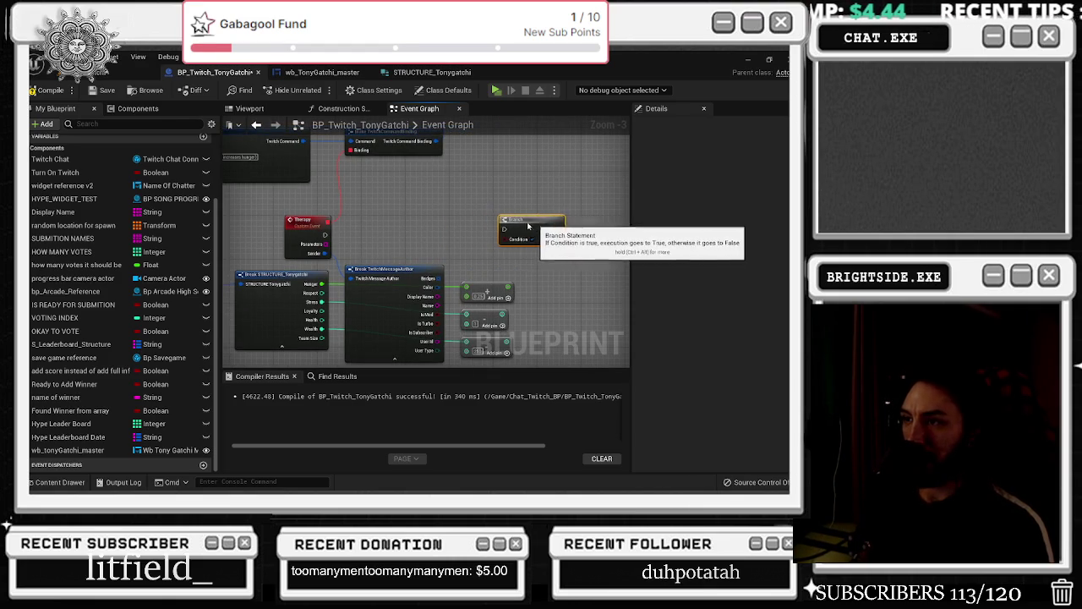
{"action": "scroll", "coordinate": [488, 251], "scroll_direction": "down", "scroll_amount": 1}
{"action": "mouse_move", "coordinate": [427, 276]}
{"action": "left_mouse_down"}
{"action": "mouse_move", "coordinate": [391, 273]}
{"action": "mouse_move", "coordinate": [558, 308]}
{"action": "mouse_move", "coordinate": [580, 330]}
{"action": "left_mouse_up"}
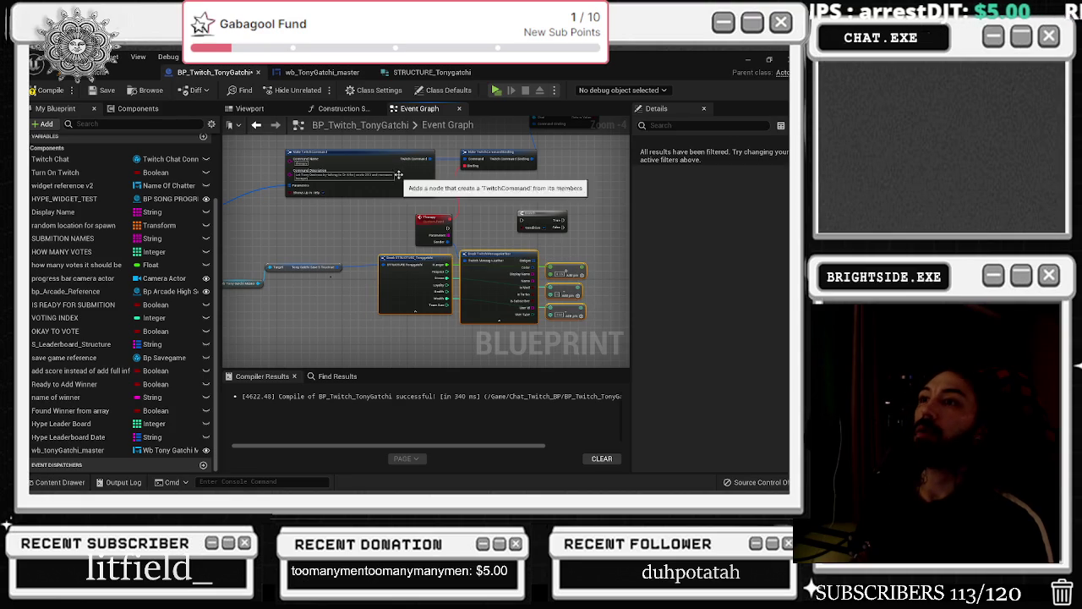
{"action": "left_click", "coordinate": [321, 73]}
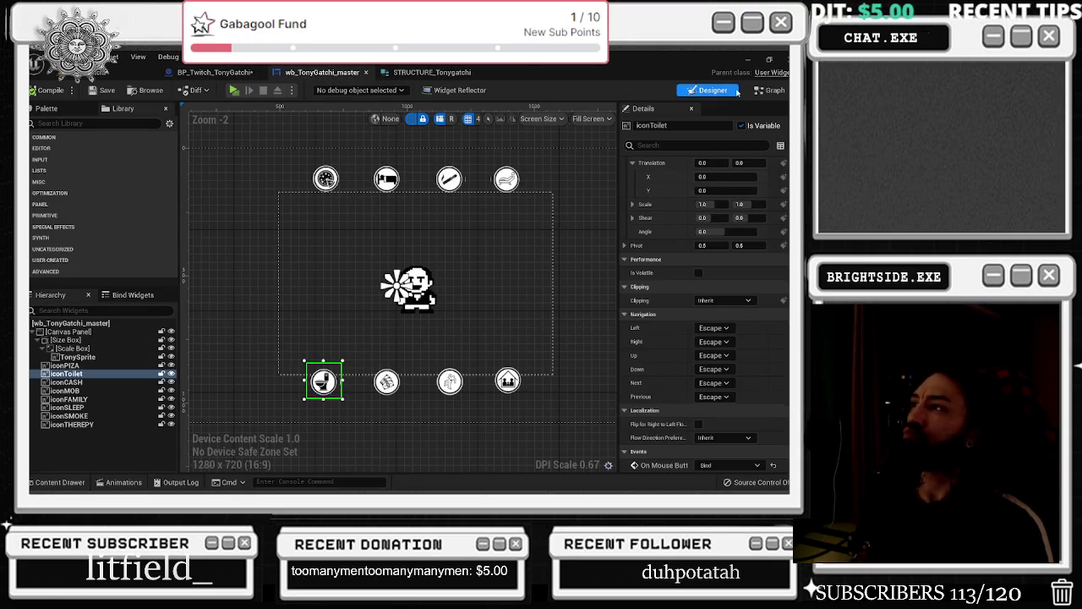
Add a new custom event in the widget's Event Graph
{"action": "left_click", "coordinate": [770, 90]}
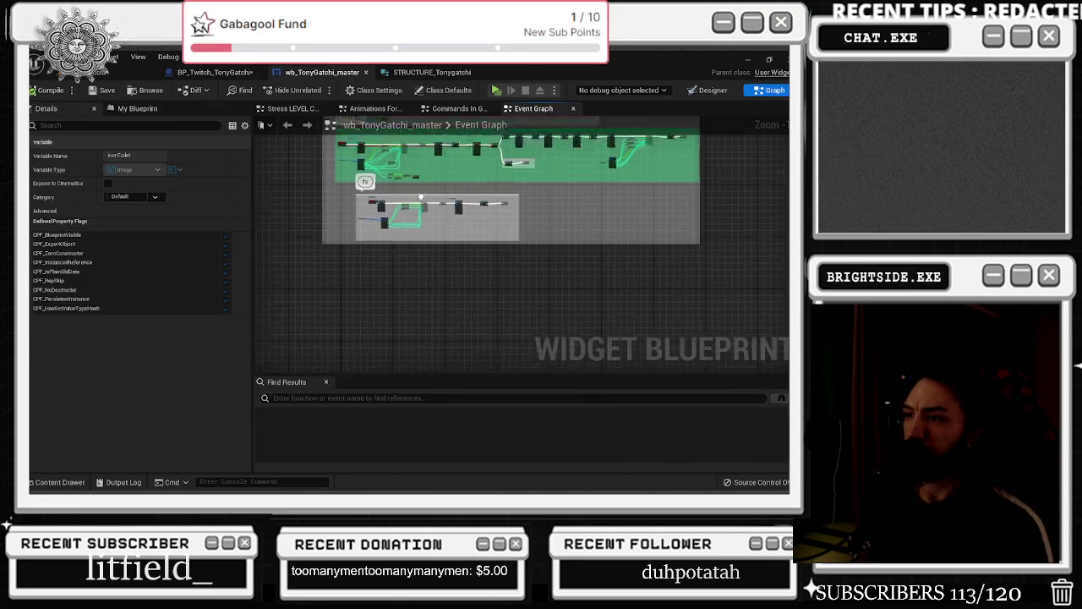
{"action": "right_click", "coordinate": [361, 263]}
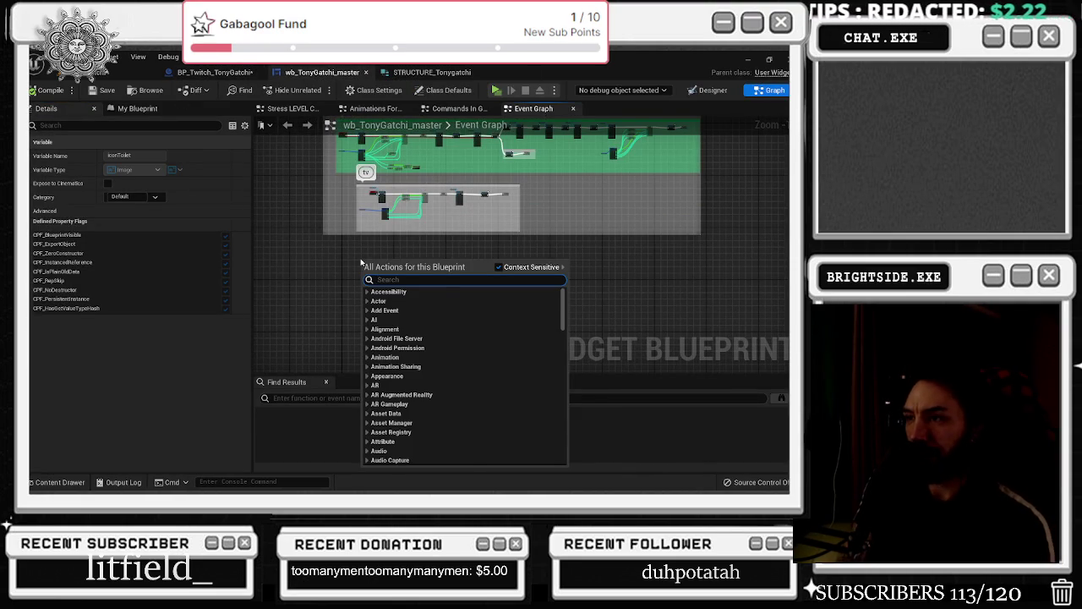
{"action": "type", "text": "custom event"}
{"action": "key", "text": "Return"}
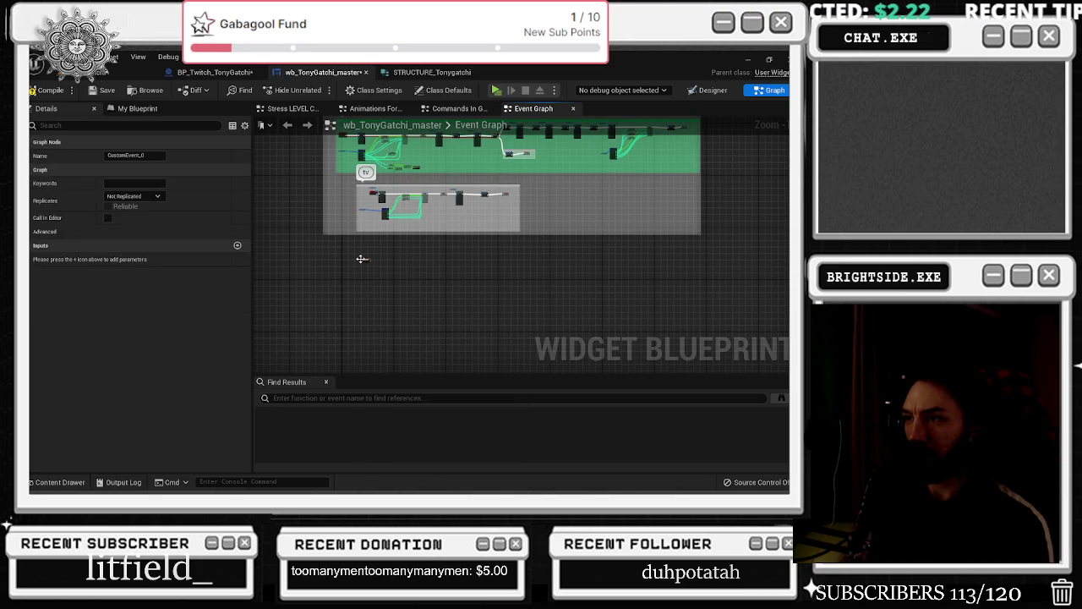
{"action": "type", "text": "the"}
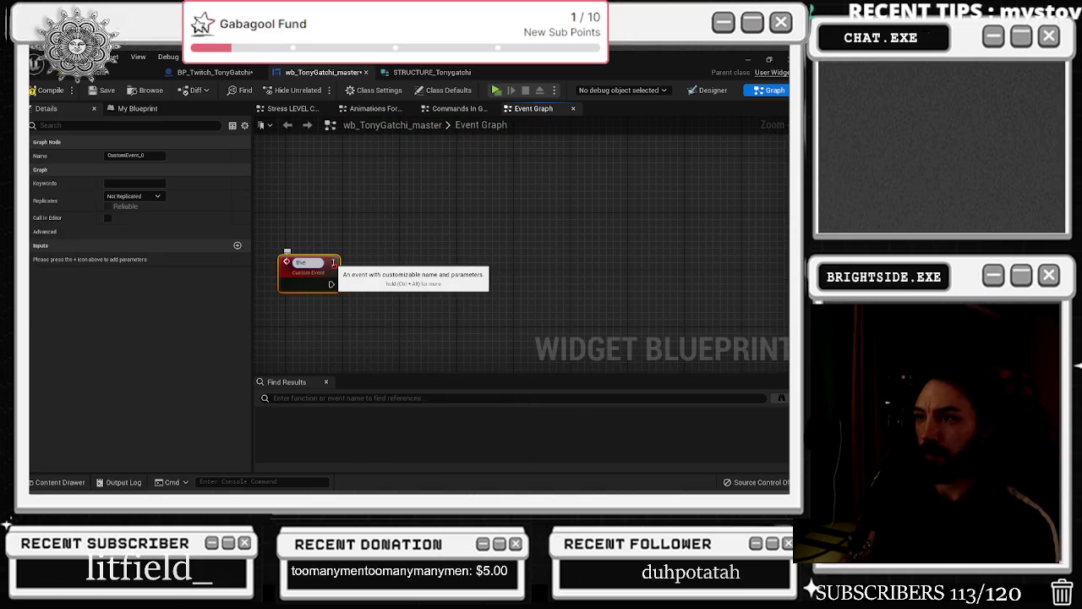
{"action": "type", "text": "nepay"}
{"action": "key", "text": "Return"}
Rename the custom event to 'therapy' and paste the copied Break and math nodes
{"action": "double_click", "coordinate": [312, 263]}
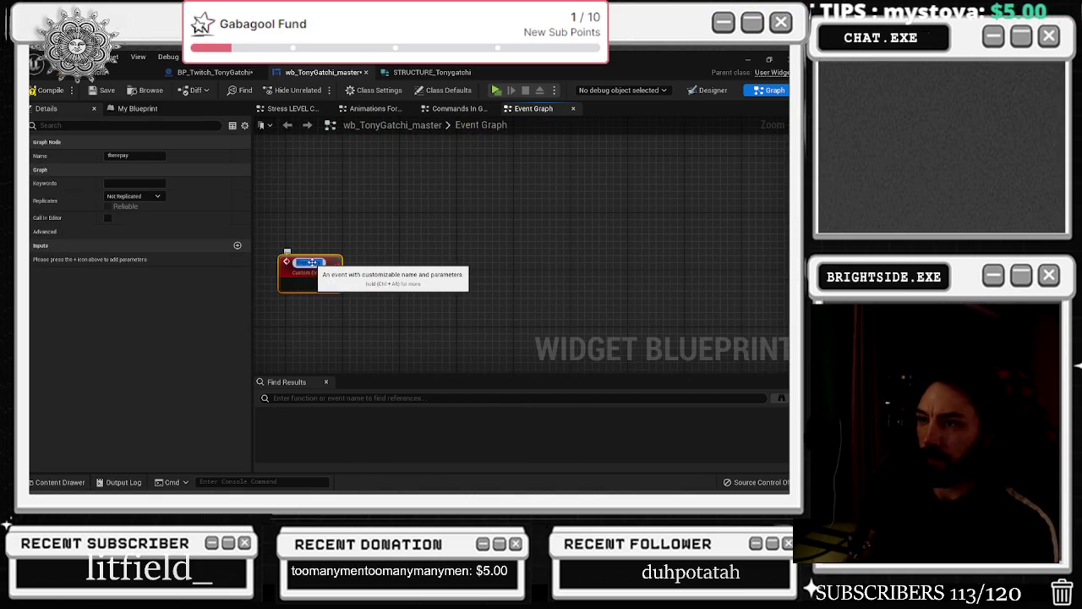
{"action": "type", "text": "therapy"}
{"action": "key", "text": "Return"}
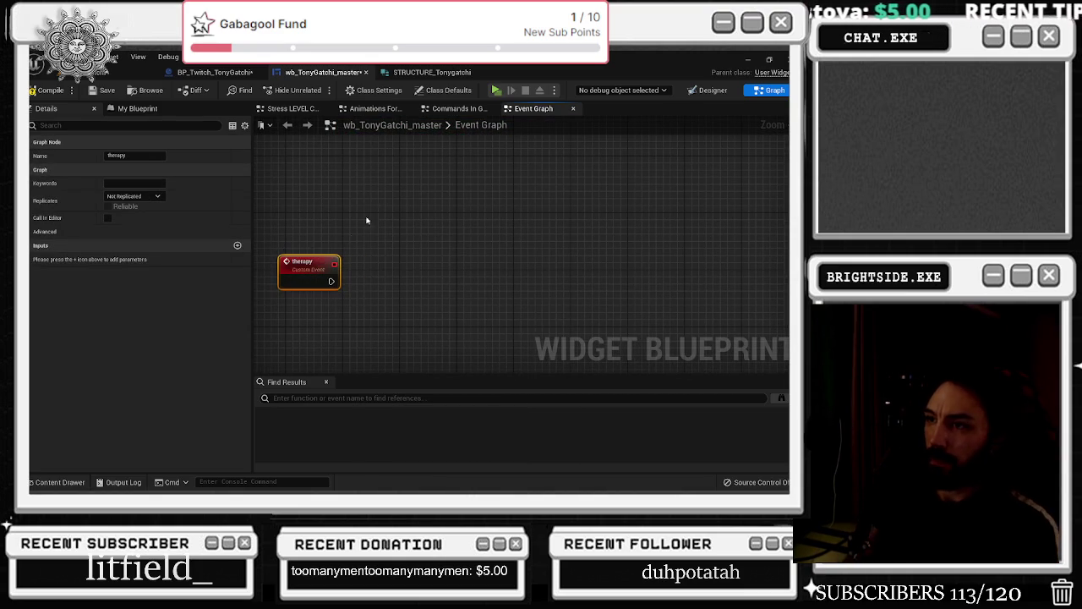
{"action": "key", "text": "ctrl+v"}
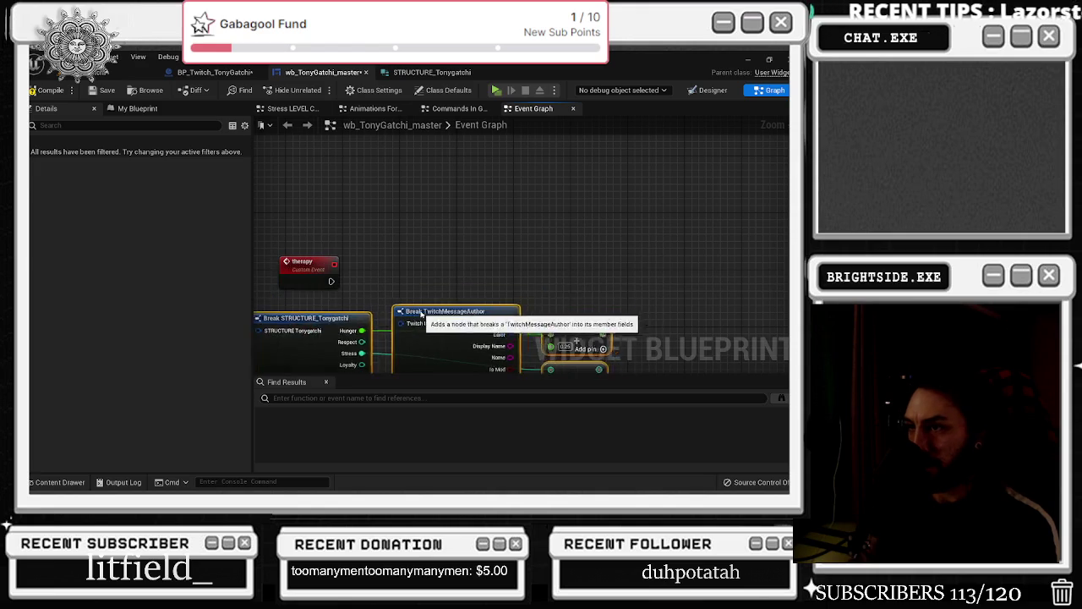
Move the pasted nodes below the therapy event
{"action": "scroll", "coordinate": [394, 265], "scroll_direction": "down", "scroll_amount": 5}
{"action": "left_click_drag", "start_coordinate": [394, 265], "coordinate": [471, 213]}
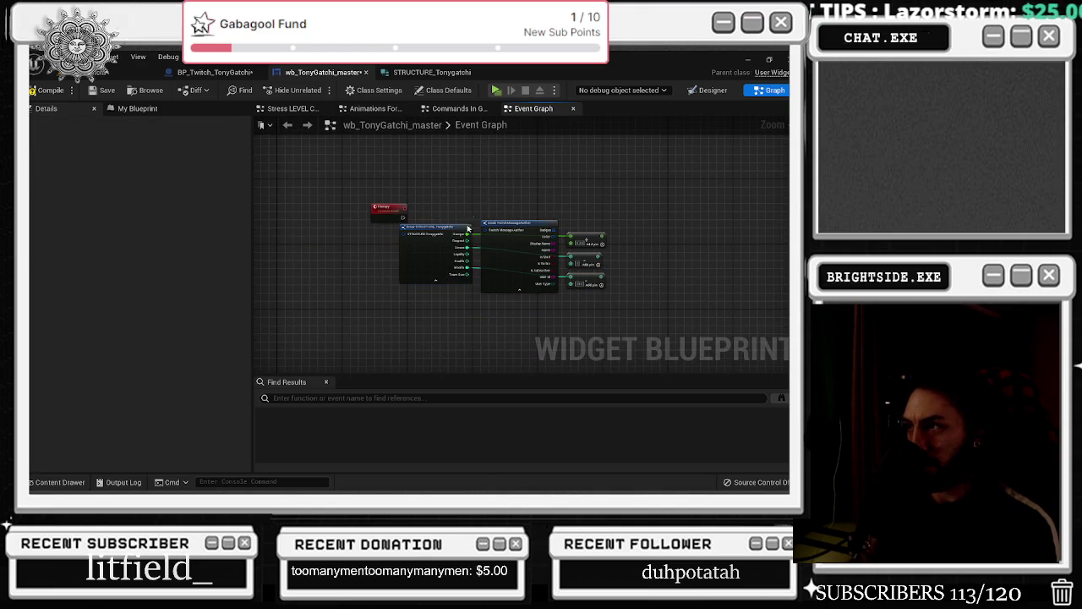
{"action": "left_click_drag", "start_coordinate": [386, 243], "coordinate": [609, 324]}
{"action": "left_click_drag", "start_coordinate": [528, 252], "coordinate": [444, 284]}
{"action": "left_click", "coordinate": [377, 228]}
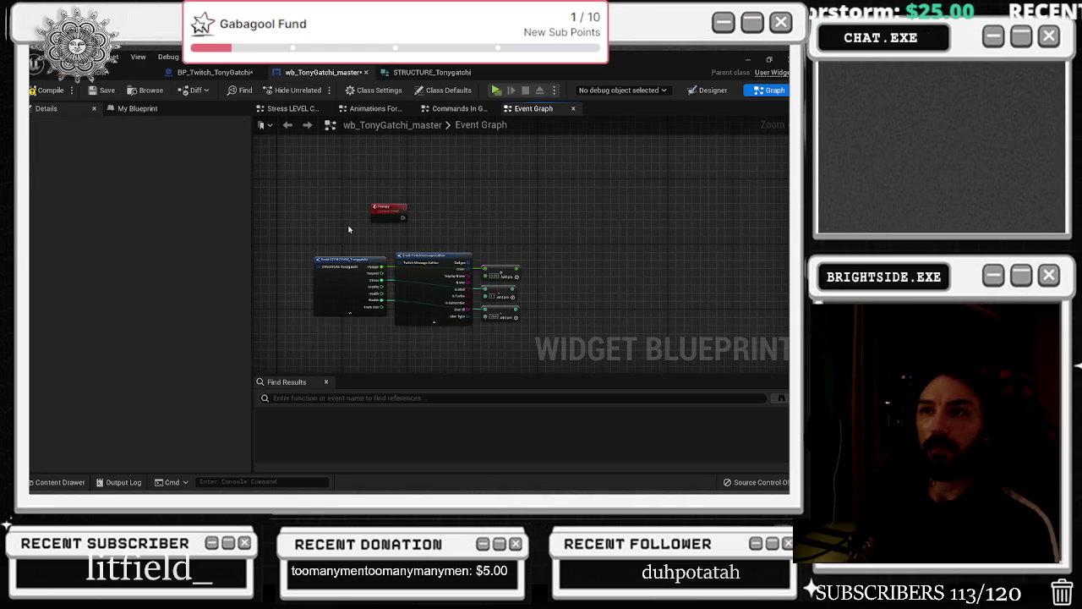
Add a SET node for the save-structure variable and split its struct pin
{"action": "left_click", "coordinate": [145, 110]}
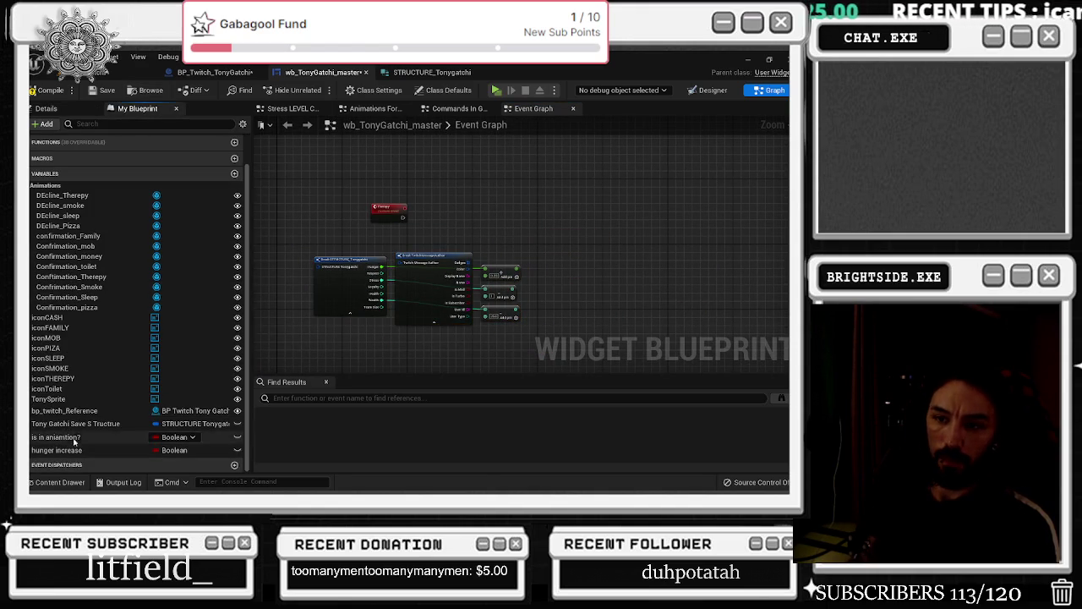
{"action": "mouse_move", "coordinate": [69, 421]}
{"action": "left_mouse_down"}
{"action": "mouse_move", "coordinate": [448, 338]}
{"action": "mouse_move", "coordinate": [474, 196]}
{"action": "left_mouse_up"}
{"action": "scroll", "coordinate": [466, 212], "scroll_direction": "up", "scroll_amount": 3}
{"action": "right_click", "coordinate": [509, 194]}
{"action": "right_click", "coordinate": [502, 188]}
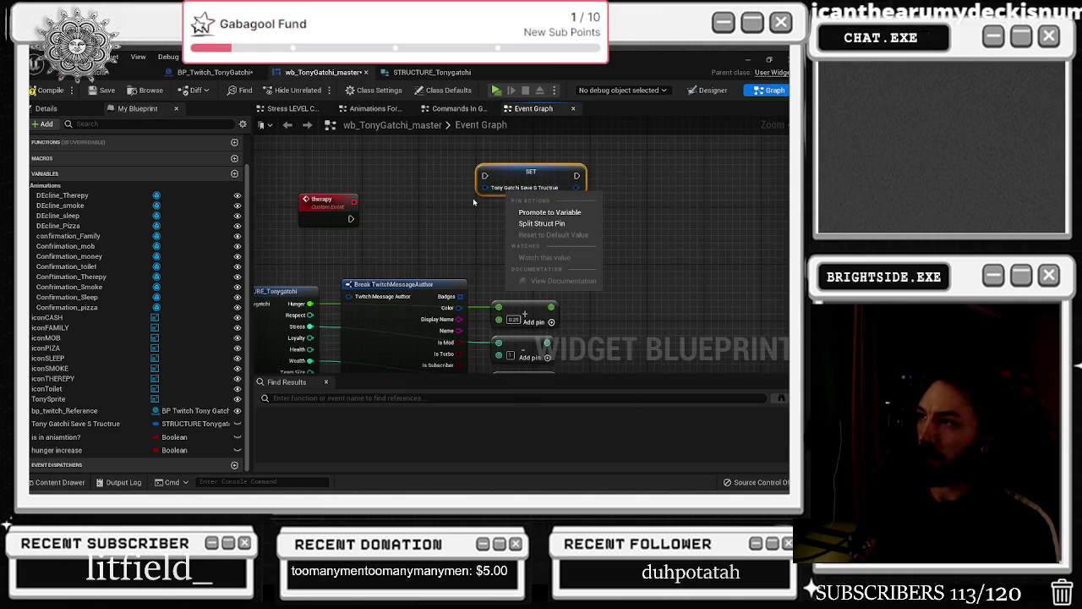
{"action": "left_click", "coordinate": [543, 207]}
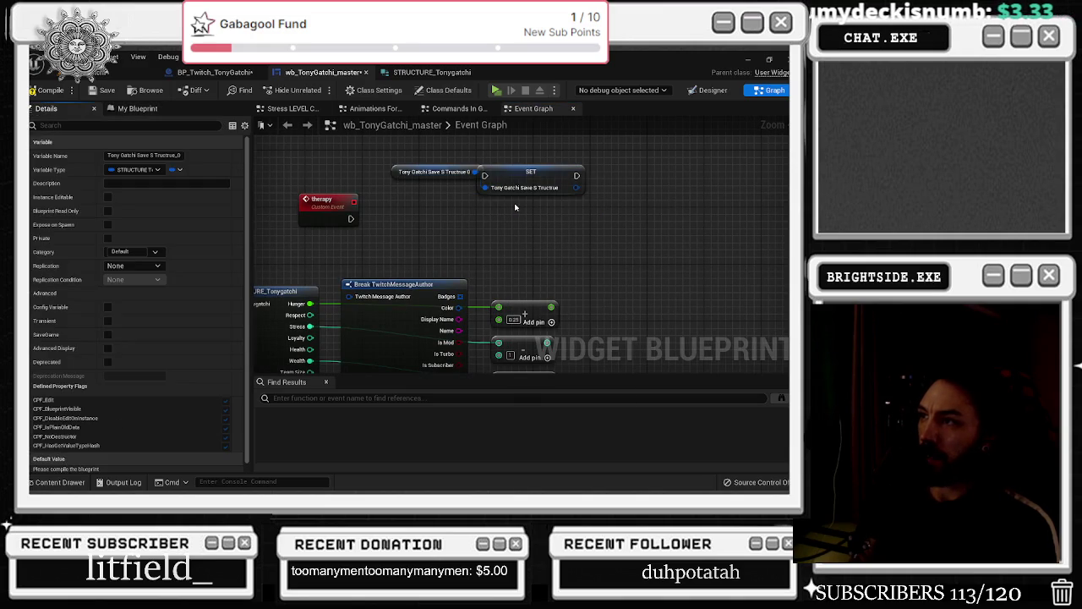
{"action": "left_click_drag", "start_coordinate": [402, 149], "coordinate": [480, 200]}
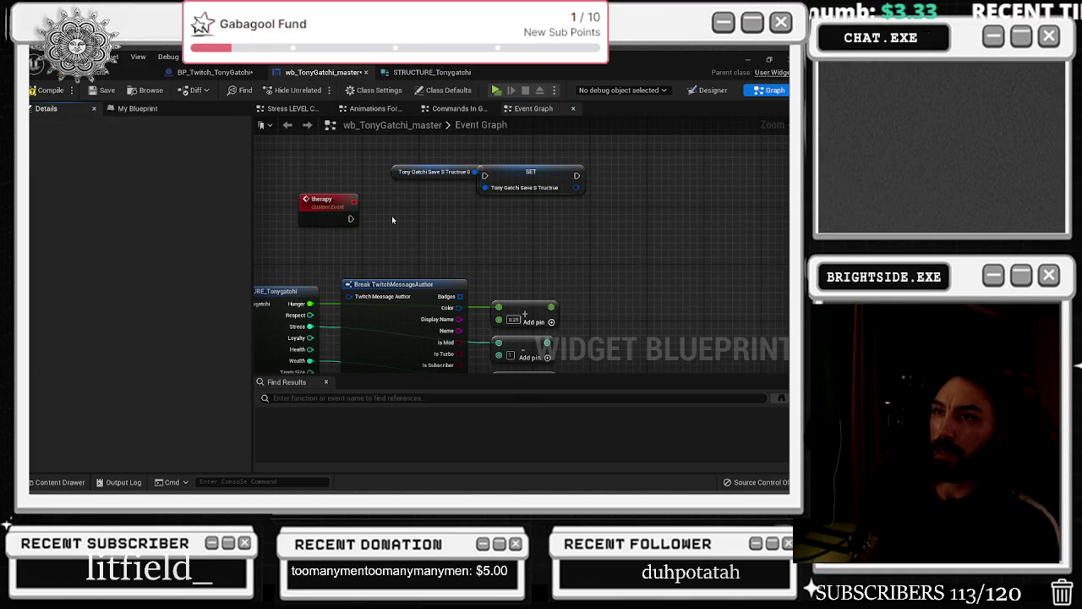
{"action": "key", "text": "ctrl+z"}
{"action": "right_click", "coordinate": [505, 188]}
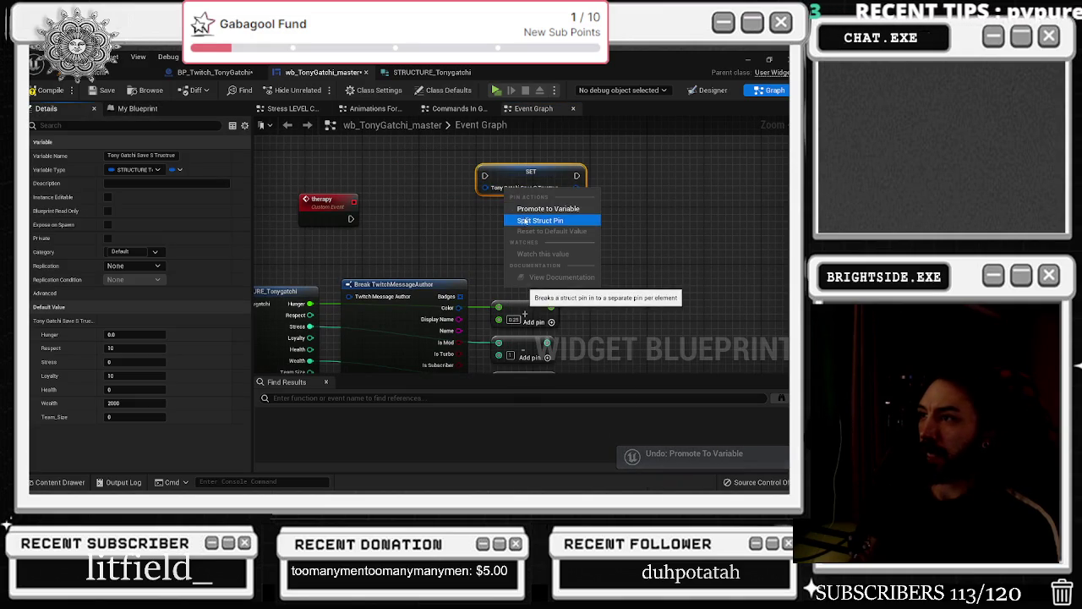
{"action": "left_click", "coordinate": [532, 219]}
Wire the therapy event into the SET node and feed the 0.25 addition into Hunger
{"action": "left_click_drag", "start_coordinate": [532, 171], "coordinate": [625, 193]}
{"action": "mouse_move", "coordinate": [351, 218]}
{"action": "left_mouse_down"}
{"action": "mouse_move", "coordinate": [580, 196]}
{"action": "mouse_move", "coordinate": [678, 213]}
{"action": "left_mouse_up"}
{"action": "mouse_move", "coordinate": [569, 310]}
{"action": "left_mouse_down"}
{"action": "mouse_move", "coordinate": [617, 298]}
{"action": "mouse_move", "coordinate": [693, 237]}
{"action": "mouse_move", "coordinate": [697, 211]}
{"action": "left_mouse_up"}
{"action": "mouse_move", "coordinate": [358, 303]}
{"action": "left_mouse_down"}
{"action": "mouse_move", "coordinate": [428, 303]}
{"action": "mouse_move", "coordinate": [697, 221]}
{"action": "left_mouse_up"}
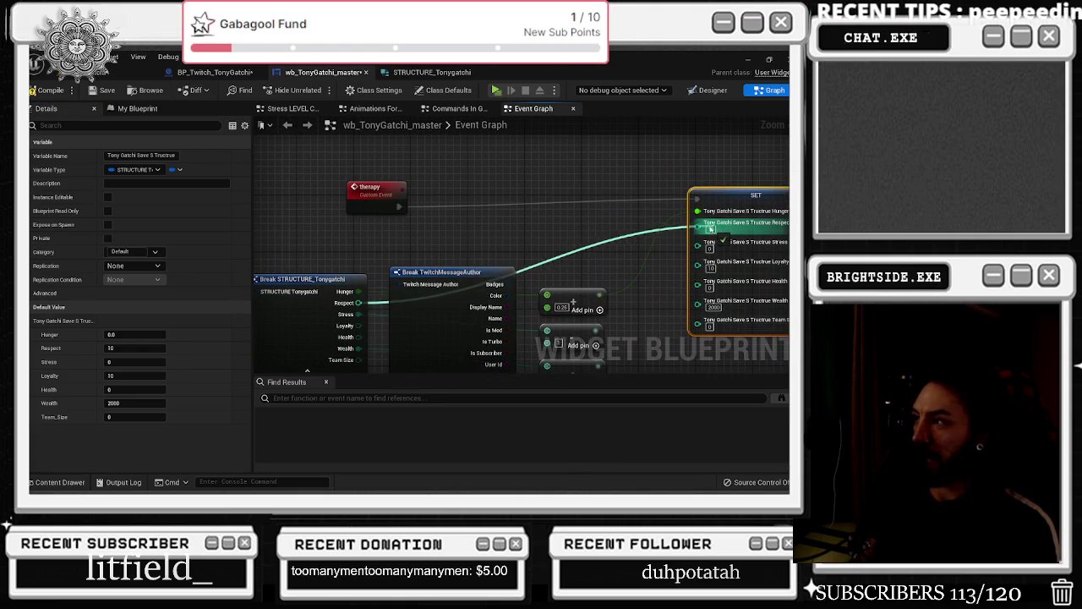
Add a reroute point on the Respect wire and tidy the therapy event layout
{"action": "double_click", "coordinate": [618, 234]}
{"action": "left_click_drag", "start_coordinate": [618, 228], "coordinate": [419, 223]}
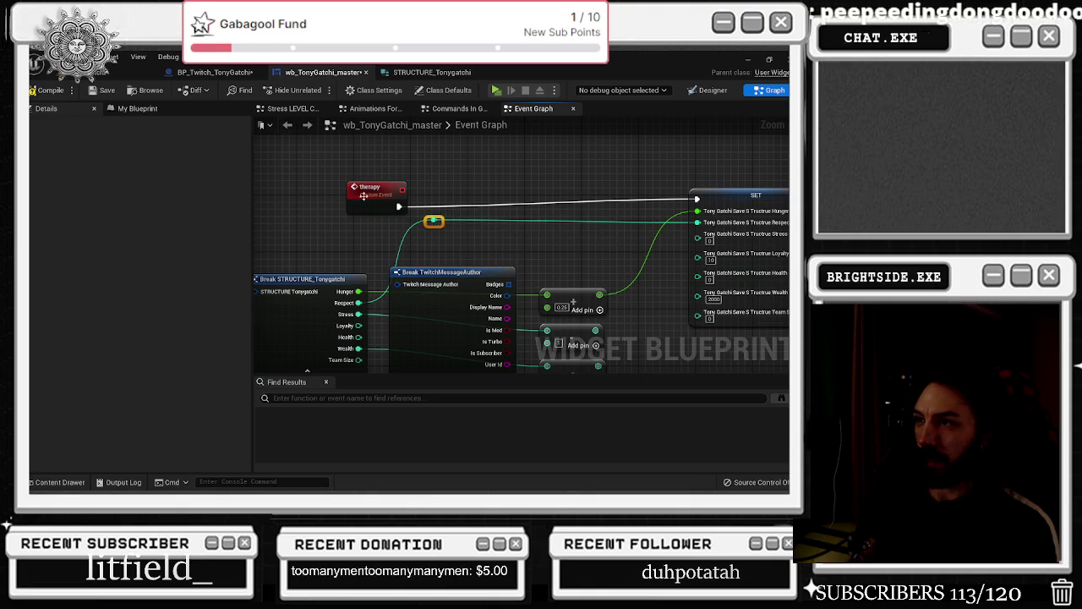
{"action": "left_click_drag", "start_coordinate": [370, 188], "coordinate": [334, 180]}
{"action": "left_click_drag", "start_coordinate": [433, 219], "coordinate": [398, 220]}
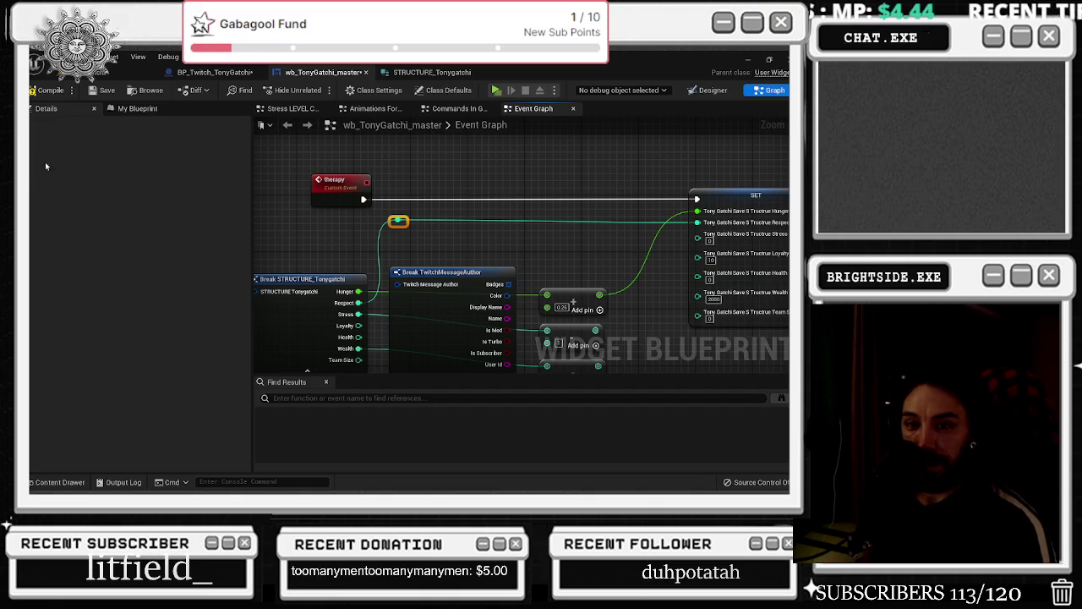
{"action": "left_click_drag", "start_coordinate": [521, 236], "coordinate": [426, 222]}
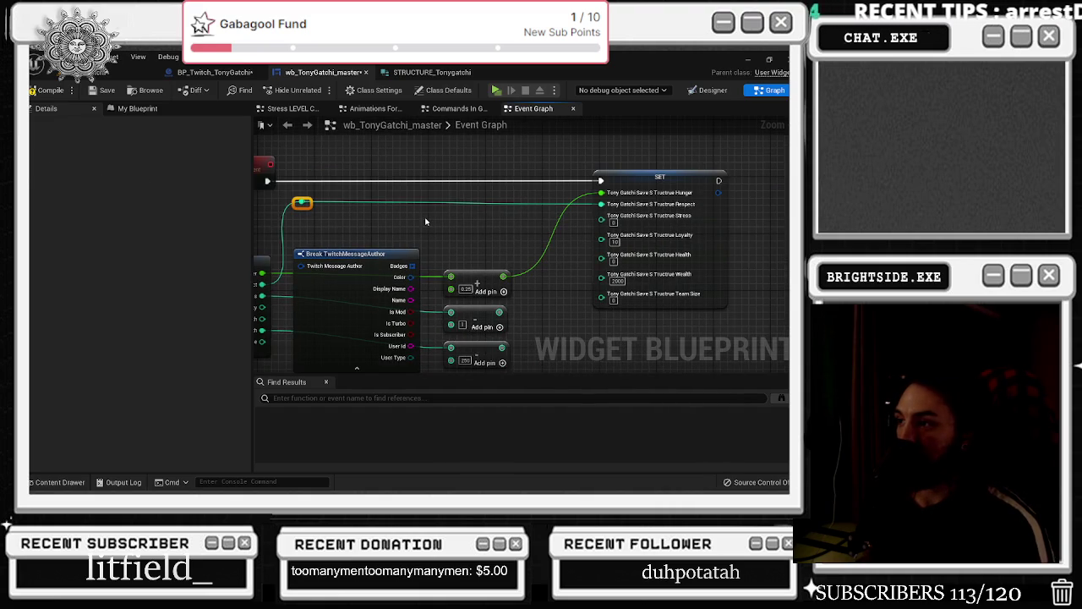
{"action": "left_click_drag", "start_coordinate": [553, 230], "coordinate": [595, 252]}
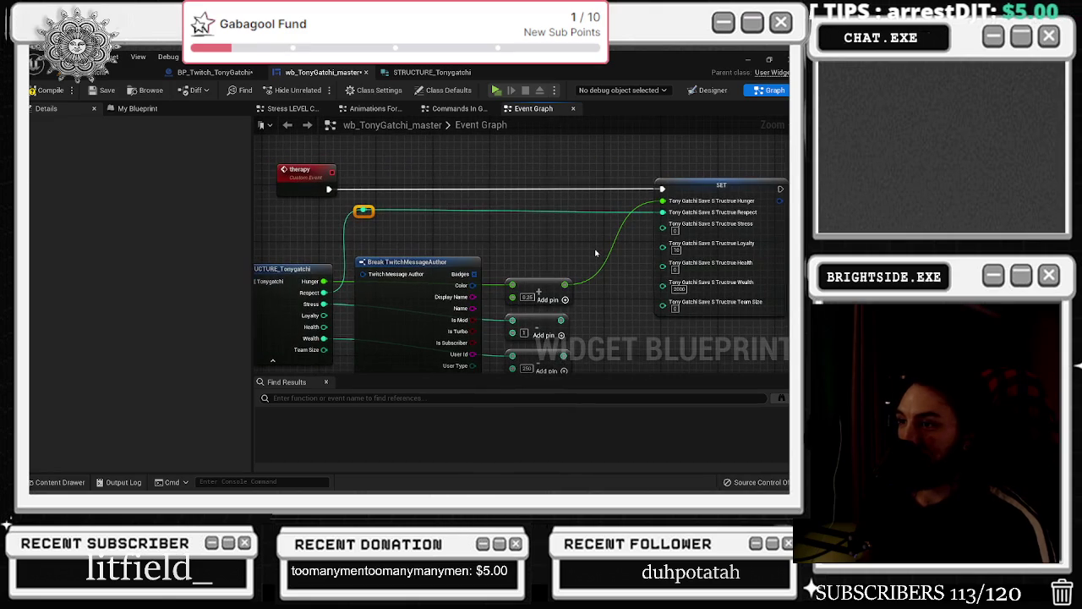
Wire the subtraction result into Stress and the 250 node's result into Wealth
{"action": "mouse_move", "coordinate": [562, 319]}
{"action": "left_mouse_down"}
{"action": "mouse_move", "coordinate": [640, 302]}
{"action": "mouse_move", "coordinate": [662, 223]}
{"action": "mouse_move", "coordinate": [556, 325]}
{"action": "left_mouse_up"}
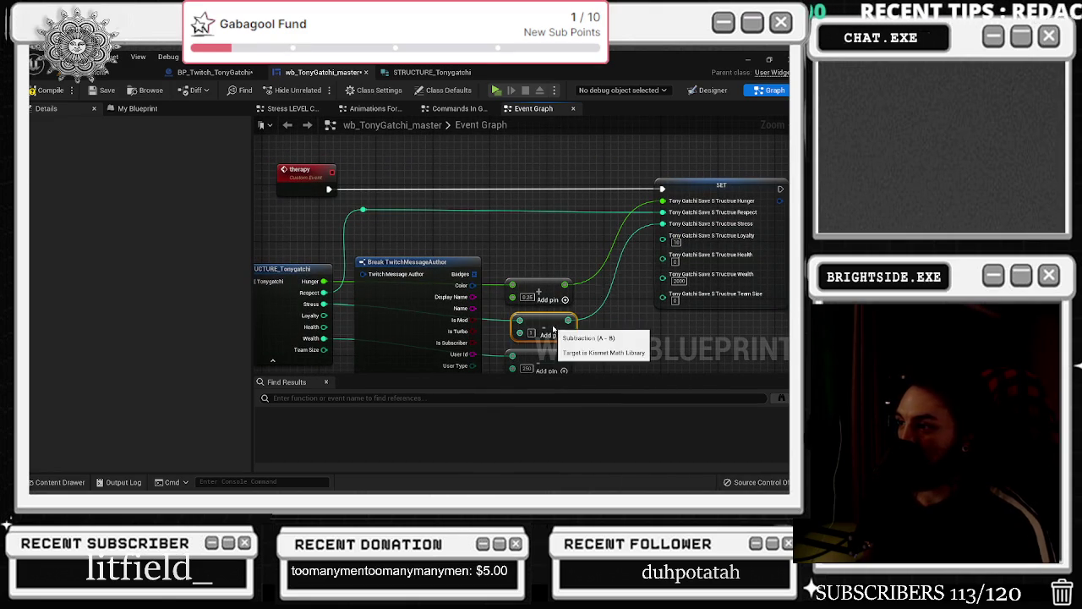
{"action": "left_click_drag", "start_coordinate": [619, 310], "coordinate": [635, 270]}
{"action": "mouse_move", "coordinate": [568, 310]}
{"action": "left_mouse_down"}
{"action": "mouse_move", "coordinate": [602, 301]}
{"action": "mouse_move", "coordinate": [481, 327]}
{"action": "left_mouse_up"}
{"action": "left_click", "coordinate": [518, 174]}
{"action": "left_click_drag", "start_coordinate": [406, 334], "coordinate": [439, 335]}
{"action": "left_click_drag", "start_coordinate": [363, 314], "coordinate": [421, 313]}
{"action": "left_click", "coordinate": [421, 313]}
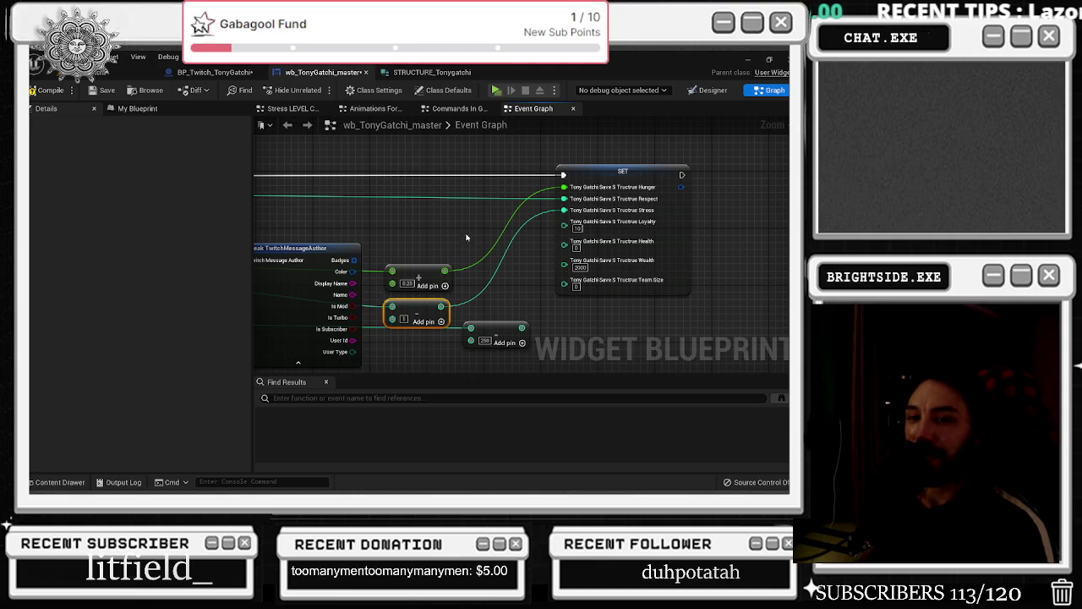
{"action": "left_click_drag", "start_coordinate": [521, 327], "coordinate": [651, 293]}
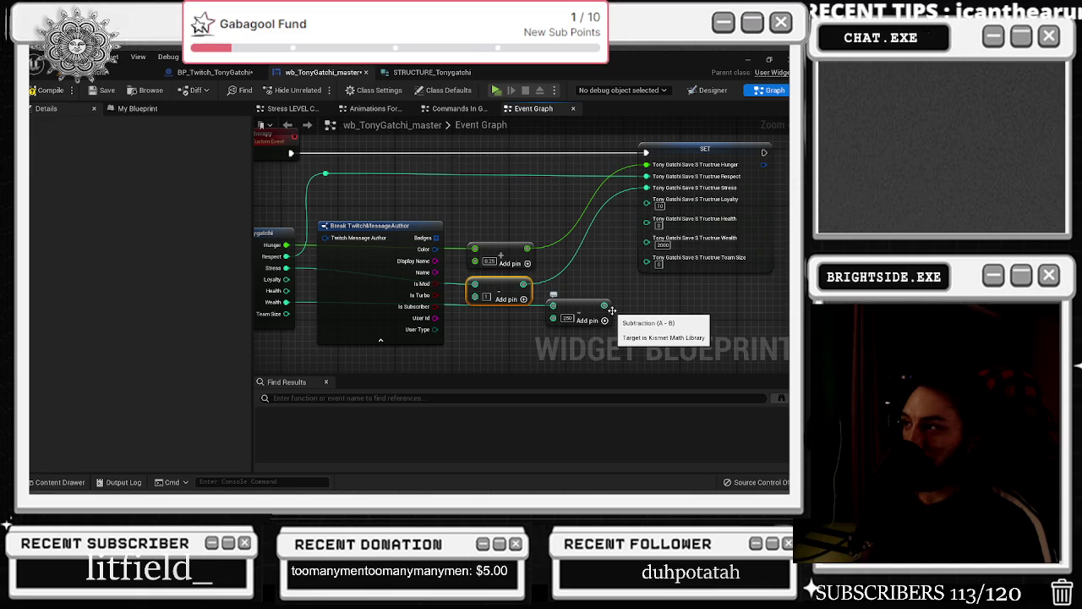
{"action": "mouse_move", "coordinate": [604, 305]}
{"action": "left_mouse_down"}
{"action": "mouse_move", "coordinate": [652, 290]}
{"action": "mouse_move", "coordinate": [647, 239]}
{"action": "left_mouse_up"}
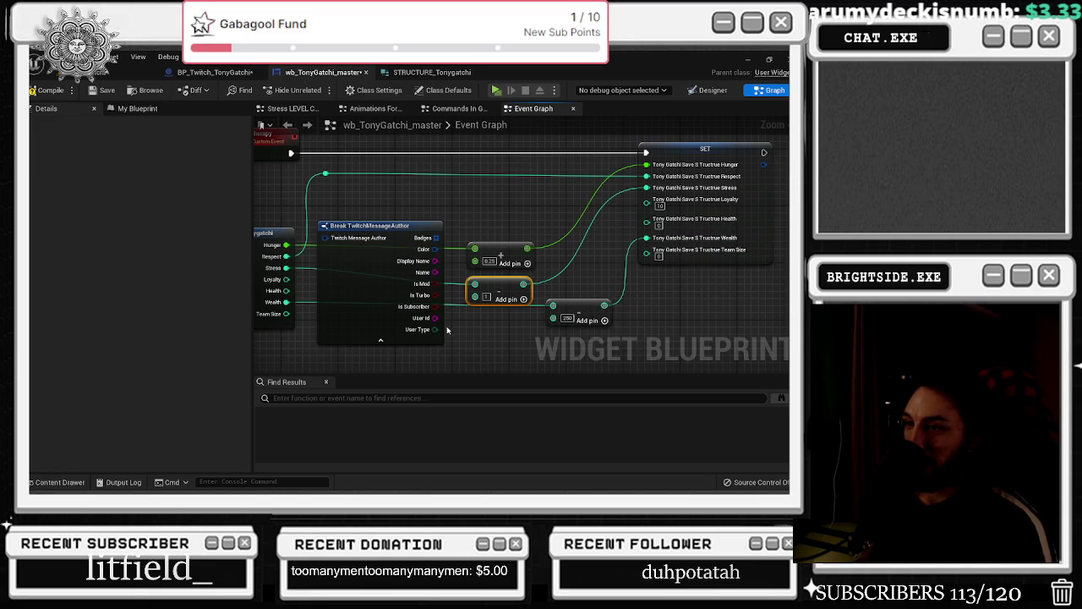
Connect Team Size, Health and Loyalty via reroute points, then delete Break TwitchMessageAuthor
{"action": "mouse_move", "coordinate": [286, 314]}
{"action": "left_mouse_down"}
{"action": "mouse_move", "coordinate": [647, 249]}
{"action": "mouse_move", "coordinate": [633, 318]}
{"action": "left_mouse_up"}
{"action": "double_click", "coordinate": [600, 250]}
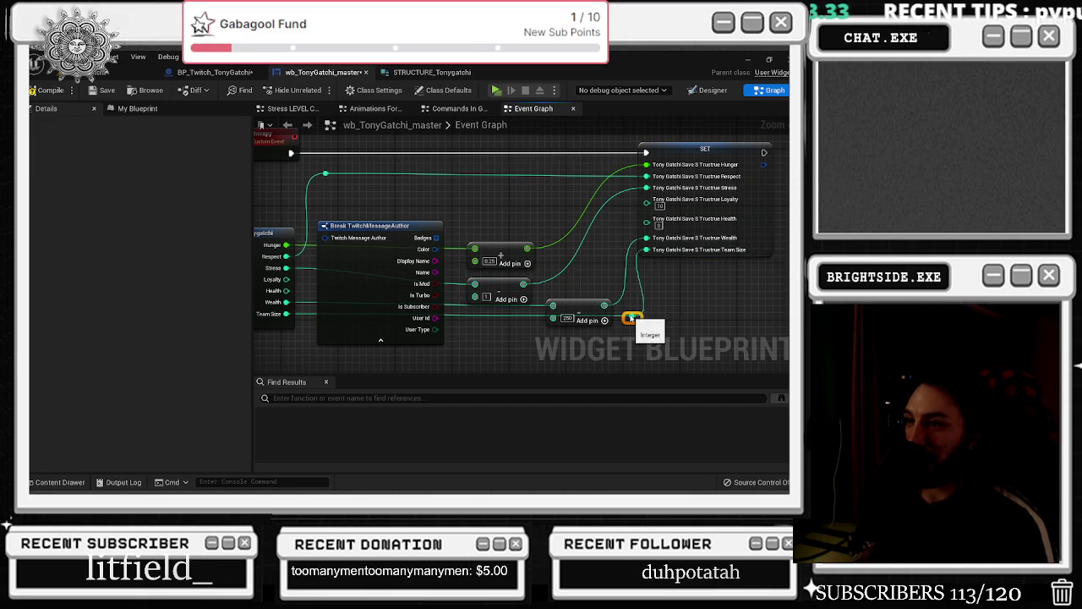
{"action": "mouse_move", "coordinate": [286, 291]}
{"action": "left_mouse_down"}
{"action": "mouse_move", "coordinate": [549, 310]}
{"action": "mouse_move", "coordinate": [649, 222]}
{"action": "mouse_move", "coordinate": [601, 234]}
{"action": "mouse_move", "coordinate": [599, 295]}
{"action": "mouse_move", "coordinate": [587, 296]}
{"action": "left_mouse_up"}
{"action": "double_click", "coordinate": [604, 215]}
{"action": "mouse_move", "coordinate": [287, 279]}
{"action": "left_mouse_down"}
{"action": "mouse_move", "coordinate": [592, 217]}
{"action": "mouse_move", "coordinate": [640, 232]}
{"action": "mouse_move", "coordinate": [647, 200]}
{"action": "left_mouse_up"}
{"action": "double_click", "coordinate": [542, 215]}
{"action": "mouse_move", "coordinate": [542, 214]}
{"action": "left_mouse_down"}
{"action": "mouse_move", "coordinate": [589, 266]}
{"action": "mouse_move", "coordinate": [577, 277]}
{"action": "left_mouse_up"}
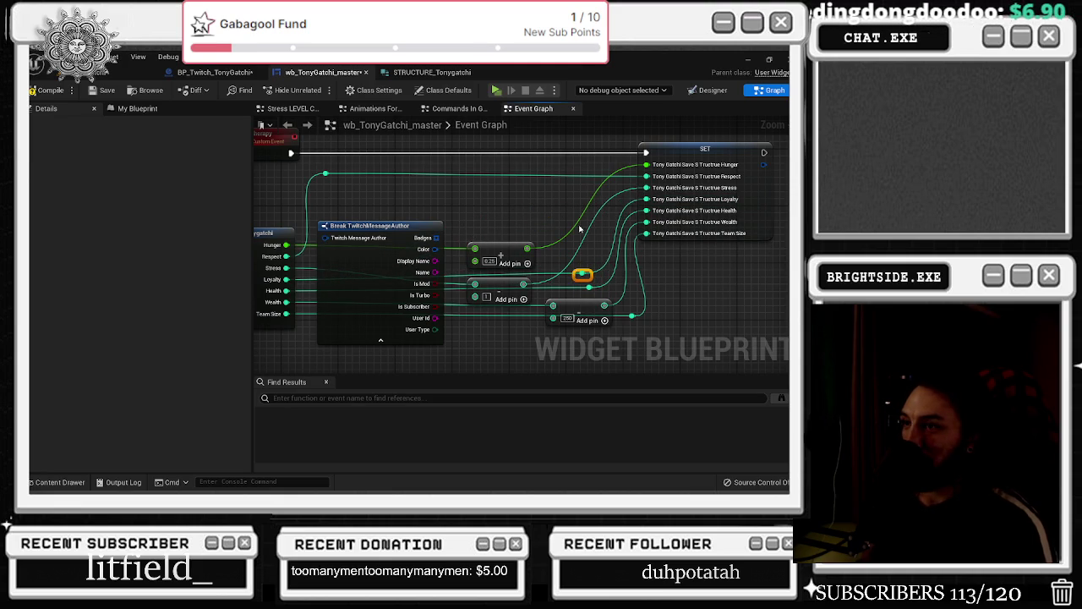
{"action": "scroll", "coordinate": [580, 231], "scroll_direction": "down", "scroll_amount": 1}
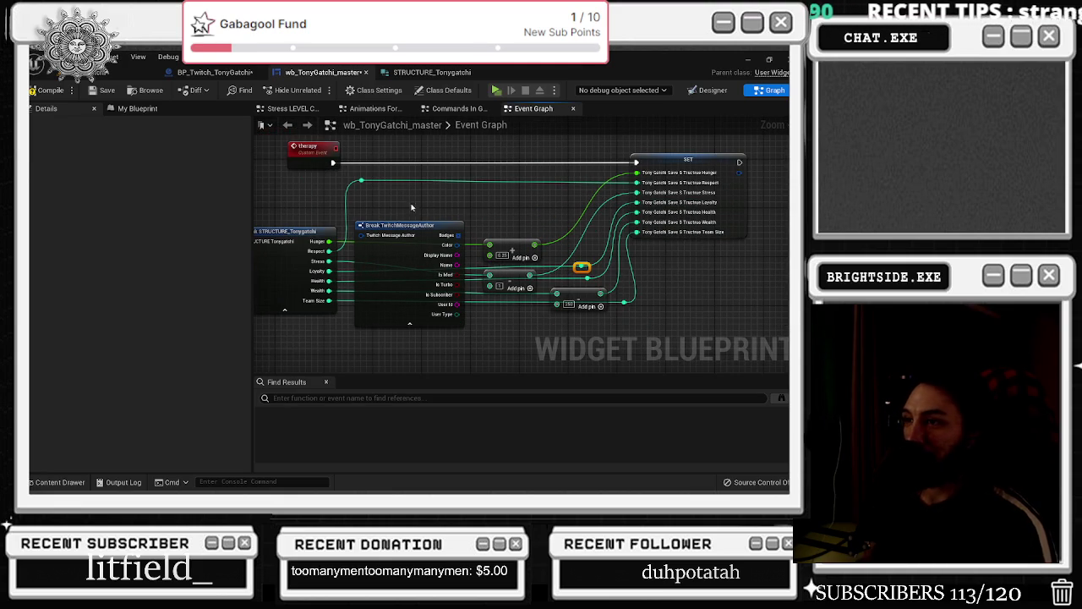
{"action": "left_click", "coordinate": [406, 227]}
{"action": "key", "text": "Delete"}
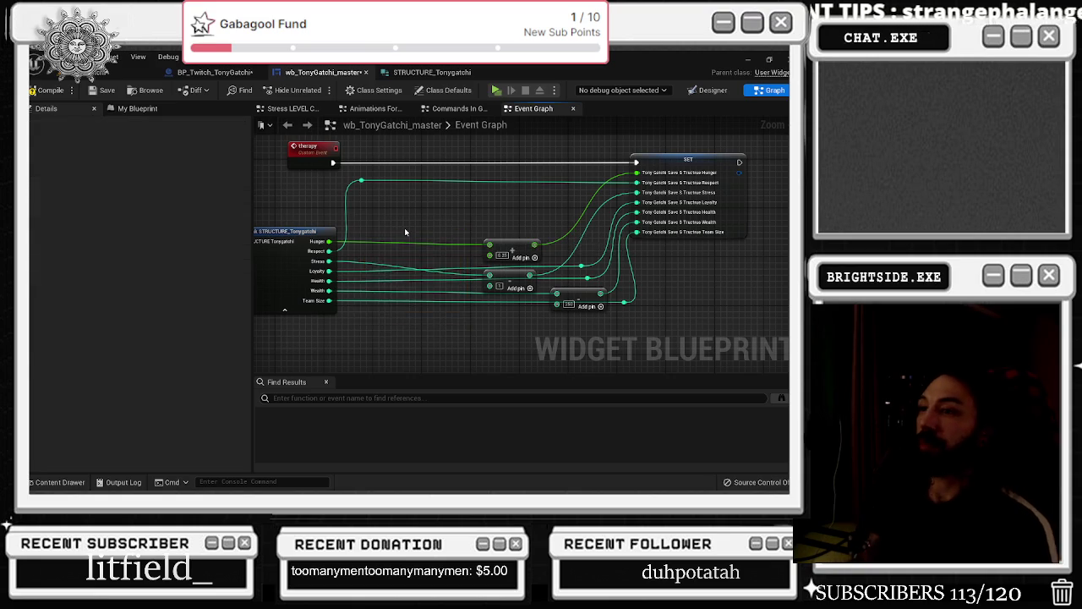
Add a getter for the save-structure variable to the therapy graph
{"action": "left_click_drag", "start_coordinate": [405, 232], "coordinate": [575, 237]}
{"action": "left_click", "coordinate": [137, 108]}
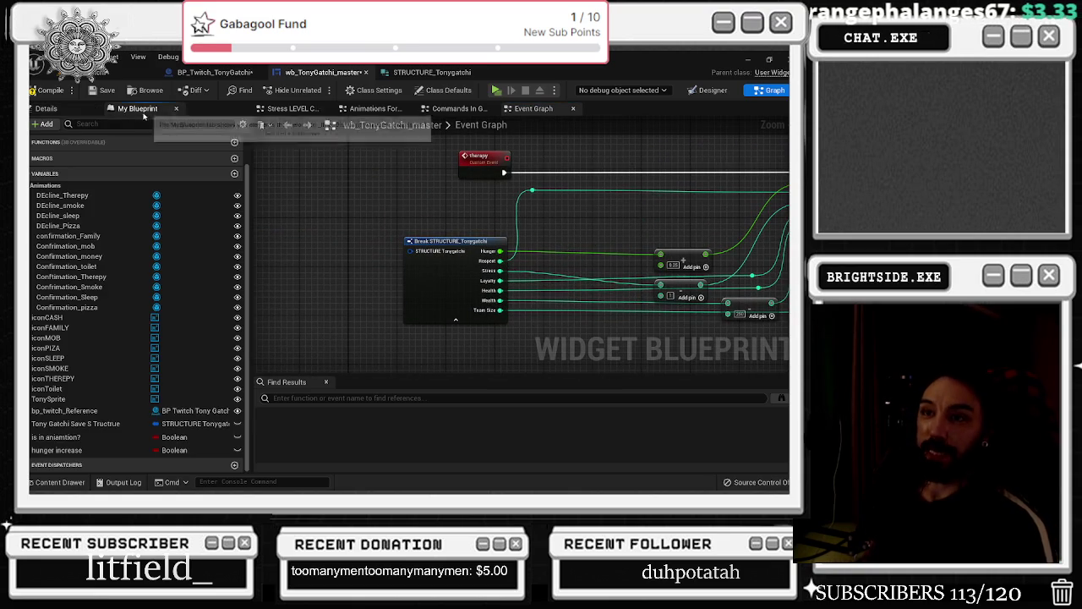
{"action": "mouse_move", "coordinate": [61, 427]}
{"action": "left_mouse_down"}
{"action": "mouse_move", "coordinate": [351, 254]}
{"action": "mouse_move", "coordinate": [389, 251]}
{"action": "mouse_move", "coordinate": [361, 258]}
{"action": "mouse_move", "coordinate": [344, 237]}
{"action": "left_mouse_up"}
{"action": "left_click_drag", "start_coordinate": [744, 254], "coordinate": [405, 254]}
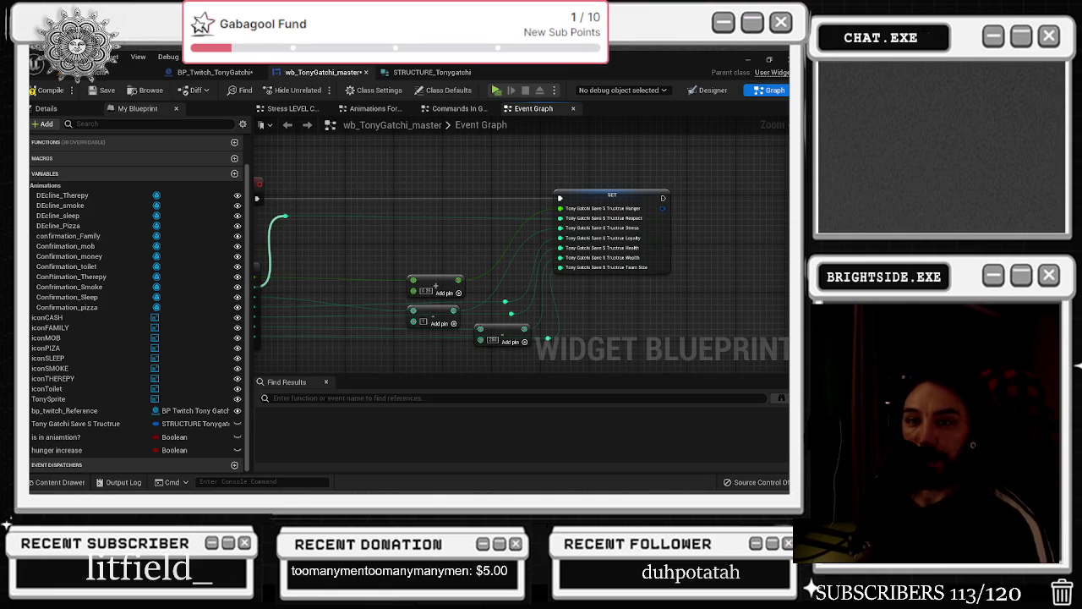
{"action": "scroll", "coordinate": [406, 228], "scroll_direction": "down", "scroll_amount": 2}
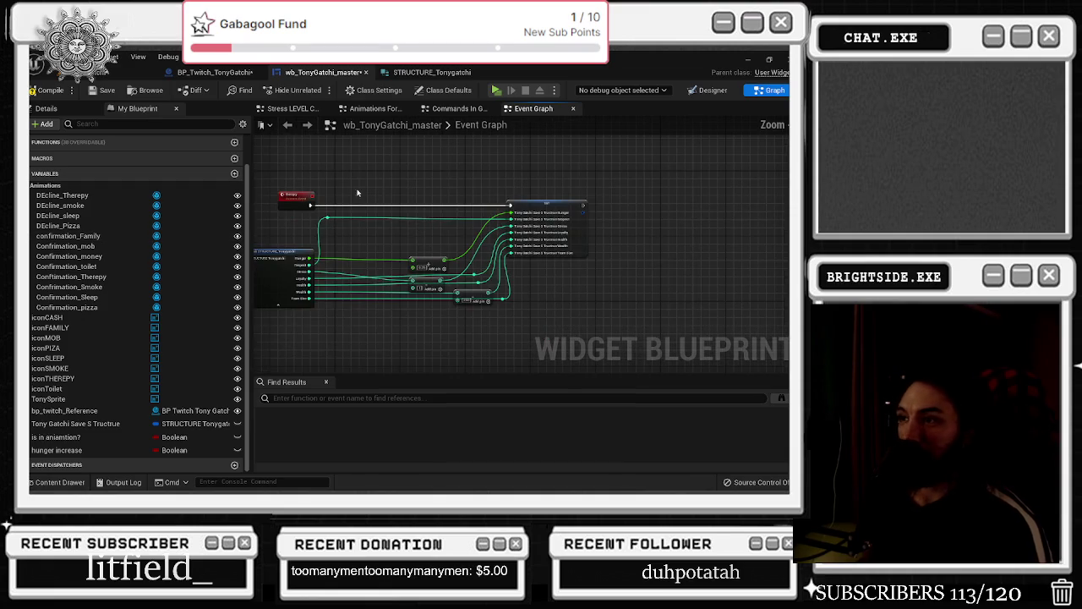
Re-dock the variable list, nudge the green-wire reroute point, and open Commands In Game
{"action": "left_click_drag", "start_coordinate": [99, 111], "coordinate": [74, 106]}
{"action": "mouse_move", "coordinate": [72, 293]}
{"action": "left_mouse_down"}
{"action": "mouse_move", "coordinate": [73, 201]}
{"action": "mouse_move", "coordinate": [51, 109]}
{"action": "mouse_move", "coordinate": [180, 242]}
{"action": "mouse_move", "coordinate": [134, 123]}
{"action": "mouse_move", "coordinate": [114, 112]}
{"action": "left_mouse_up"}
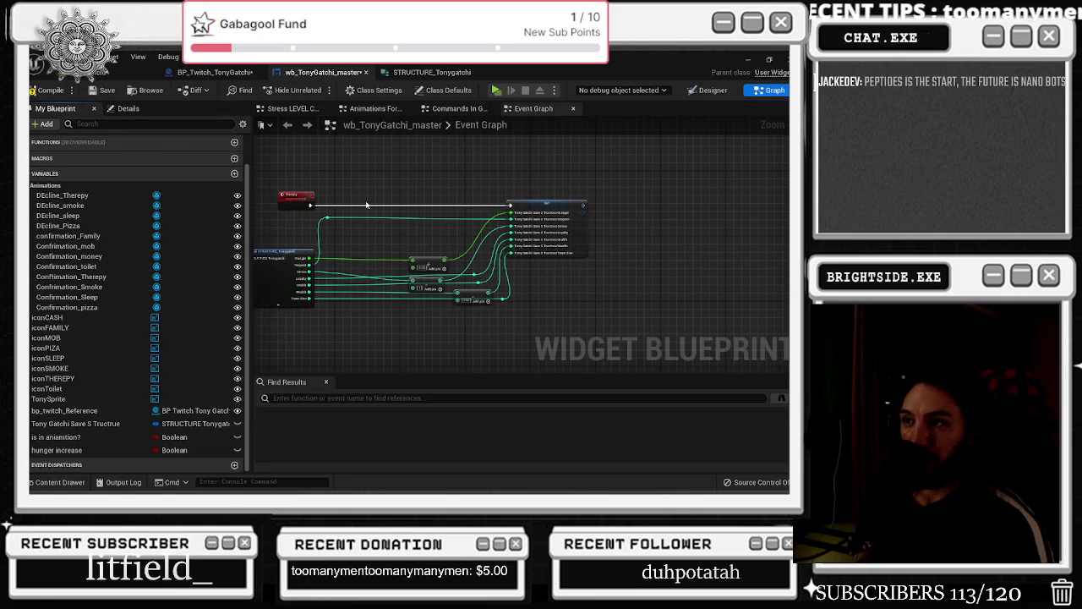
{"action": "left_click", "coordinate": [328, 219]}
{"action": "left_click_drag", "start_coordinate": [328, 220], "coordinate": [348, 221]}
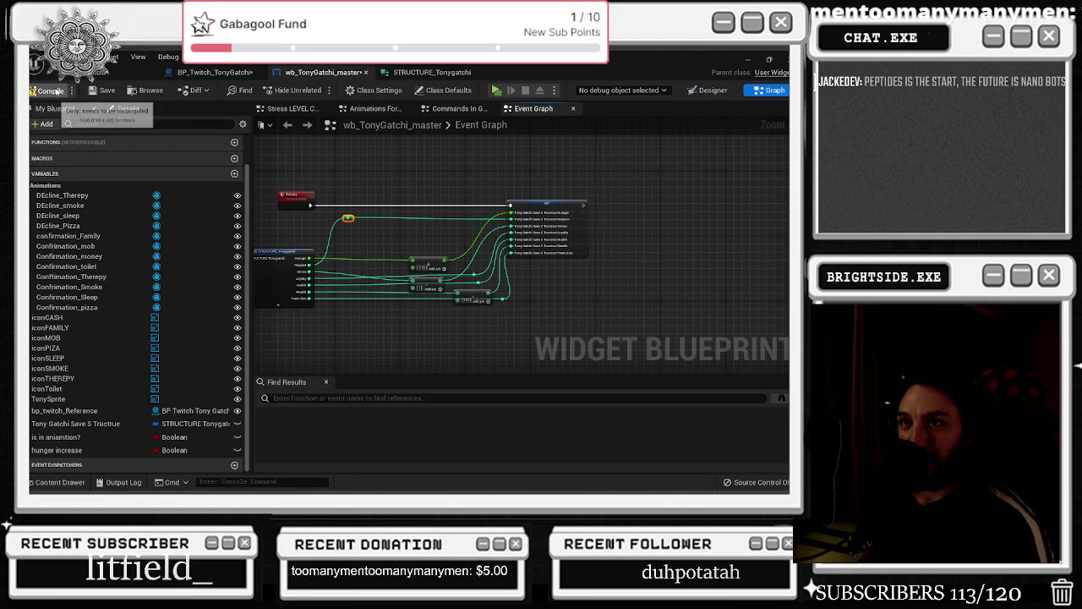
{"action": "left_click", "coordinate": [448, 109]}
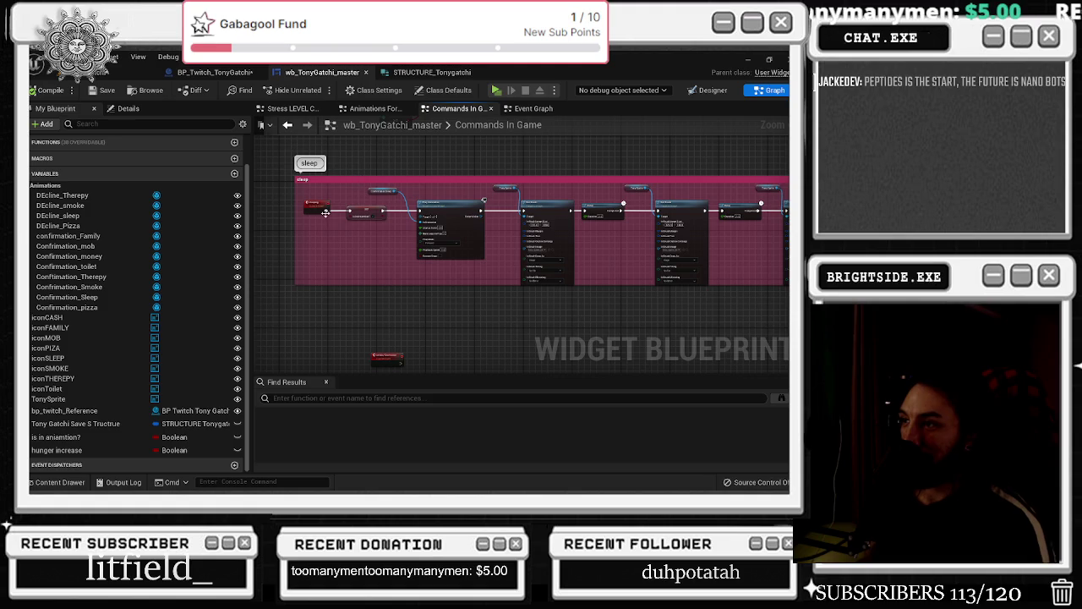
{"action": "scroll", "coordinate": [440, 288], "scroll_direction": "down", "scroll_amount": 5}
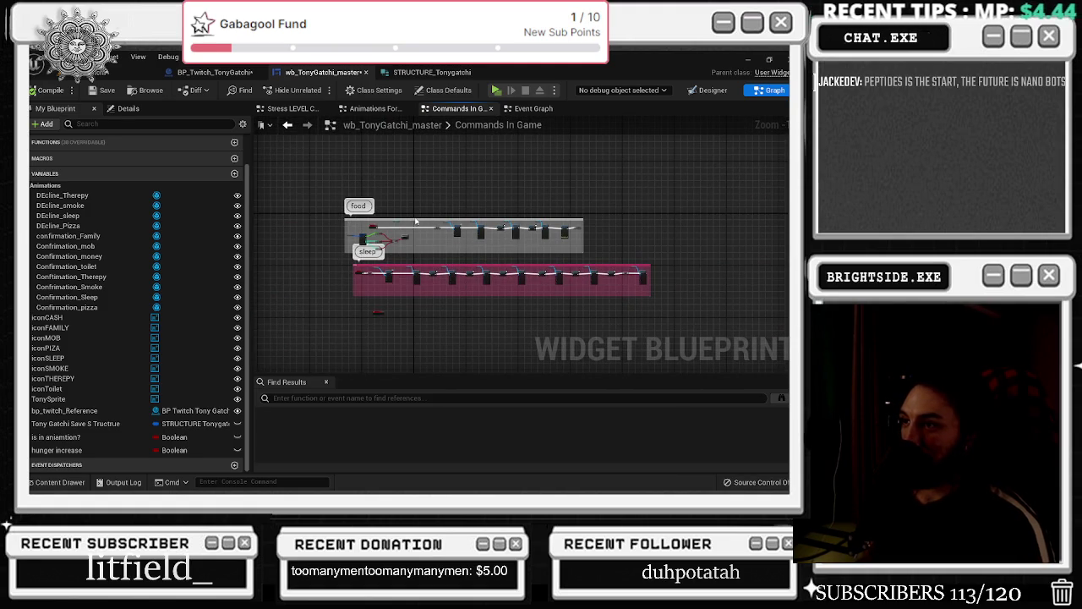
{"action": "left_click_drag", "start_coordinate": [416, 221], "coordinate": [445, 129]}
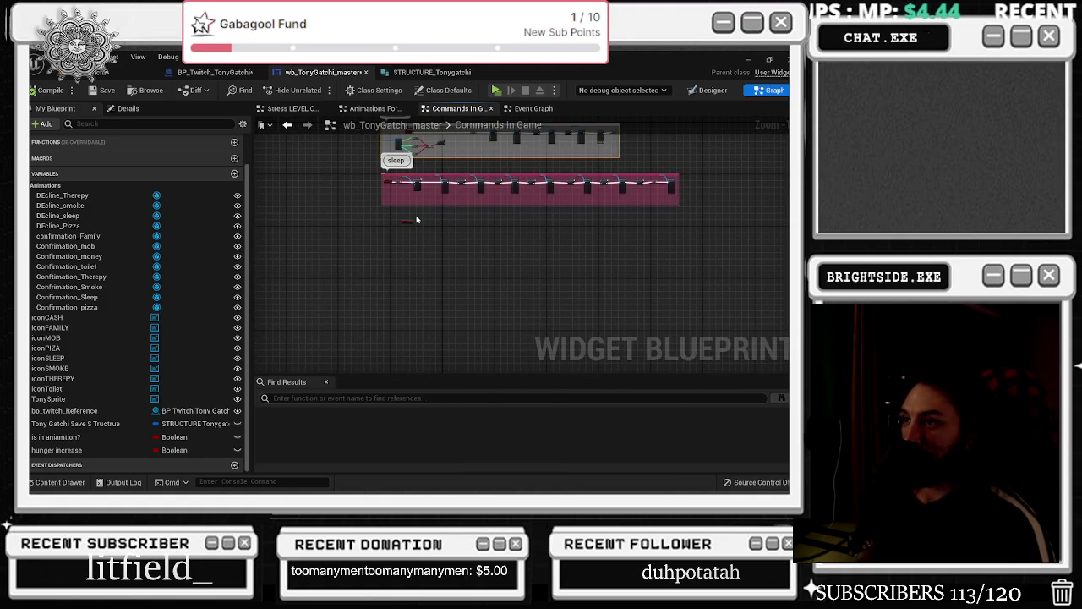
{"action": "left_click", "coordinate": [215, 72]}
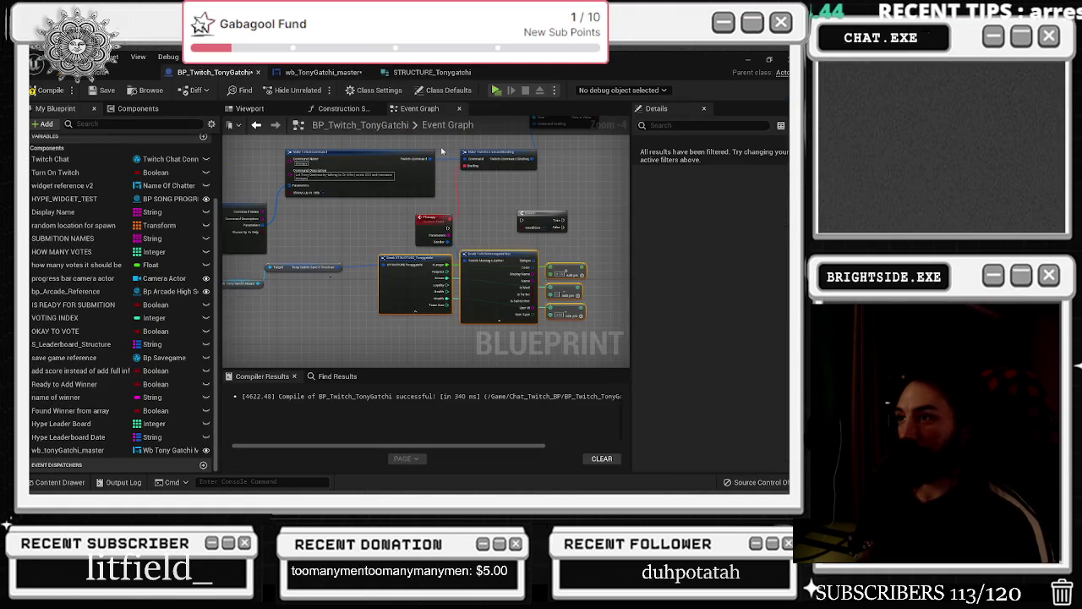
Delete the unused Break TwitchMessageAuthor nodes
{"action": "mouse_move", "coordinate": [530, 184]}
{"action": "left_mouse_down"}
{"action": "mouse_move", "coordinate": [569, 299]}
{"action": "mouse_move", "coordinate": [513, 273]}
{"action": "mouse_move", "coordinate": [441, 263]}
{"action": "mouse_move", "coordinate": [416, 237]}
{"action": "mouse_move", "coordinate": [461, 197]}
{"action": "left_mouse_up"}
{"action": "scroll", "coordinate": [440, 263], "scroll_direction": "up", "scroll_amount": 2}
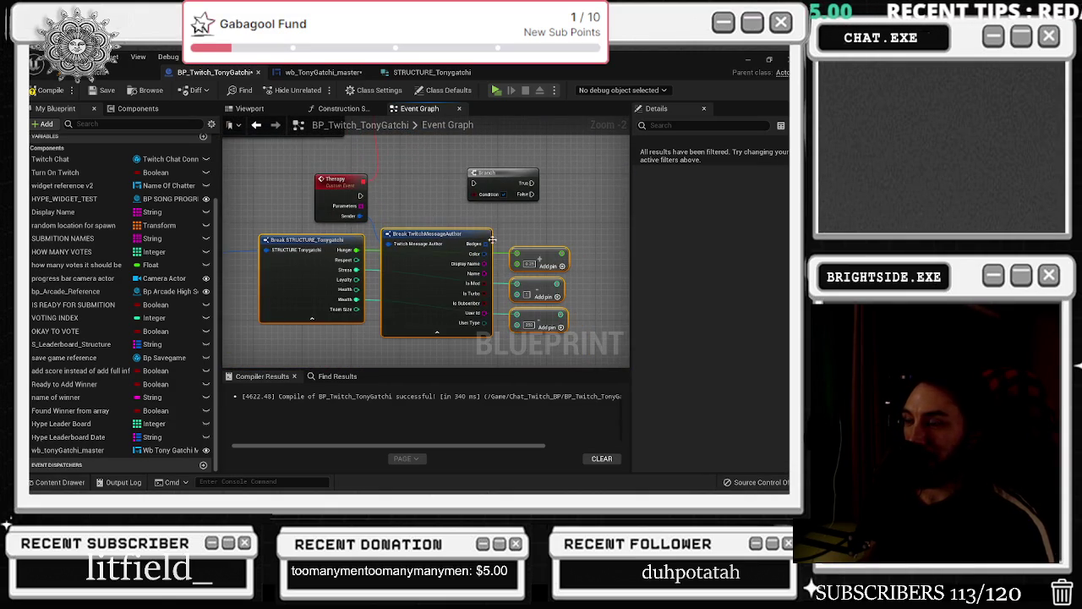
{"action": "left_click", "coordinate": [463, 232]}
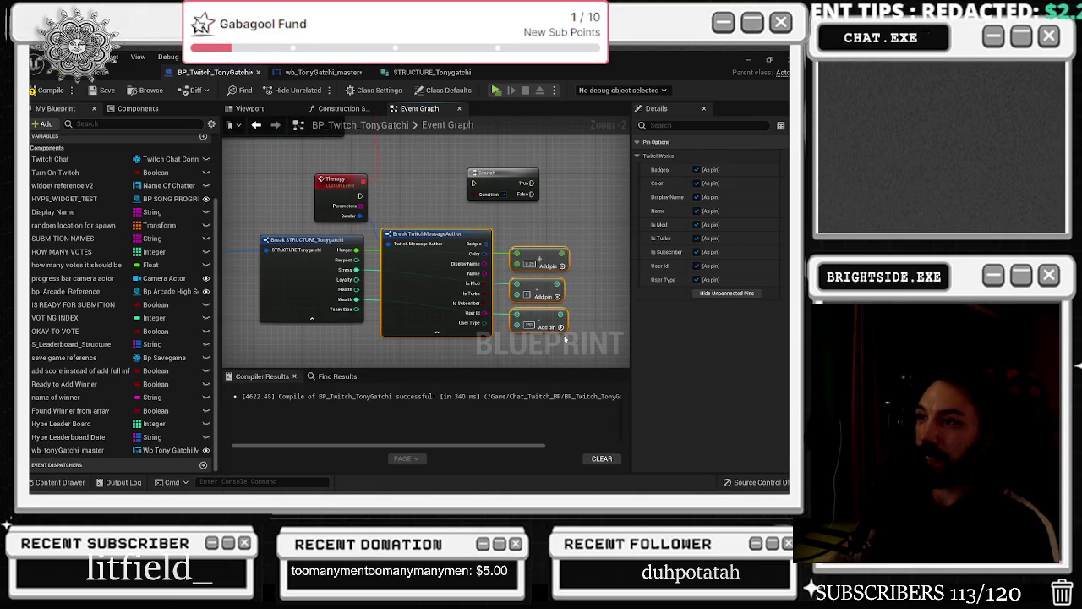
{"action": "key", "text": "Delete"}
Add a less-or-equal (<=) check on Hunger
{"action": "left_click_drag", "start_coordinate": [357, 249], "coordinate": [385, 246]}
{"action": "type", "text": "not"}
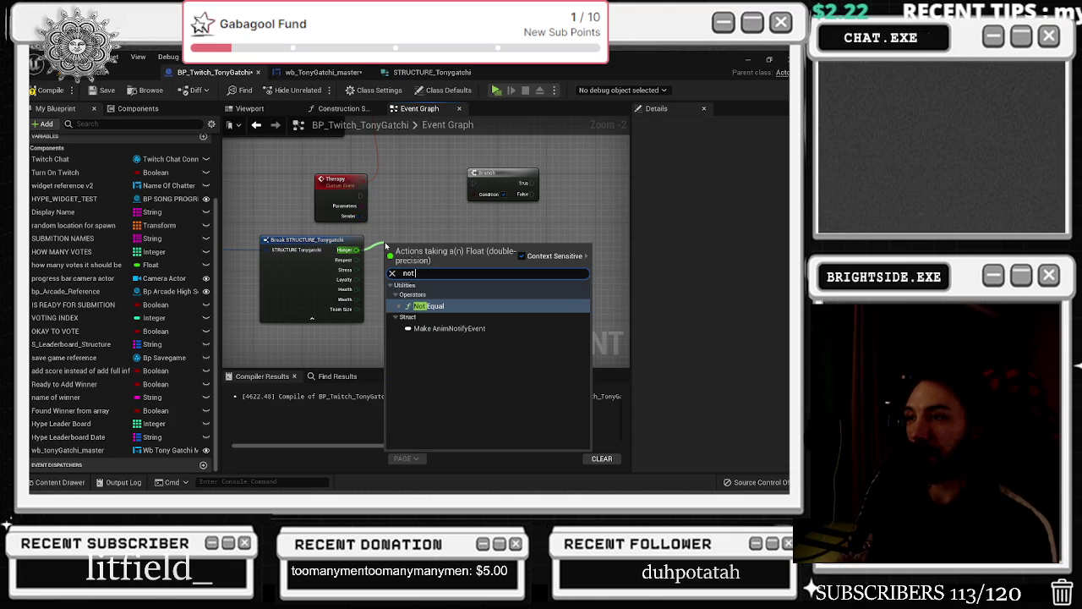
{"action": "type", "text": "less equa"}
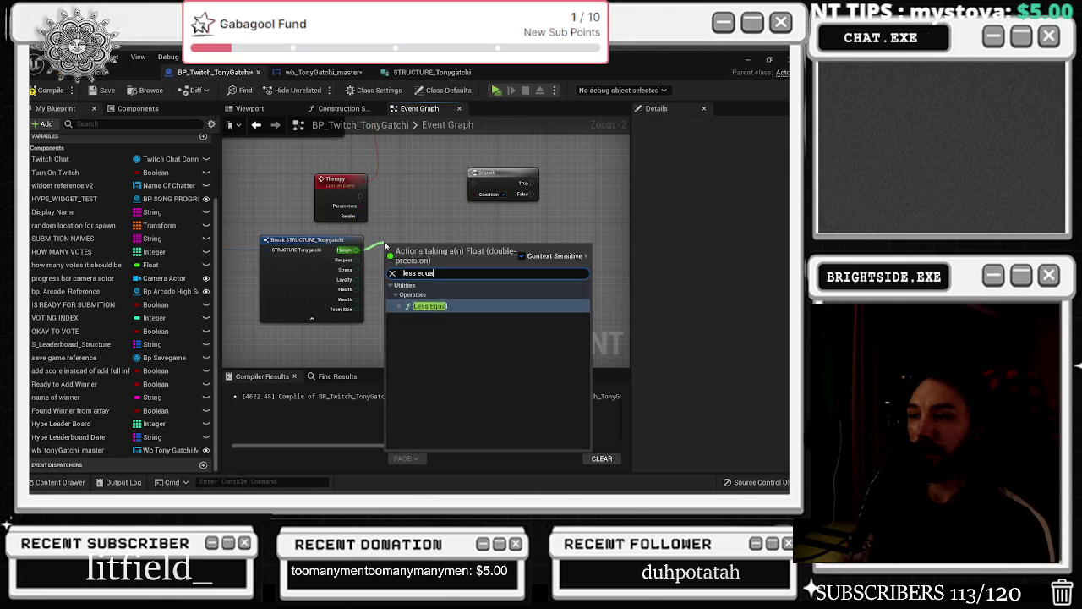
{"action": "key", "text": "Return"}
{"action": "left_click_drag", "start_coordinate": [386, 246], "coordinate": [411, 252]}
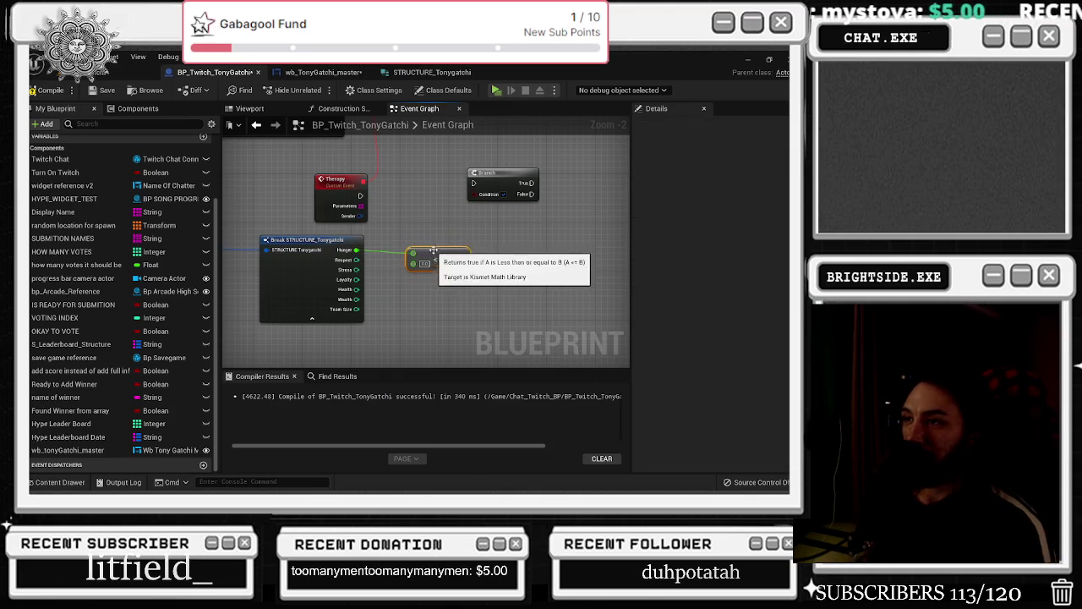
Connect Therapy's execution to the Branch and position the <= node
{"action": "mouse_move", "coordinate": [361, 195]}
{"action": "left_mouse_down"}
{"action": "mouse_move", "coordinate": [474, 193]}
{"action": "mouse_move", "coordinate": [474, 184]}
{"action": "left_mouse_up"}
{"action": "left_click_drag", "start_coordinate": [494, 168], "coordinate": [494, 179]}
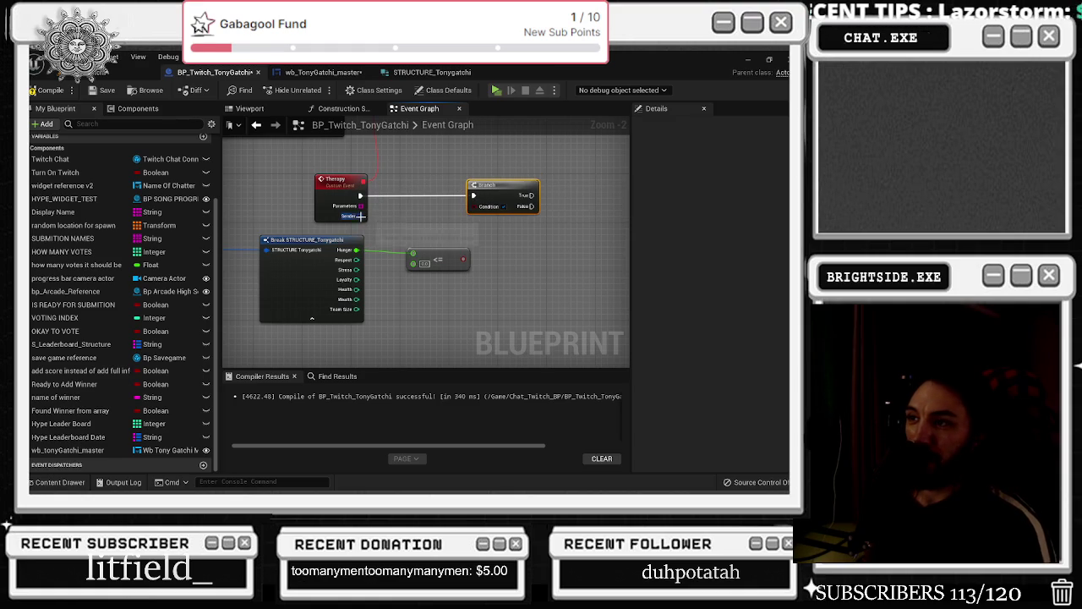
{"action": "left_click_drag", "start_coordinate": [452, 253], "coordinate": [476, 246]}
{"action": "mouse_move", "coordinate": [359, 216]}
{"action": "left_mouse_down"}
{"action": "mouse_move", "coordinate": [423, 339]}
{"action": "mouse_move", "coordinate": [382, 322]}
{"action": "left_mouse_up"}
{"action": "left_click", "coordinate": [355, 343]}
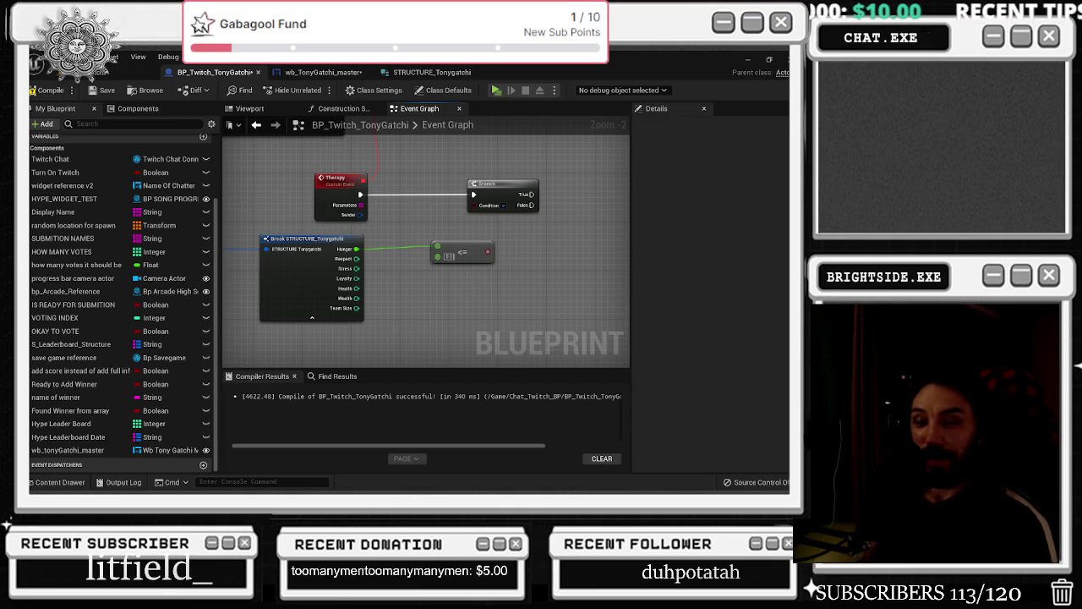
{"action": "mouse_move", "coordinate": [472, 251]}
{"action": "left_mouse_down"}
{"action": "mouse_move", "coordinate": [454, 254]}
{"action": "mouse_move", "coordinate": [479, 223]}
{"action": "mouse_move", "coordinate": [475, 240]}
{"action": "mouse_move", "coordinate": [487, 243]}
{"action": "left_mouse_up"}
Add an AND Boolean node fed by the <= comparison, arranged beside the Branch
{"action": "type", "text": "and boo"}
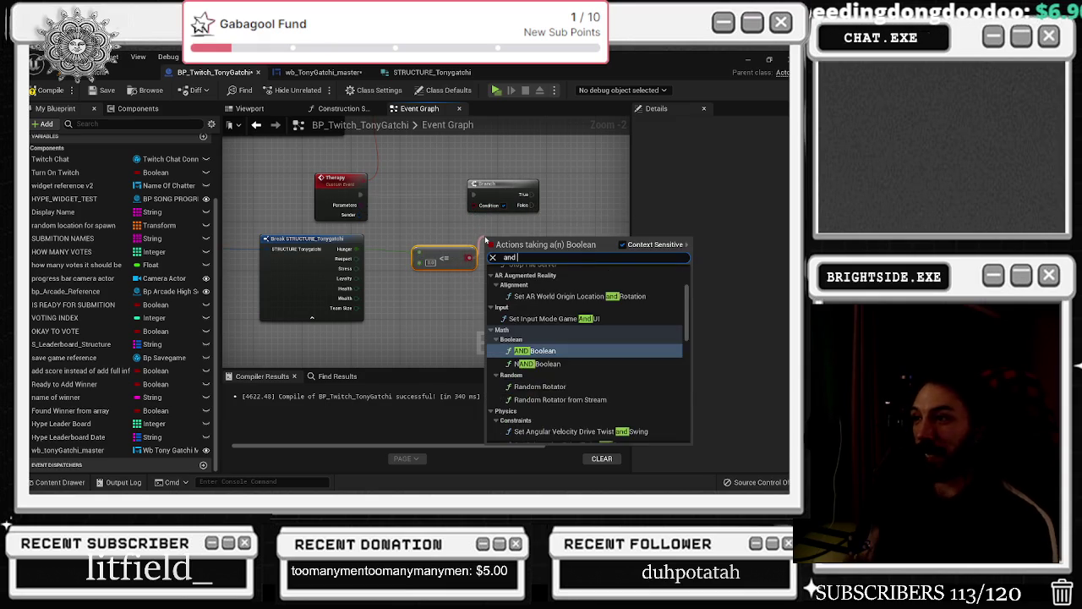
{"action": "key", "text": "BackSpace"}
{"action": "key", "text": "BackSpace"}
{"action": "key", "text": "BackSpace"}
{"action": "type", "text": "nd bool"}
{"action": "key", "text": "Return"}
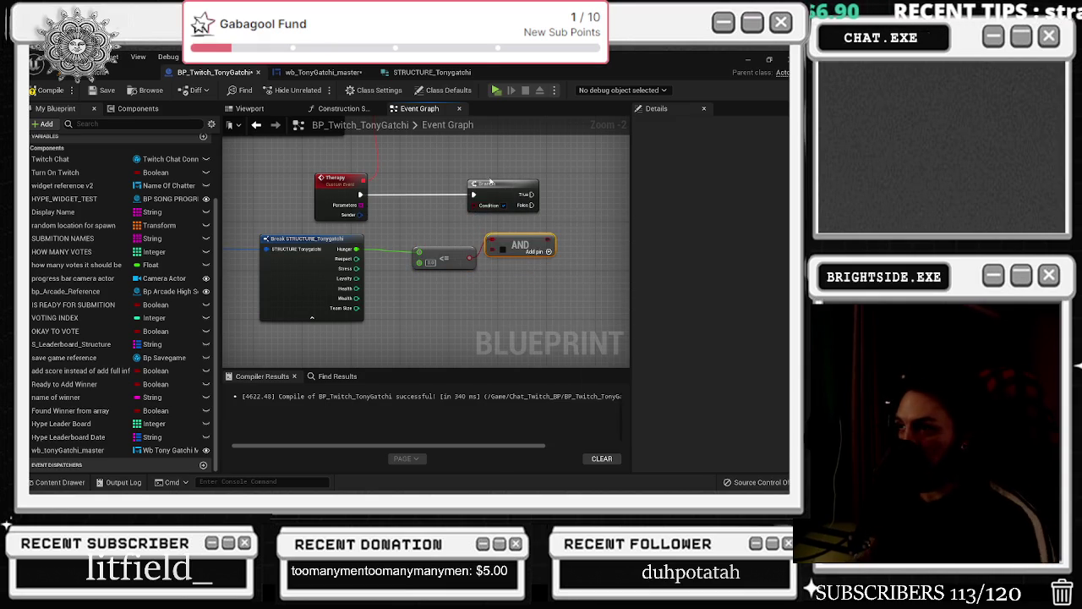
{"action": "left_click_drag", "start_coordinate": [492, 183], "coordinate": [571, 184]}
{"action": "mouse_move", "coordinate": [547, 239]}
{"action": "left_mouse_down"}
{"action": "mouse_move", "coordinate": [450, 275]}
{"action": "mouse_move", "coordinate": [438, 294]}
{"action": "left_mouse_up"}
{"action": "left_click_drag", "start_coordinate": [350, 295], "coordinate": [338, 260]}
{"action": "mouse_move", "coordinate": [367, 240]}
{"action": "left_mouse_down"}
{"action": "mouse_move", "coordinate": [419, 224]}
{"action": "mouse_move", "coordinate": [370, 175]}
{"action": "left_mouse_up"}
Duplicate the <= comparison and set the Hunger threshold to 9.0
{"action": "left_click", "coordinate": [372, 179]}
{"action": "key", "text": "ctrl+c"}
{"action": "key", "text": "ctrl+v"}
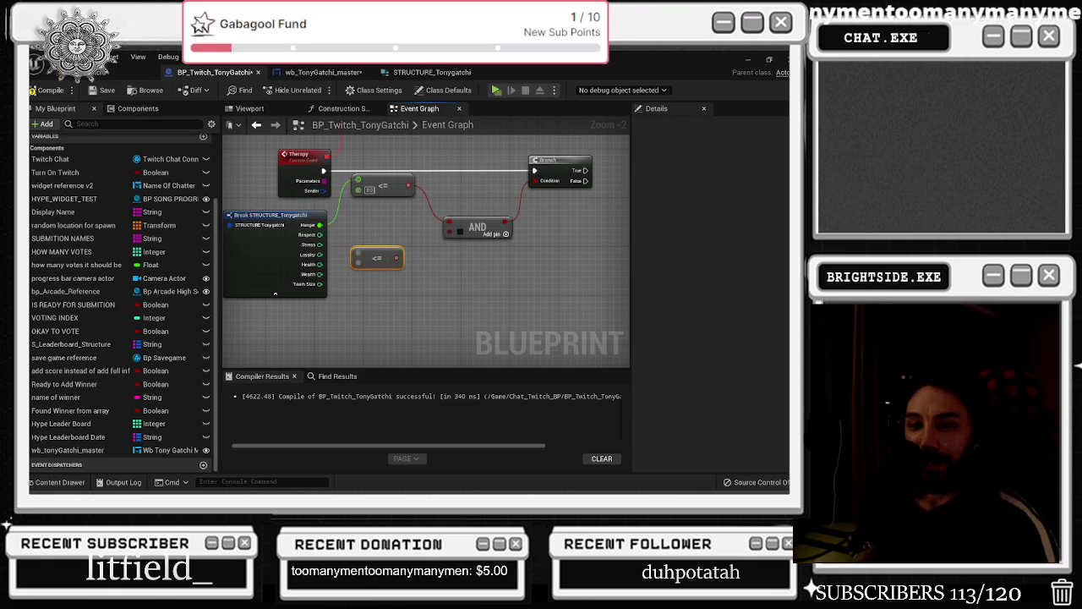
{"action": "scroll", "coordinate": [373, 260], "scroll_direction": "up", "scroll_amount": 2}
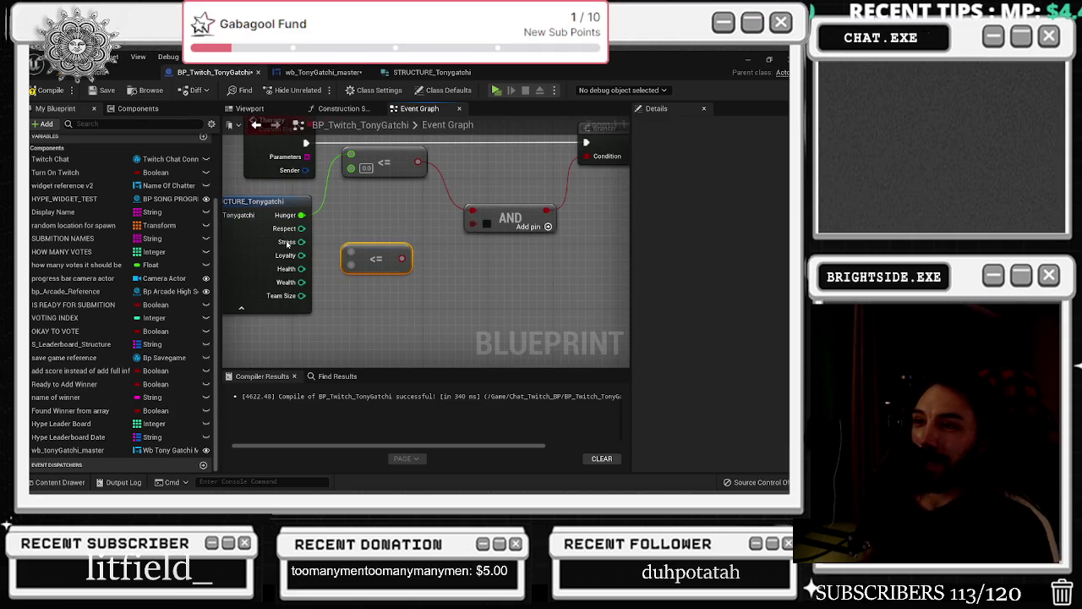
{"action": "left_click_drag", "start_coordinate": [363, 239], "coordinate": [375, 265]}
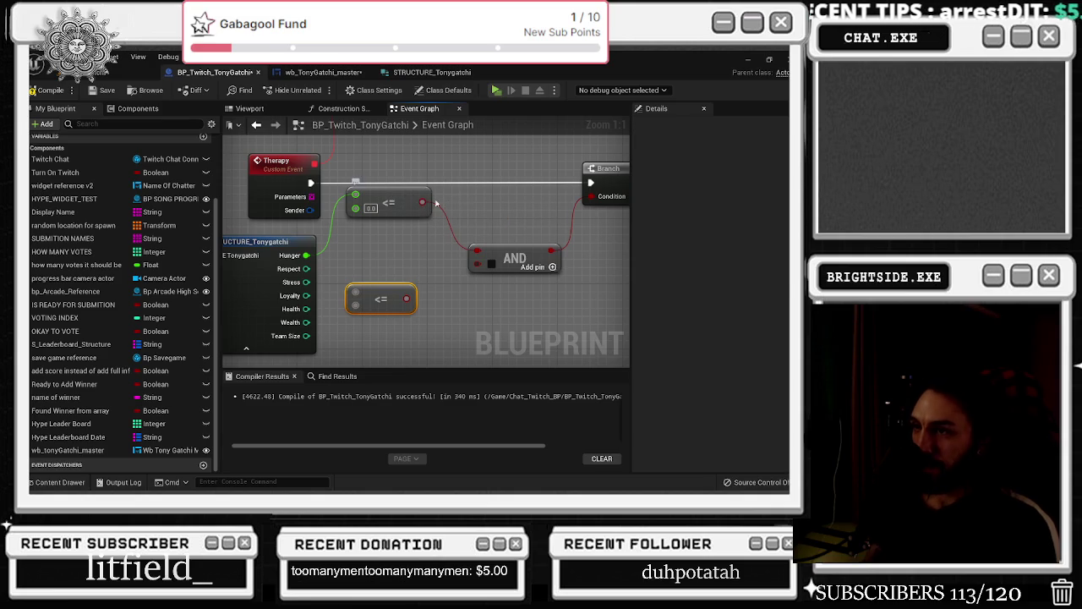
{"action": "left_click_drag", "start_coordinate": [470, 209], "coordinate": [454, 197]}
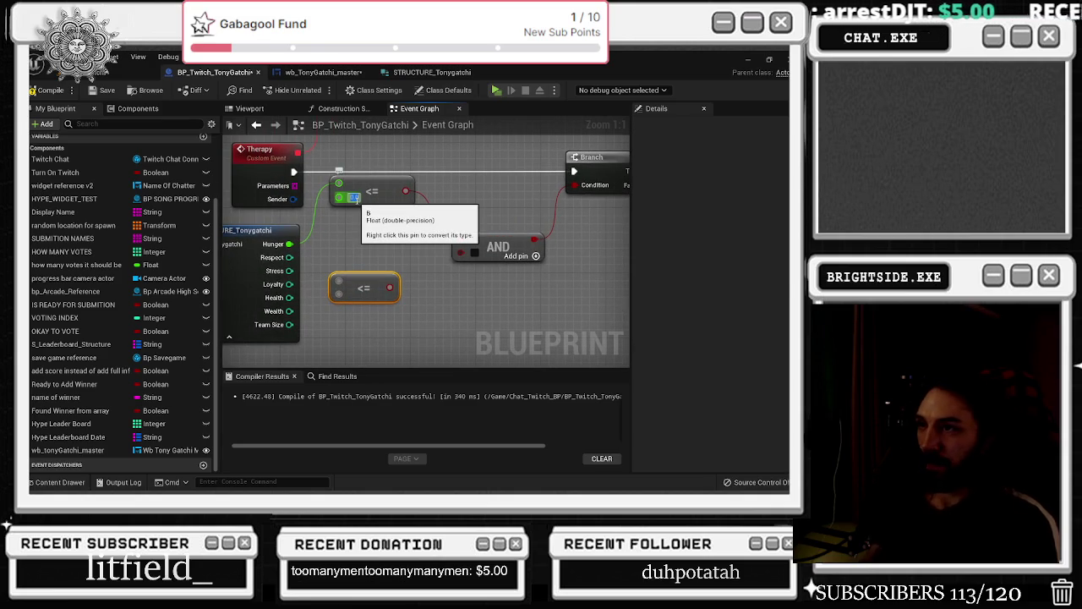
{"action": "left_click", "coordinate": [354, 198]}
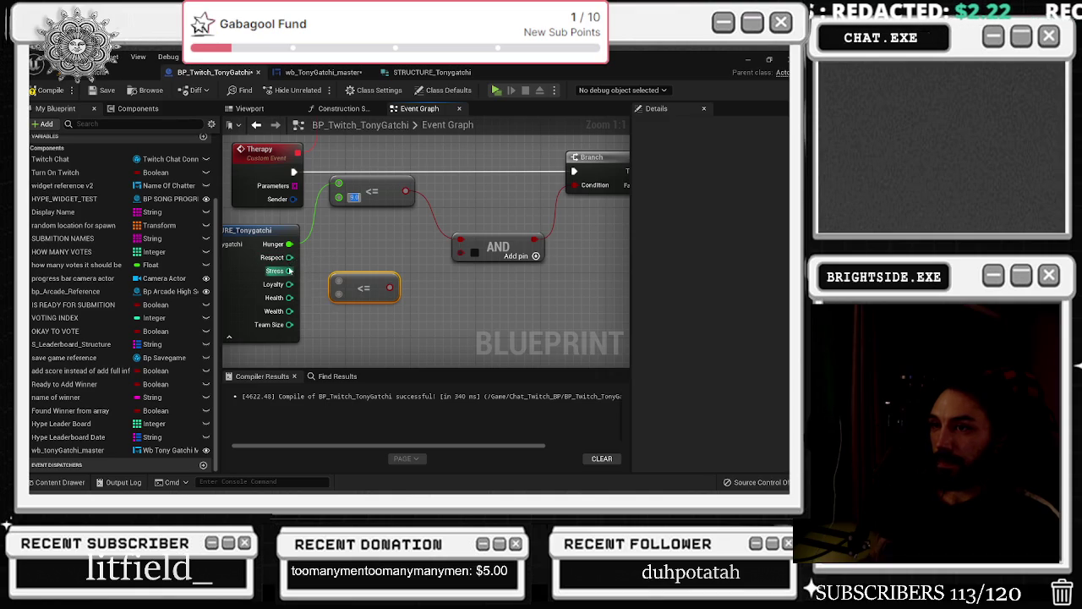
Add an Equal (==) check on Stress and feed it into the AND node
{"action": "left_click_drag", "start_coordinate": [290, 271], "coordinate": [358, 250]}
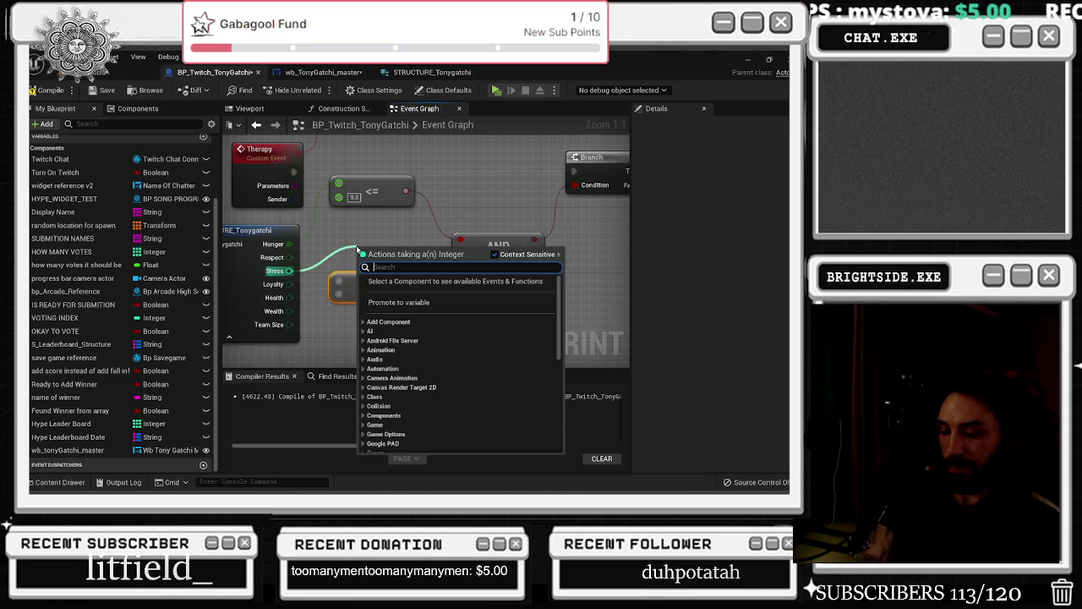
{"action": "type", "text": "equal to"}
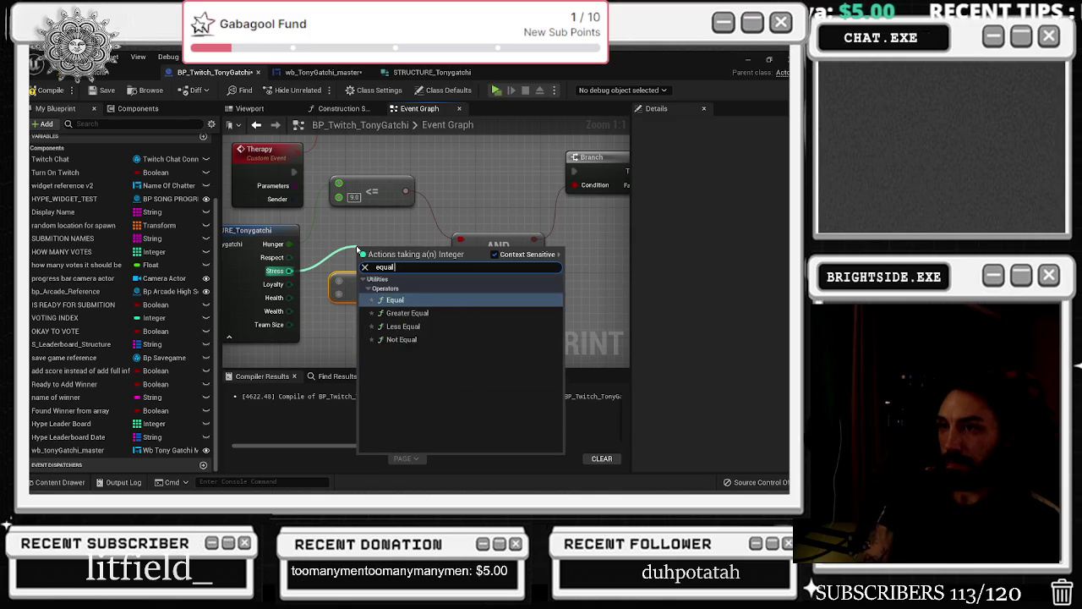
{"action": "key", "text": "Return"}
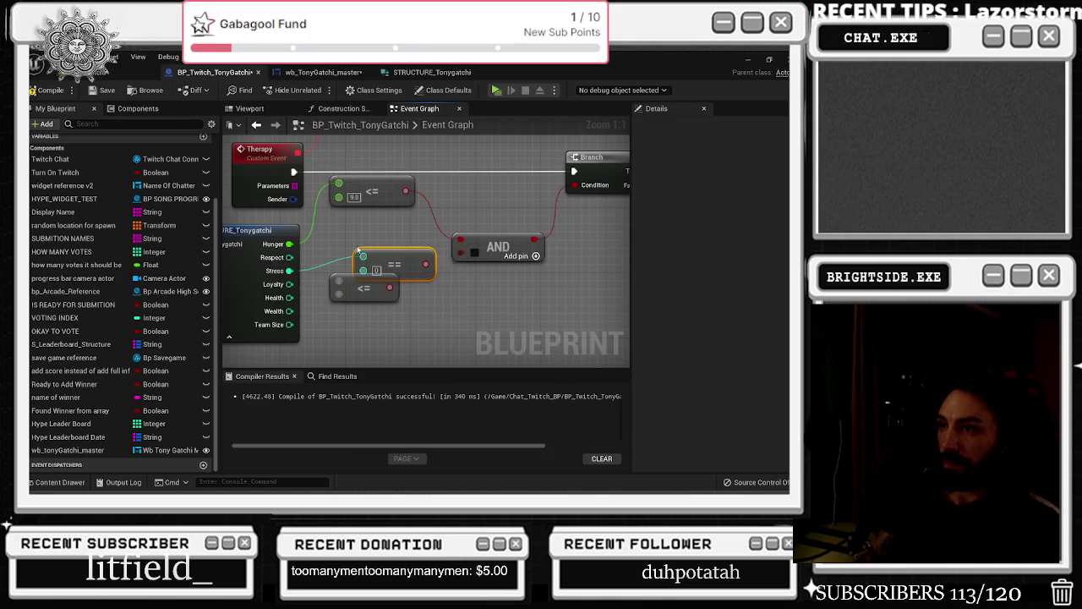
{"action": "left_click_drag", "start_coordinate": [408, 247], "coordinate": [496, 245]}
{"action": "left_click", "coordinate": [381, 247]}
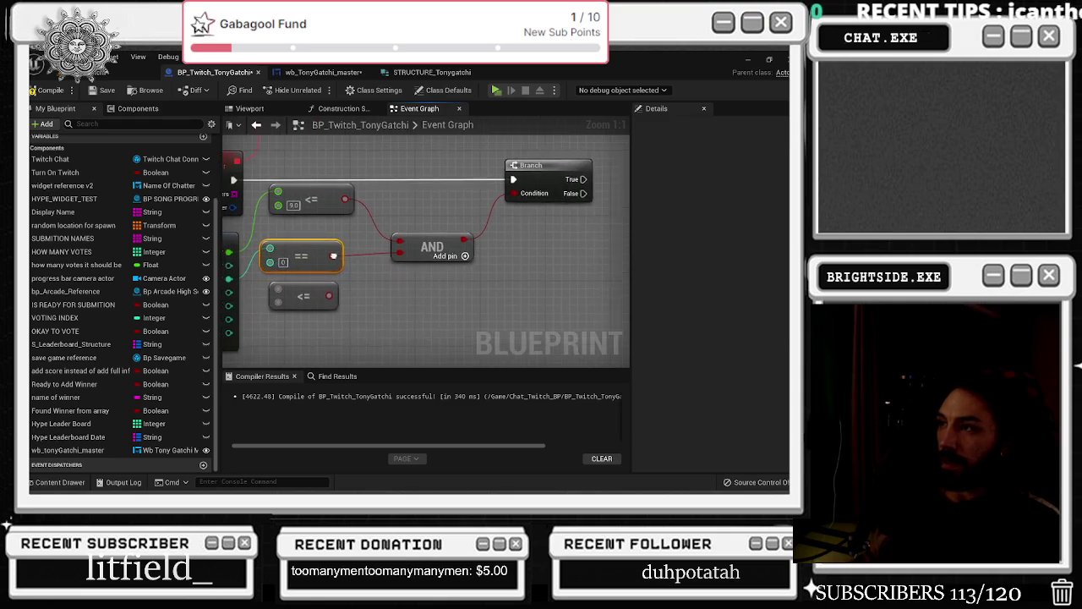
Insert a NOT Boolean after the == check and wire it into the AND node
{"action": "left_click_drag", "start_coordinate": [354, 260], "coordinate": [370, 273]}
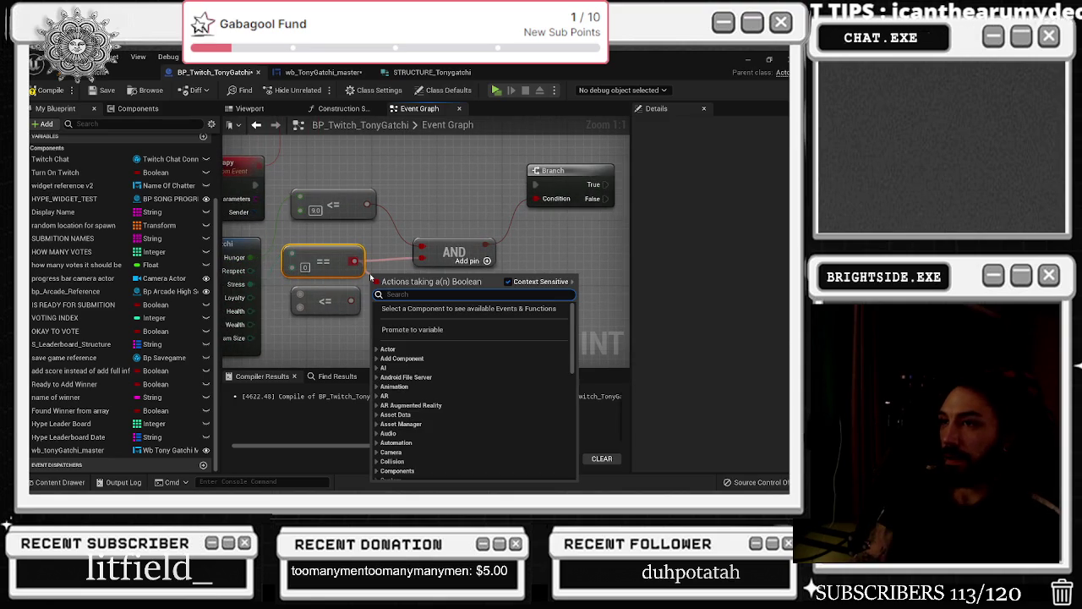
{"action": "type", "text": "!="}
{"action": "key", "text": "Return"}
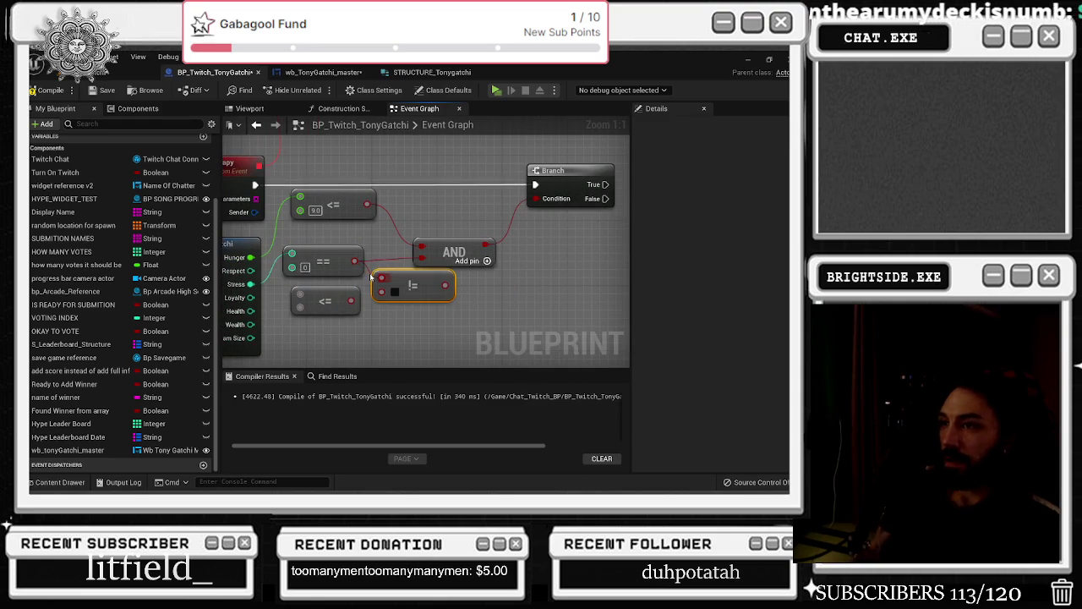
{"action": "key", "text": "Delete"}
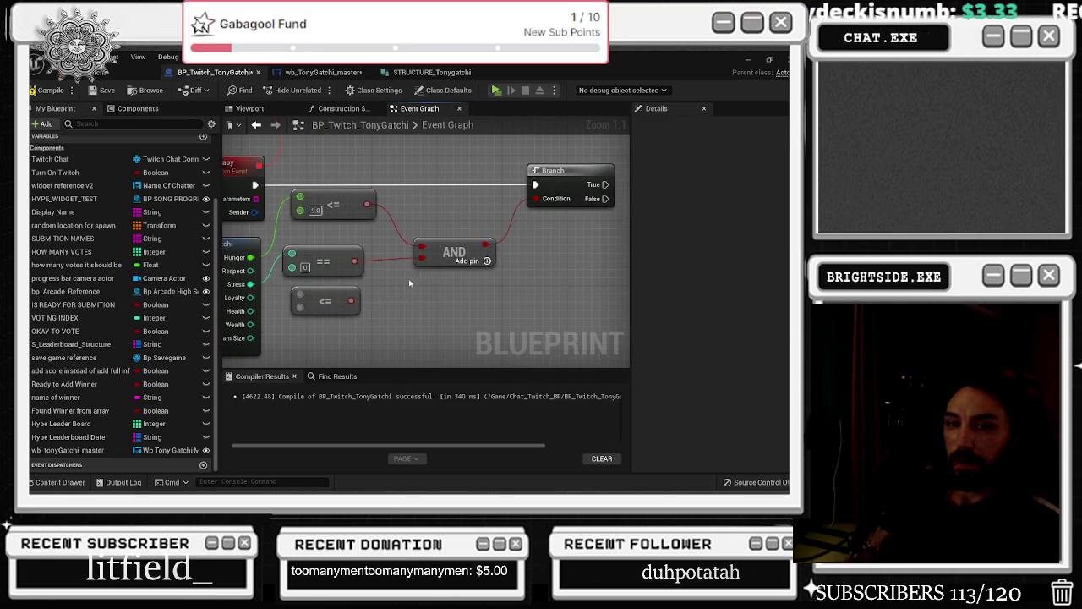
{"action": "left_click_drag", "start_coordinate": [354, 261], "coordinate": [379, 295]}
{"action": "type", "text": "not boolean"}
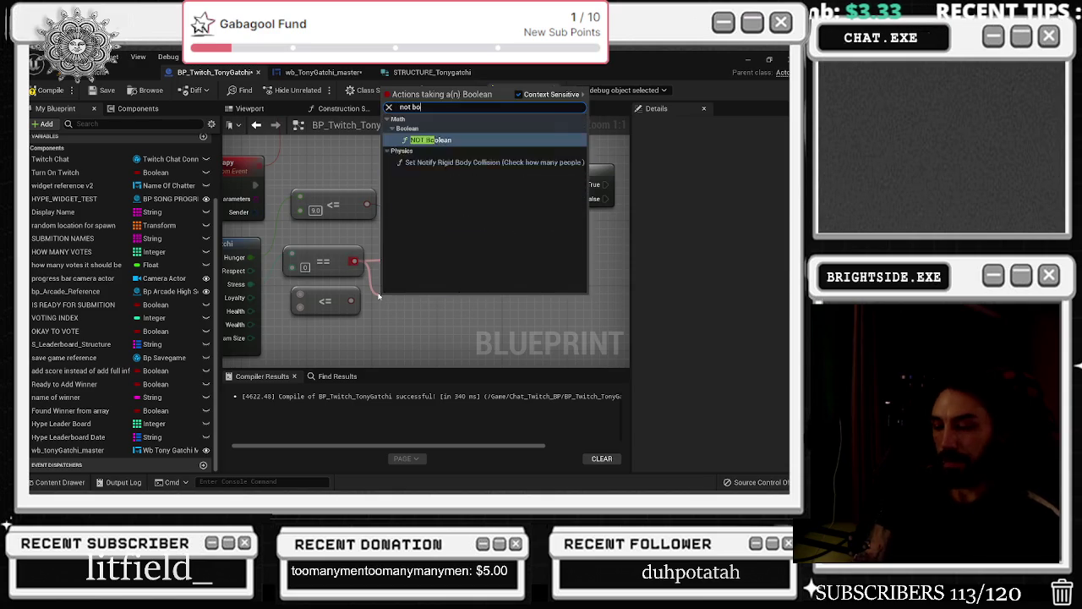
{"action": "key", "text": "Return"}
{"action": "mouse_move", "coordinate": [457, 303]}
{"action": "left_mouse_down"}
{"action": "mouse_move", "coordinate": [471, 252]}
{"action": "mouse_move", "coordinate": [488, 254]}
{"action": "left_mouse_up"}
Line up the AND and NOT nodes and wire Health into the lower <= comparison
{"action": "left_click_drag", "start_coordinate": [422, 303], "coordinate": [414, 278]}
{"action": "left_click_drag", "start_coordinate": [359, 327], "coordinate": [433, 319]}
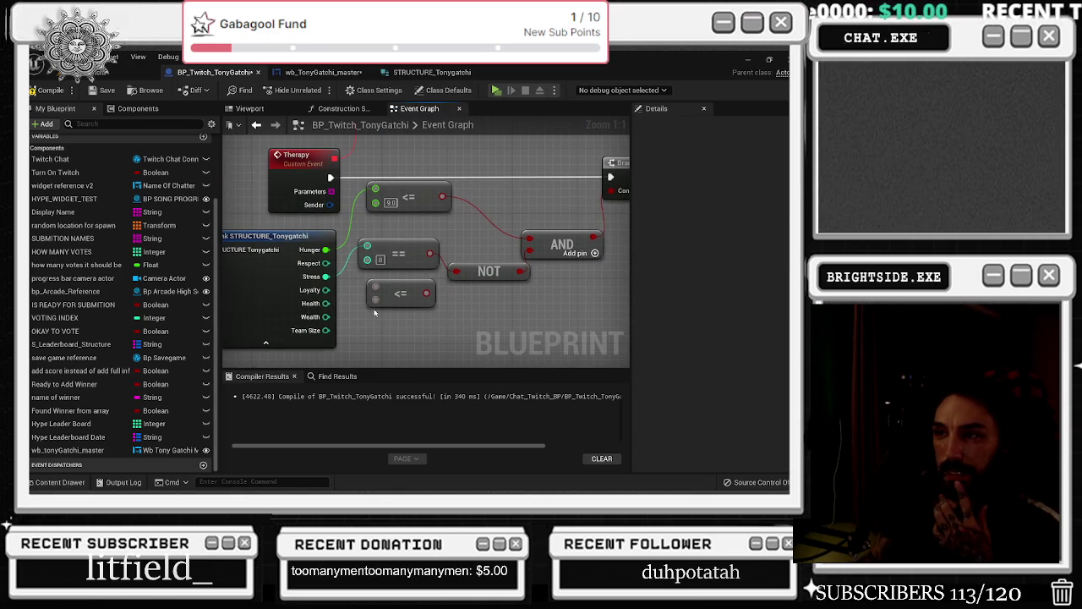
{"action": "left_click_drag", "start_coordinate": [326, 306], "coordinate": [375, 286]}
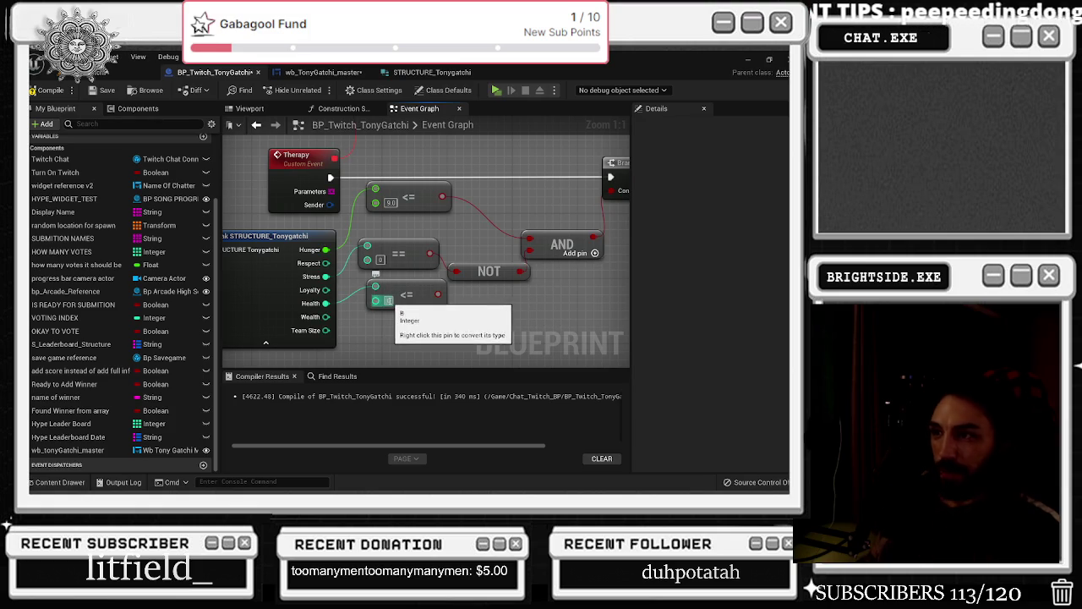
{"action": "mouse_move", "coordinate": [458, 305]}
{"action": "left_mouse_down"}
{"action": "mouse_move", "coordinate": [406, 301]}
{"action": "mouse_move", "coordinate": [467, 310]}
{"action": "left_mouse_up"}
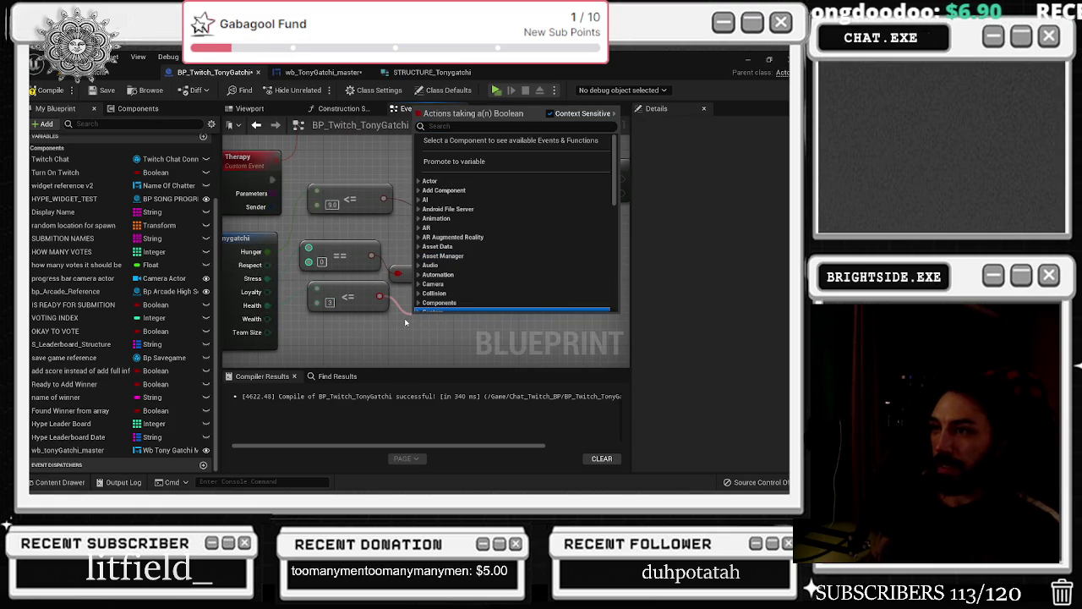
{"action": "left_click", "coordinate": [364, 288]}
{"action": "left_click_drag", "start_coordinate": [351, 302], "coordinate": [344, 319]}
Add a third input to the AND node and feed the Health <= check into it
{"action": "left_click", "coordinate": [535, 256]}
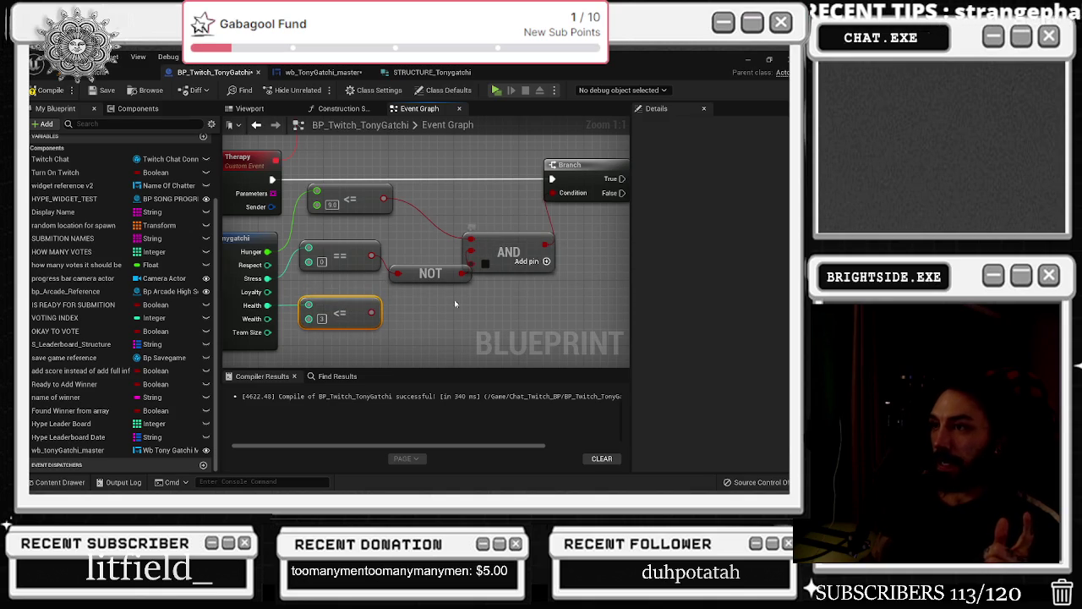
{"action": "left_click_drag", "start_coordinate": [438, 274], "coordinate": [420, 289]}
{"action": "left_click_drag", "start_coordinate": [462, 255], "coordinate": [469, 253]}
{"action": "left_click_drag", "start_coordinate": [383, 314], "coordinate": [480, 264]}
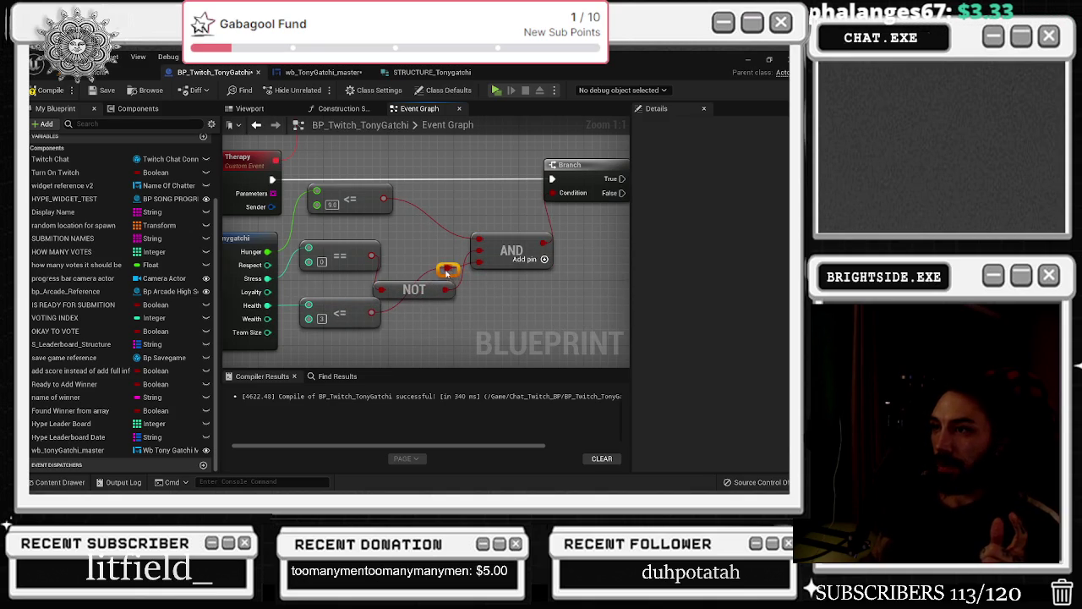
{"action": "mouse_move", "coordinate": [400, 326]}
{"action": "left_mouse_down"}
{"action": "mouse_move", "coordinate": [415, 324]}
{"action": "mouse_move", "coordinate": [408, 307]}
{"action": "left_mouse_up"}
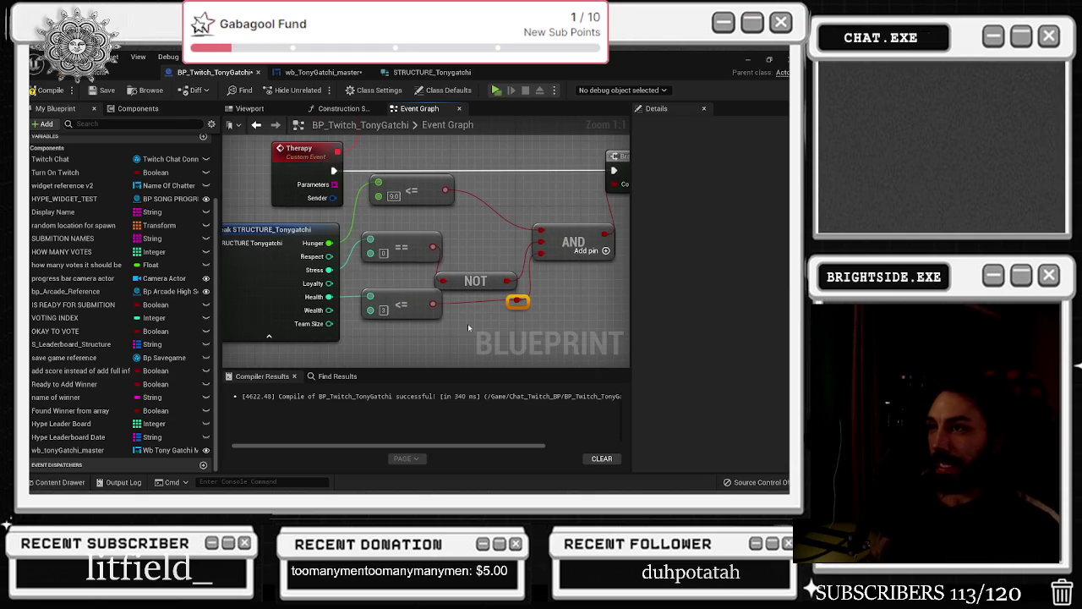
Add a fourth AND input fed by a new Wealth > 249 comparison
{"action": "left_click", "coordinate": [605, 250]}
{"action": "left_click_drag", "start_coordinate": [329, 310], "coordinate": [363, 345]}
{"action": "type", "text": ">"}
{"action": "key", "text": "Return"}
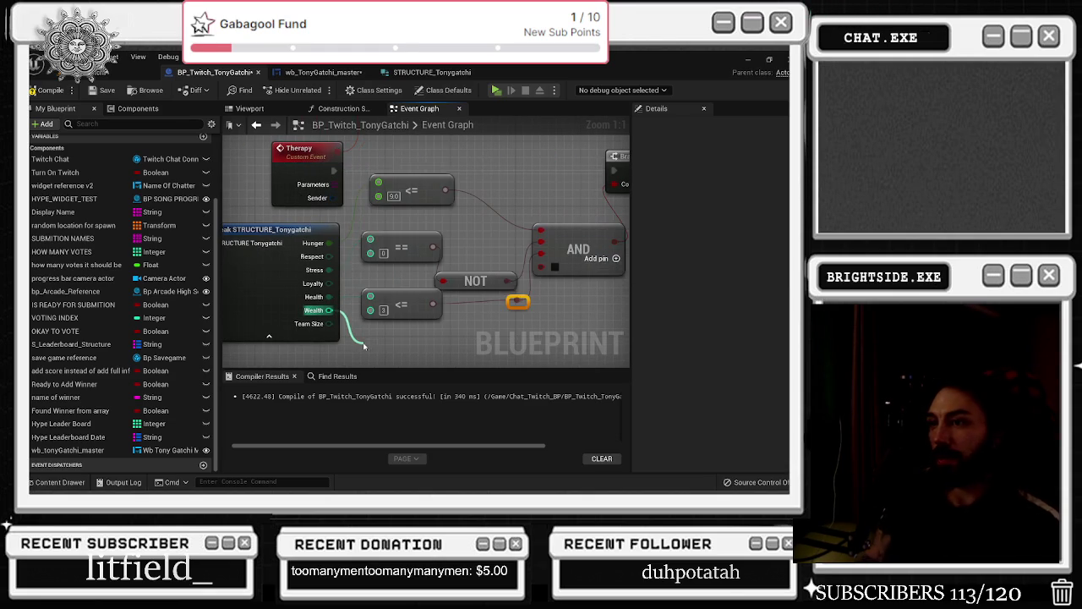
{"action": "left_click_drag", "start_coordinate": [372, 314], "coordinate": [379, 299]}
{"action": "left_click", "coordinate": [386, 312]}
{"action": "type", "text": "249"}
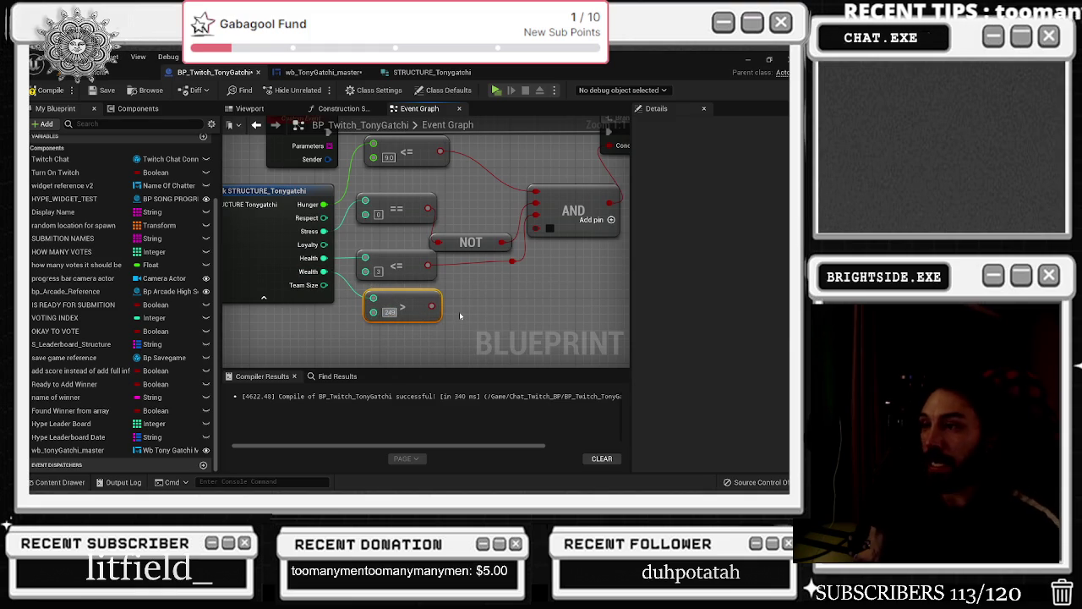
{"action": "mouse_move", "coordinate": [547, 229]}
{"action": "left_mouse_down"}
{"action": "mouse_move", "coordinate": [483, 296]}
{"action": "mouse_move", "coordinate": [432, 306]}
{"action": "left_mouse_up"}
Put a reroute point on the Wealth > 249 result wire and shift it right
{"action": "double_click", "coordinate": [463, 294]}
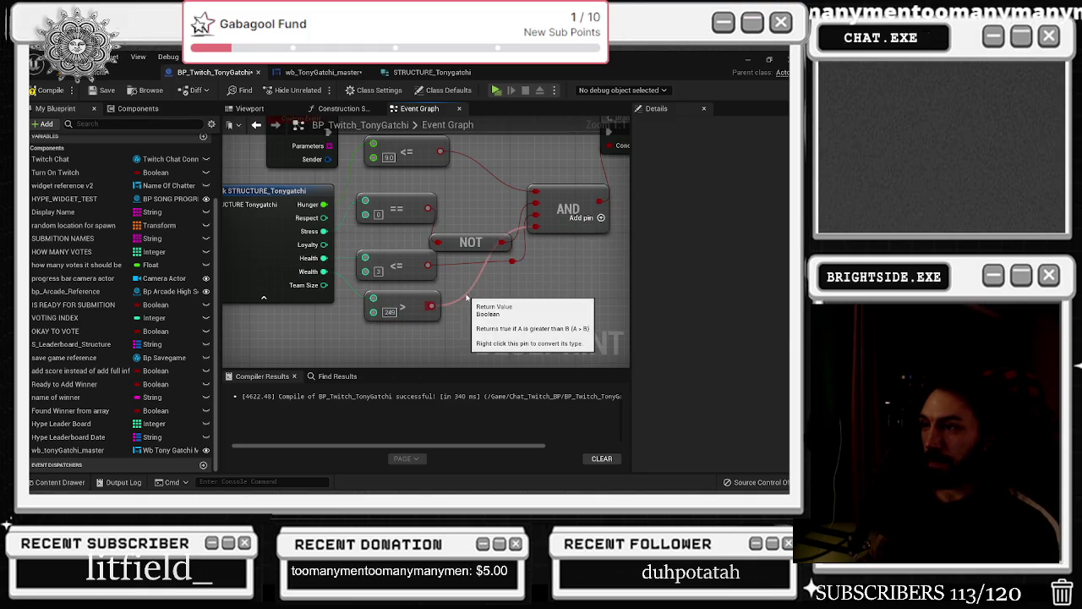
{"action": "left_click_drag", "start_coordinate": [457, 296], "coordinate": [505, 306]}
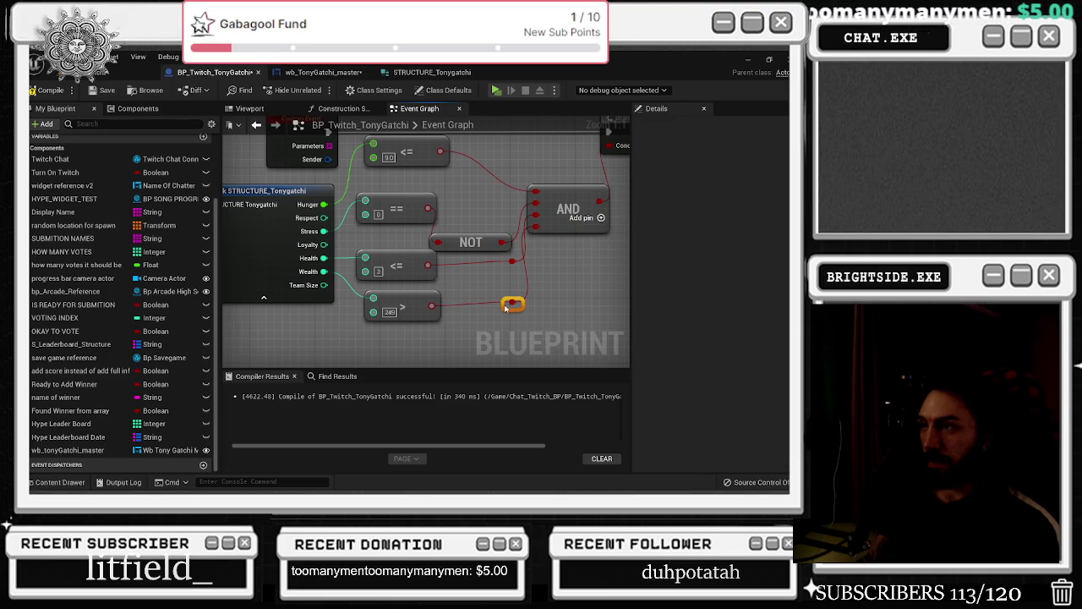
{"action": "scroll", "coordinate": [504, 307], "scroll_direction": "down", "scroll_amount": 5}
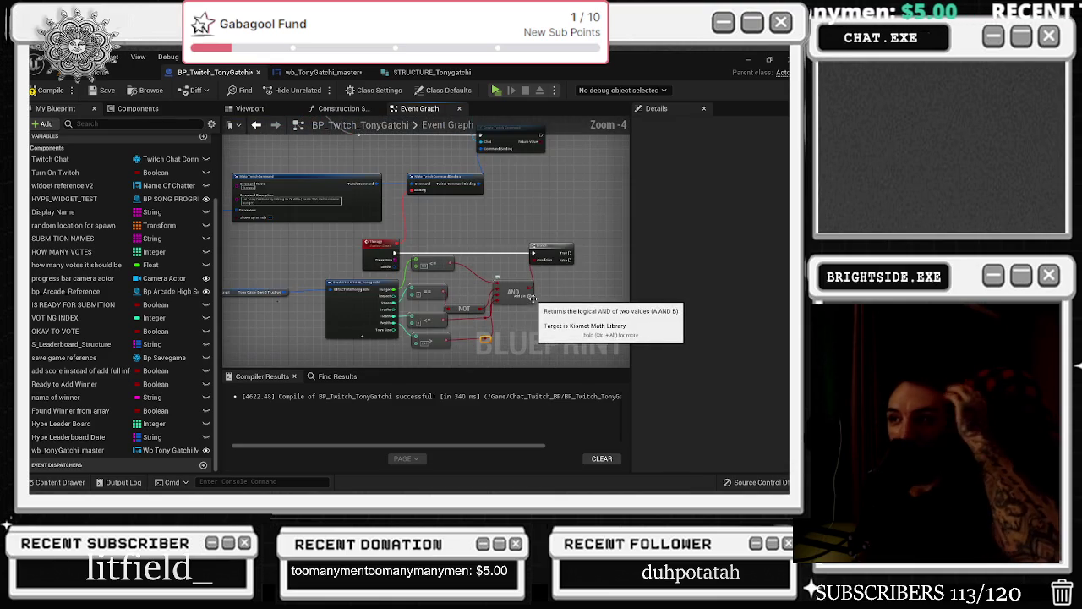
Add a Do Once node after the Therapy event, ahead of the Branch
{"action": "scroll", "coordinate": [450, 268], "scroll_direction": "up", "scroll_amount": 2}
{"action": "left_click_drag", "start_coordinate": [517, 252], "coordinate": [422, 253]}
{"action": "type", "text": "don"}
{"action": "key", "text": "BackSpace"}
{"action": "key", "text": "BackSpace"}
{"action": "key", "text": "BackSpace"}
{"action": "key", "text": "Escape"}
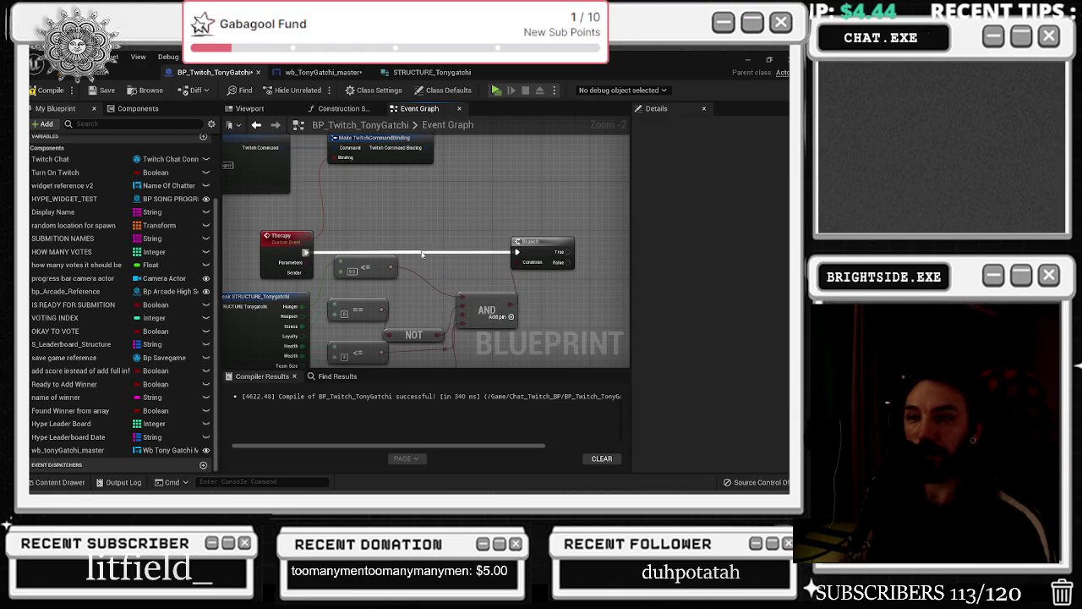
{"action": "mouse_move", "coordinate": [421, 254]}
{"action": "left_mouse_down"}
{"action": "mouse_move", "coordinate": [446, 254]}
{"action": "mouse_move", "coordinate": [503, 305]}
{"action": "left_mouse_up"}
{"action": "type", "text": "do once"}
{"action": "key", "text": "Return"}
Shift the Do Once, Branch and AND nodes right and select the <= comparison node
{"action": "left_click_drag", "start_coordinate": [486, 253], "coordinate": [512, 254]}
{"action": "left_click", "coordinate": [352, 281]}
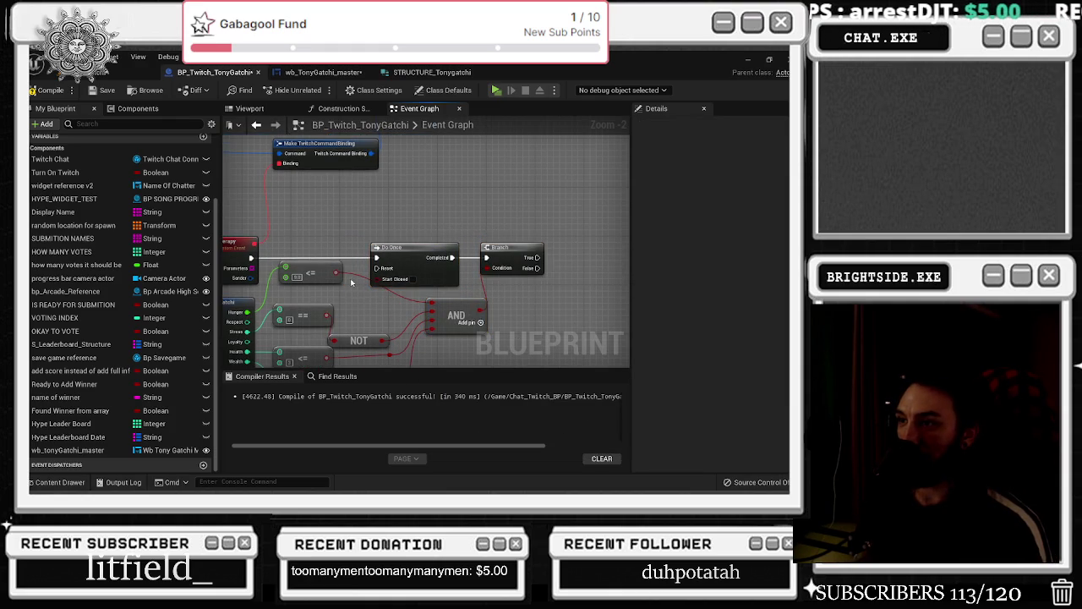
{"action": "left_click", "coordinate": [330, 273]}
{"action": "left_click_drag", "start_coordinate": [353, 282], "coordinate": [294, 278]}
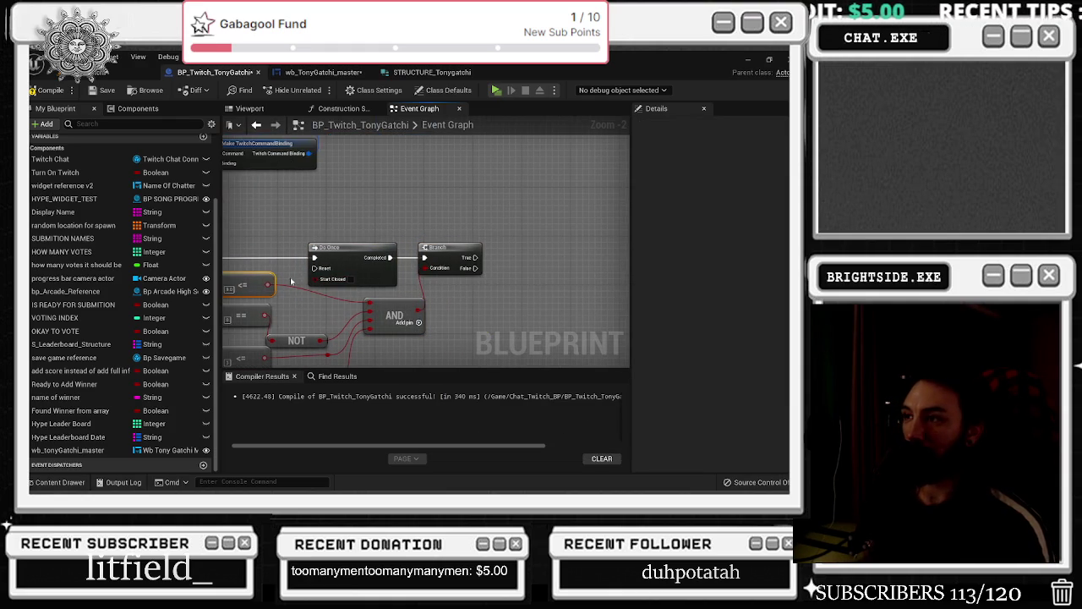
{"action": "scroll", "coordinate": [369, 287], "scroll_direction": "down", "scroll_amount": 2}
{"action": "scroll", "coordinate": [391, 246], "scroll_direction": "down", "scroll_amount": 2}
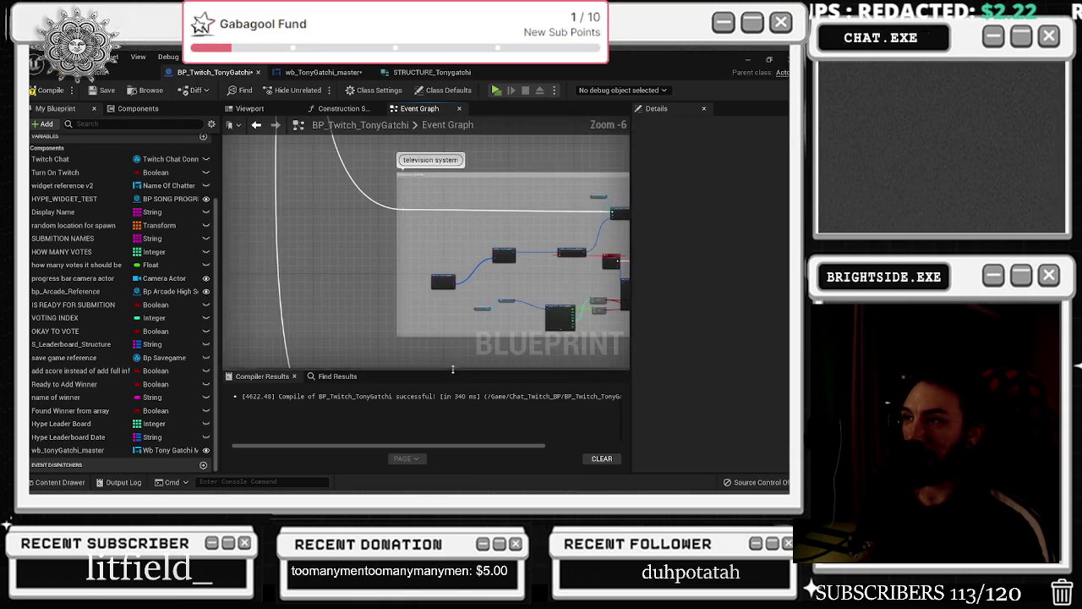
Create a Therapy call on a Wb Tony Gatchi Master reference, driven by the Branch's True output
{"action": "mouse_move", "coordinate": [380, 338]}
{"action": "left_mouse_down"}
{"action": "mouse_move", "coordinate": [317, 322]}
{"action": "mouse_move", "coordinate": [408, 286]}
{"action": "left_mouse_up"}
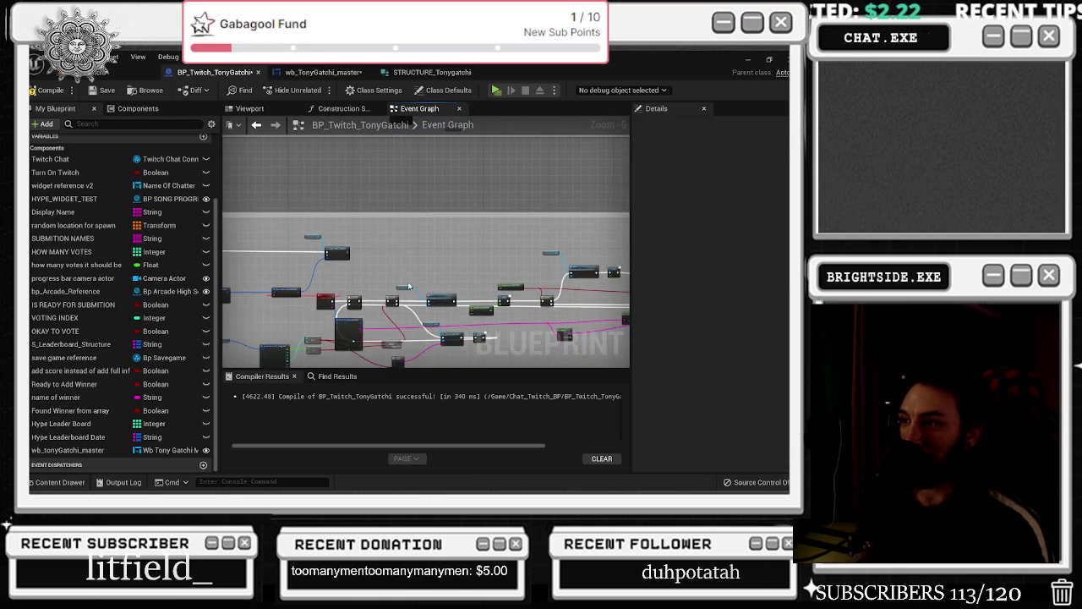
{"action": "scroll", "coordinate": [363, 296], "scroll_direction": "up", "scroll_amount": 4}
{"action": "mouse_move", "coordinate": [68, 450]}
{"action": "left_mouse_down"}
{"action": "mouse_move", "coordinate": [372, 300]}
{"action": "mouse_move", "coordinate": [435, 322]}
{"action": "left_mouse_up"}
{"action": "type", "text": "therap"}
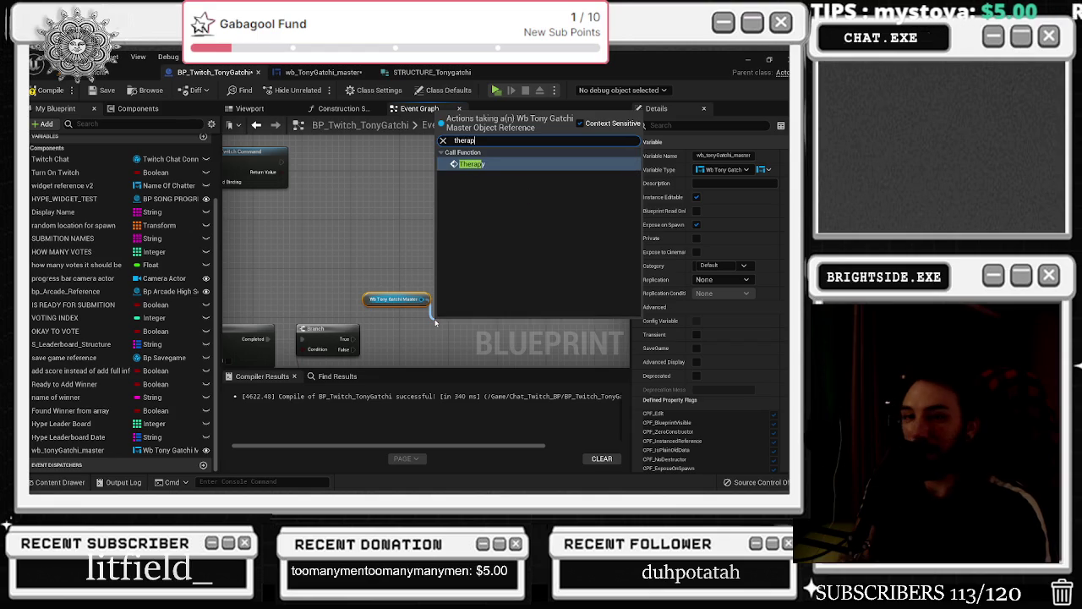
{"action": "key", "text": "Return"}
{"action": "mouse_move", "coordinate": [481, 333]}
{"action": "left_mouse_down"}
{"action": "mouse_move", "coordinate": [508, 254]}
{"action": "mouse_move", "coordinate": [447, 260]}
{"action": "mouse_move", "coordinate": [386, 220]}
{"action": "left_mouse_up"}
Box-select the Therapy check nodes
{"action": "scroll", "coordinate": [435, 223], "scroll_direction": "down", "scroll_amount": 2}
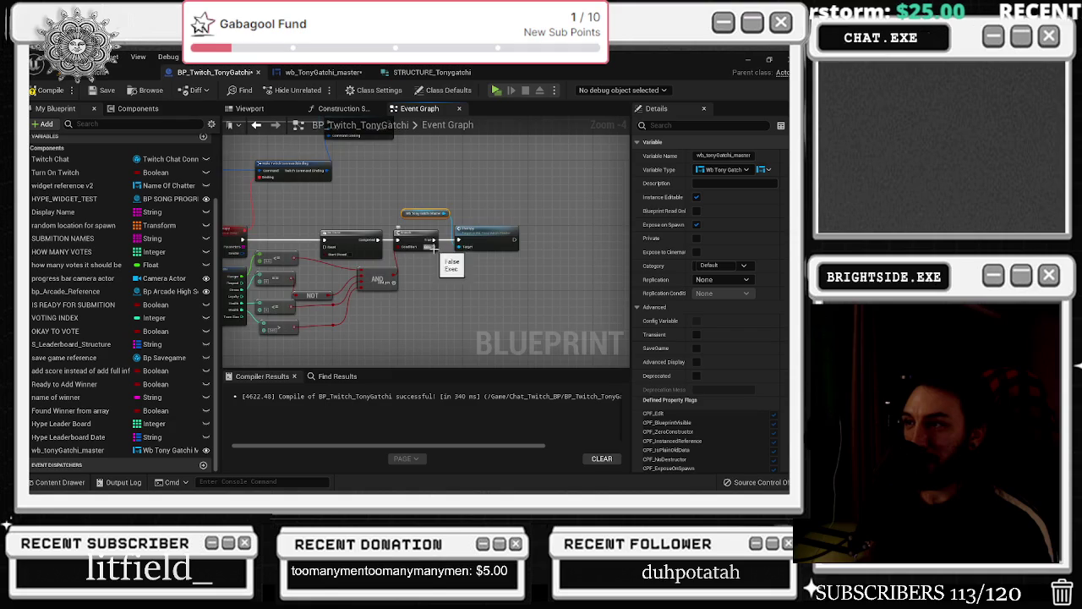
{"action": "scroll", "coordinate": [433, 248], "scroll_direction": "down", "scroll_amount": 1}
{"action": "scroll", "coordinate": [471, 293], "scroll_direction": "up", "scroll_amount": 3}
{"action": "scroll", "coordinate": [387, 284], "scroll_direction": "down", "scroll_amount": 3}
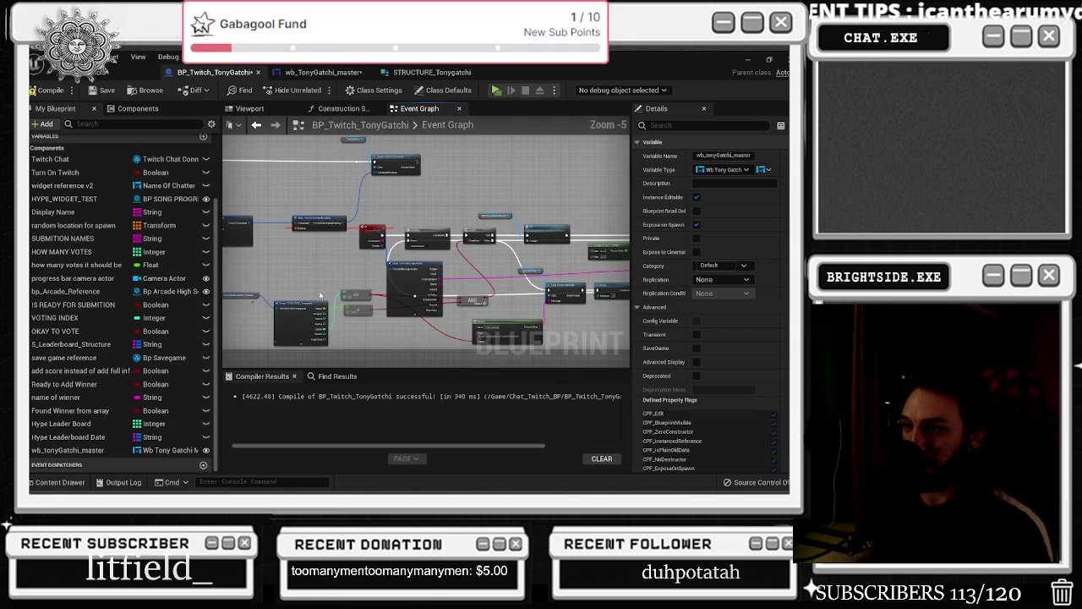
{"action": "left_click_drag", "start_coordinate": [528, 317], "coordinate": [444, 299]}
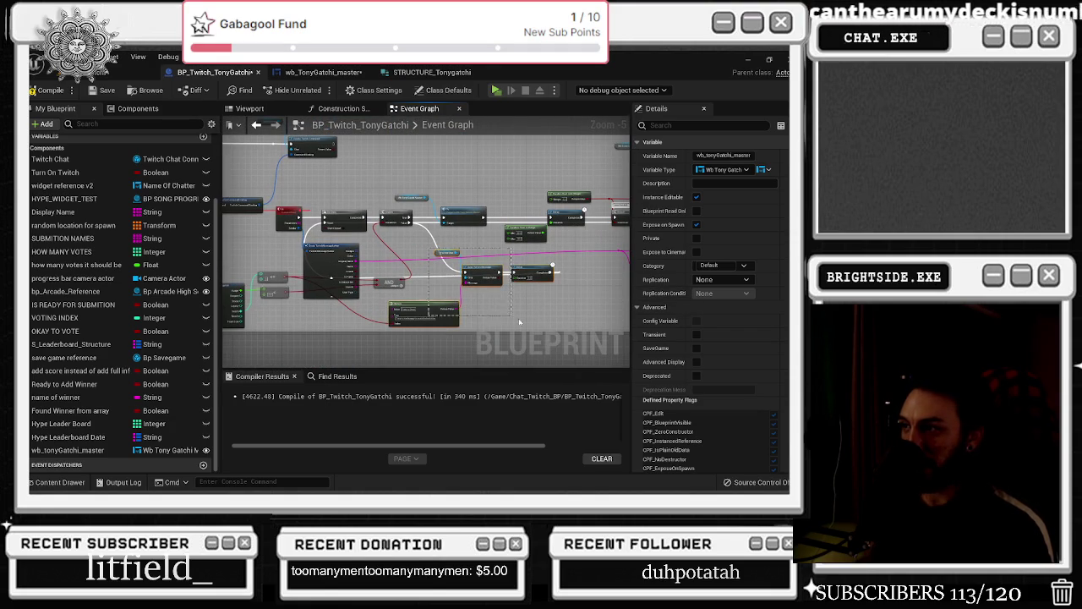
{"action": "left_click_drag", "start_coordinate": [536, 325], "coordinate": [529, 313]}
{"action": "scroll", "coordinate": [483, 245], "scroll_direction": "down", "scroll_amount": 3}
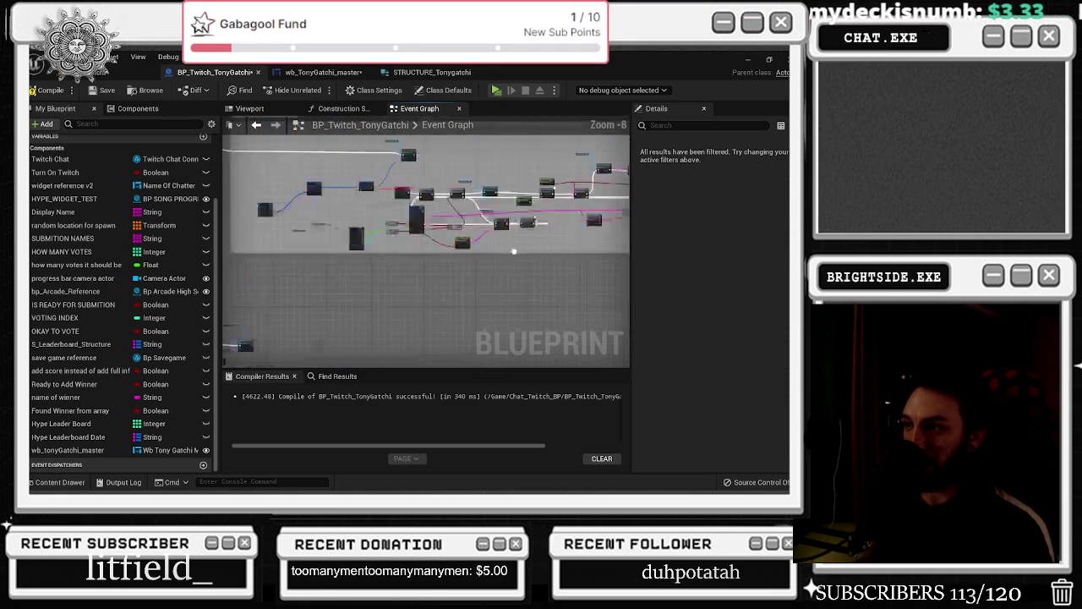
Wrap the selected Therapy nodes in a comment named 'therapy' with Show Bubble enabled
{"action": "scroll", "coordinate": [483, 245], "scroll_direction": "up", "scroll_amount": 5}
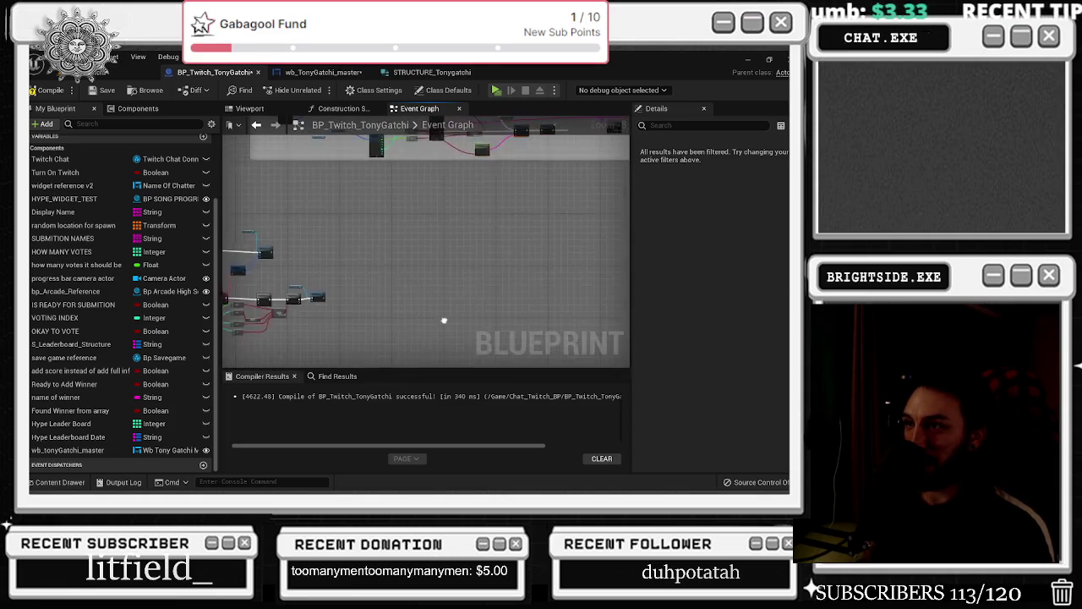
{"action": "scroll", "coordinate": [245, 251], "scroll_direction": "down", "scroll_amount": 8}
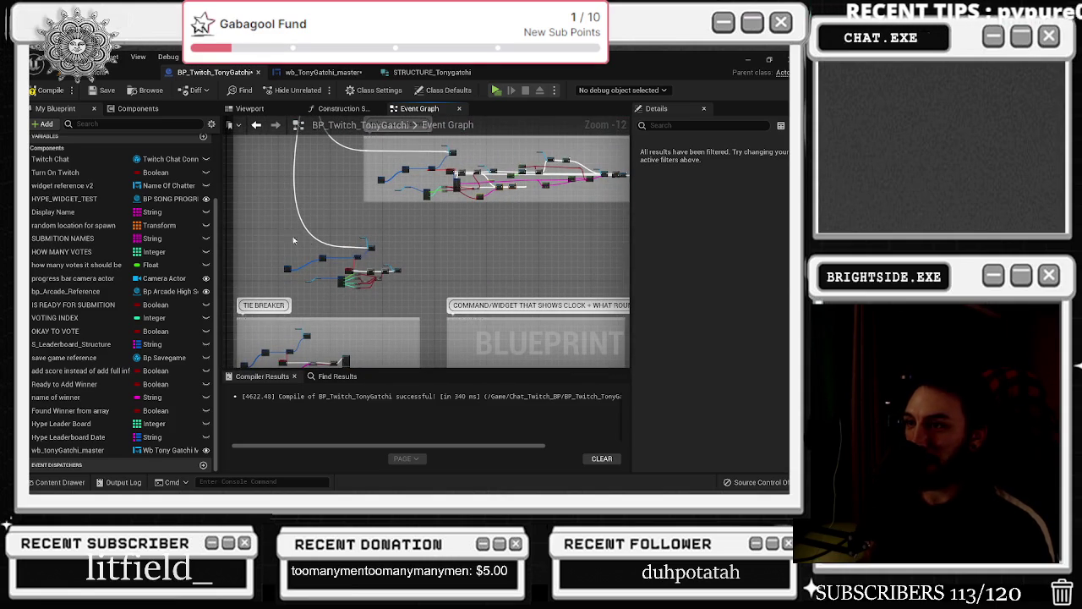
{"action": "left_click_drag", "start_coordinate": [396, 277], "coordinate": [432, 272]}
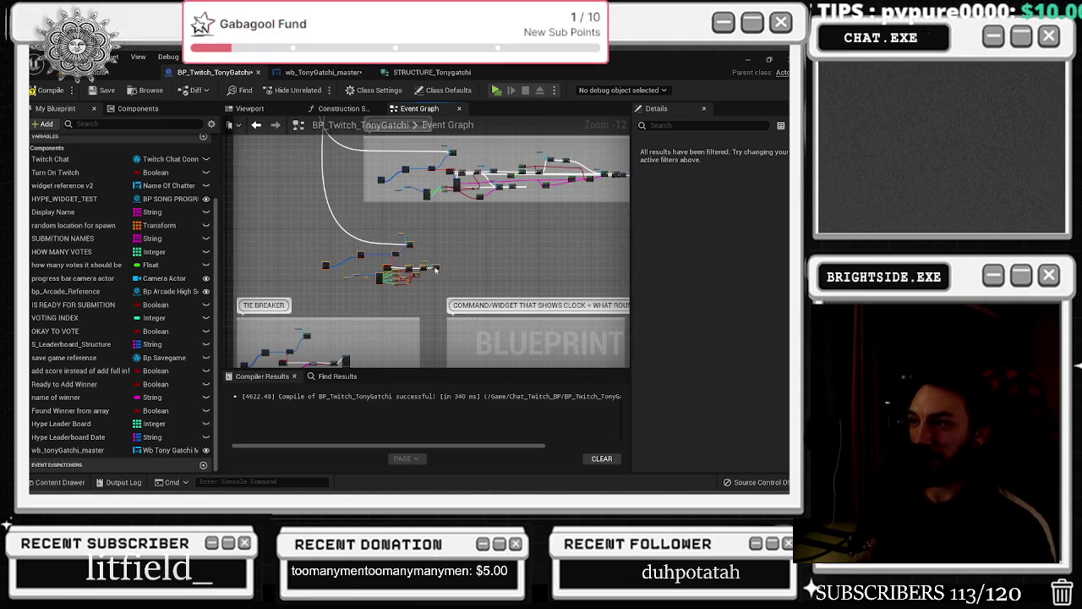
{"action": "key", "text": "c"}
{"action": "type", "text": "therapy"}
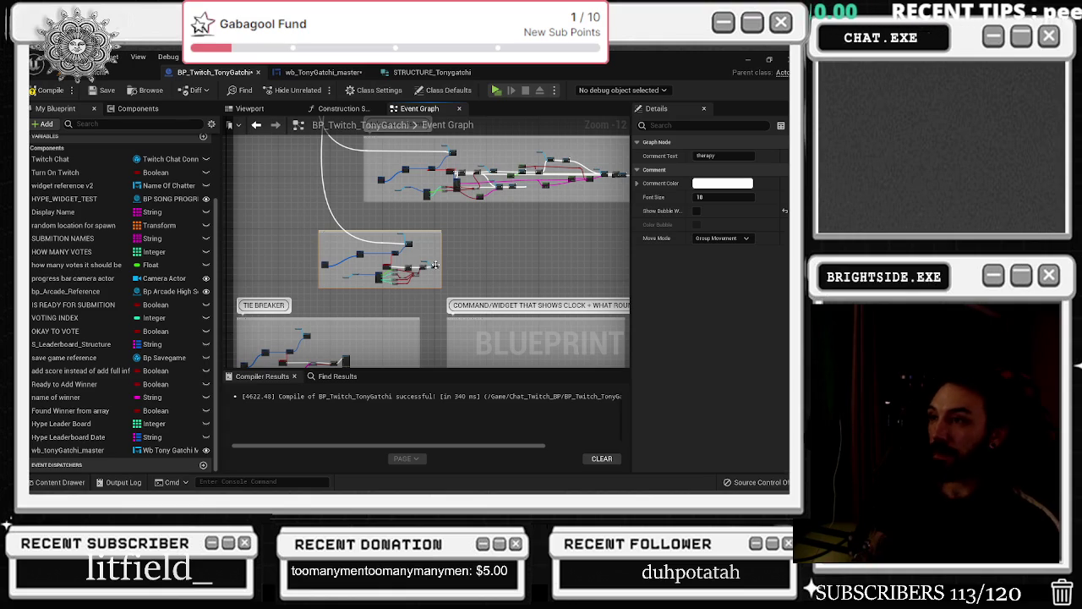
{"action": "left_click", "coordinate": [696, 210]}
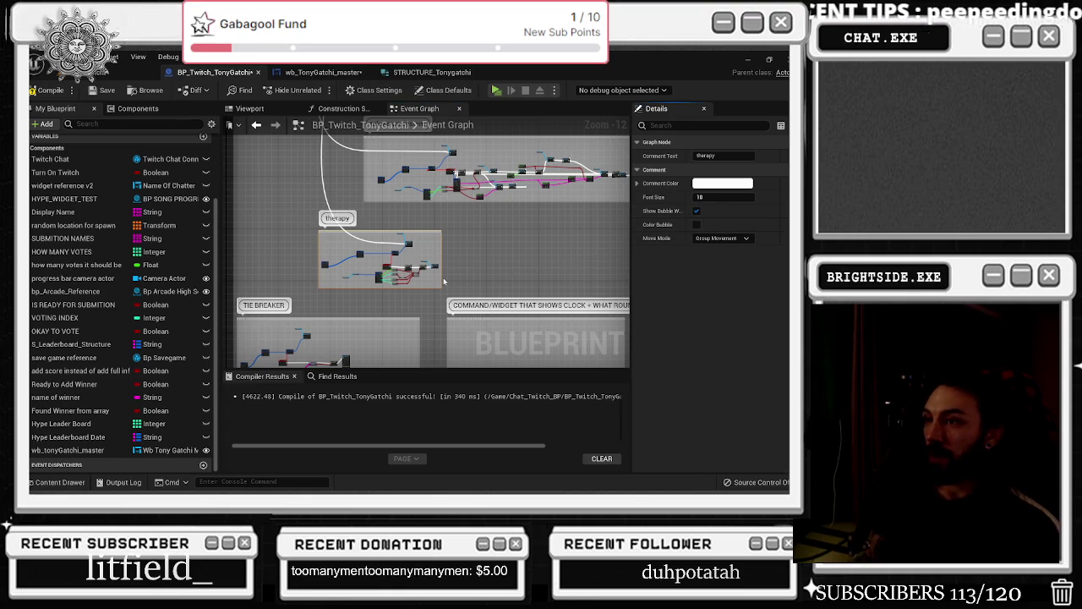
{"action": "scroll", "coordinate": [443, 282], "scroll_direction": "up", "scroll_amount": 7}
{"action": "left_click", "coordinate": [511, 250]}
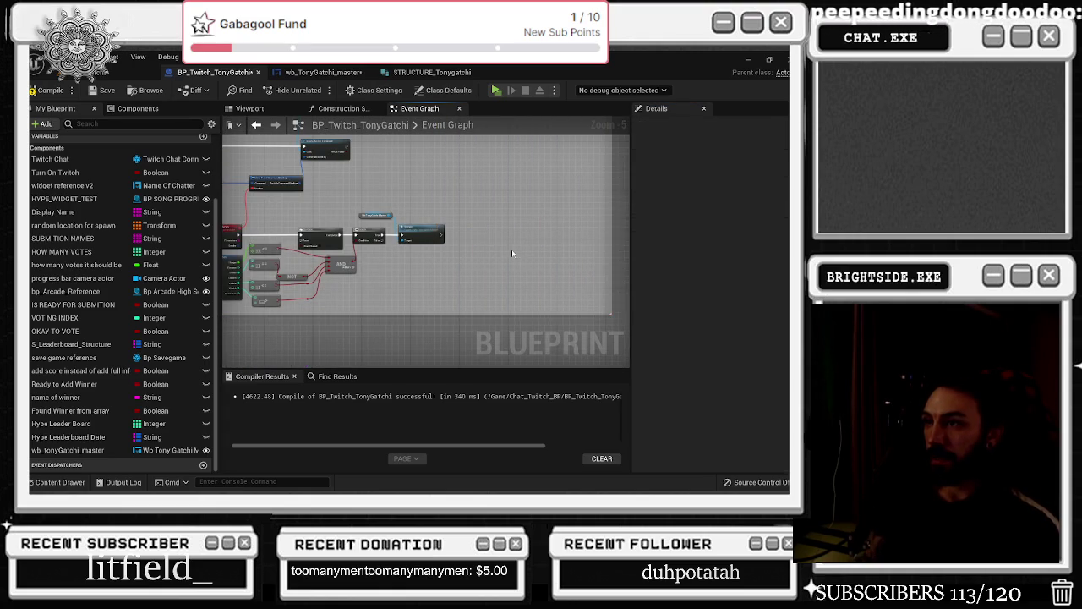
{"action": "scroll", "coordinate": [532, 236], "scroll_direction": "up", "scroll_amount": 5}
{"action": "left_click_drag", "start_coordinate": [545, 230], "coordinate": [430, 189]}
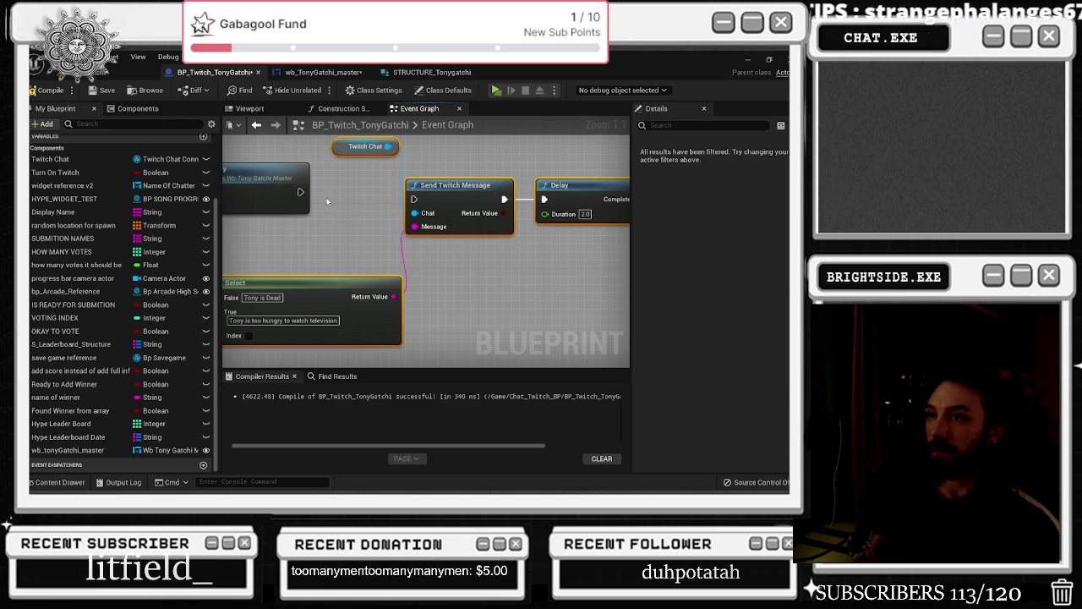
Move the Twitch Chat, Send Twitch Message and Delay nodes further right
{"action": "left_click_drag", "start_coordinate": [327, 201], "coordinate": [273, 262]}
{"action": "left_click_drag", "start_coordinate": [319, 181], "coordinate": [558, 290]}
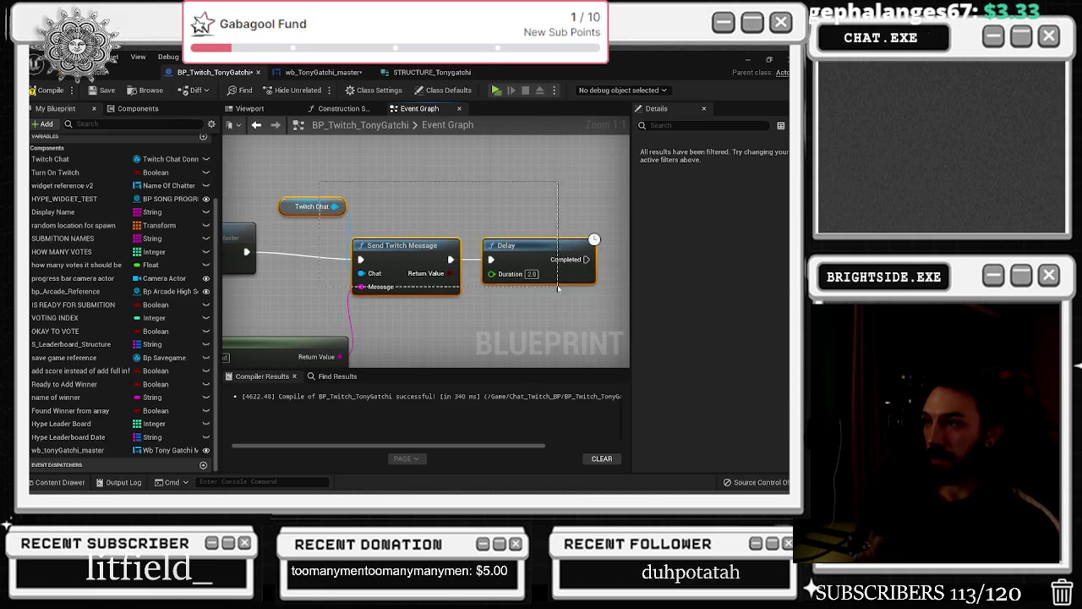
{"action": "scroll", "coordinate": [436, 289], "scroll_direction": "down", "scroll_amount": 2}
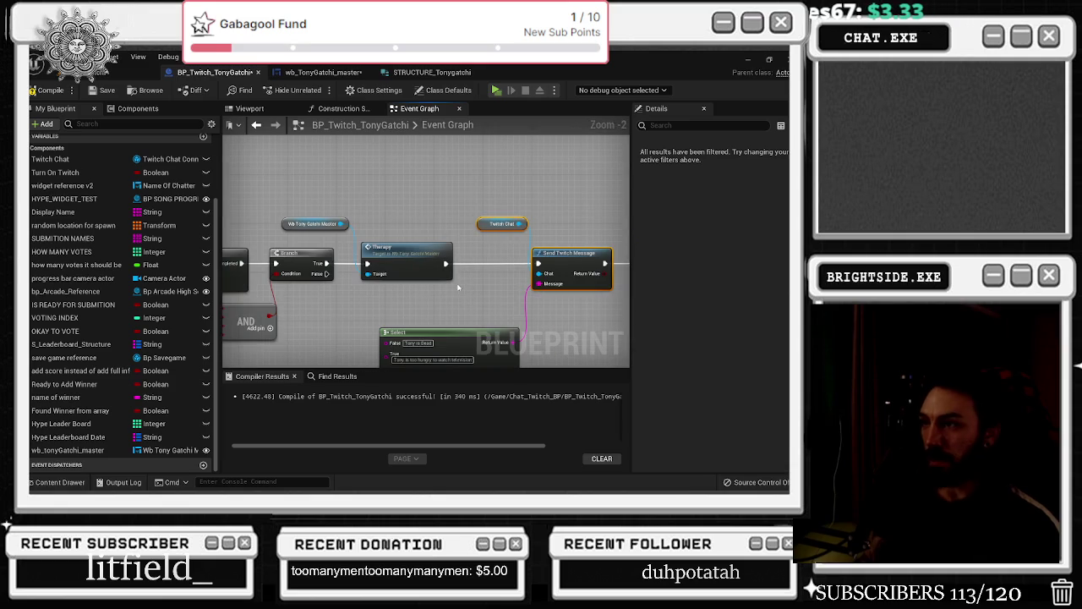
{"action": "scroll", "coordinate": [415, 234], "scroll_direction": "down", "scroll_amount": 2}
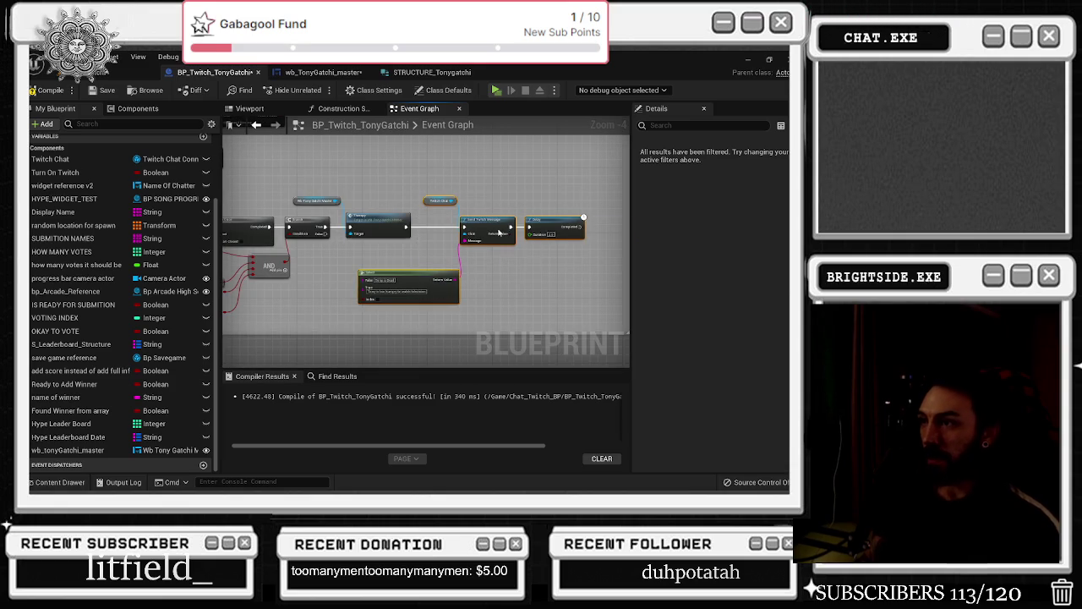
{"action": "left_click_drag", "start_coordinate": [488, 229], "coordinate": [609, 236]}
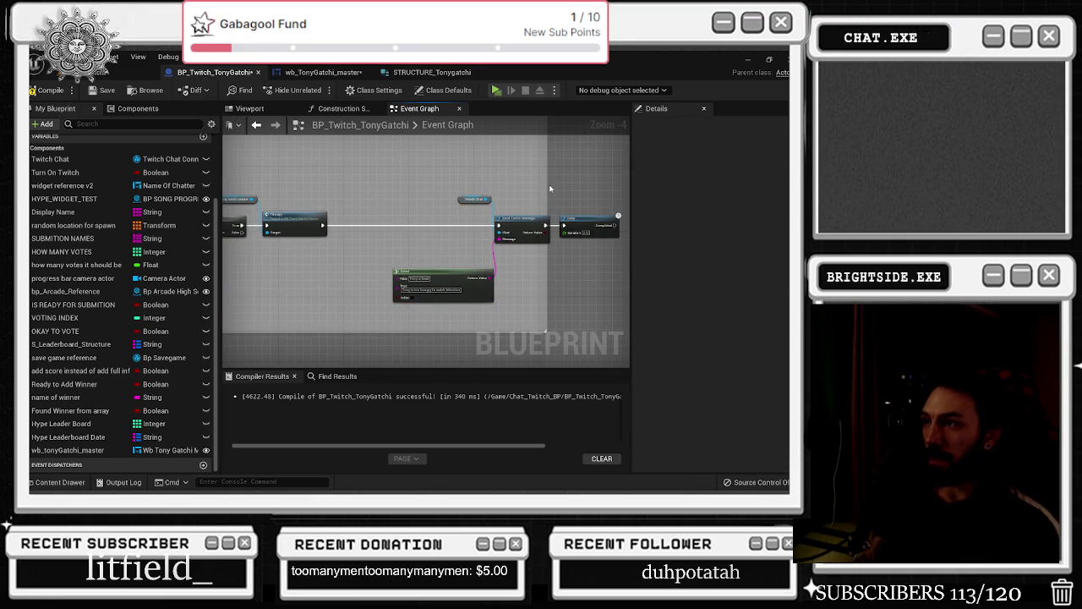
{"action": "mouse_move", "coordinate": [448, 279]}
{"action": "left_mouse_down"}
{"action": "mouse_move", "coordinate": [525, 277]}
{"action": "mouse_move", "coordinate": [526, 242]}
{"action": "mouse_move", "coordinate": [461, 245]}
{"action": "mouse_move", "coordinate": [423, 271]}
{"action": "left_mouse_up"}
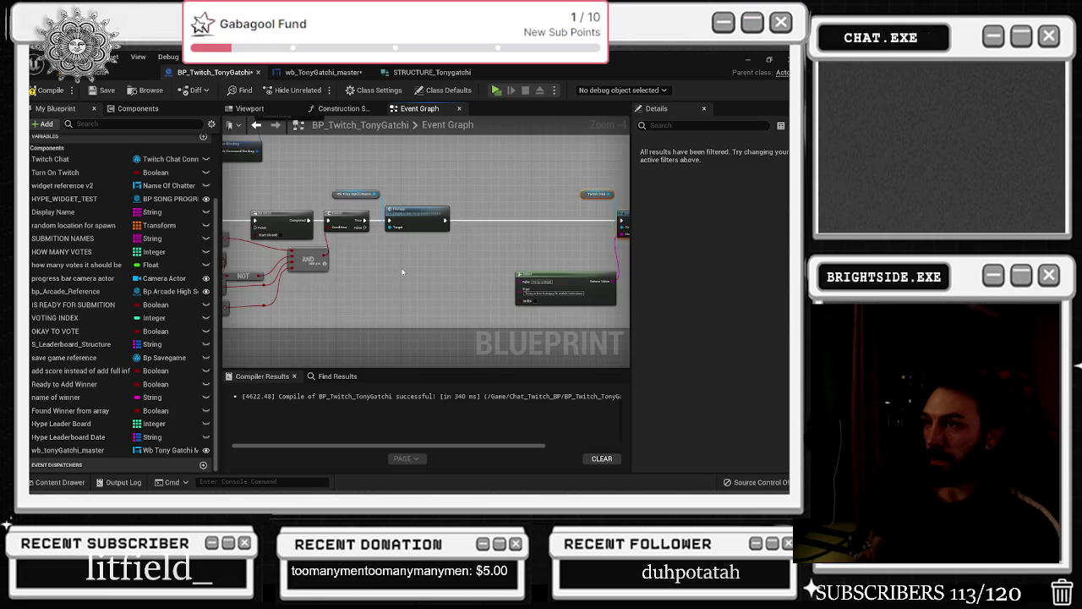
Paste a Twitch Chat and Send Twitch Message copy below the Therapy call, run from Branch False
{"action": "key", "text": "ctrl+v"}
{"action": "mouse_move", "coordinate": [348, 255]}
{"action": "left_mouse_down"}
{"action": "mouse_move", "coordinate": [385, 254]}
{"action": "mouse_move", "coordinate": [341, 292]}
{"action": "left_mouse_up"}
{"action": "left_click_drag", "start_coordinate": [361, 228], "coordinate": [408, 277]}
{"action": "left_click_drag", "start_coordinate": [322, 285], "coordinate": [325, 295]}
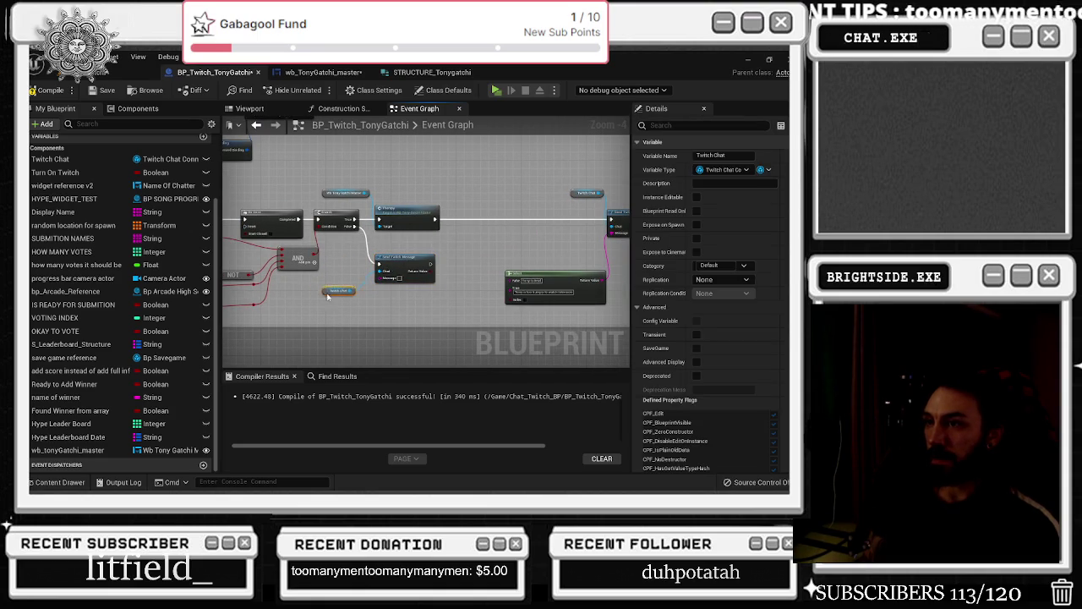
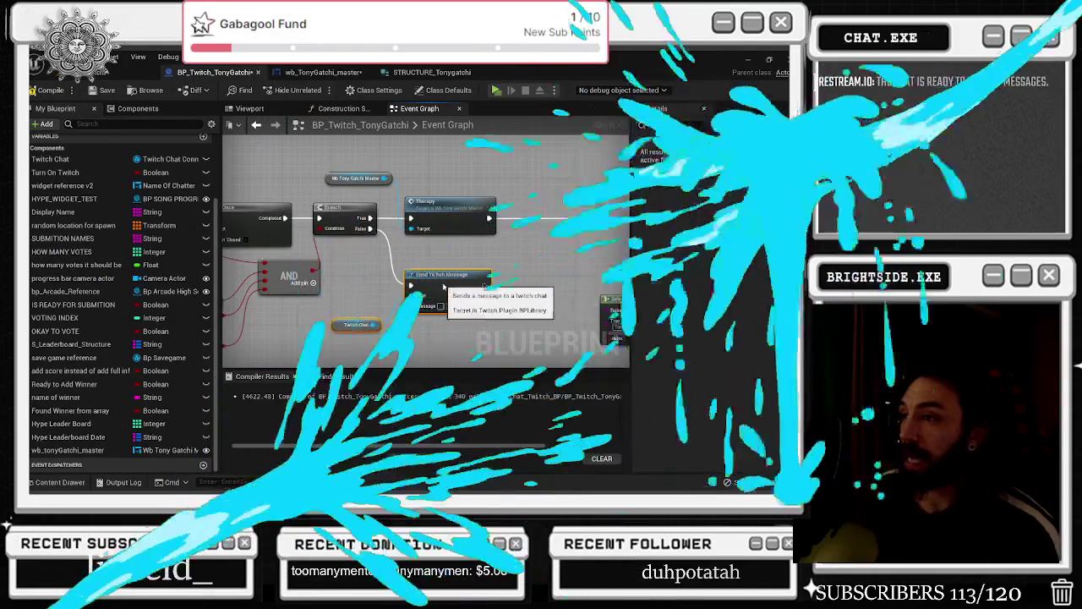
Pull a Select String node off Send Twitch Message's Message pin and place it below Twitch Chat
{"action": "left_click_drag", "start_coordinate": [441, 288], "coordinate": [614, 267]}
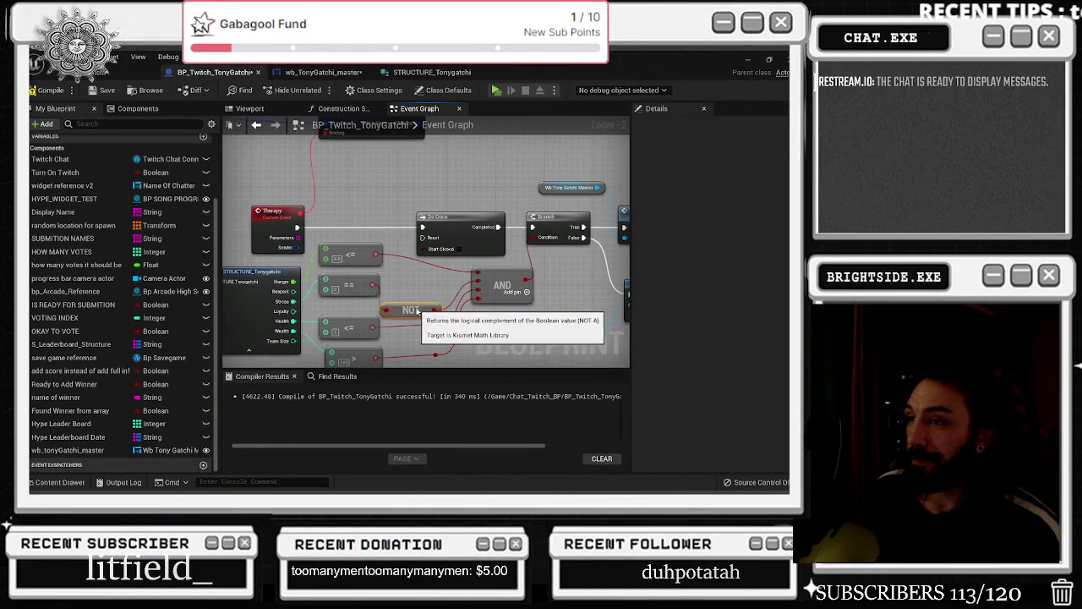
{"action": "left_click_drag", "start_coordinate": [417, 311], "coordinate": [291, 266]}
{"action": "scroll", "coordinate": [459, 250], "scroll_direction": "down", "scroll_amount": 1}
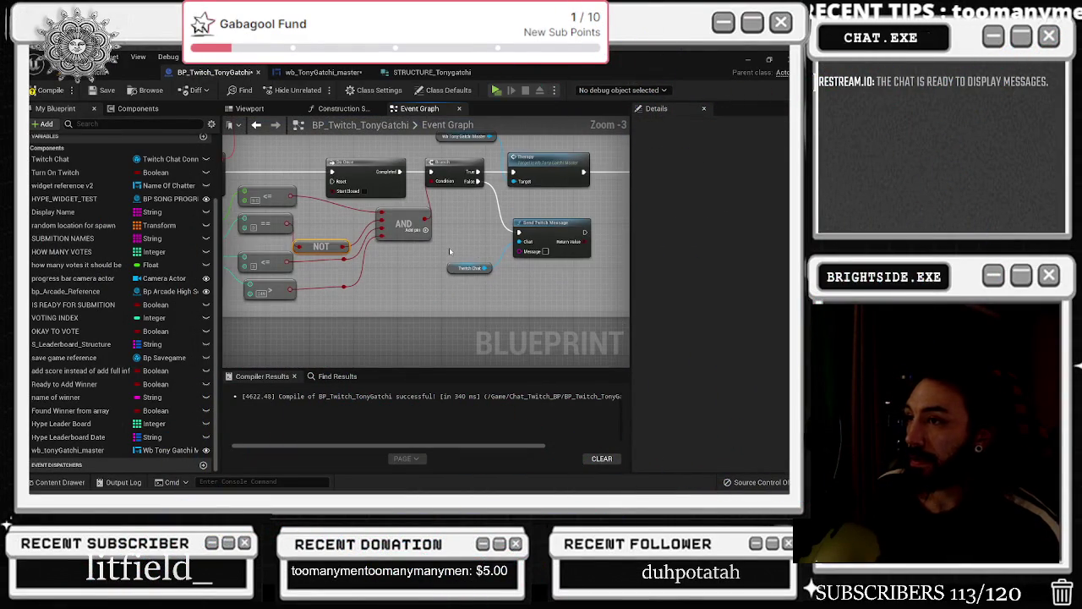
{"action": "left_click_drag", "start_coordinate": [525, 279], "coordinate": [505, 296]}
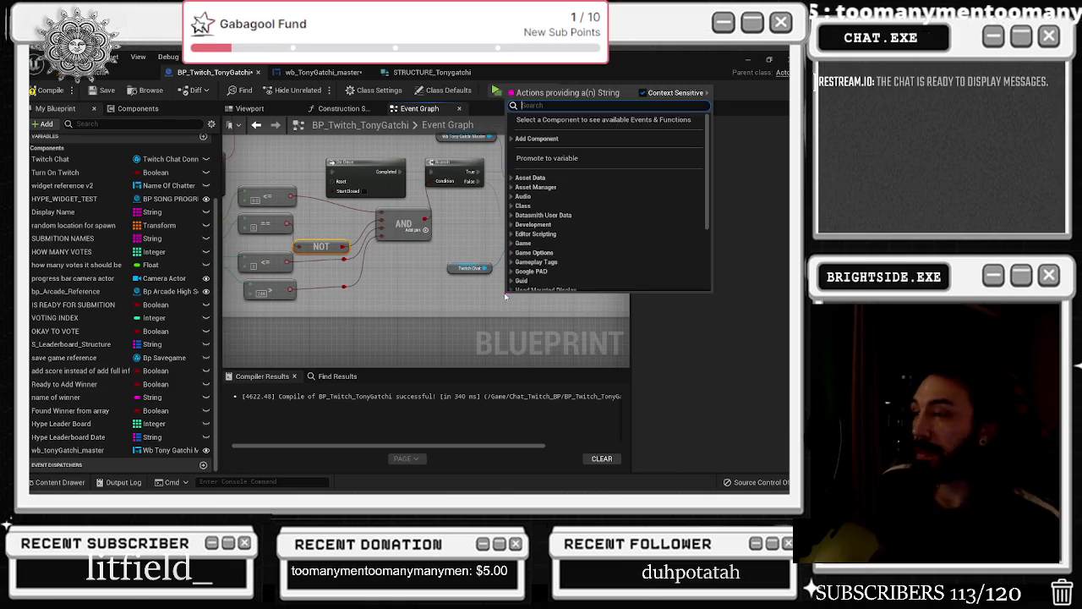
{"action": "key", "text": "Escape"}
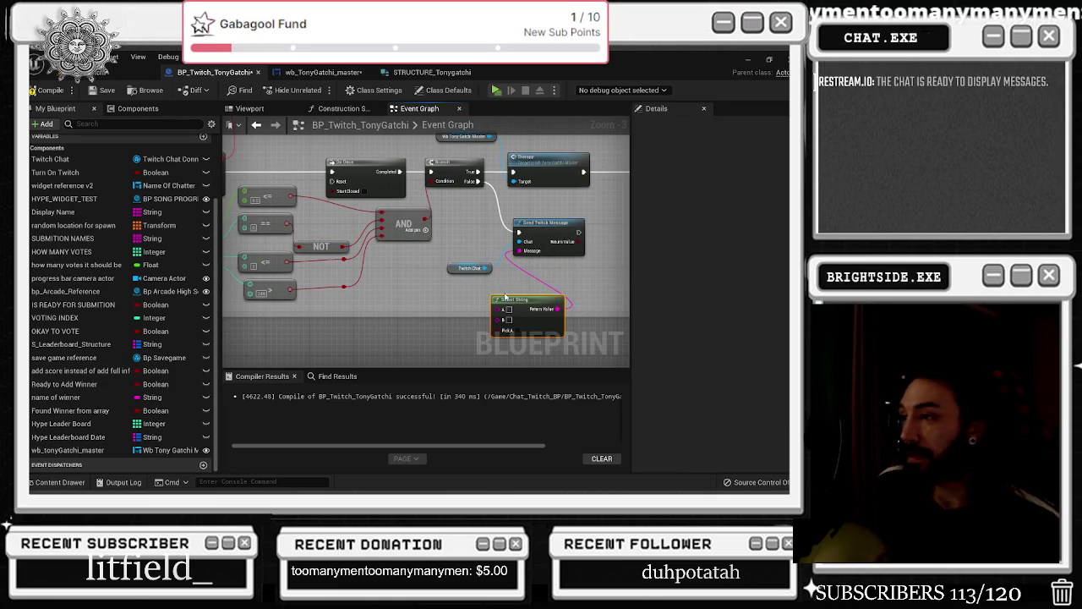
{"action": "left_click_drag", "start_coordinate": [511, 299], "coordinate": [483, 282]}
{"action": "left_click_drag", "start_coordinate": [546, 226], "coordinate": [451, 203]}
{"action": "left_click_drag", "start_coordinate": [460, 294], "coordinate": [389, 279]}
{"action": "mouse_move", "coordinate": [378, 237]}
{"action": "left_mouse_down"}
{"action": "mouse_move", "coordinate": [414, 240]}
{"action": "mouse_move", "coordinate": [362, 236]}
{"action": "left_mouse_up"}
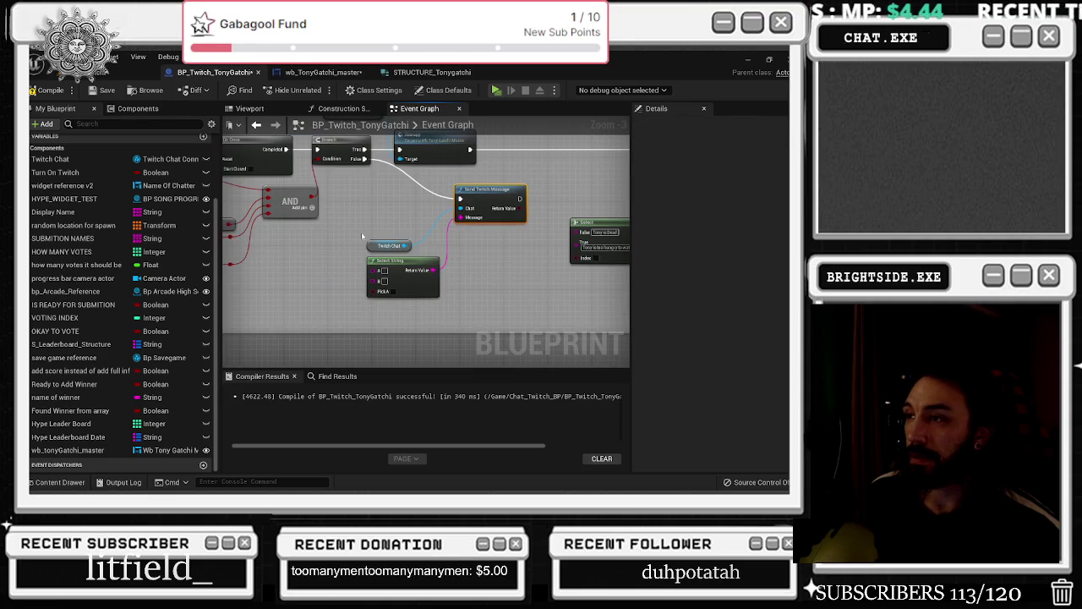
Add a second Select String node, found by searching 'select', onto the first one's input and move it left
{"action": "right_click", "coordinate": [508, 278]}
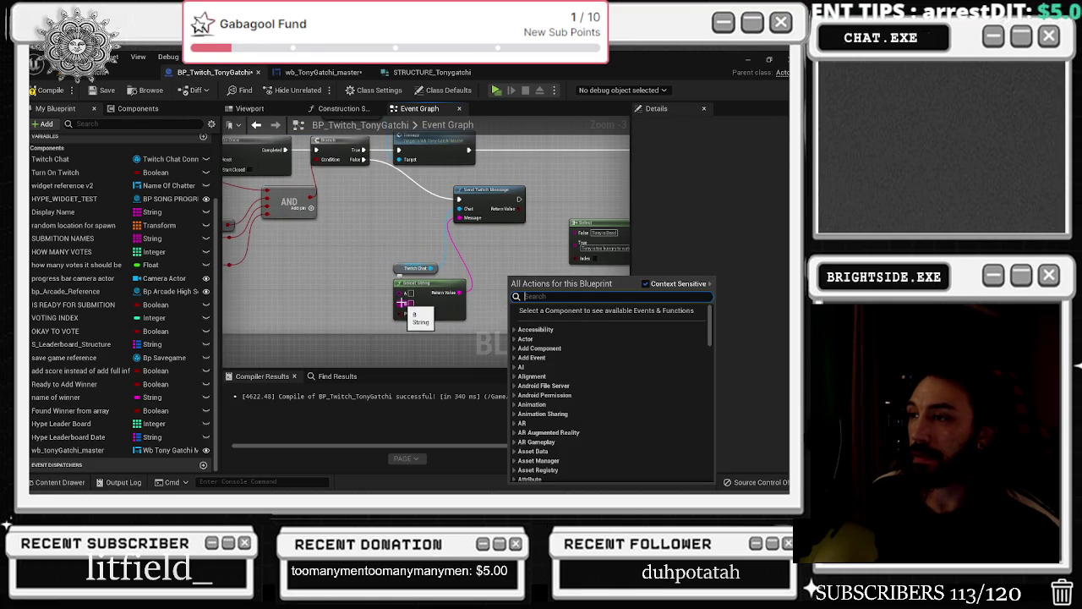
{"action": "left_click_drag", "start_coordinate": [402, 302], "coordinate": [319, 312]}
{"action": "type", "text": "select"}
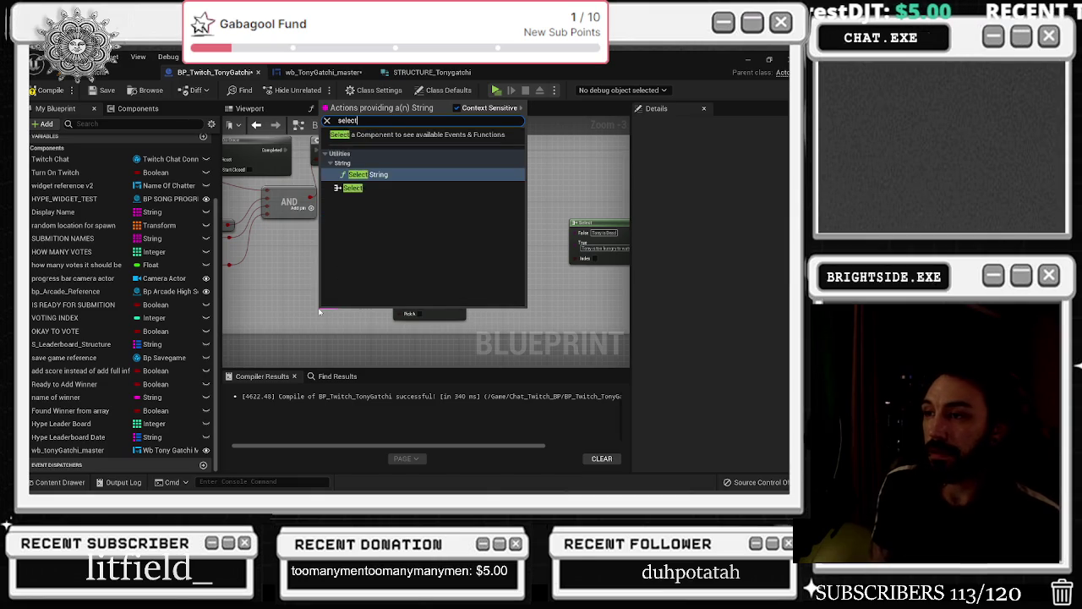
{"action": "key", "text": "Return"}
{"action": "mouse_move", "coordinate": [343, 313]}
{"action": "left_mouse_down"}
{"action": "mouse_move", "coordinate": [328, 302]}
{"action": "mouse_move", "coordinate": [461, 270]}
{"action": "left_mouse_up"}
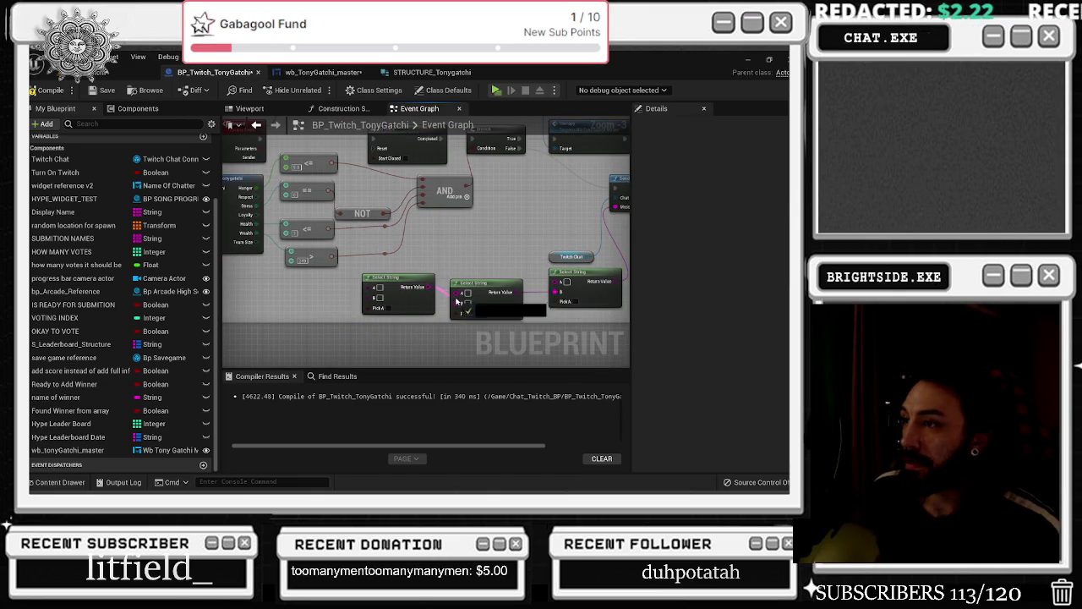
{"action": "left_click_drag", "start_coordinate": [376, 291], "coordinate": [294, 301]}
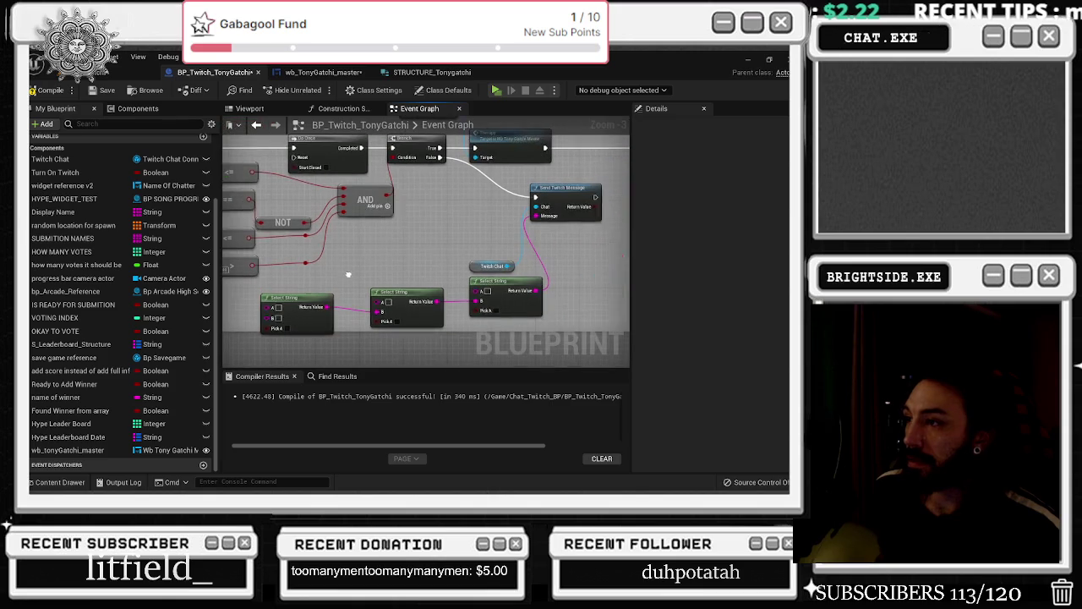
{"action": "mouse_move", "coordinate": [523, 237]}
{"action": "left_mouse_down"}
{"action": "mouse_move", "coordinate": [468, 234]}
{"action": "mouse_move", "coordinate": [631, 210]}
{"action": "left_mouse_up"}
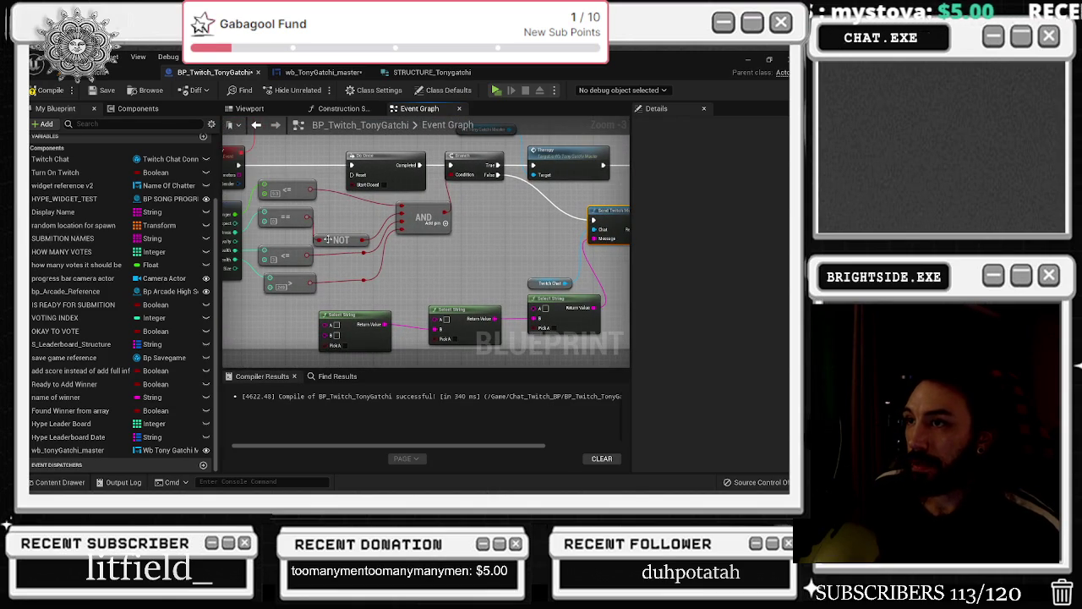
{"action": "mouse_move", "coordinate": [322, 218]}
{"action": "left_mouse_down"}
{"action": "mouse_move", "coordinate": [380, 221]}
{"action": "mouse_move", "coordinate": [369, 209]}
{"action": "left_mouse_up"}
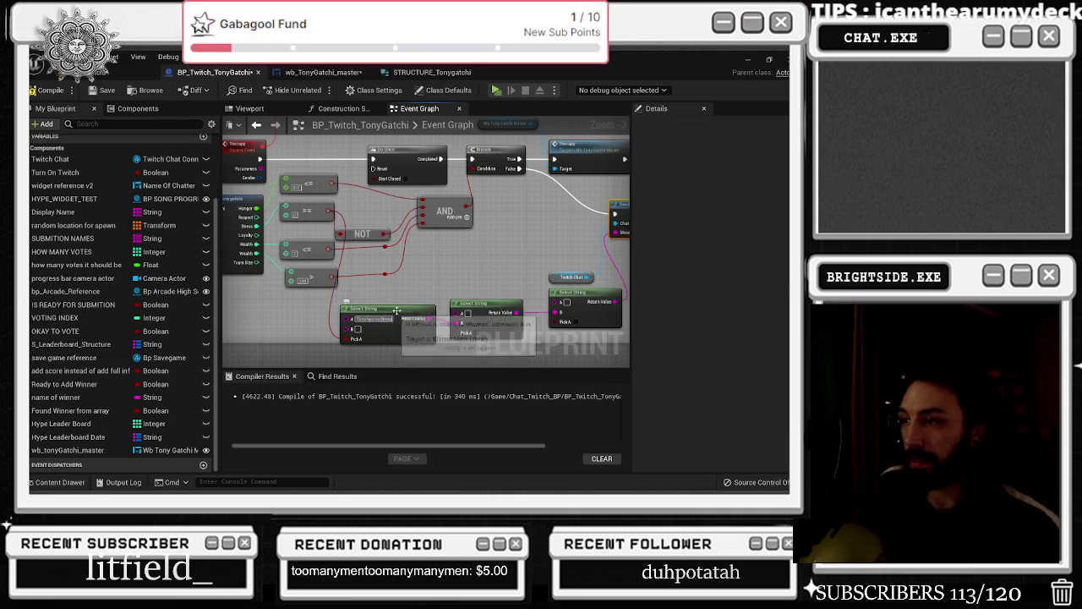
Nudge the left and right Select String nodes into alignment along the chain
{"action": "left_click_drag", "start_coordinate": [410, 297], "coordinate": [447, 304]}
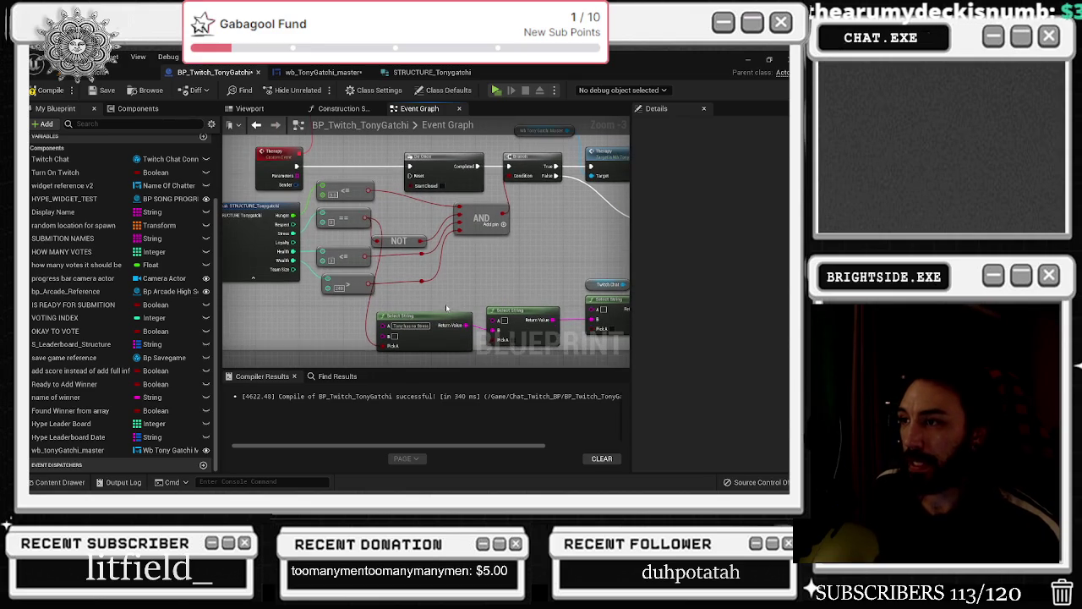
{"action": "mouse_move", "coordinate": [383, 203]}
{"action": "left_mouse_down"}
{"action": "mouse_move", "coordinate": [416, 259]}
{"action": "mouse_move", "coordinate": [590, 333]}
{"action": "left_mouse_up"}
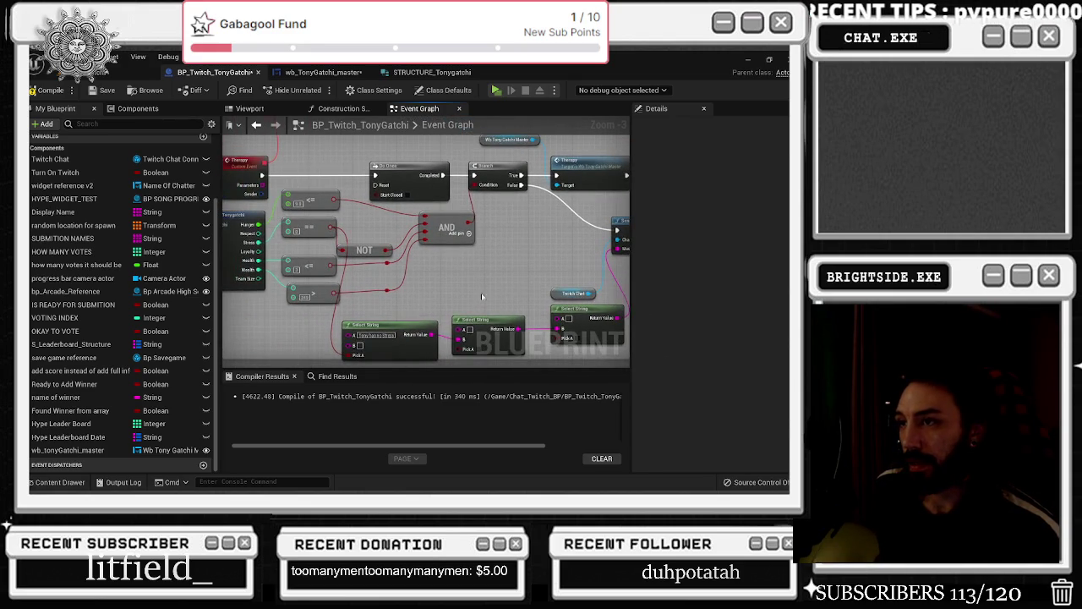
{"action": "mouse_move", "coordinate": [383, 300]}
{"action": "left_mouse_down"}
{"action": "mouse_move", "coordinate": [415, 303]}
{"action": "mouse_move", "coordinate": [406, 294]}
{"action": "left_mouse_up"}
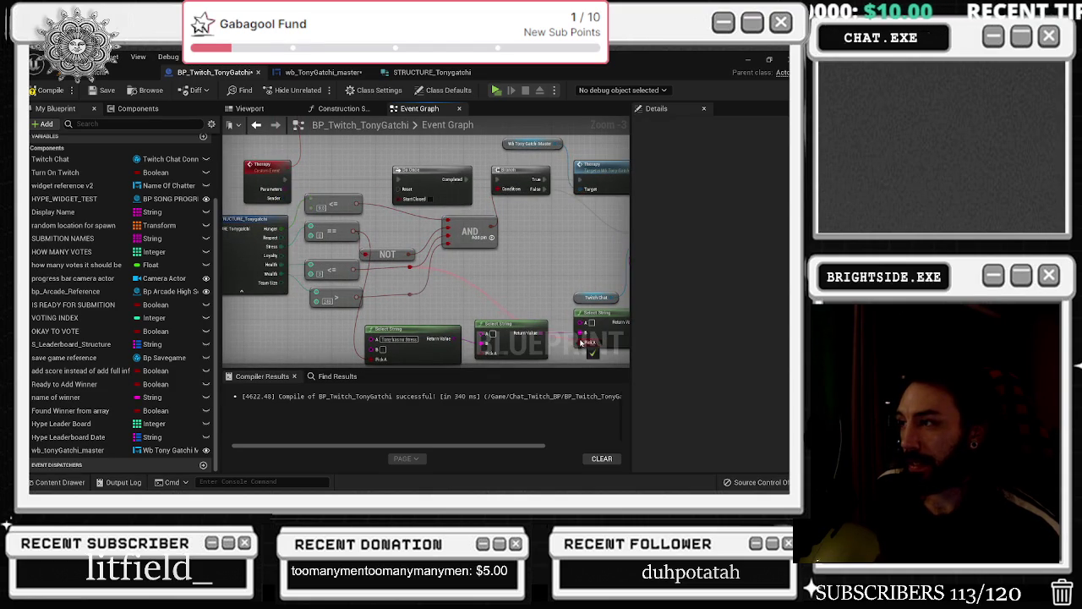
{"action": "left_click_drag", "start_coordinate": [603, 334], "coordinate": [548, 323]}
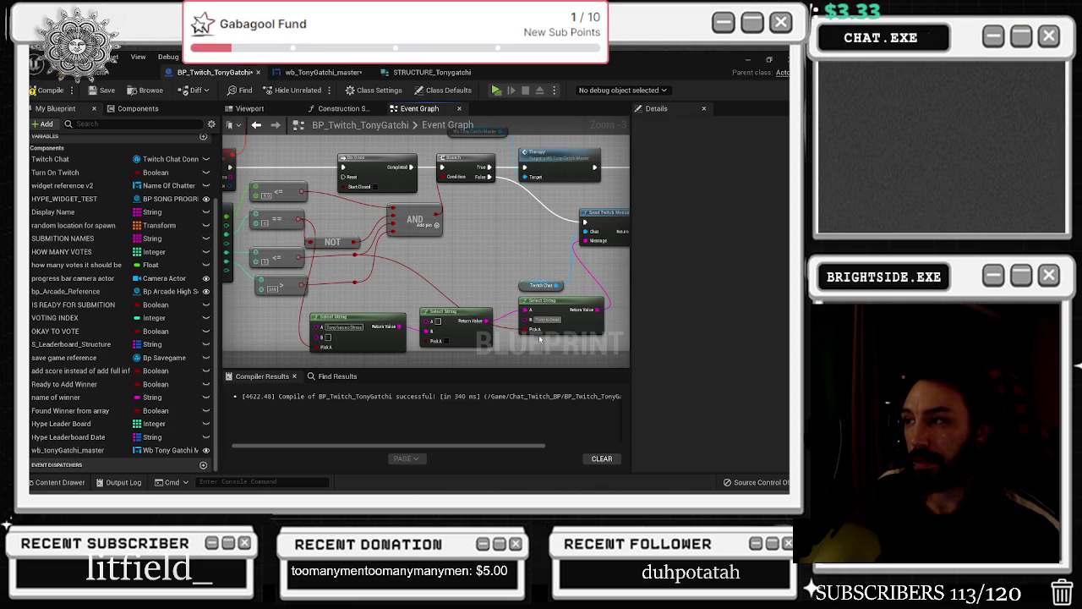
{"action": "left_click_drag", "start_coordinate": [545, 306], "coordinate": [540, 318]}
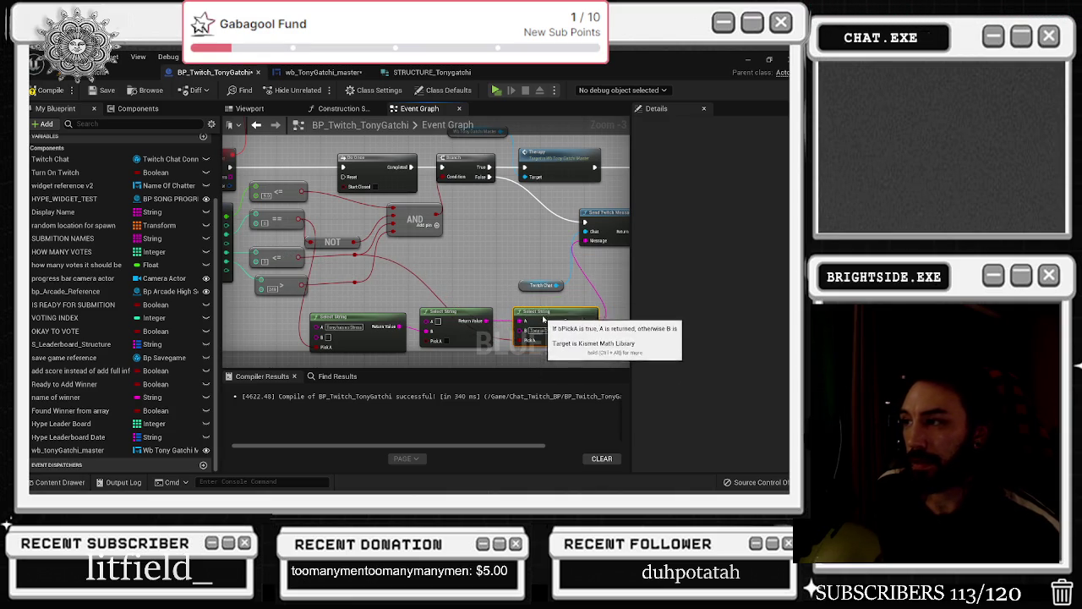
{"action": "left_click", "coordinate": [558, 334]}
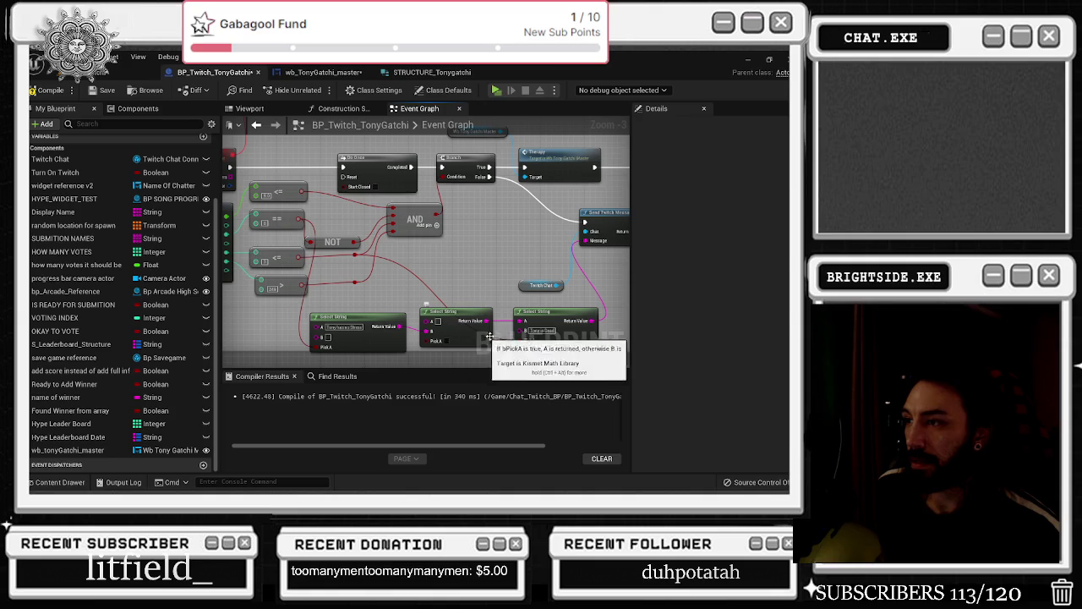
{"action": "left_click_drag", "start_coordinate": [337, 318], "coordinate": [332, 324]}
{"action": "left_click", "coordinate": [394, 297]}
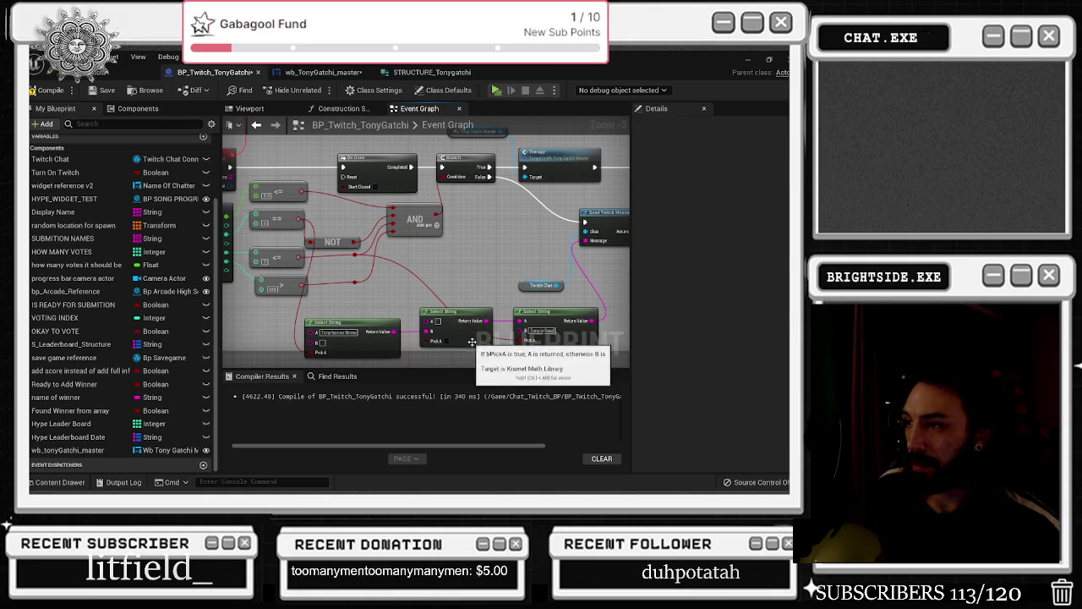
{"action": "mouse_move", "coordinate": [340, 301]}
{"action": "left_mouse_down"}
{"action": "mouse_move", "coordinate": [452, 326]}
{"action": "mouse_move", "coordinate": [465, 343]}
{"action": "left_mouse_up"}
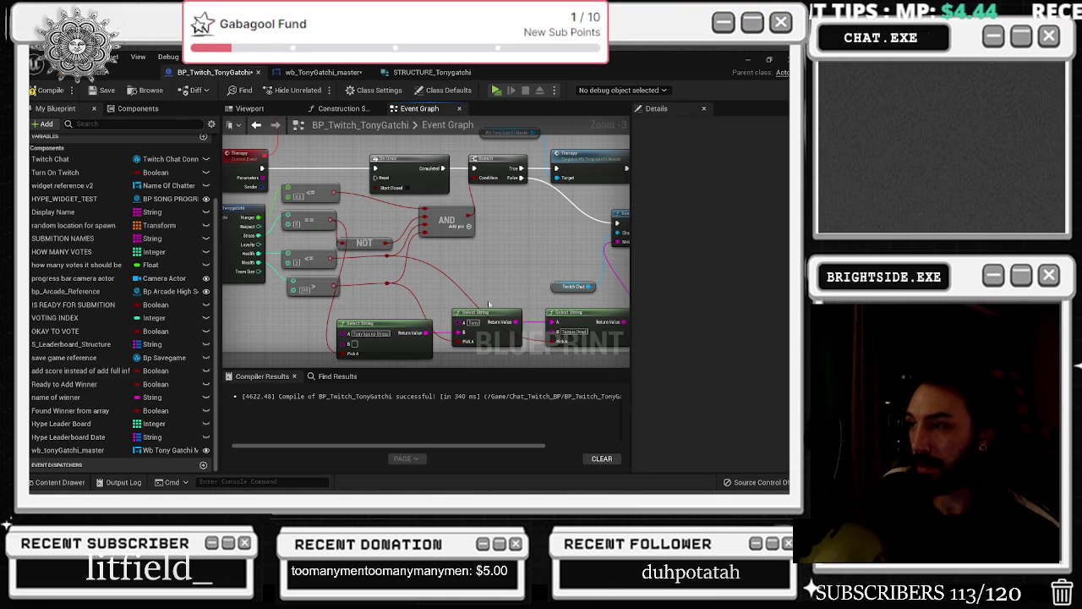
Move the middle Select String's incoming wire from B to A and enter a multi-line message in B
{"action": "left_click_drag", "start_coordinate": [461, 331], "coordinate": [461, 323]}
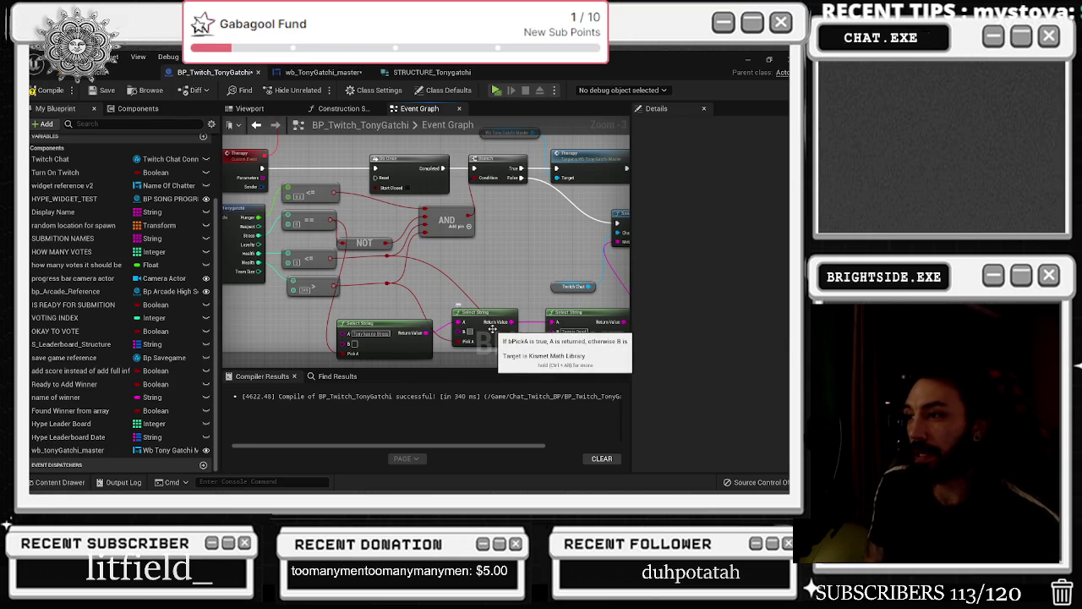
{"action": "left_click", "coordinate": [488, 331]}
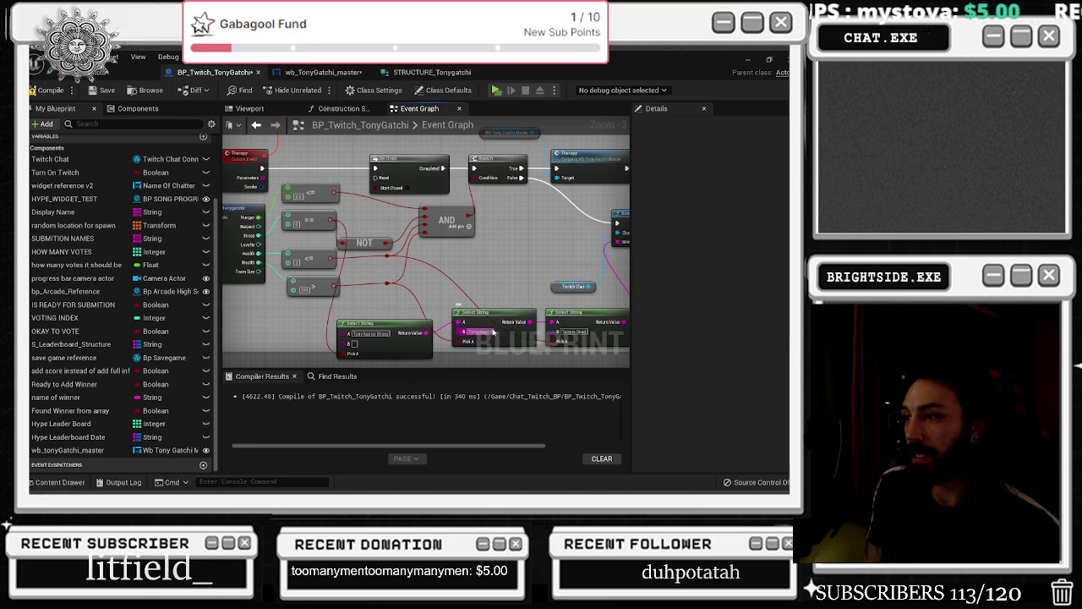
{"action": "key", "text": "shift+Return"}
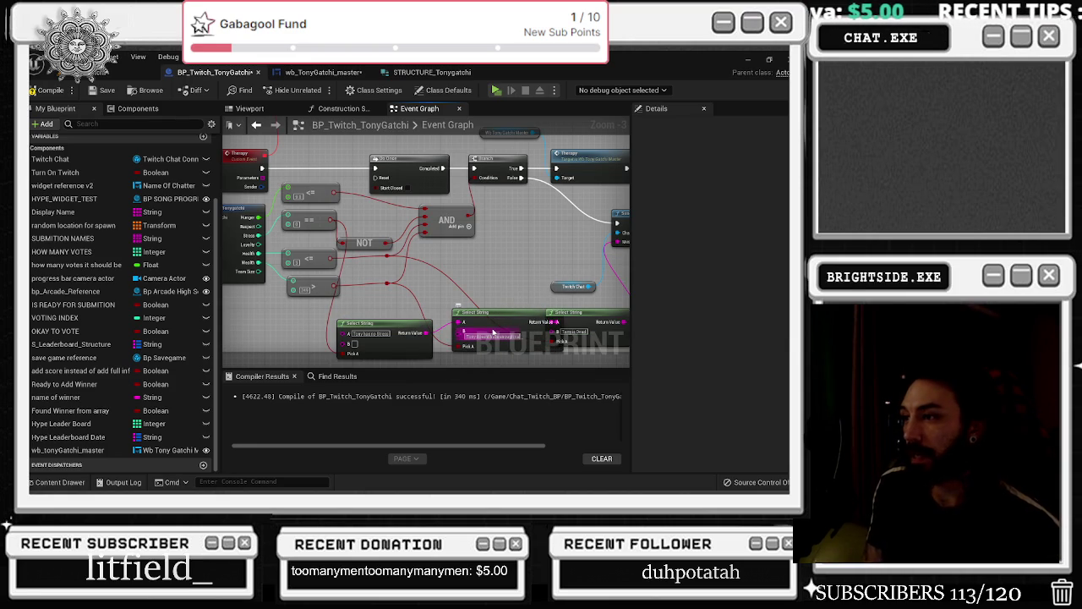
{"action": "left_click_drag", "start_coordinate": [493, 332], "coordinate": [524, 319]}
{"action": "left_click", "coordinate": [419, 305]}
{"action": "scroll", "coordinate": [389, 302], "scroll_direction": "down", "scroll_amount": 2}
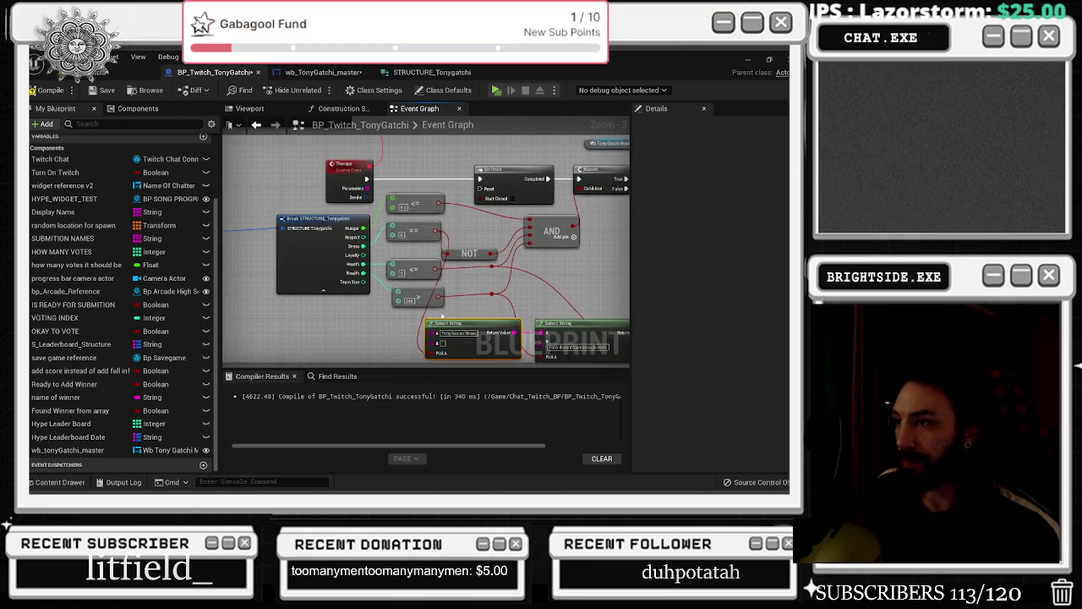
{"action": "mouse_move", "coordinate": [326, 239]}
{"action": "left_mouse_down"}
{"action": "mouse_move", "coordinate": [397, 296]}
{"action": "mouse_move", "coordinate": [542, 338]}
{"action": "left_mouse_up"}
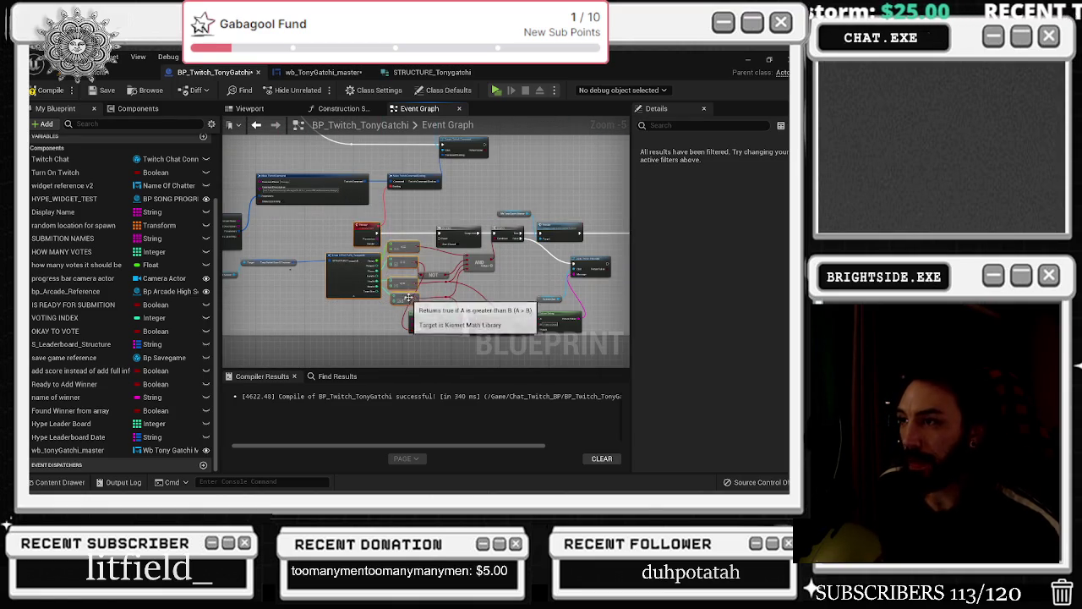
{"action": "left_click_drag", "start_coordinate": [346, 275], "coordinate": [334, 275]}
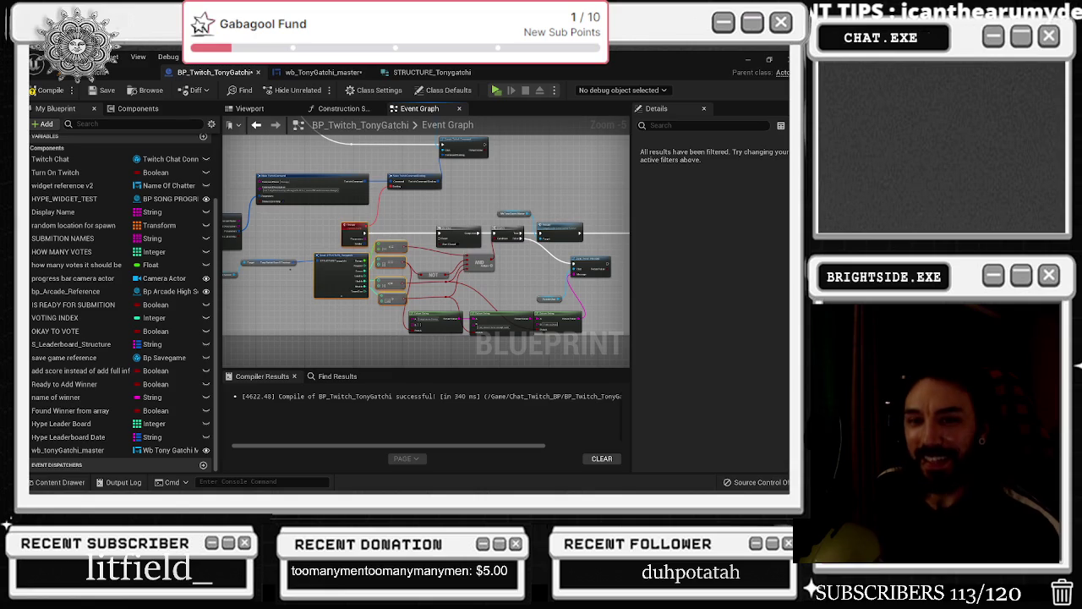
{"action": "key", "text": "alt+Tab"}
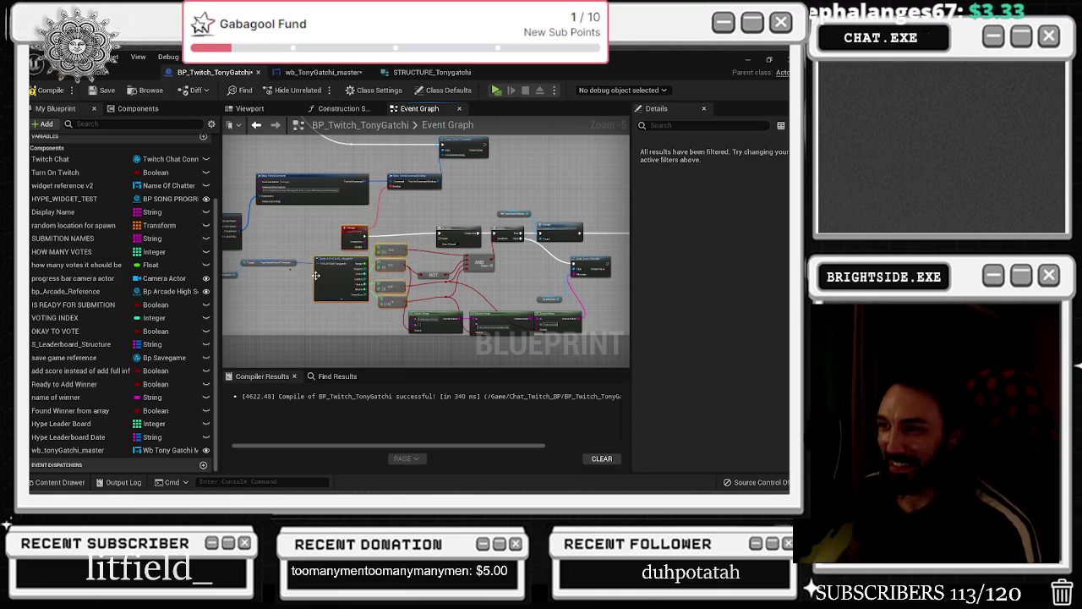
{"action": "scroll", "coordinate": [328, 283], "scroll_direction": "up", "scroll_amount": 6}
{"action": "scroll", "coordinate": [338, 268], "scroll_direction": "down", "scroll_amount": 4}
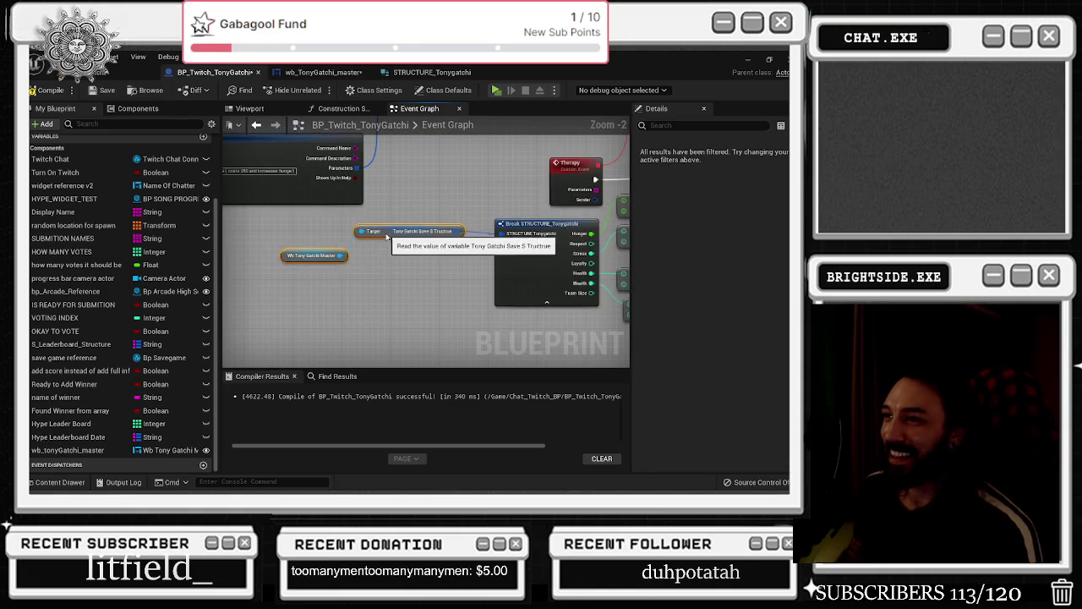
{"action": "scroll", "coordinate": [268, 245], "scroll_direction": "up", "scroll_amount": 2}
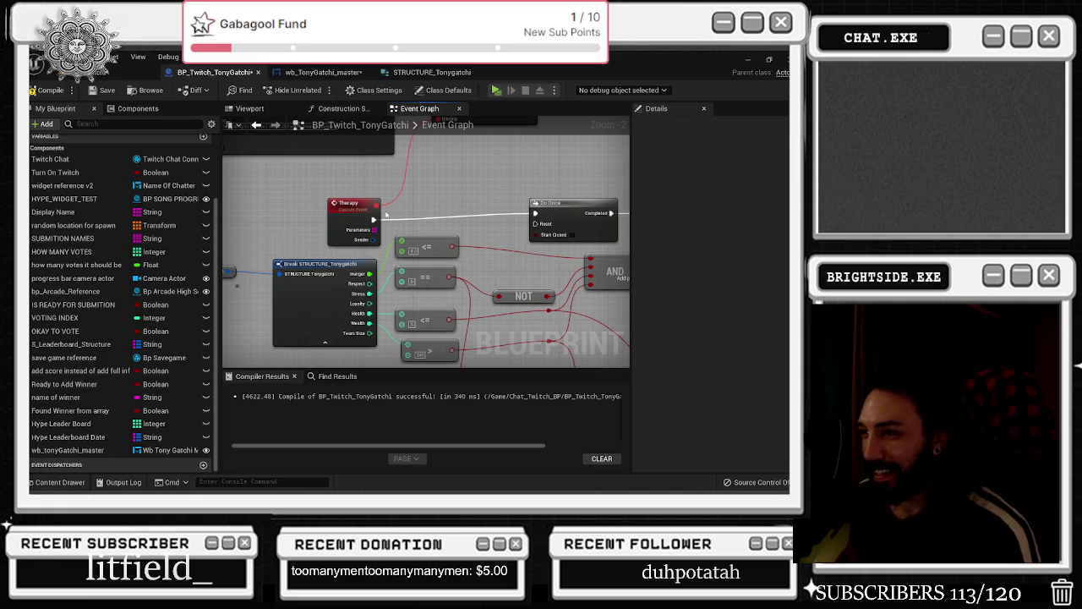
{"action": "left_click", "coordinate": [581, 200]}
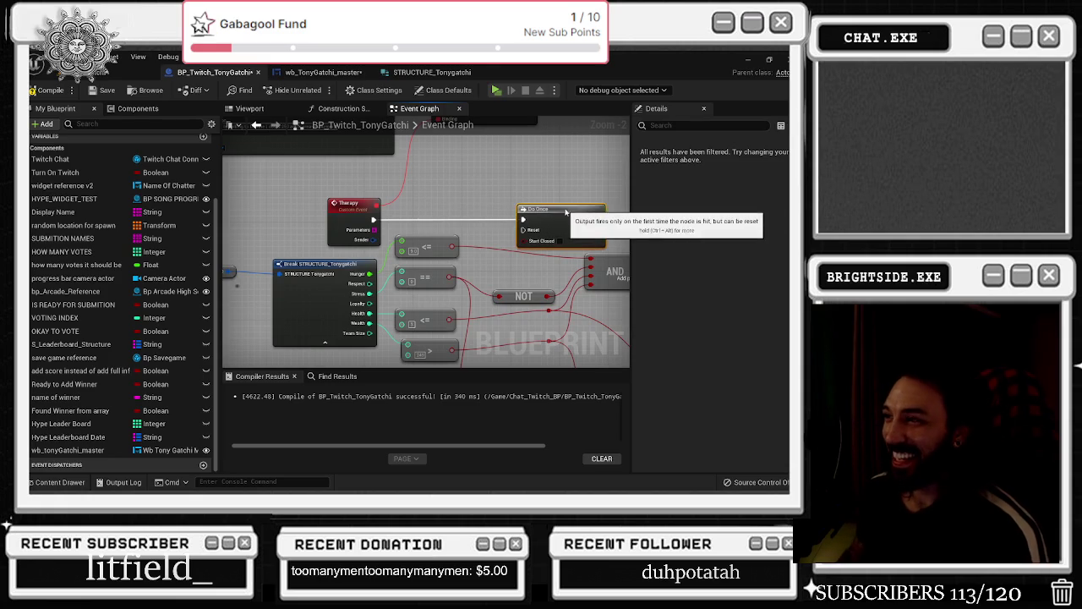
{"action": "scroll", "coordinate": [369, 202], "scroll_direction": "down", "scroll_amount": 2}
{"action": "left_click", "coordinate": [474, 221]}
{"action": "left_click_drag", "start_coordinate": [339, 272], "coordinate": [375, 266]}
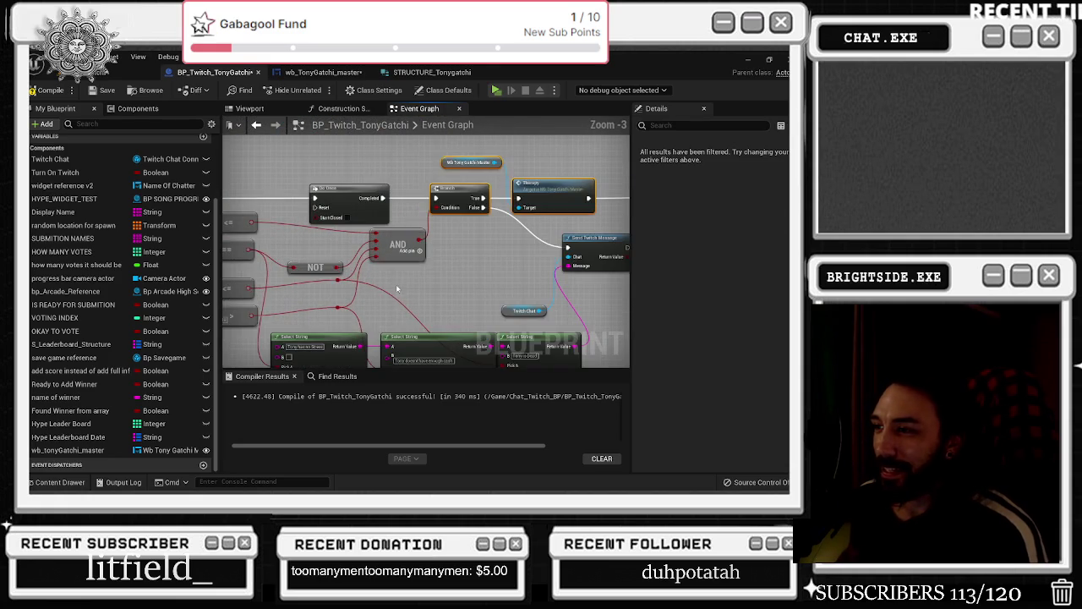
{"action": "scroll", "coordinate": [375, 265], "scroll_direction": "up", "scroll_amount": 1}
{"action": "left_click_drag", "start_coordinate": [485, 304], "coordinate": [448, 264]}
{"action": "left_click", "coordinate": [496, 302]}
{"action": "mouse_move", "coordinate": [496, 302]}
{"action": "left_mouse_down"}
{"action": "mouse_move", "coordinate": [473, 286]}
{"action": "mouse_move", "coordinate": [524, 259]}
{"action": "left_mouse_up"}
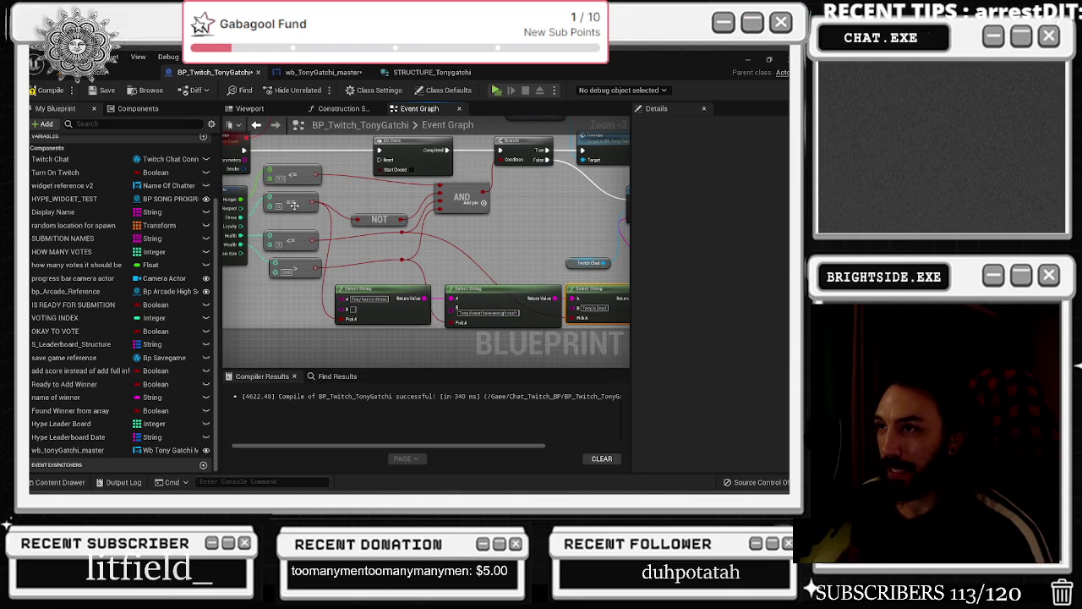
{"action": "left_click_drag", "start_coordinate": [352, 258], "coordinate": [372, 261]}
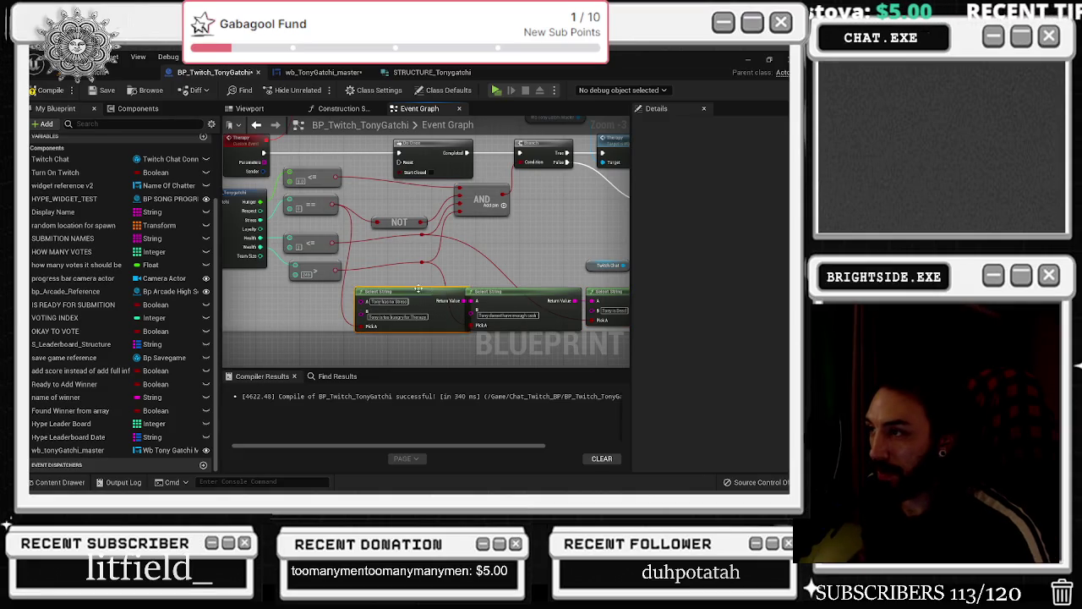
{"action": "left_click_drag", "start_coordinate": [472, 287], "coordinate": [354, 336]}
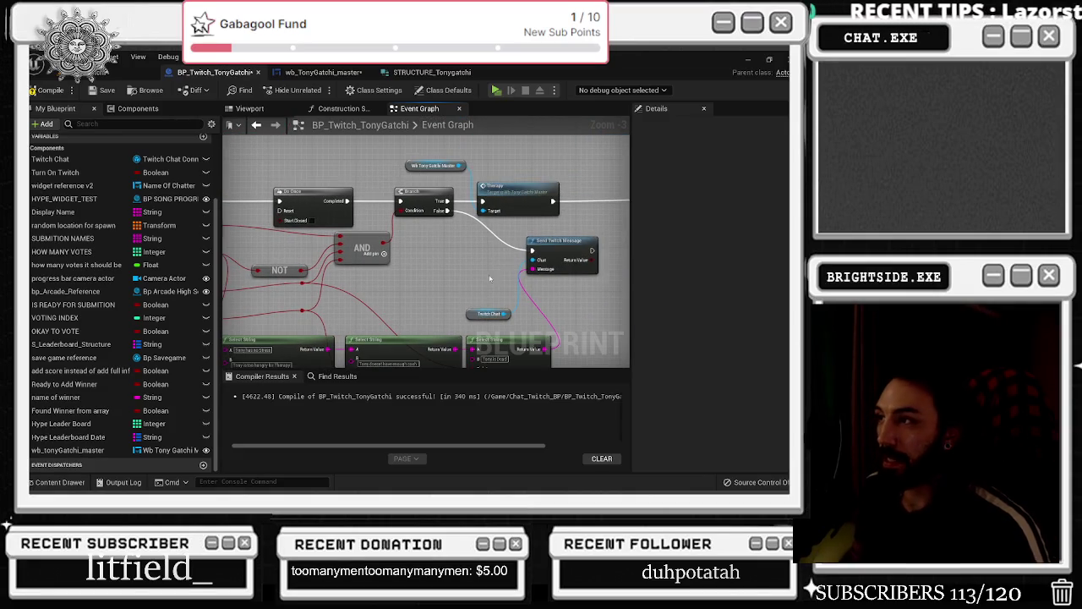
{"action": "scroll", "coordinate": [407, 269], "scroll_direction": "down", "scroll_amount": 1}
{"action": "left_click", "coordinate": [407, 269]}
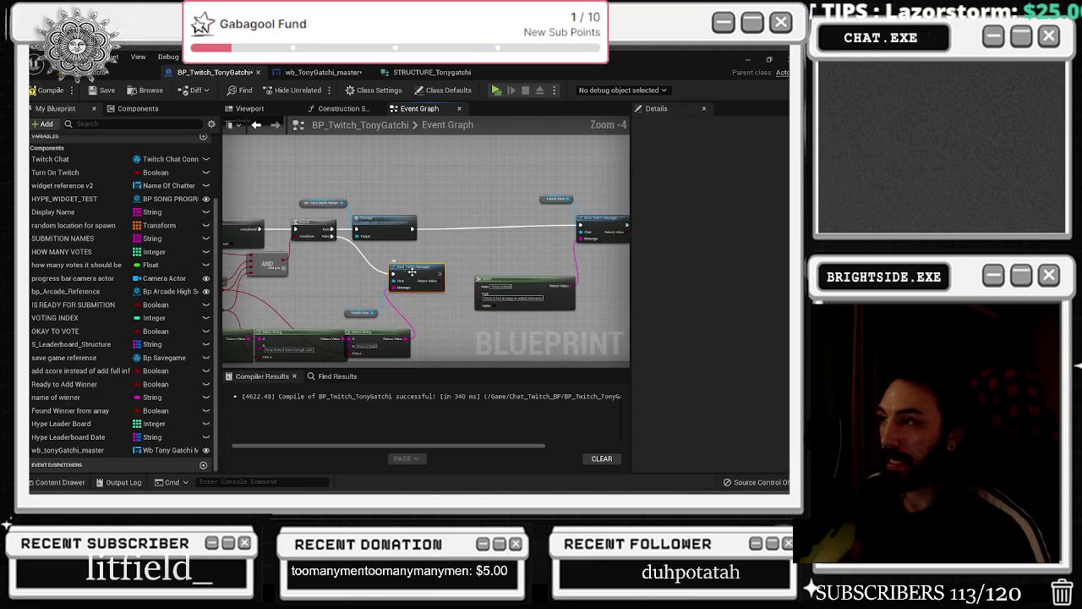
Shift the Select String nodes lower and slightly to the right
{"action": "left_click_drag", "start_coordinate": [509, 276], "coordinate": [509, 296]}
{"action": "mouse_move", "coordinate": [539, 221]}
{"action": "left_mouse_down"}
{"action": "mouse_move", "coordinate": [390, 244]}
{"action": "mouse_move", "coordinate": [535, 267]}
{"action": "mouse_move", "coordinate": [537, 236]}
{"action": "mouse_move", "coordinate": [556, 254]}
{"action": "left_mouse_up"}
{"action": "left_click_drag", "start_coordinate": [529, 288], "coordinate": [539, 288]}
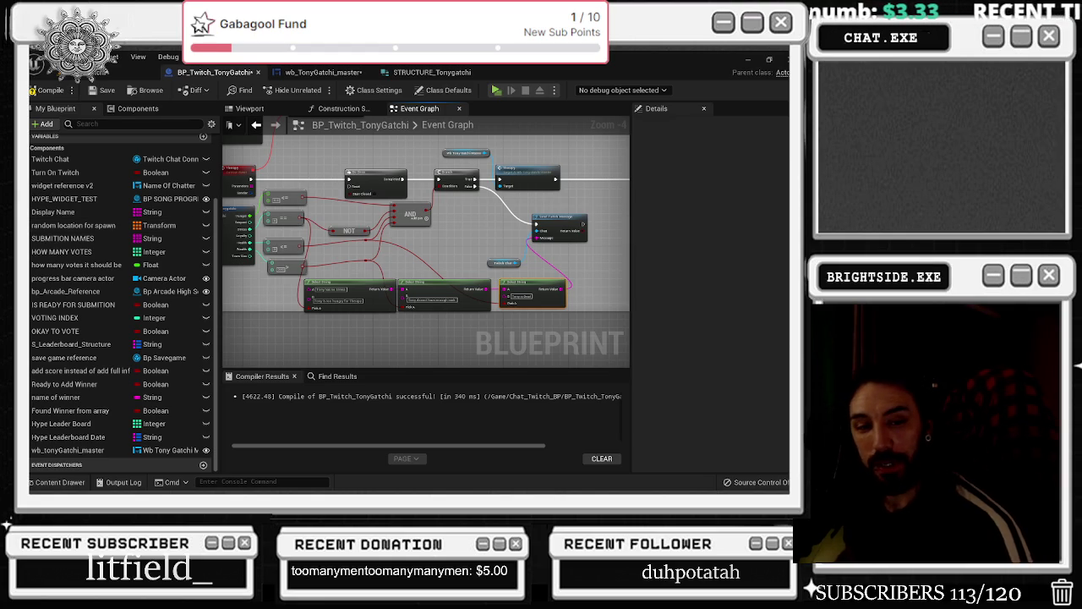
Move the AND node up, bring NOT up beside it, and reposition Send Twitch Message
{"action": "left_click_drag", "start_coordinate": [231, 240], "coordinate": [310, 267]}
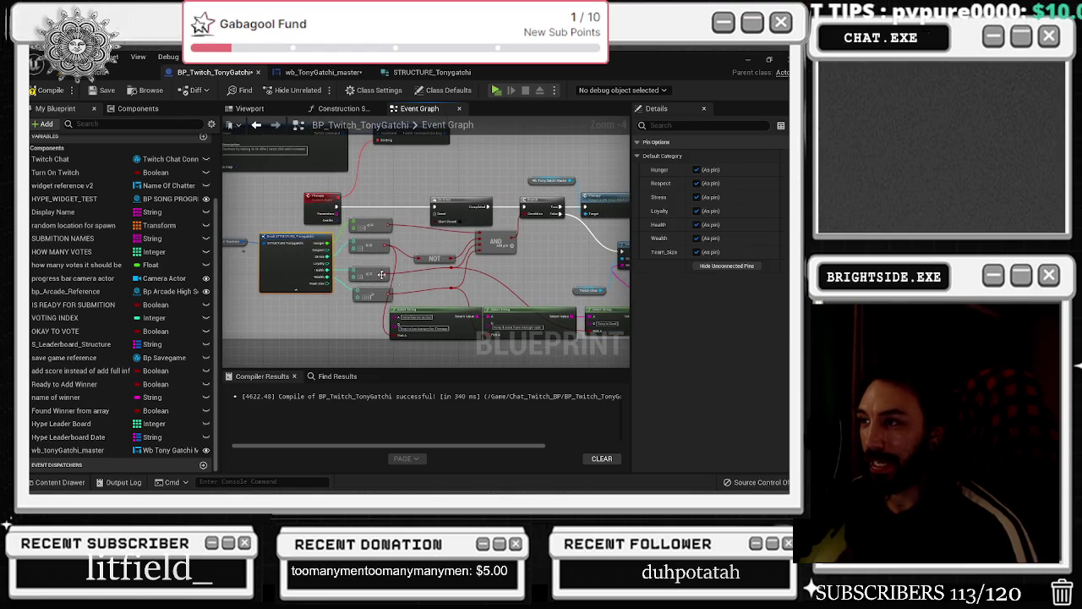
{"action": "left_click", "coordinate": [454, 279]}
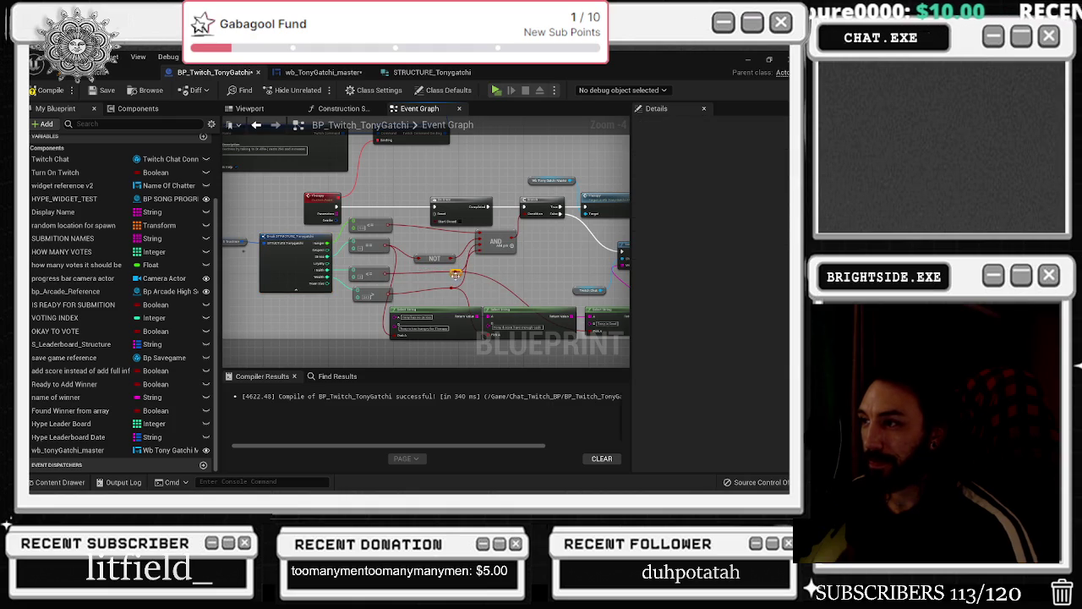
{"action": "left_click_drag", "start_coordinate": [485, 240], "coordinate": [488, 234]}
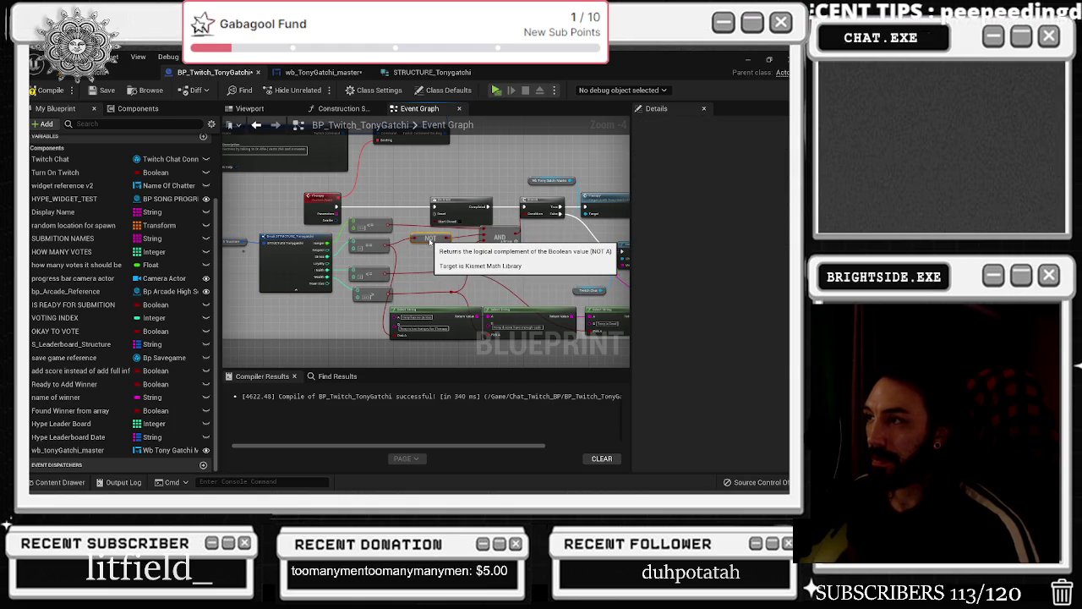
{"action": "left_click_drag", "start_coordinate": [433, 260], "coordinate": [353, 250]}
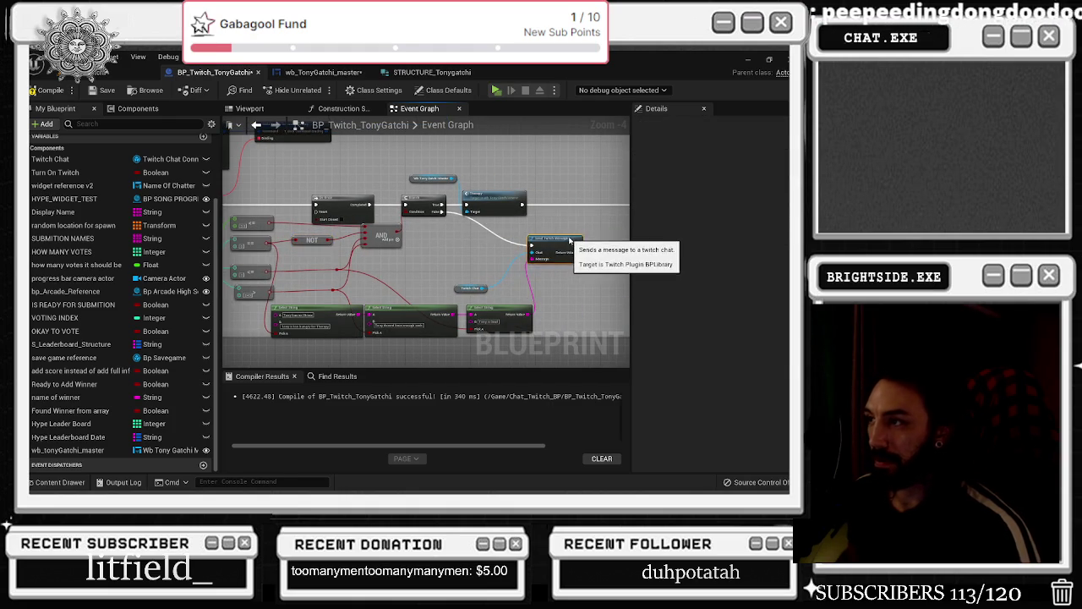
{"action": "mouse_move", "coordinate": [533, 244]}
{"action": "left_mouse_down"}
{"action": "mouse_move", "coordinate": [405, 300]}
{"action": "mouse_move", "coordinate": [373, 298]}
{"action": "left_mouse_up"}
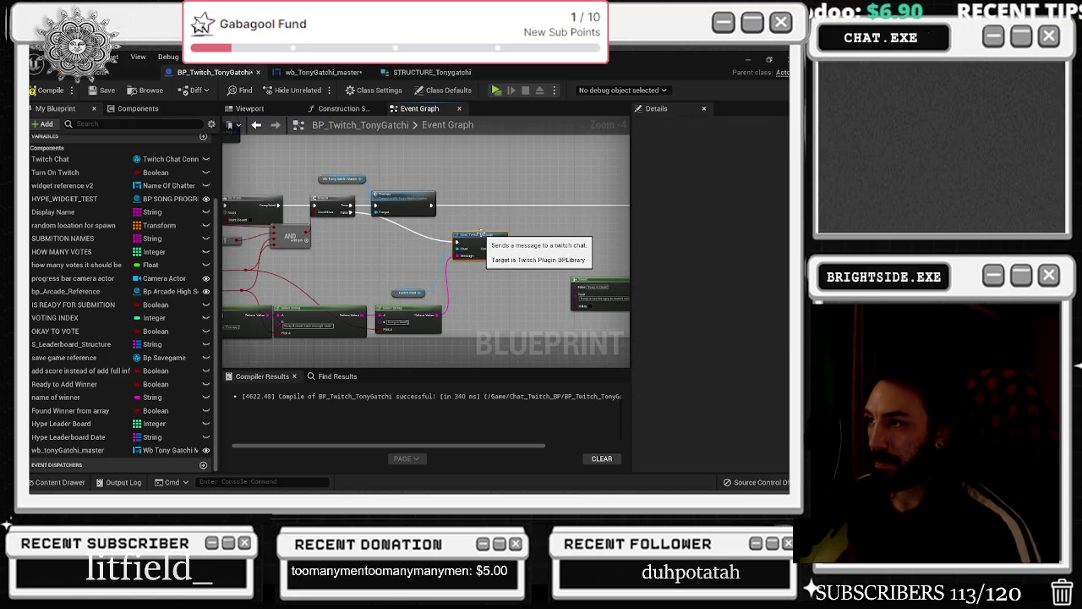
{"action": "left_click_drag", "start_coordinate": [481, 236], "coordinate": [408, 291]}
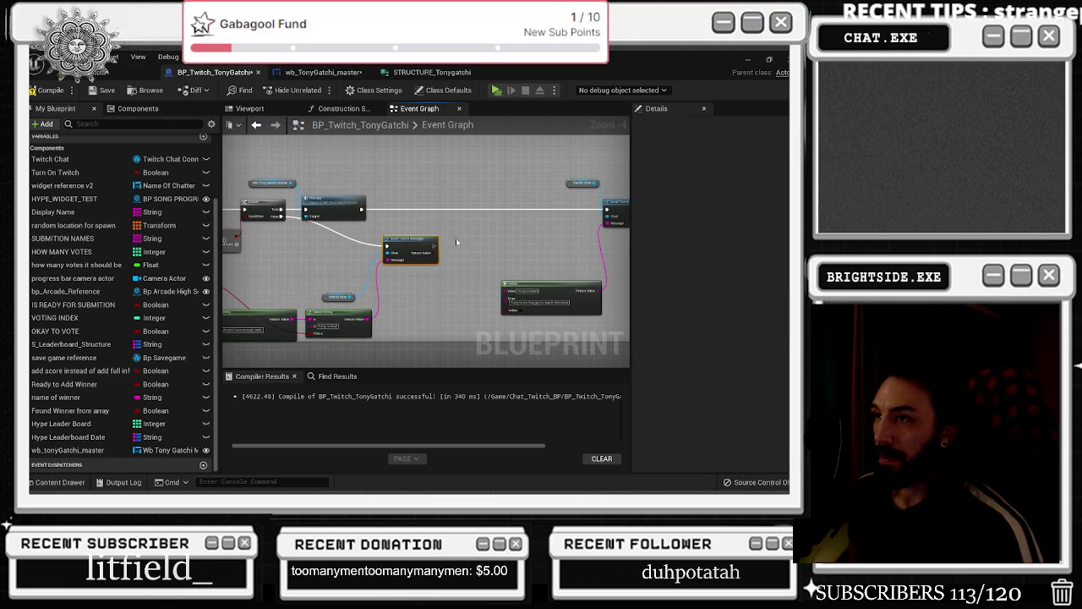
Paste a Delay node beside Send Twitch Message and wire it after that node
{"action": "left_click_drag", "start_coordinate": [411, 218], "coordinate": [293, 234]}
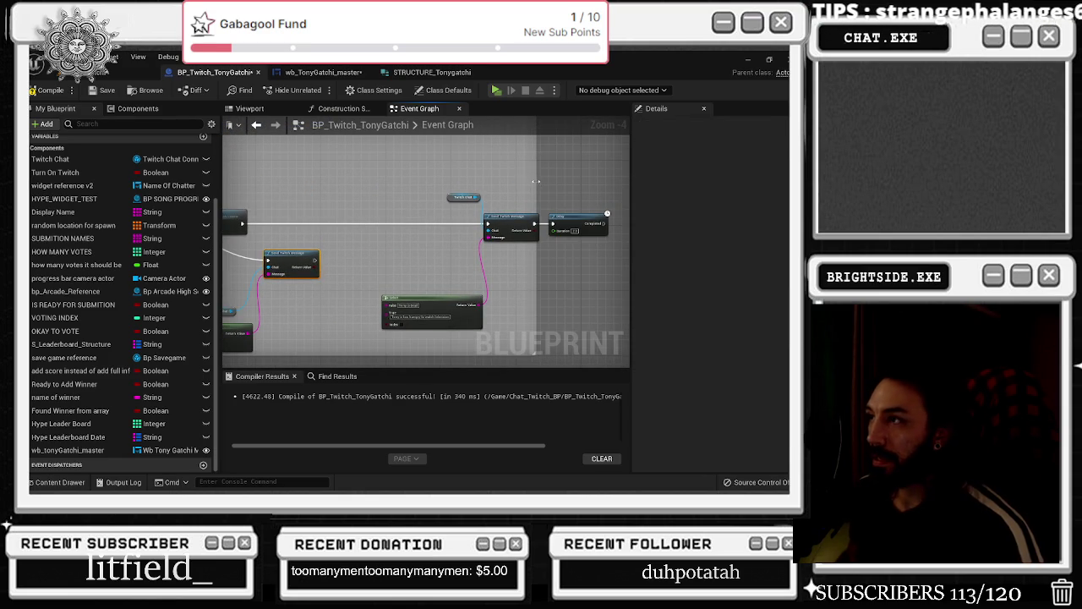
{"action": "scroll", "coordinate": [440, 270], "scroll_direction": "down", "scroll_amount": 2}
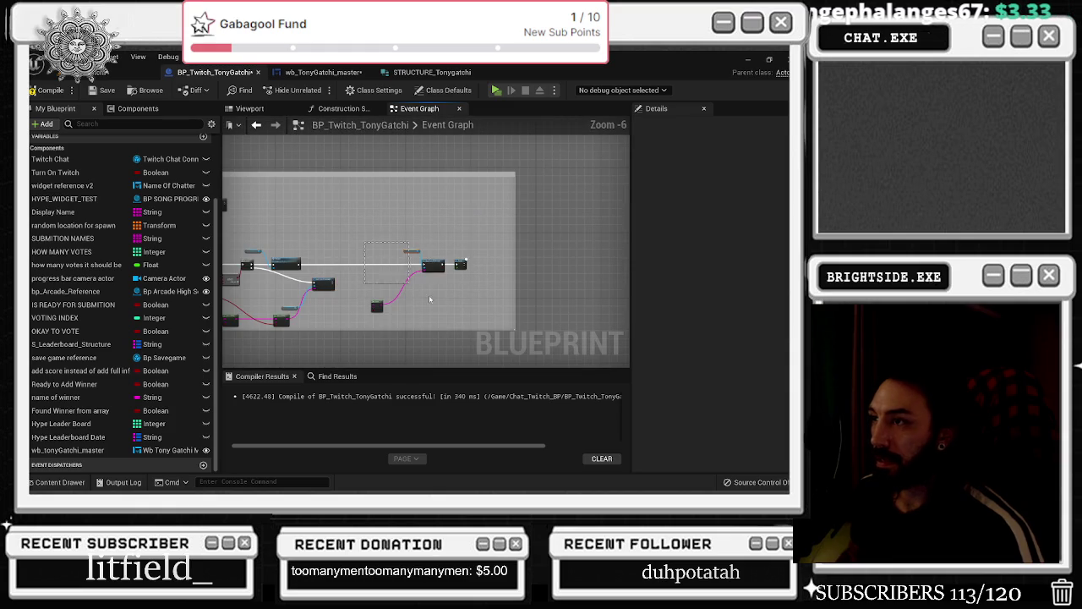
{"action": "left_click", "coordinate": [470, 265]}
{"action": "scroll", "coordinate": [471, 266], "scroll_direction": "up", "scroll_amount": 3}
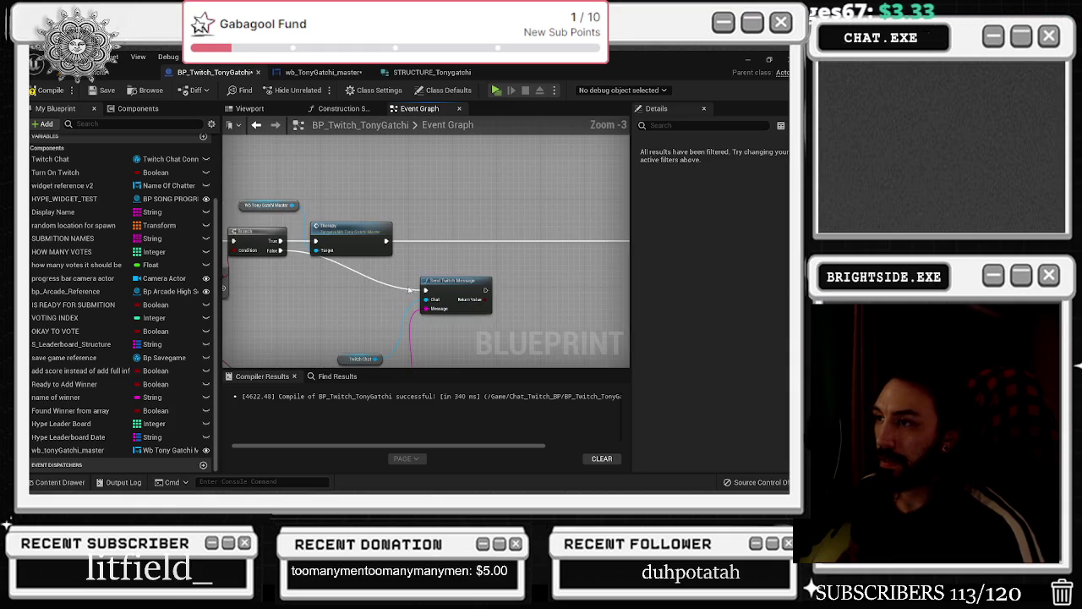
{"action": "left_click_drag", "start_coordinate": [434, 276], "coordinate": [448, 256]}
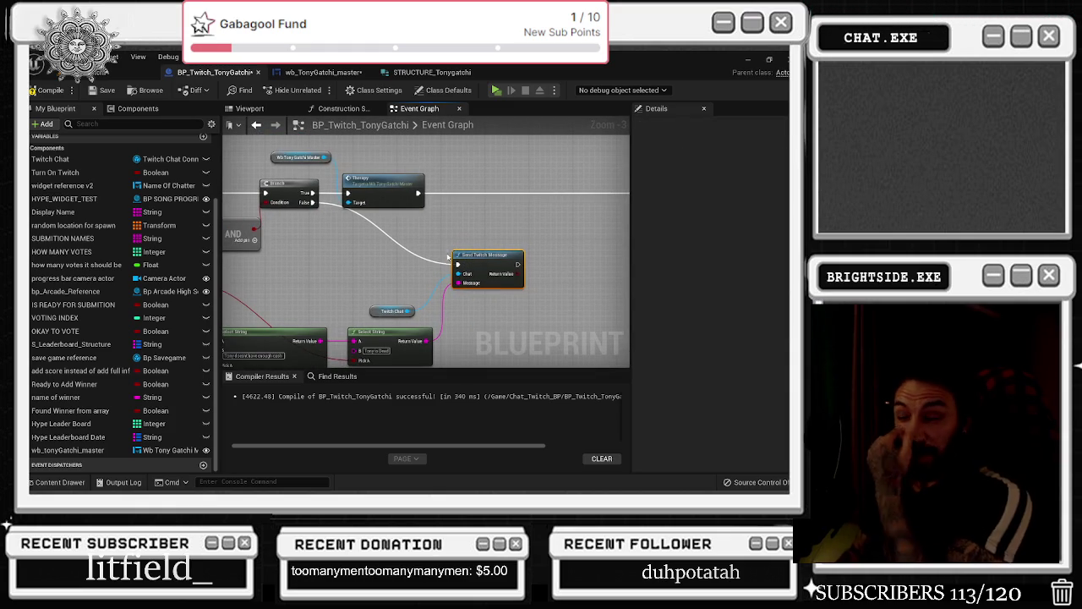
{"action": "scroll", "coordinate": [439, 271], "scroll_direction": "down", "scroll_amount": 1}
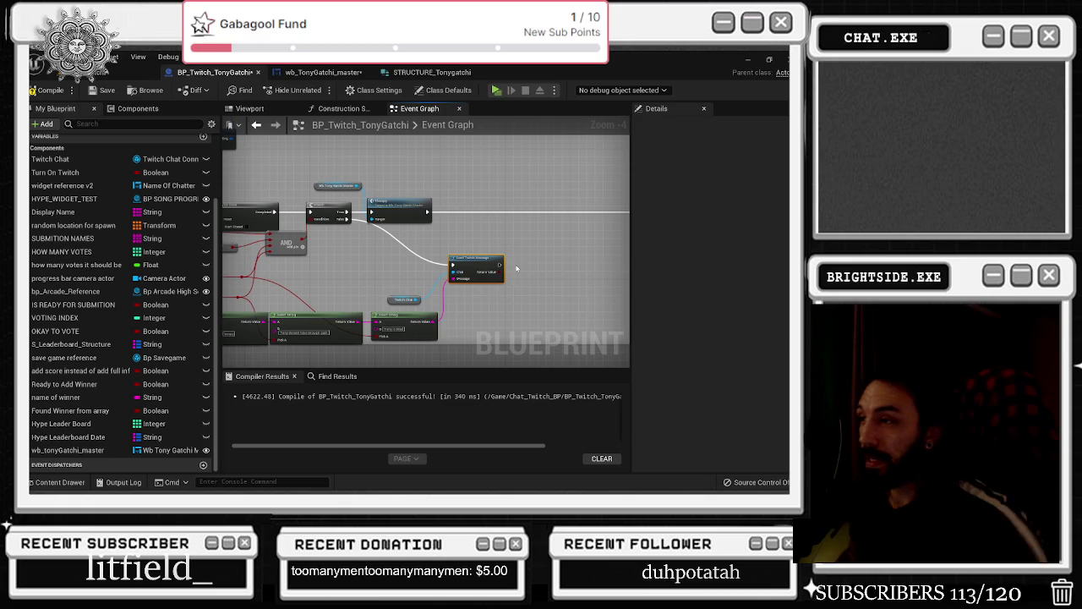
{"action": "key", "text": "ctrl+v"}
{"action": "left_click_drag", "start_coordinate": [505, 268], "coordinate": [522, 271]}
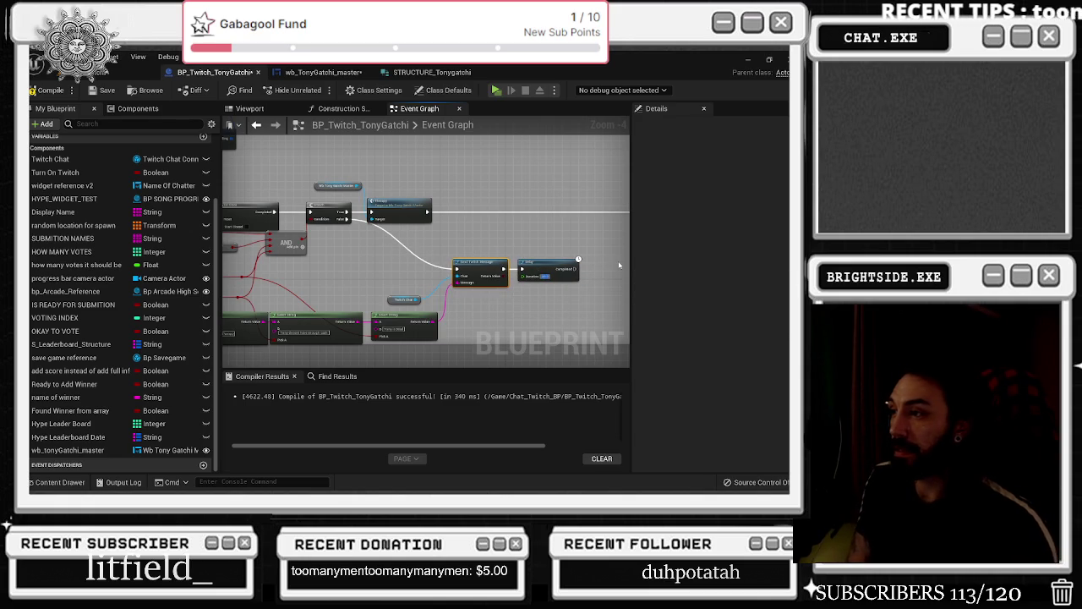
{"action": "left_click", "coordinate": [541, 264]}
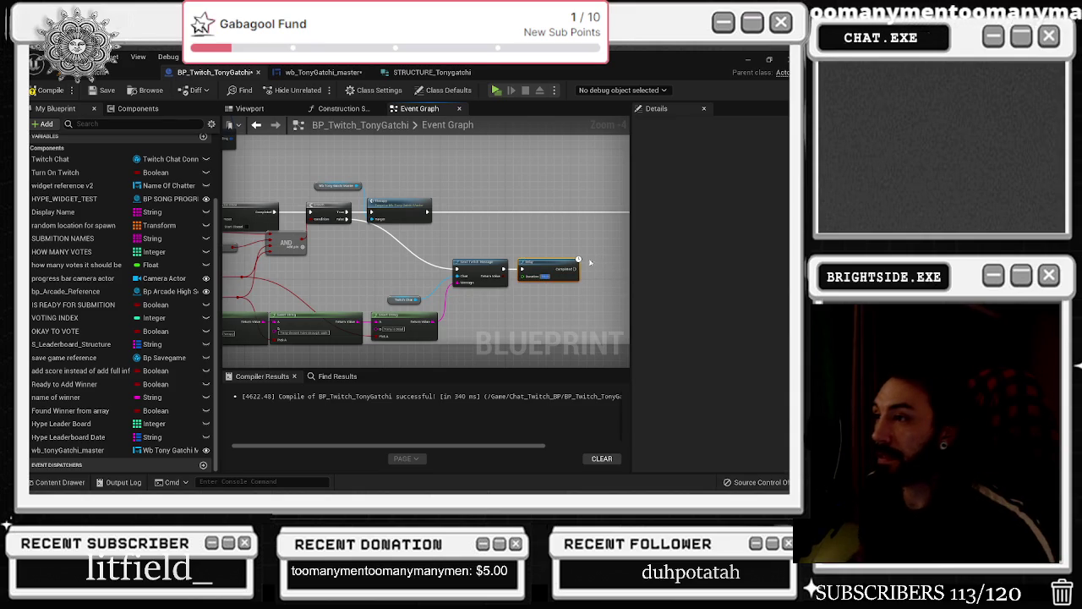
Reroute the loose execution wire through the Delay and begin editing its Duration
{"action": "left_click_drag", "start_coordinate": [225, 222], "coordinate": [418, 221]}
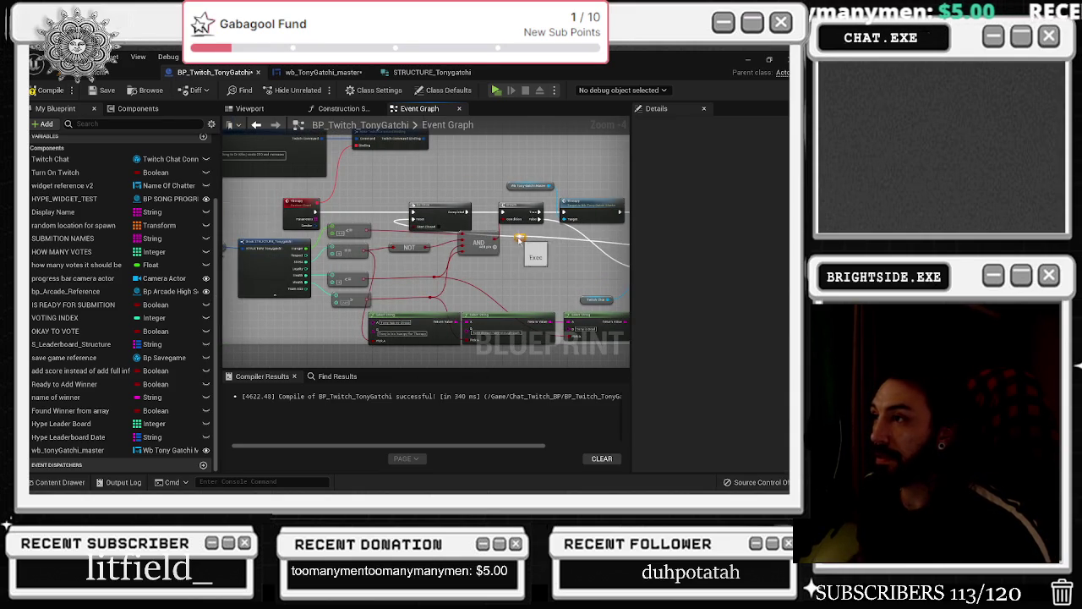
{"action": "left_click_drag", "start_coordinate": [514, 244], "coordinate": [411, 270]}
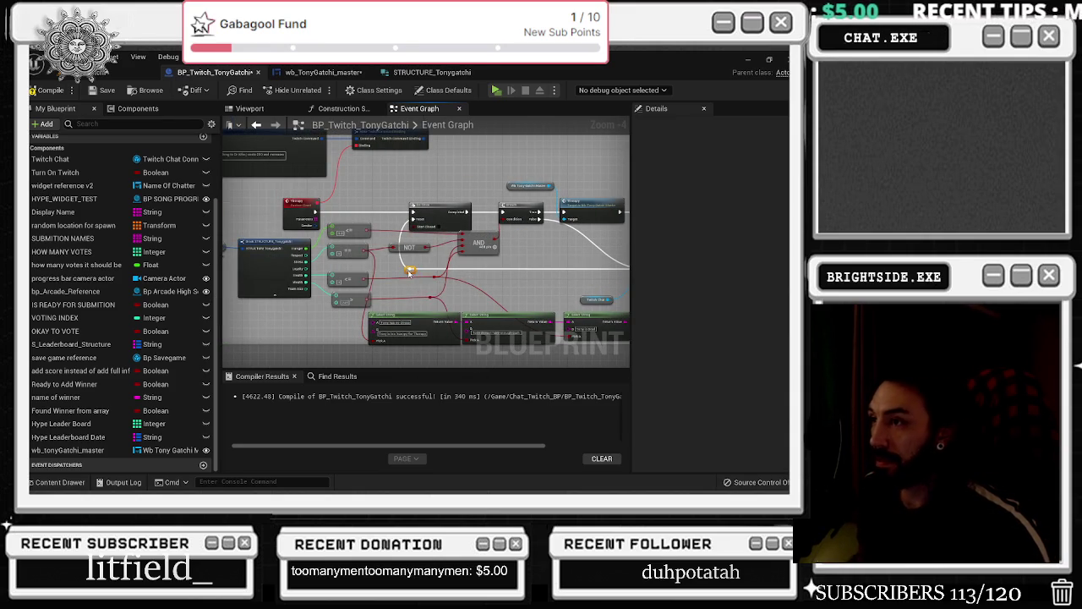
{"action": "left_click_drag", "start_coordinate": [480, 268], "coordinate": [287, 292]}
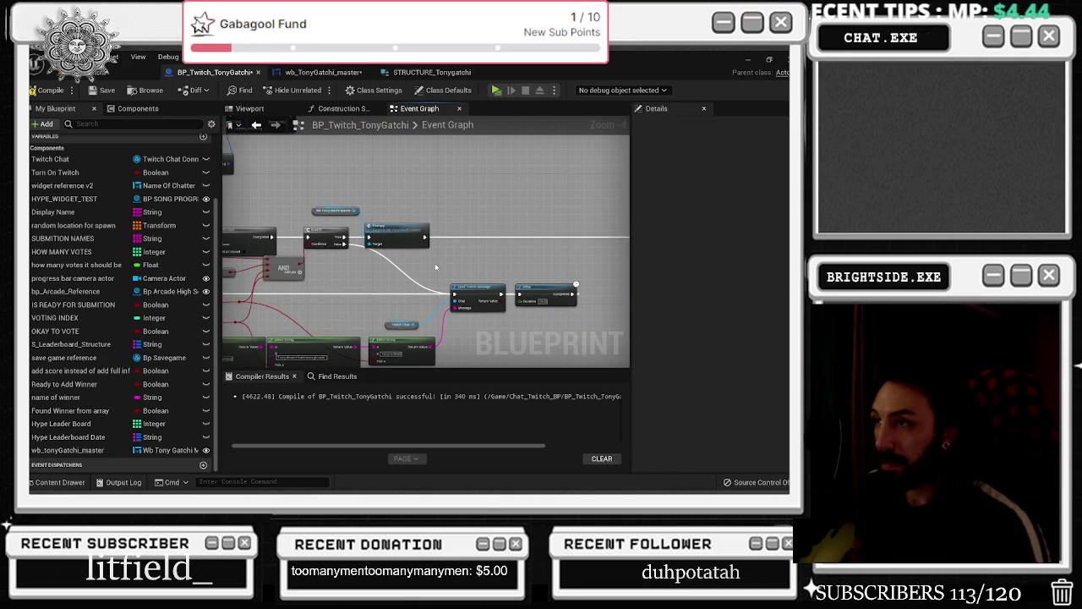
{"action": "left_click_drag", "start_coordinate": [470, 245], "coordinate": [367, 221]}
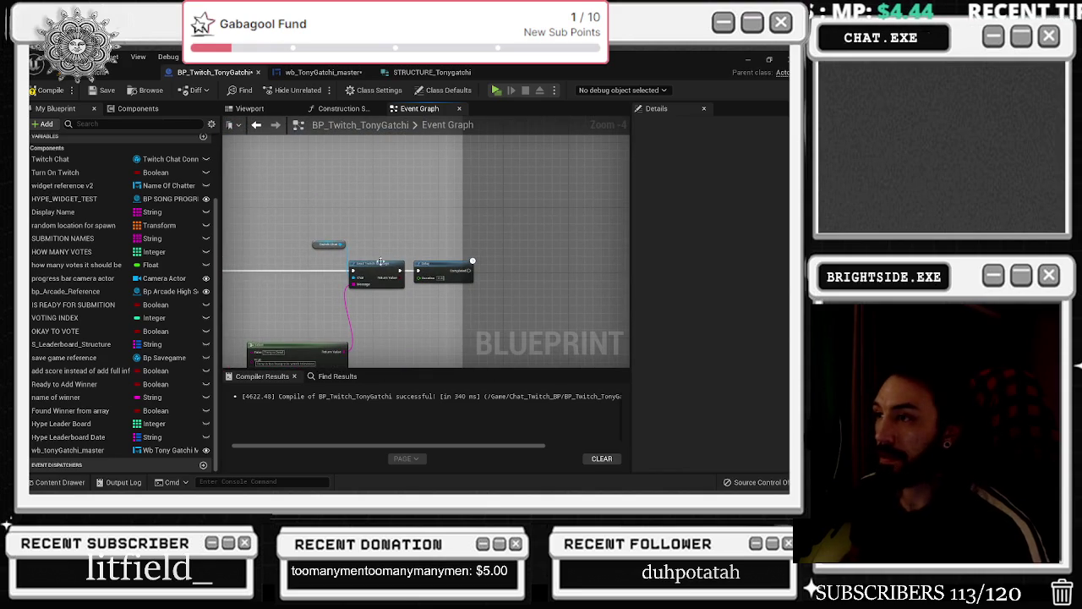
{"action": "left_click_drag", "start_coordinate": [462, 237], "coordinate": [638, 262]}
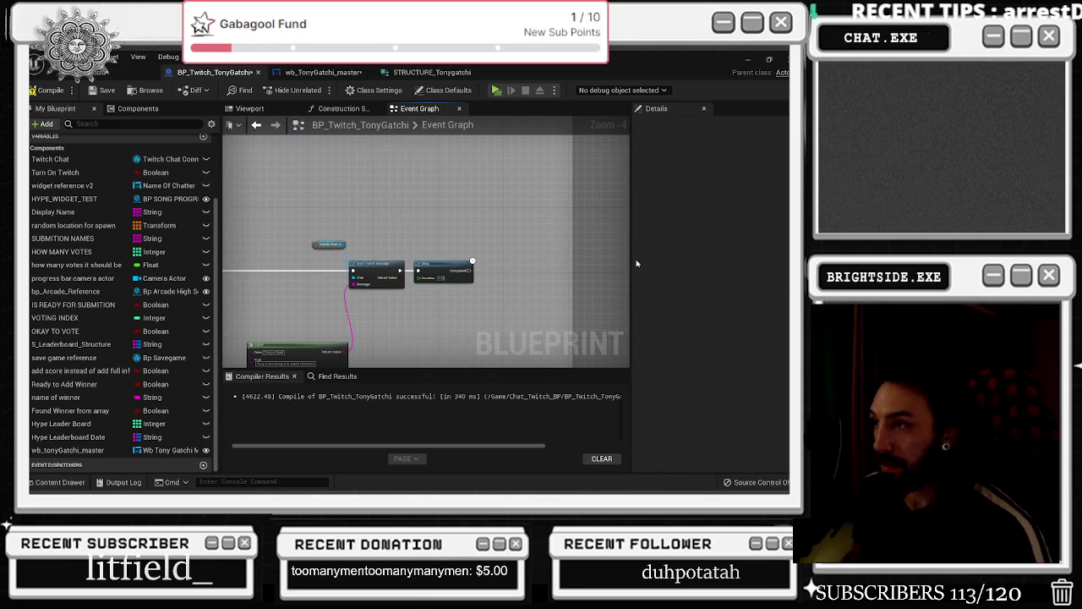
{"action": "left_click", "coordinate": [442, 277]}
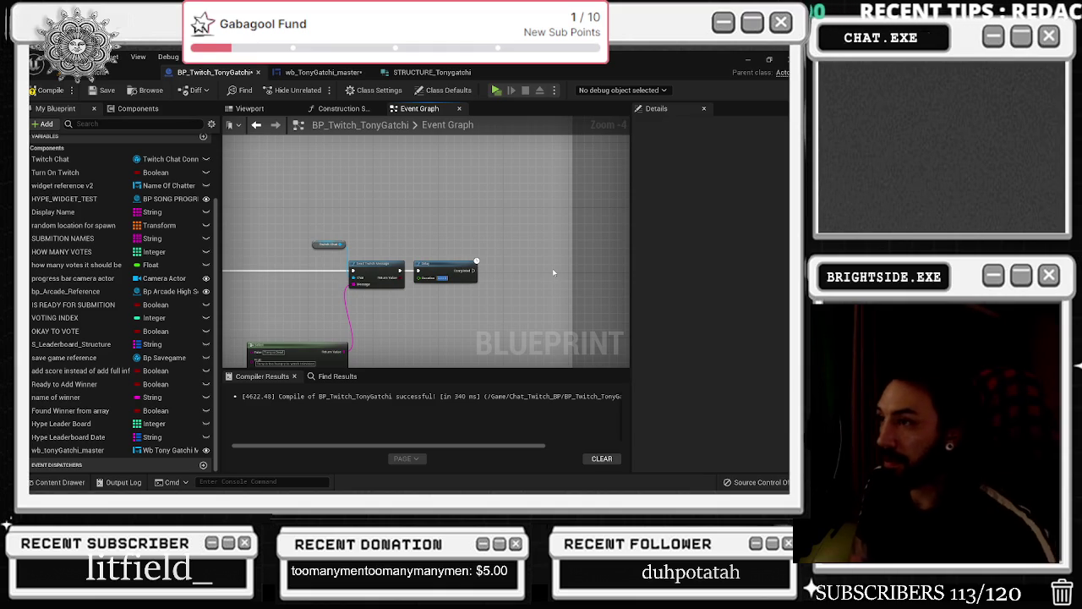
{"action": "left_click", "coordinate": [488, 269]}
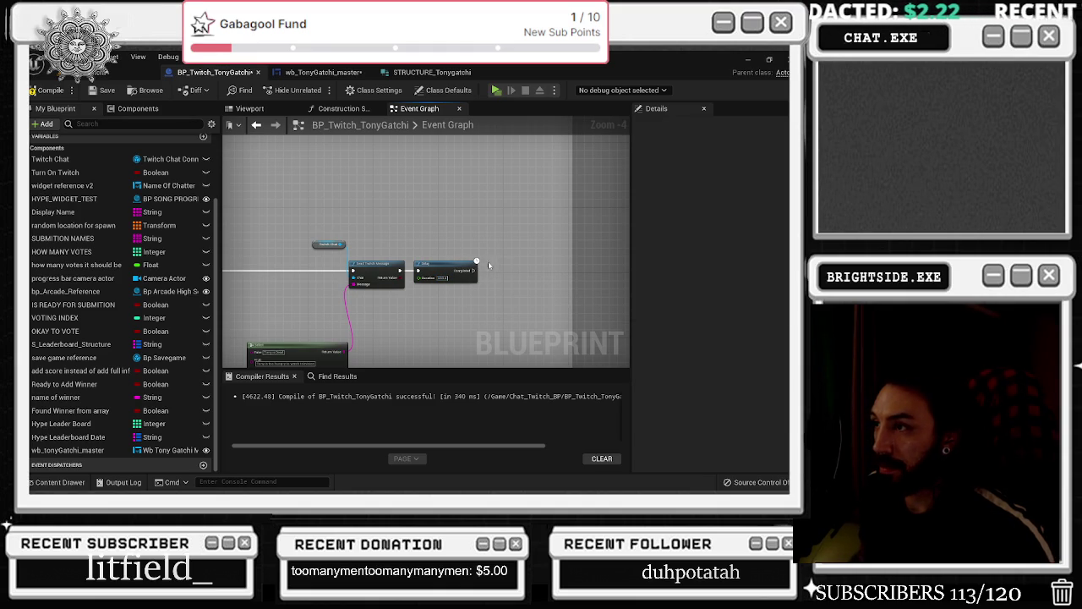
{"action": "left_click", "coordinate": [489, 266]}
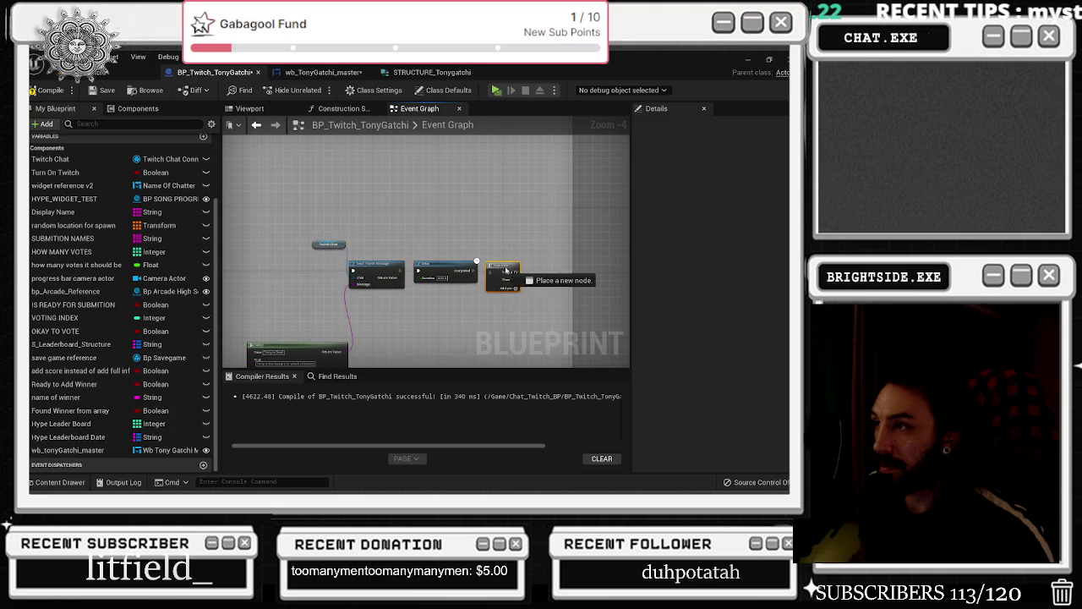
{"action": "left_click_drag", "start_coordinate": [411, 299], "coordinate": [592, 302]}
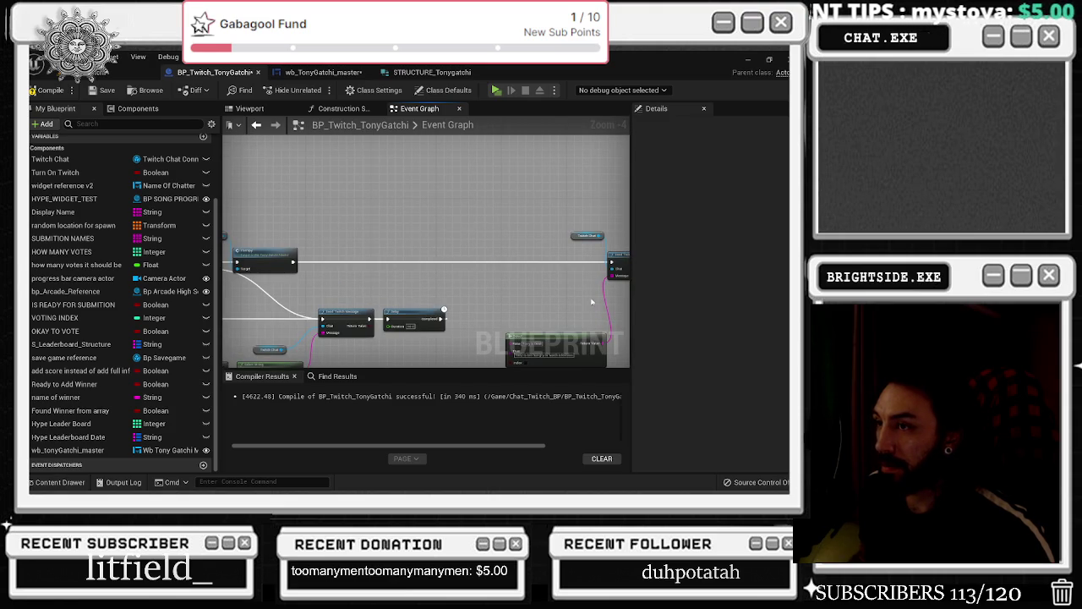
{"action": "left_click", "coordinate": [369, 257]}
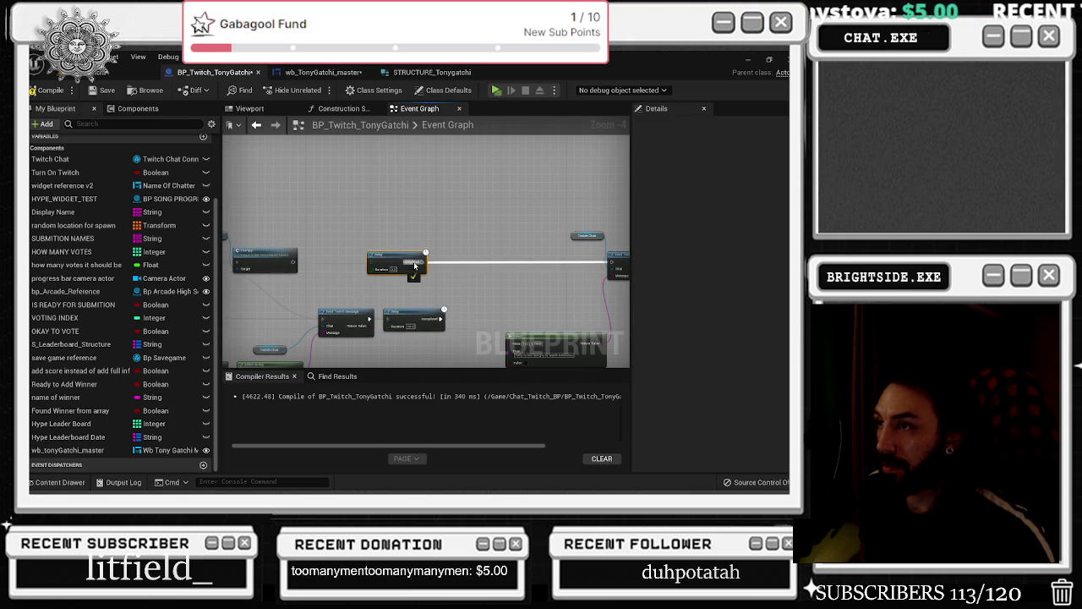
{"action": "mouse_move", "coordinate": [294, 263]}
{"action": "left_mouse_down"}
{"action": "mouse_move", "coordinate": [614, 267]}
{"action": "mouse_move", "coordinate": [600, 268]}
{"action": "left_mouse_up"}
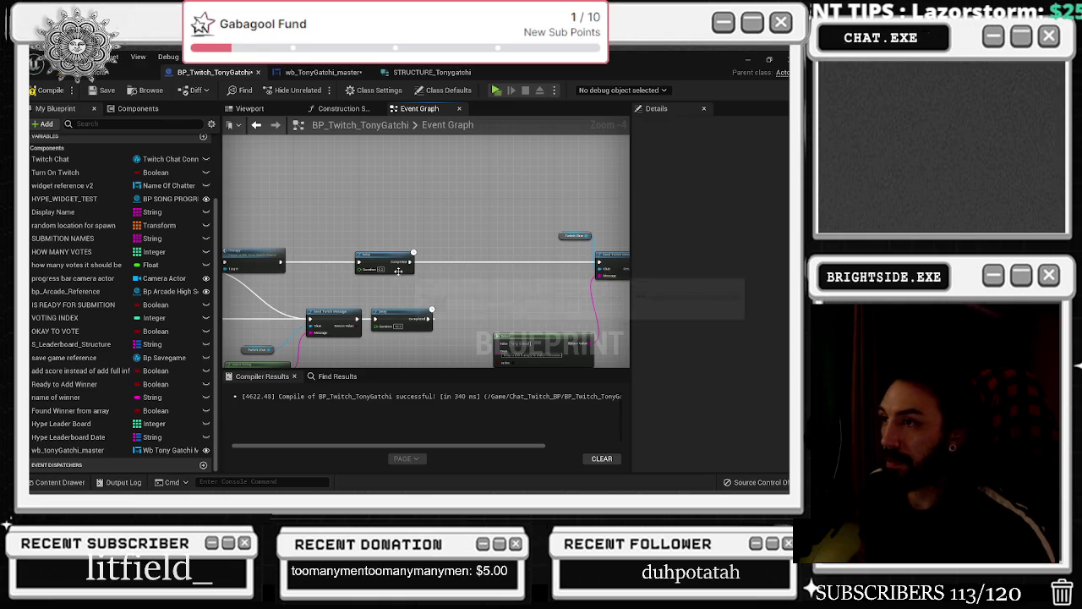
{"action": "right_click", "coordinate": [449, 244]}
{"action": "mouse_move", "coordinate": [389, 240]}
{"action": "left_mouse_down"}
{"action": "mouse_move", "coordinate": [560, 289]}
{"action": "mouse_move", "coordinate": [217, 310]}
{"action": "mouse_move", "coordinate": [397, 297]}
{"action": "mouse_move", "coordinate": [355, 270]}
{"action": "mouse_move", "coordinate": [315, 269]}
{"action": "mouse_move", "coordinate": [416, 258]}
{"action": "mouse_move", "coordinate": [237, 260]}
{"action": "left_mouse_up"}
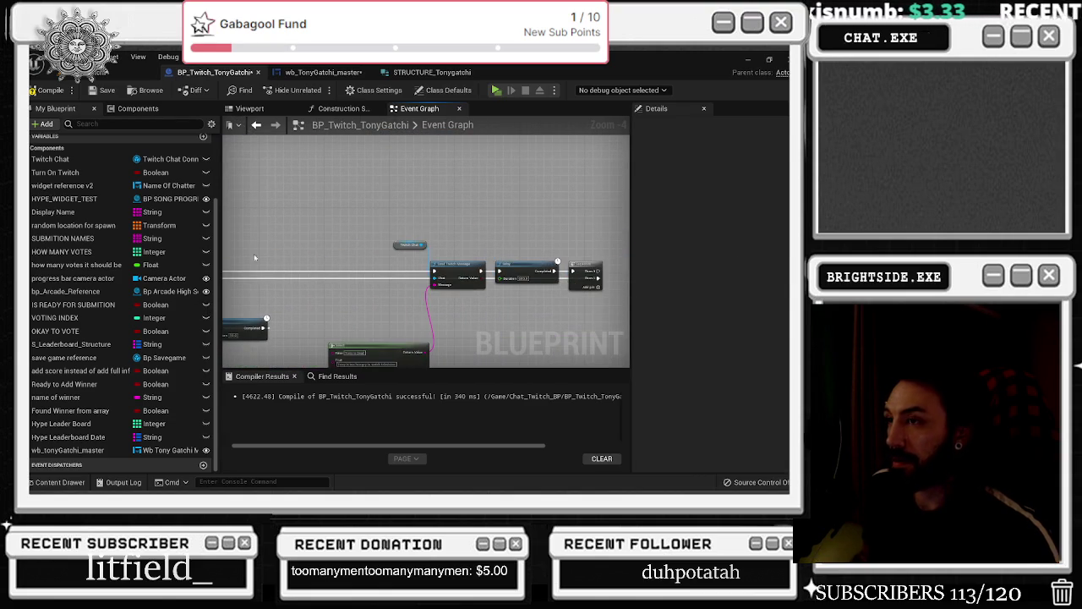
{"action": "left_click_drag", "start_coordinate": [404, 251], "coordinate": [400, 238]}
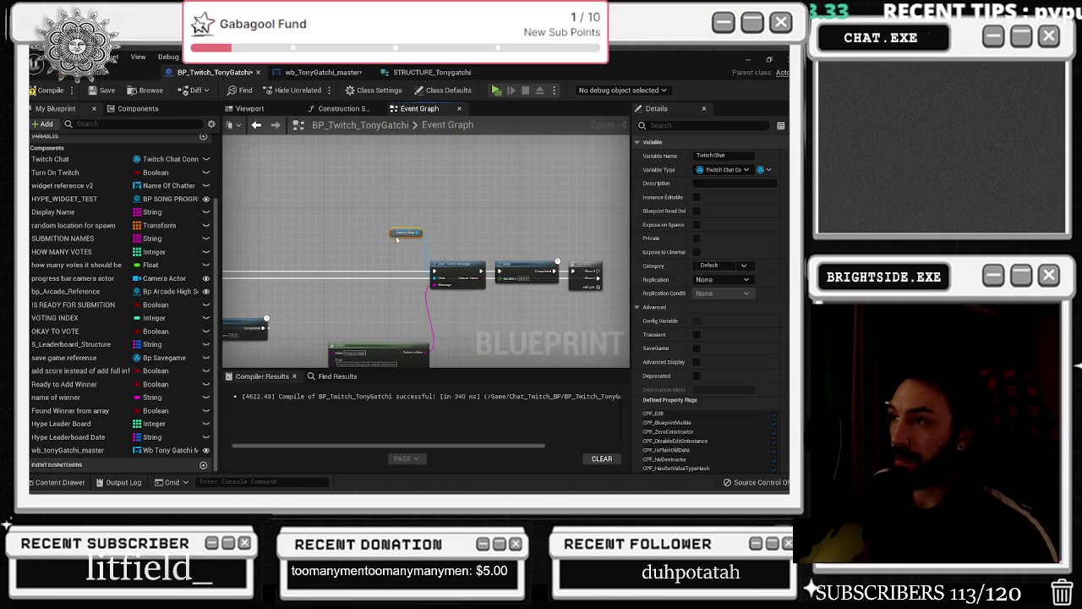
{"action": "mouse_move", "coordinate": [462, 254]}
{"action": "left_mouse_down"}
{"action": "mouse_move", "coordinate": [561, 298]}
{"action": "mouse_move", "coordinate": [606, 293]}
{"action": "mouse_move", "coordinate": [600, 279]}
{"action": "left_mouse_up"}
{"action": "left_click_drag", "start_coordinate": [487, 318], "coordinate": [561, 299]}
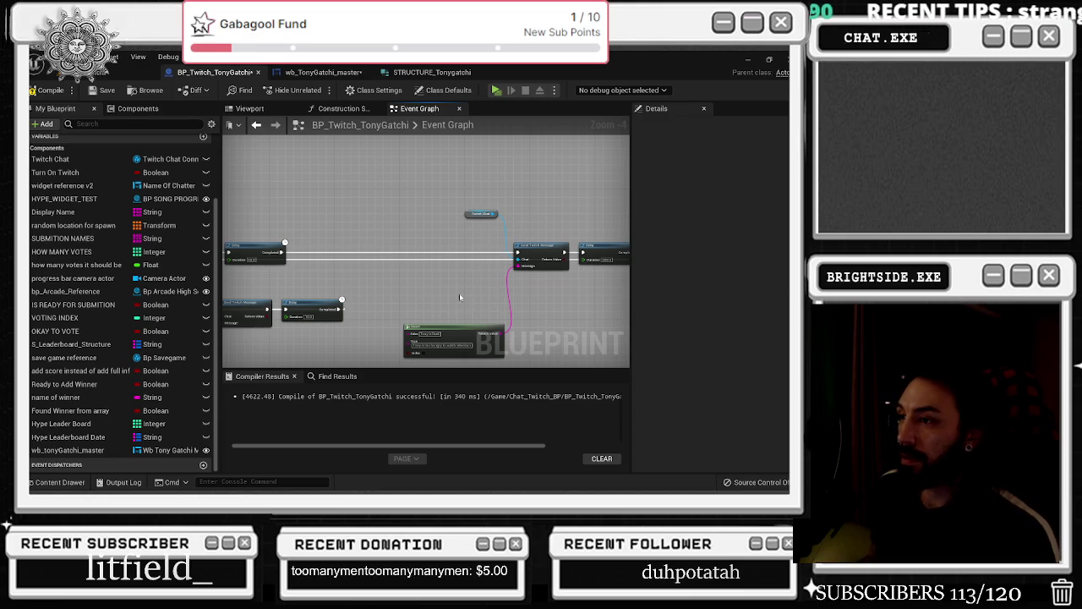
{"action": "scroll", "coordinate": [465, 297], "scroll_direction": "up", "scroll_amount": 1}
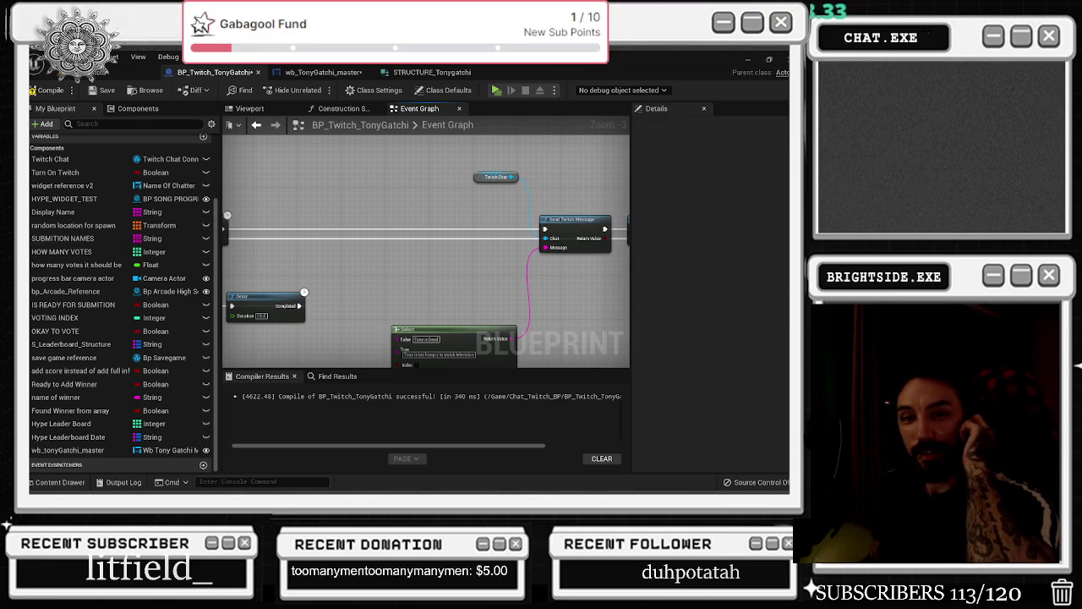
{"action": "scroll", "coordinate": [534, 257], "scroll_direction": "down", "scroll_amount": 3}
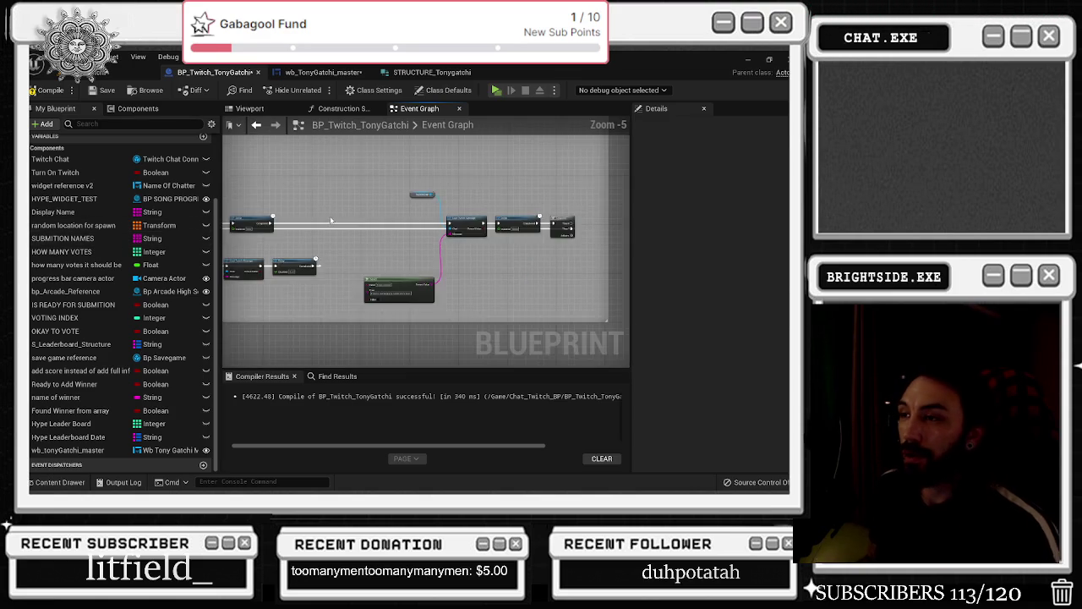
{"action": "scroll", "coordinate": [370, 277], "scroll_direction": "up", "scroll_amount": 2}
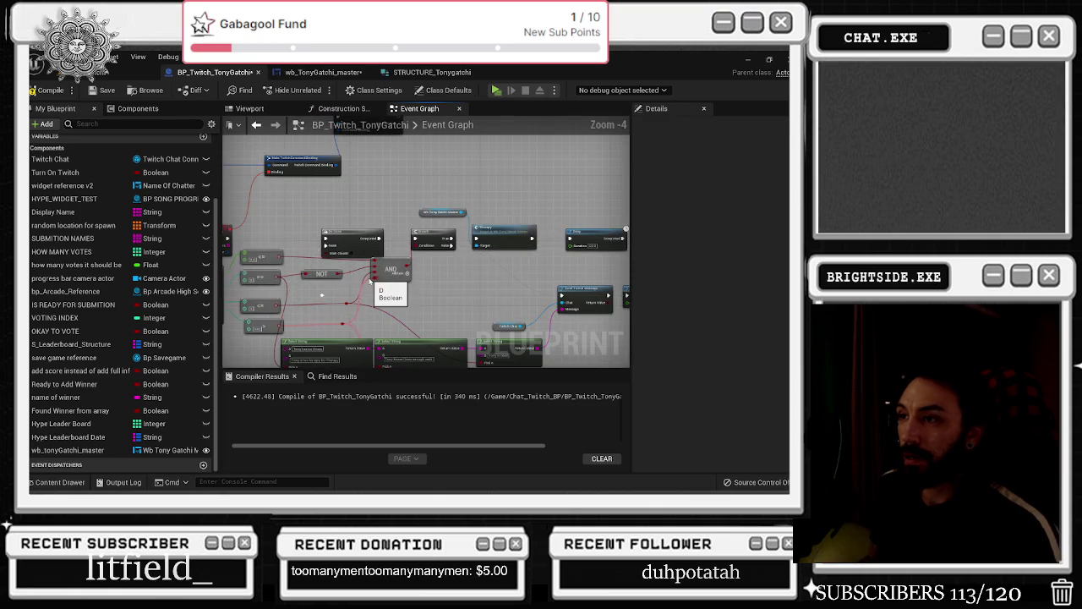
{"action": "left_click_drag", "start_coordinate": [403, 278], "coordinate": [399, 275]}
{"action": "scroll", "coordinate": [399, 275], "scroll_direction": "down", "scroll_amount": 2}
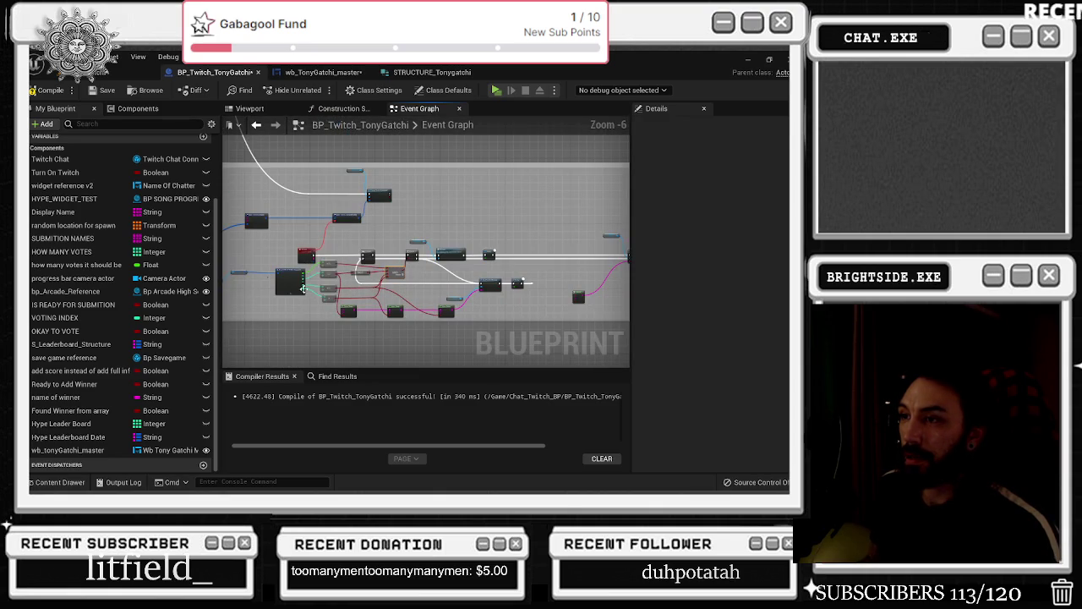
{"action": "scroll", "coordinate": [499, 266], "scroll_direction": "up", "scroll_amount": 2}
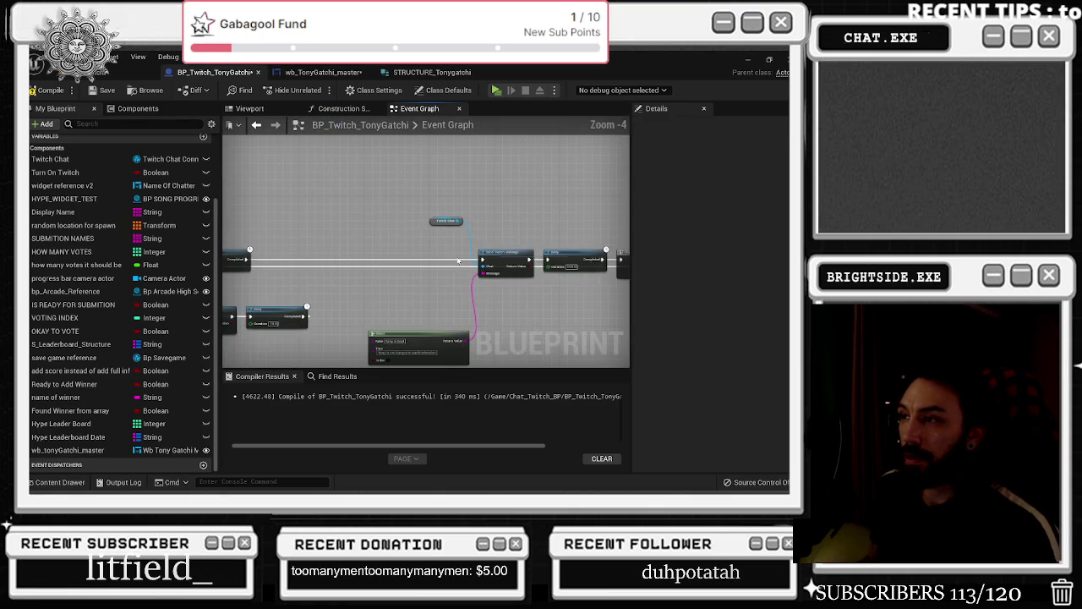
{"action": "scroll", "coordinate": [406, 347], "scroll_direction": "up", "scroll_amount": 2}
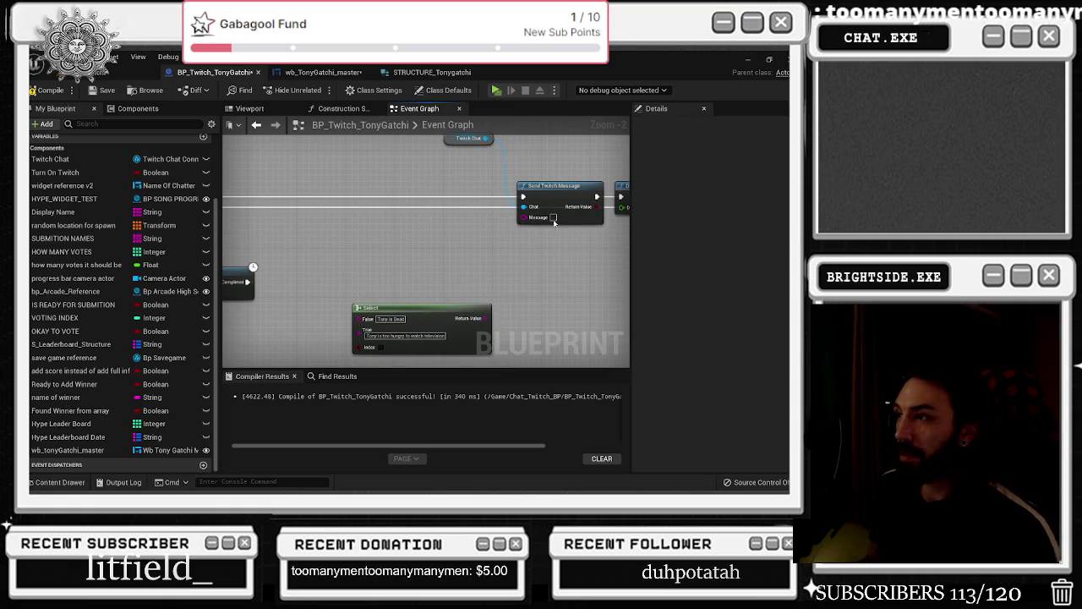
{"action": "left_click_drag", "start_coordinate": [566, 257], "coordinate": [509, 289]}
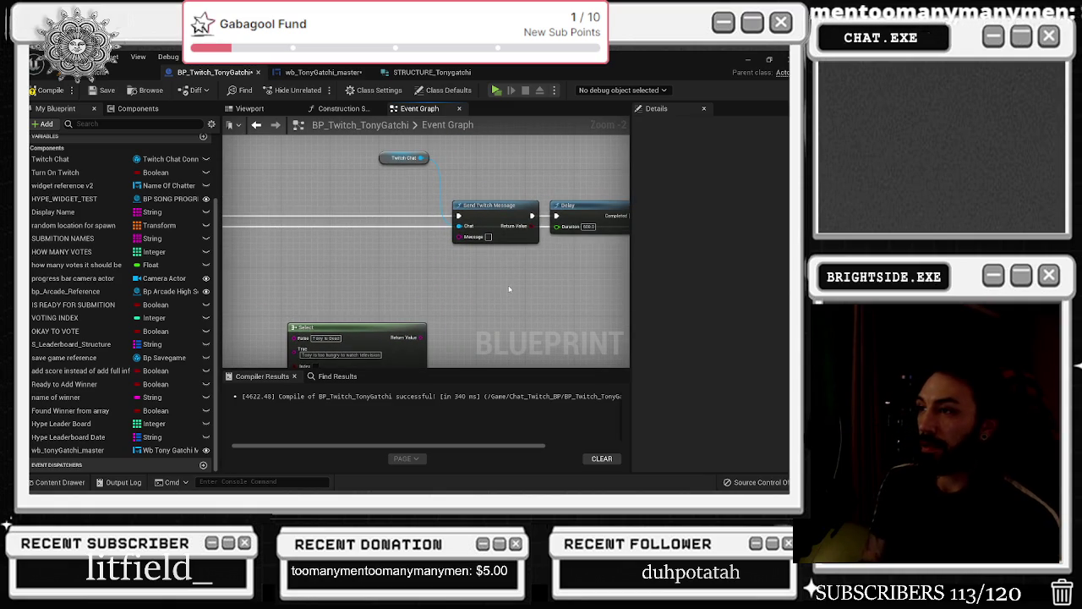
Type 'Tony' into the chat message and feed the Message from a new Append node
{"action": "left_click", "coordinate": [488, 236]}
{"action": "type", "text": "Tony"}
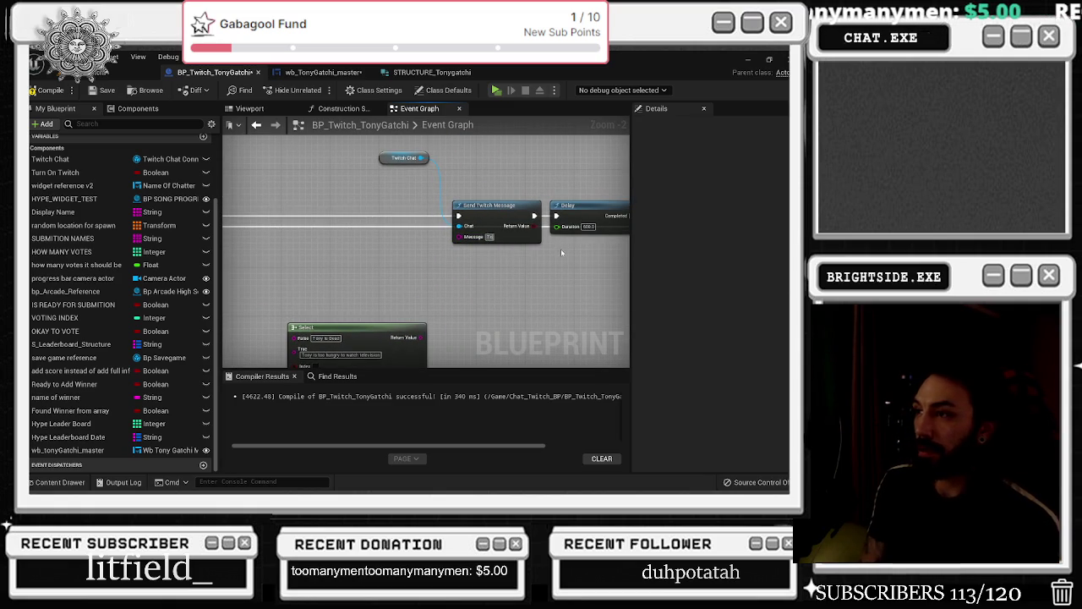
{"action": "left_click_drag", "start_coordinate": [545, 254], "coordinate": [360, 148]}
{"action": "mouse_move", "coordinate": [487, 215]}
{"action": "left_mouse_down"}
{"action": "mouse_move", "coordinate": [426, 215]}
{"action": "mouse_move", "coordinate": [366, 273]}
{"action": "left_mouse_up"}
{"action": "type", "text": "append"}
{"action": "key", "text": "Return"}
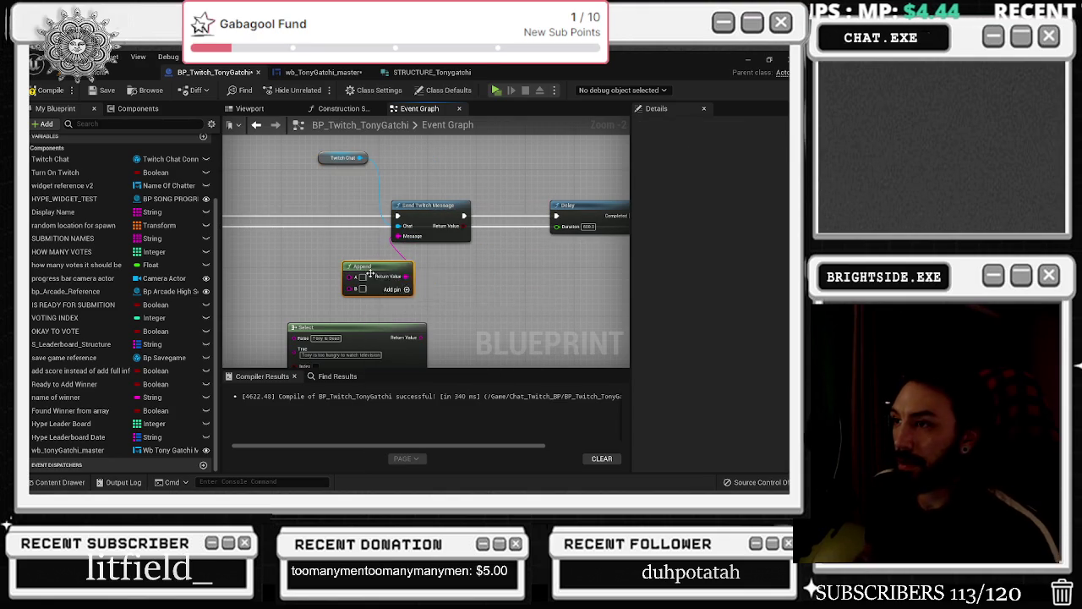
Fill Append's first input with 'Tony is to' and add a third input reading 'to a bit'
{"action": "left_click", "coordinate": [362, 278]}
{"action": "type", "text": "Tony just sat"}
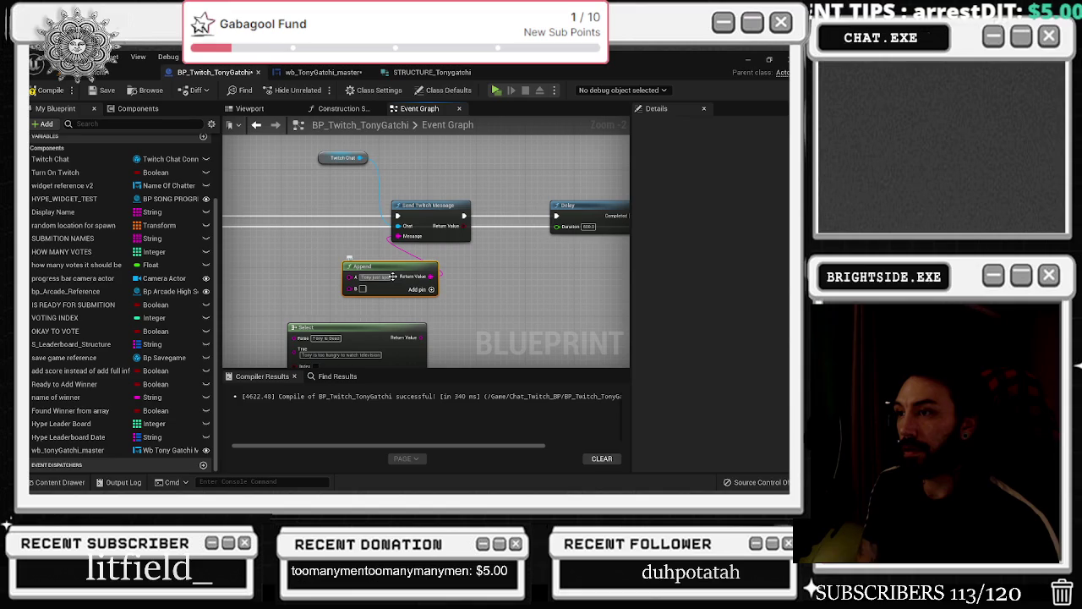
{"action": "type", "text": " is"}
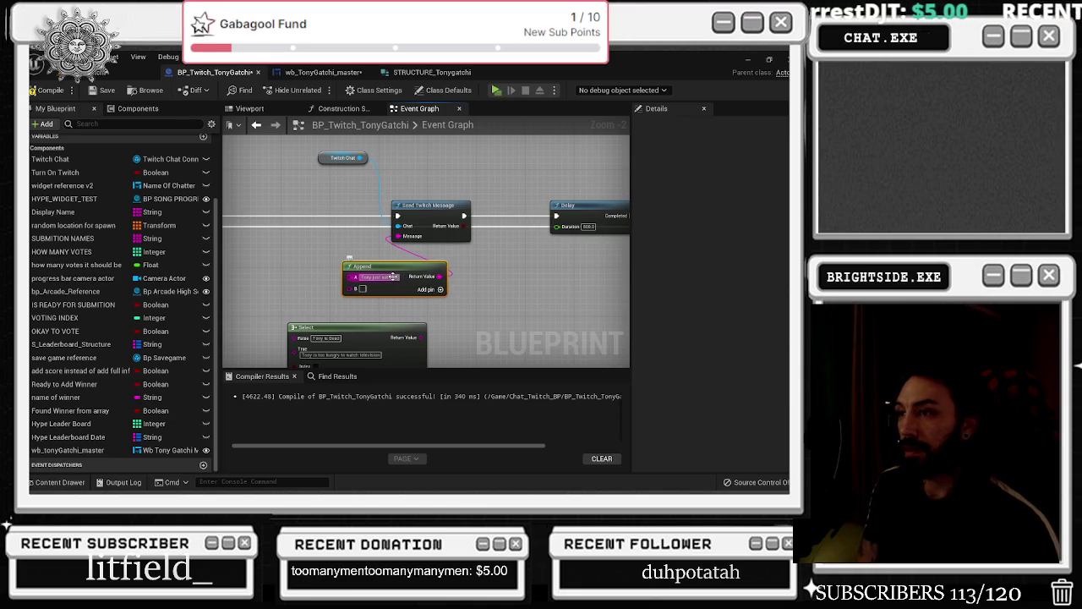
{"action": "type", "text": " to Di"}
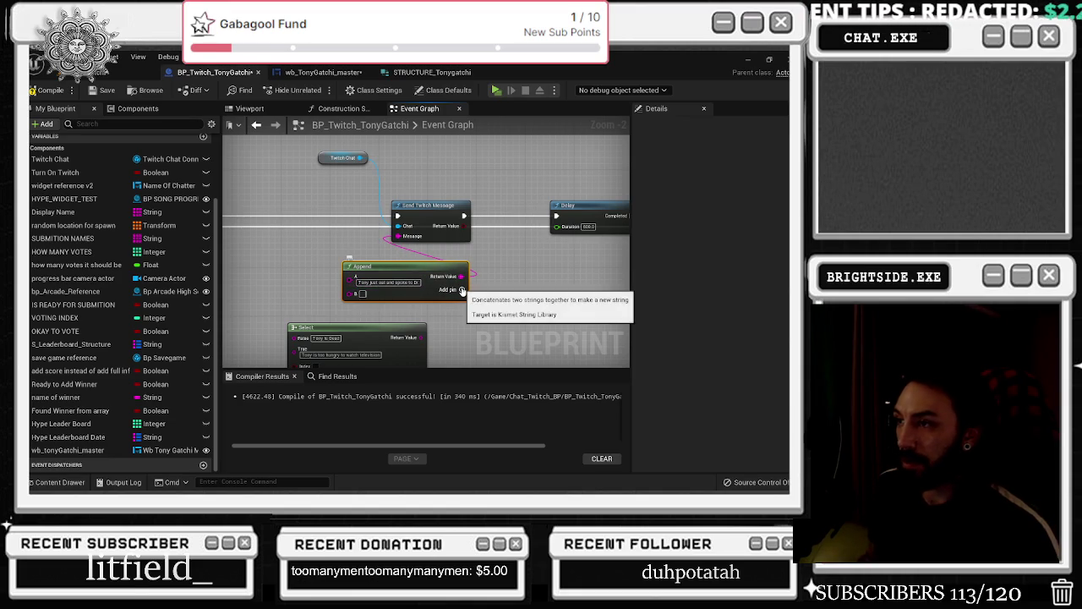
{"action": "left_click", "coordinate": [461, 289]}
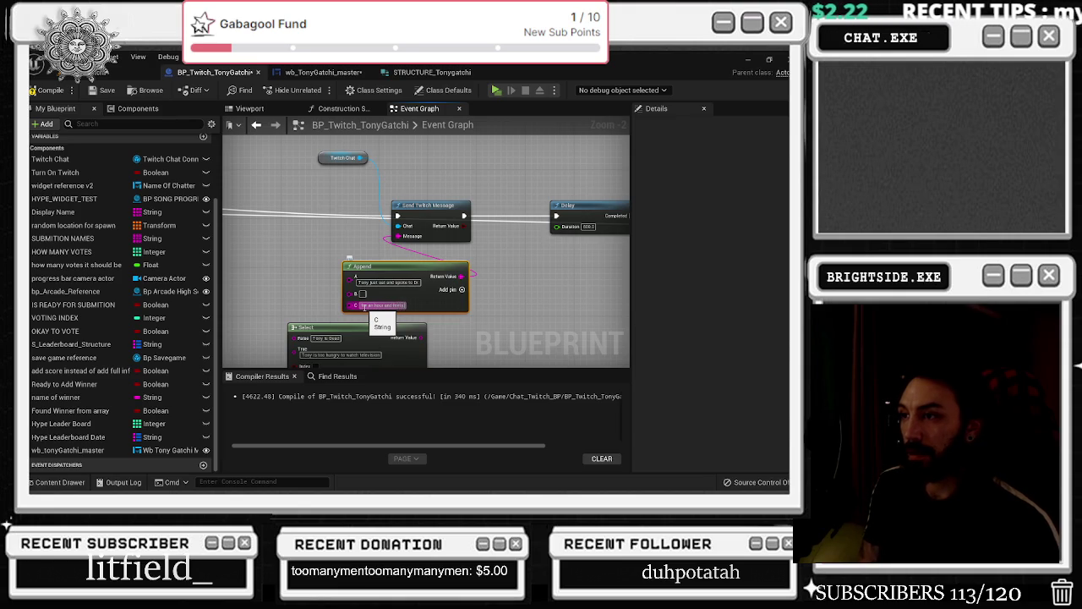
{"action": "left_click", "coordinate": [364, 307]}
{"action": "key", "text": "ctrl+v"}
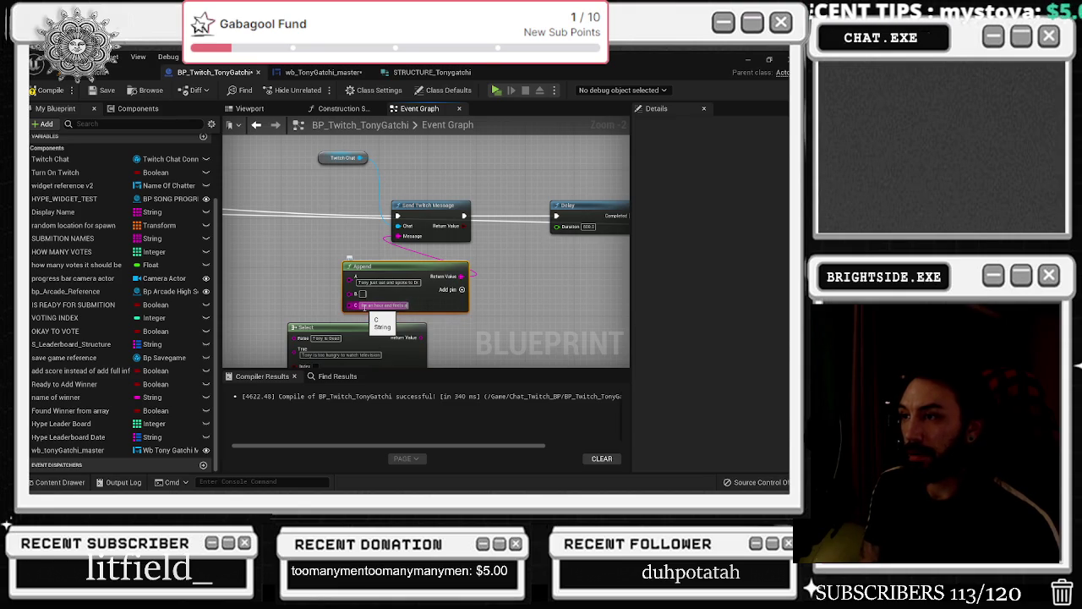
{"action": "left_click", "coordinate": [364, 307]}
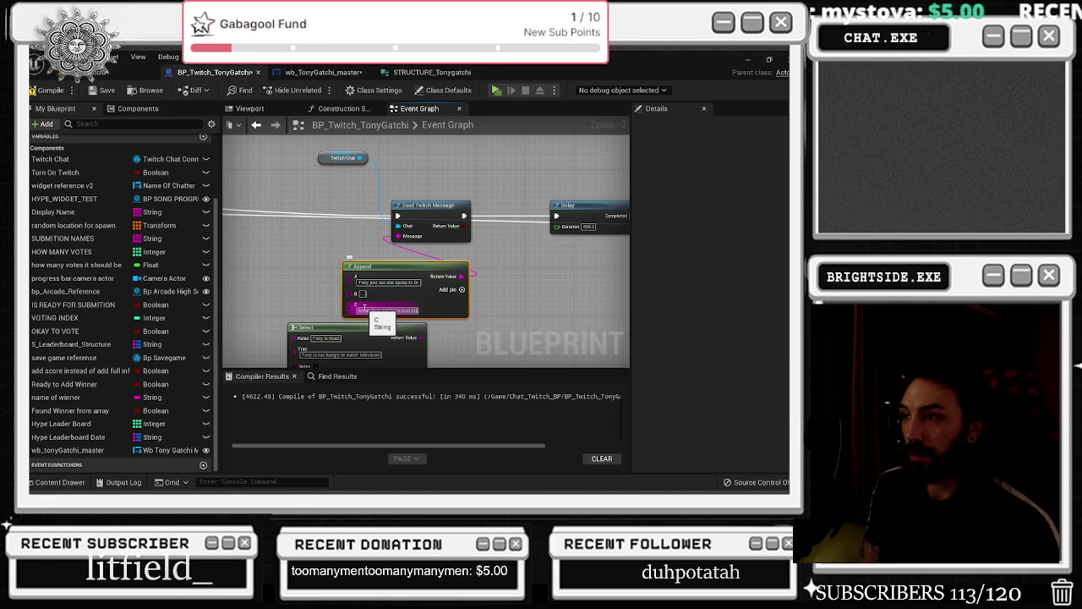
{"action": "type", "text": "to a bit"}
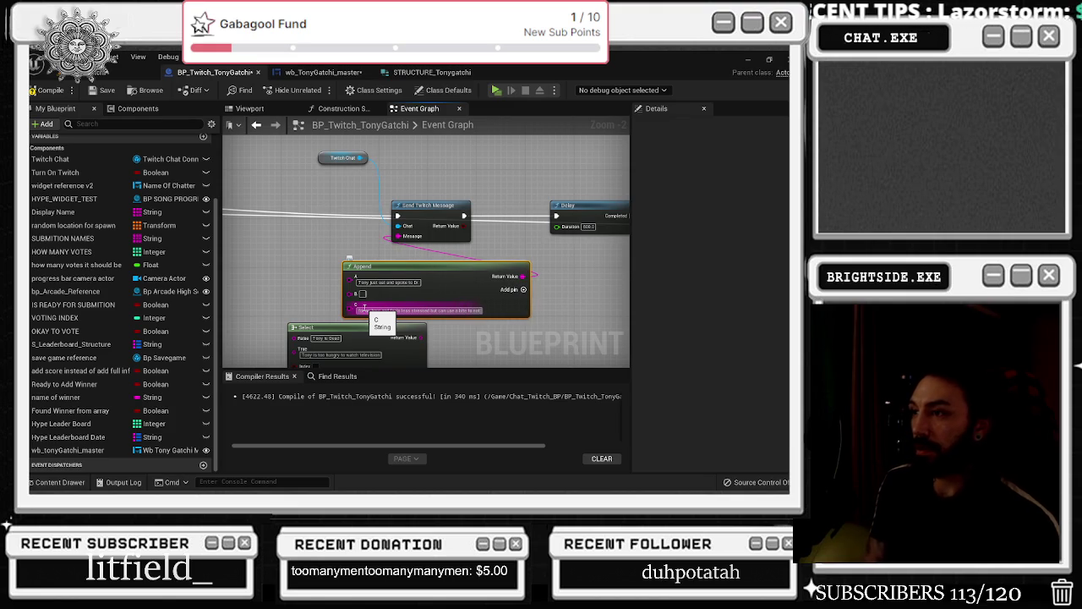
Break the Therapy event's Sender into a Break TwitchMessageAuthor and wire its Name into Append's B
{"action": "left_click_drag", "start_coordinate": [312, 246], "coordinate": [466, 234]}
{"action": "scroll", "coordinate": [587, 267], "scroll_direction": "down", "scroll_amount": 3}
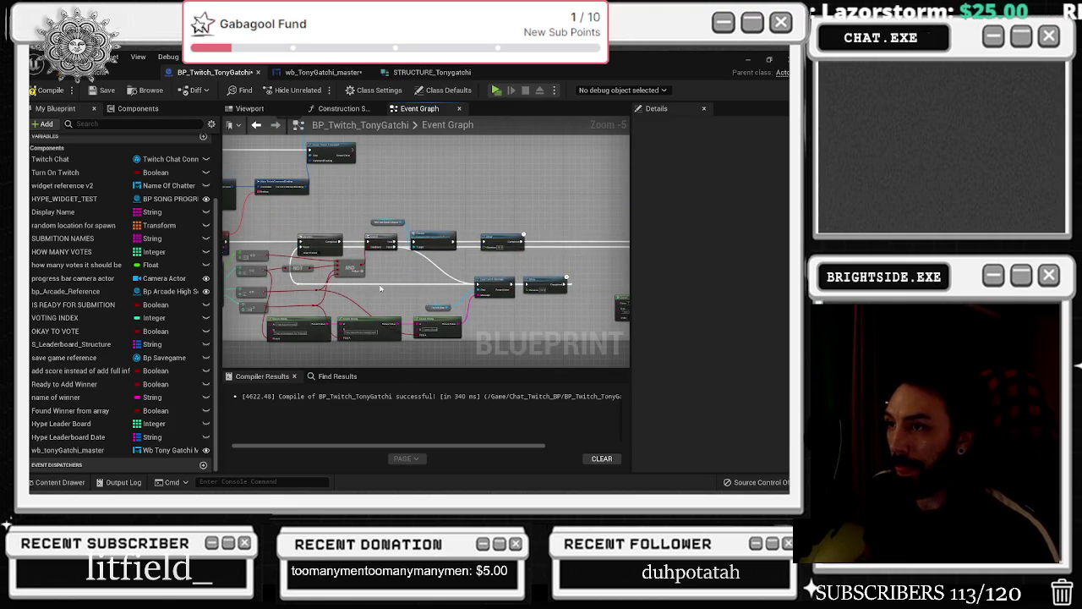
{"action": "left_click_drag", "start_coordinate": [380, 288], "coordinate": [470, 309]}
{"action": "scroll", "coordinate": [367, 294], "scroll_direction": "up", "scroll_amount": 2}
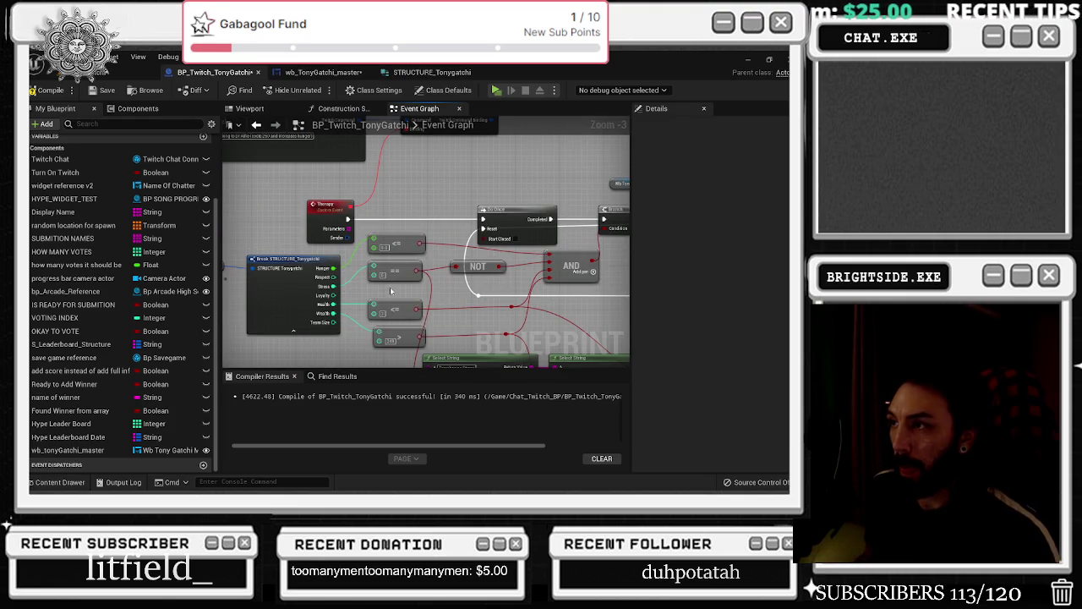
{"action": "scroll", "coordinate": [391, 291], "scroll_direction": "down", "scroll_amount": 1}
{"action": "mouse_move", "coordinate": [355, 250]}
{"action": "left_mouse_down"}
{"action": "mouse_move", "coordinate": [410, 276]}
{"action": "mouse_move", "coordinate": [466, 200]}
{"action": "mouse_move", "coordinate": [448, 232]}
{"action": "mouse_move", "coordinate": [387, 260]}
{"action": "left_mouse_up"}
{"action": "type", "text": "break"}
{"action": "key", "text": "Return"}
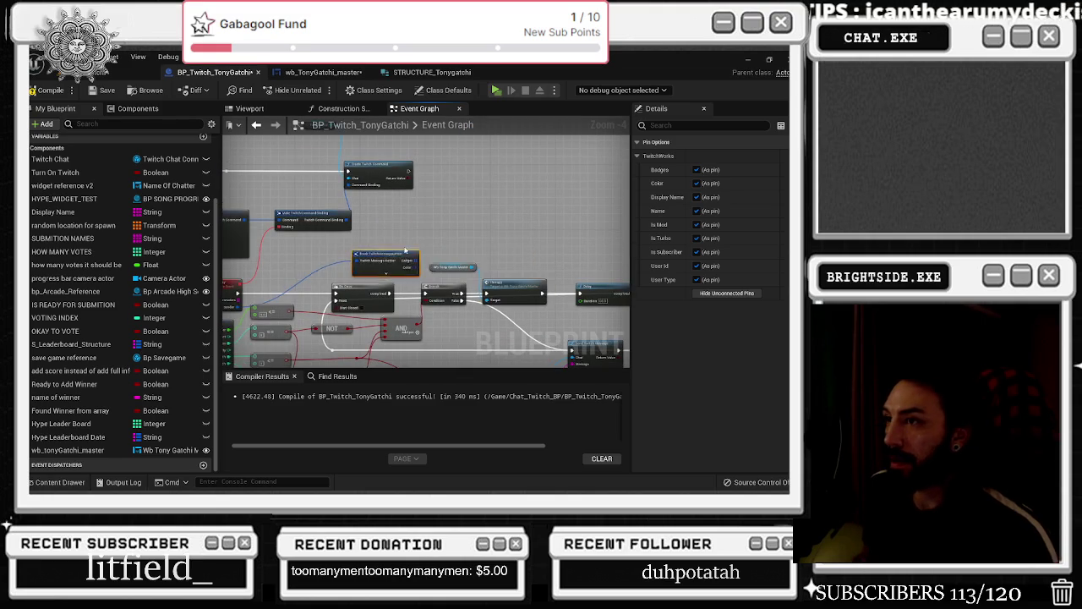
{"action": "scroll", "coordinate": [397, 279], "scroll_direction": "up", "scroll_amount": 2}
{"action": "mouse_move", "coordinate": [457, 239]}
{"action": "left_mouse_down"}
{"action": "mouse_move", "coordinate": [474, 232]}
{"action": "mouse_move", "coordinate": [528, 313]}
{"action": "mouse_move", "coordinate": [432, 359]}
{"action": "mouse_move", "coordinate": [394, 331]}
{"action": "mouse_move", "coordinate": [326, 175]}
{"action": "left_mouse_up"}
{"action": "double_click", "coordinate": [342, 328]}
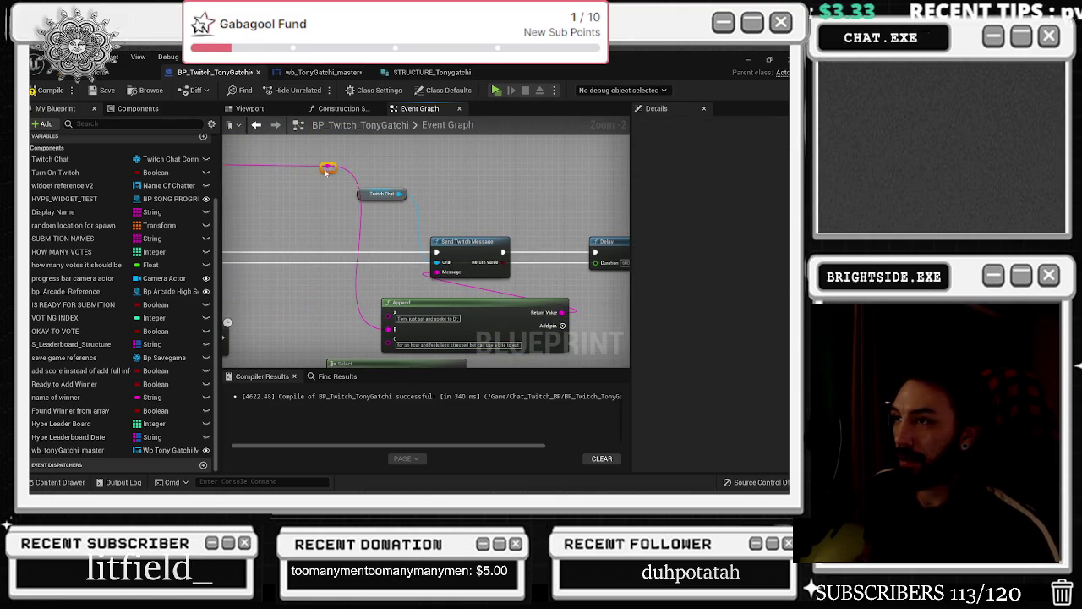
{"action": "scroll", "coordinate": [315, 179], "scroll_direction": "down", "scroll_amount": 2}
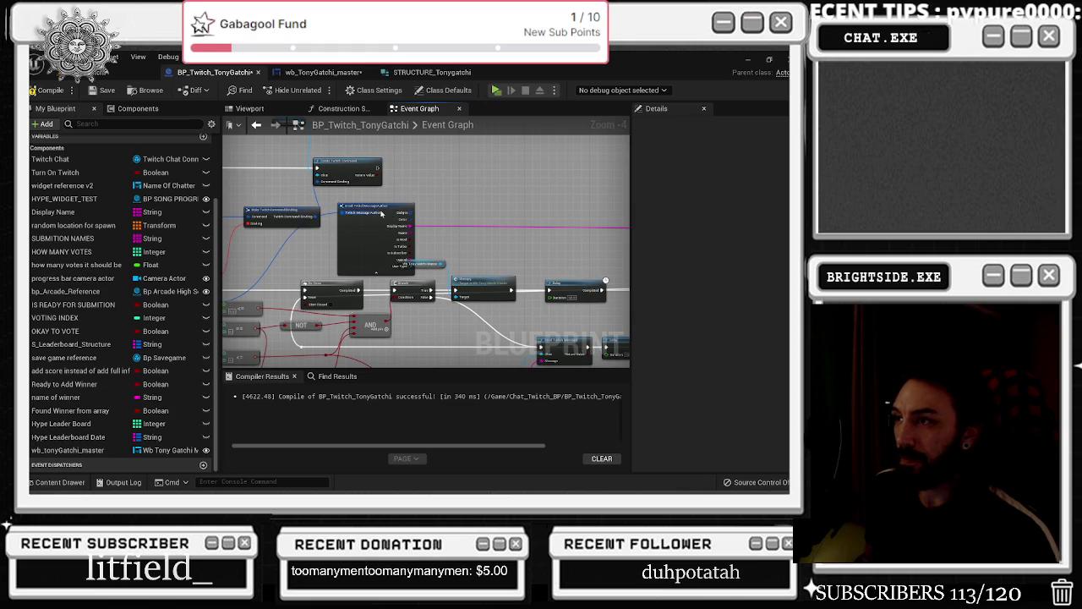
Reposition the two Make TwitchCommand nodes near the Break TwitchMessageInfo node
{"action": "left_click_drag", "start_coordinate": [350, 181], "coordinate": [508, 214]}
{"action": "left_click", "coordinate": [430, 246]}
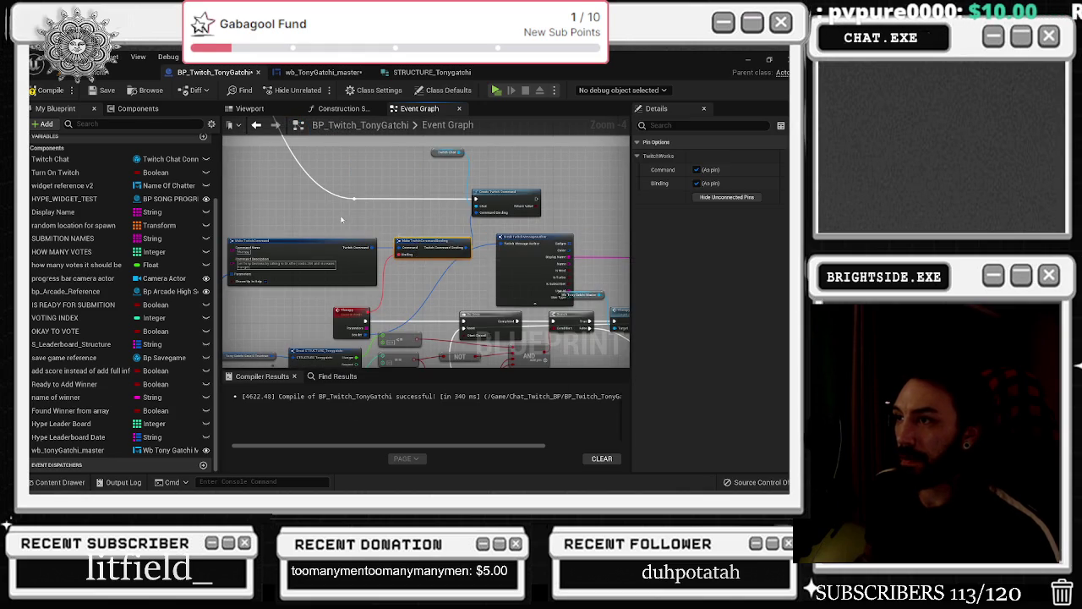
{"action": "left_click", "coordinate": [302, 243], "text": "ctrl"}
{"action": "mouse_move", "coordinate": [330, 230]}
{"action": "left_mouse_down"}
{"action": "mouse_move", "coordinate": [412, 258]}
{"action": "mouse_move", "coordinate": [341, 247]}
{"action": "left_mouse_up"}
{"action": "left_click", "coordinate": [509, 261]}
{"action": "left_click_drag", "start_coordinate": [510, 261], "coordinate": [359, 206]}
{"action": "mouse_move", "coordinate": [603, 320]}
{"action": "left_mouse_down"}
{"action": "mouse_move", "coordinate": [452, 266]}
{"action": "mouse_move", "coordinate": [265, 262]}
{"action": "left_mouse_up"}
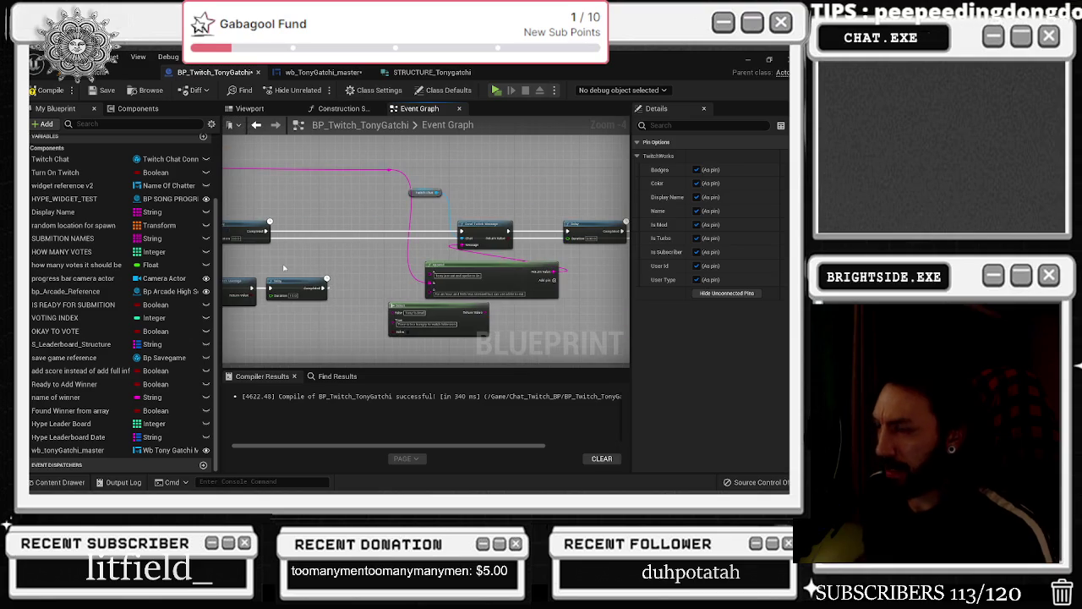
{"action": "scroll", "coordinate": [417, 297], "scroll_direction": "up", "scroll_amount": 2}
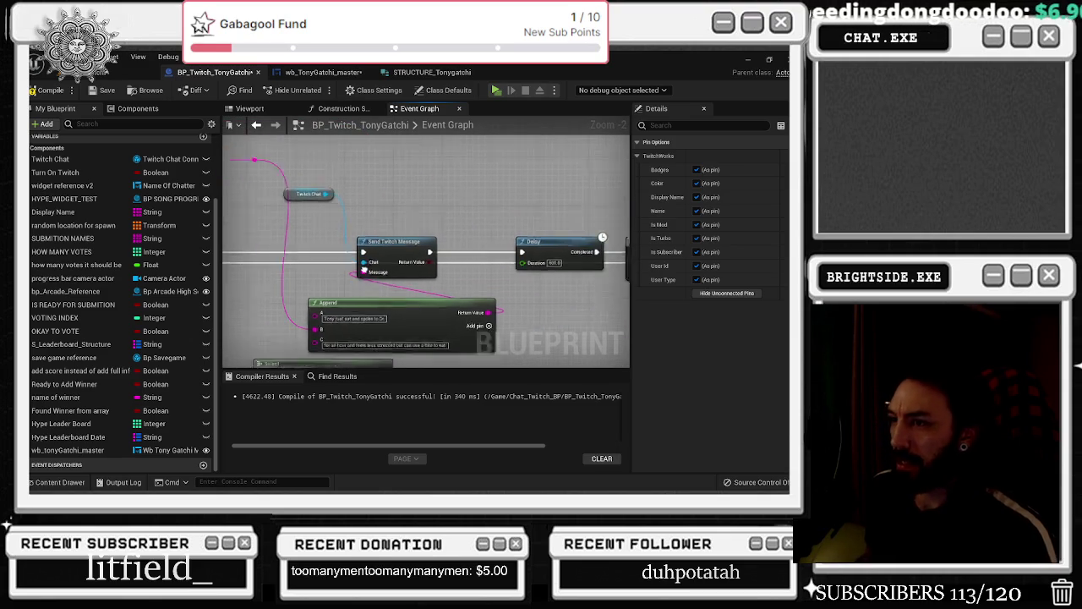
Touch up Append's third text line and select the Twitch Chat and Send Twitch Message nodes
{"action": "left_click", "coordinate": [294, 349]}
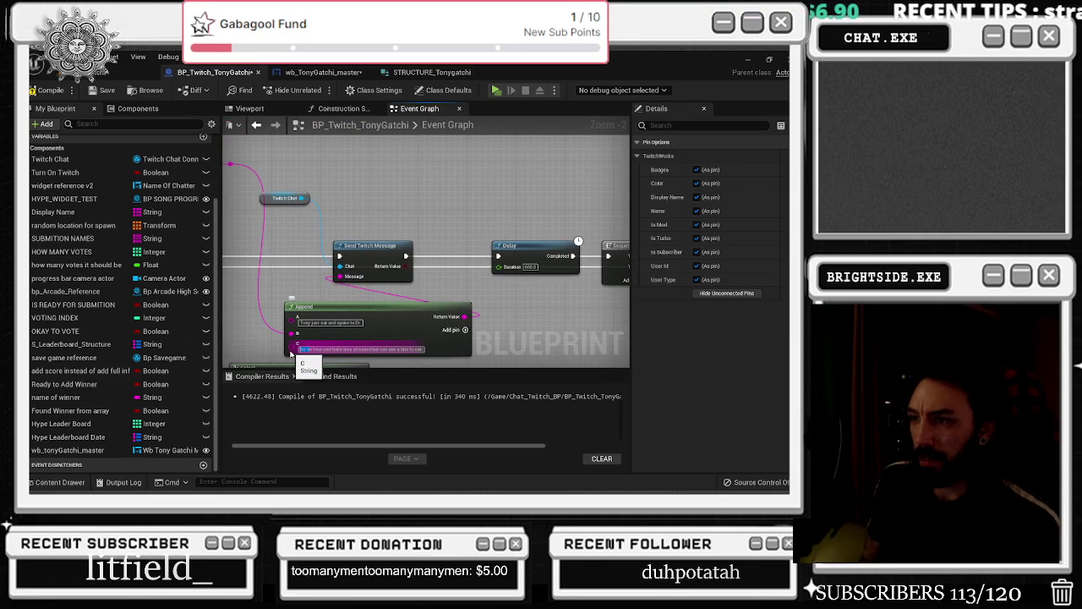
{"action": "left_click", "coordinate": [398, 215]}
{"action": "scroll", "coordinate": [401, 222], "scroll_direction": "down", "scroll_amount": 2}
{"action": "mouse_move", "coordinate": [328, 191]}
{"action": "left_mouse_down"}
{"action": "mouse_move", "coordinate": [467, 265]}
{"action": "mouse_move", "coordinate": [575, 260]}
{"action": "left_mouse_up"}
{"action": "left_click_drag", "start_coordinate": [508, 277], "coordinate": [567, 281]}
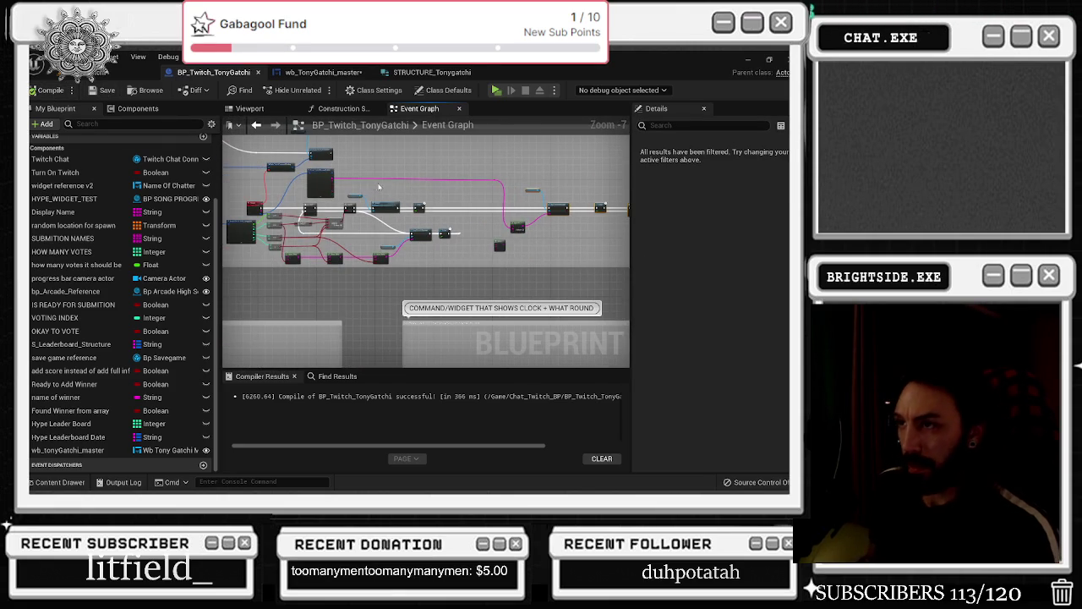
{"action": "scroll", "coordinate": [508, 222], "scroll_direction": "down", "scroll_amount": 2}
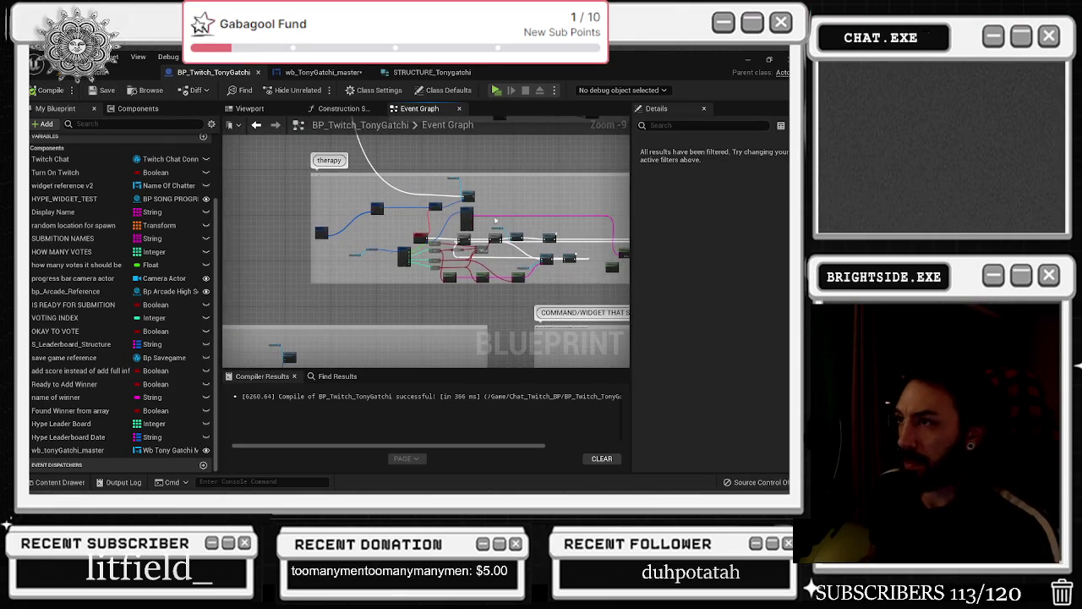
{"action": "scroll", "coordinate": [483, 238], "scroll_direction": "down", "scroll_amount": 2}
{"action": "scroll", "coordinate": [469, 230], "scroll_direction": "down", "scroll_amount": 1}
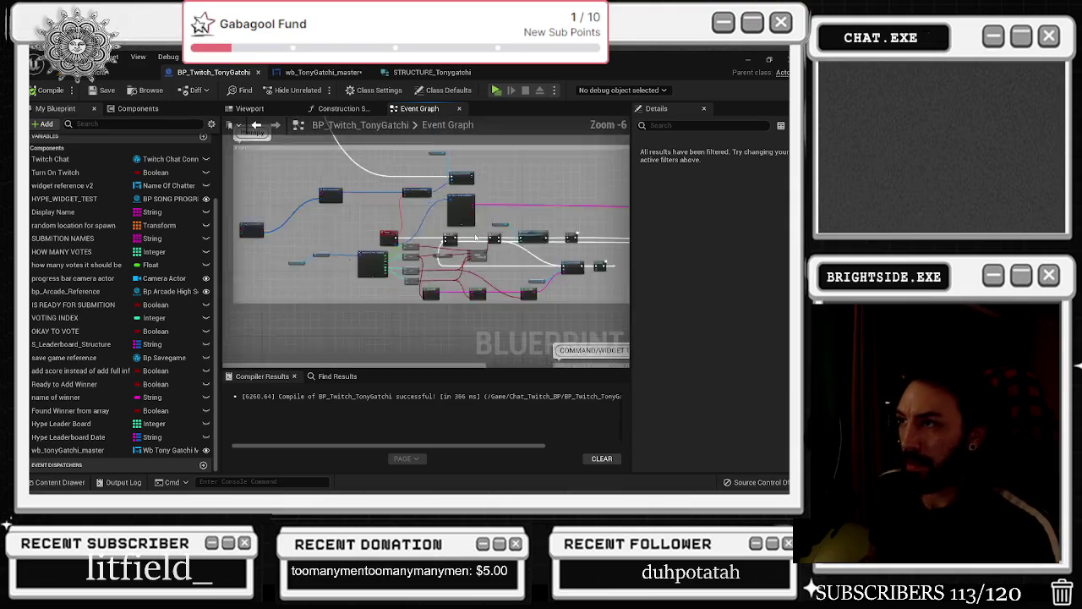
Jump from the Therapy call node to its custom event in wb_TonyGatchi_master
{"action": "left_click", "coordinate": [466, 226]}
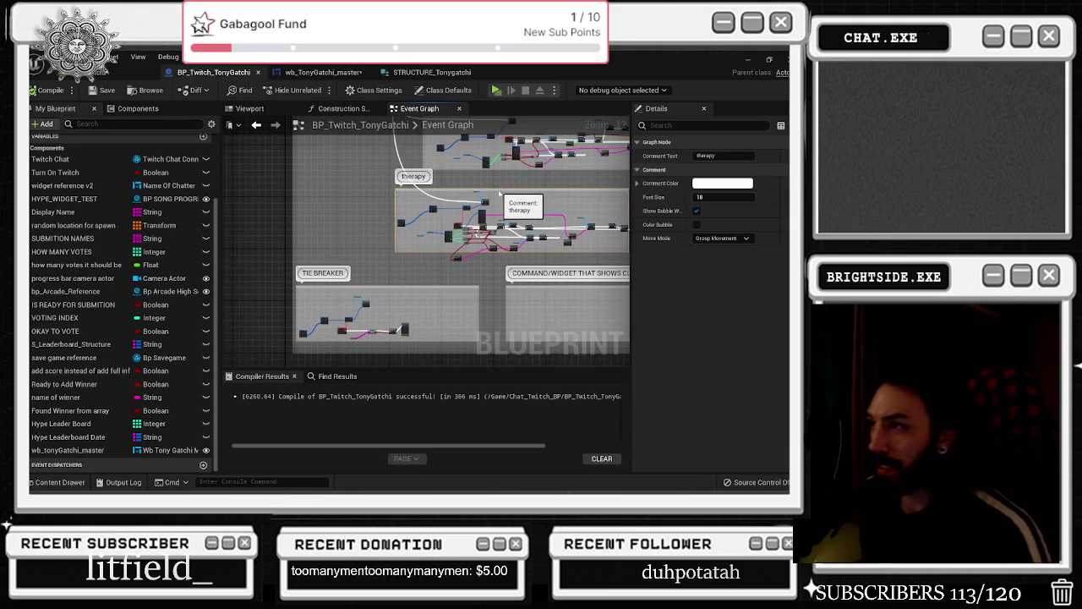
{"action": "scroll", "coordinate": [461, 250], "scroll_direction": "up", "scroll_amount": 4}
{"action": "scroll", "coordinate": [461, 250], "scroll_direction": "up", "scroll_amount": 4}
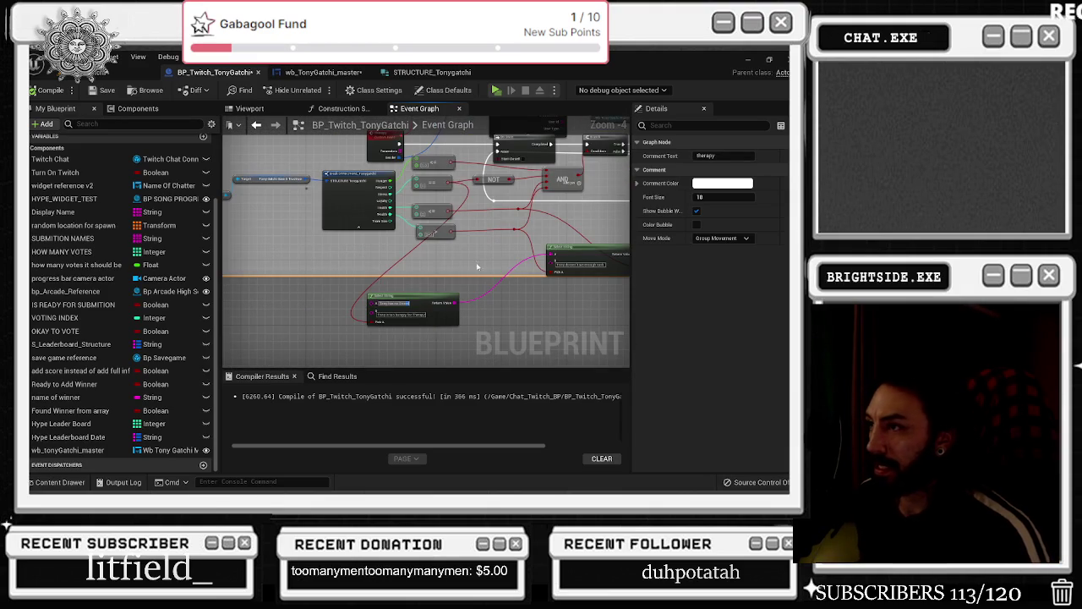
{"action": "left_click", "coordinate": [476, 264]}
{"action": "scroll", "coordinate": [465, 258], "scroll_direction": "down", "scroll_amount": 2}
{"action": "scroll", "coordinate": [453, 255], "scroll_direction": "up", "scroll_amount": 2}
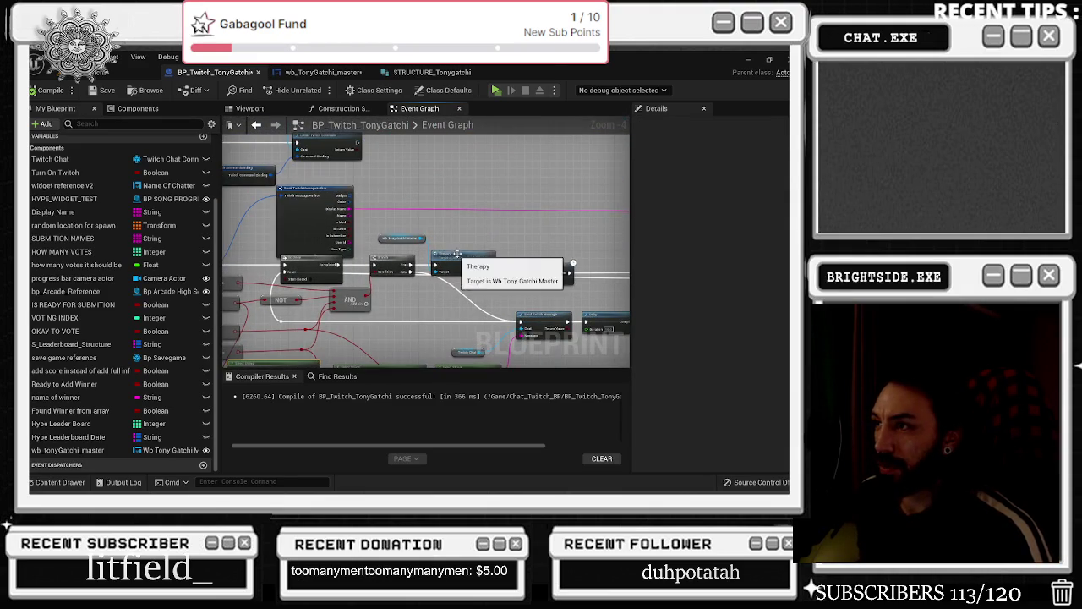
{"action": "double_click", "coordinate": [452, 255]}
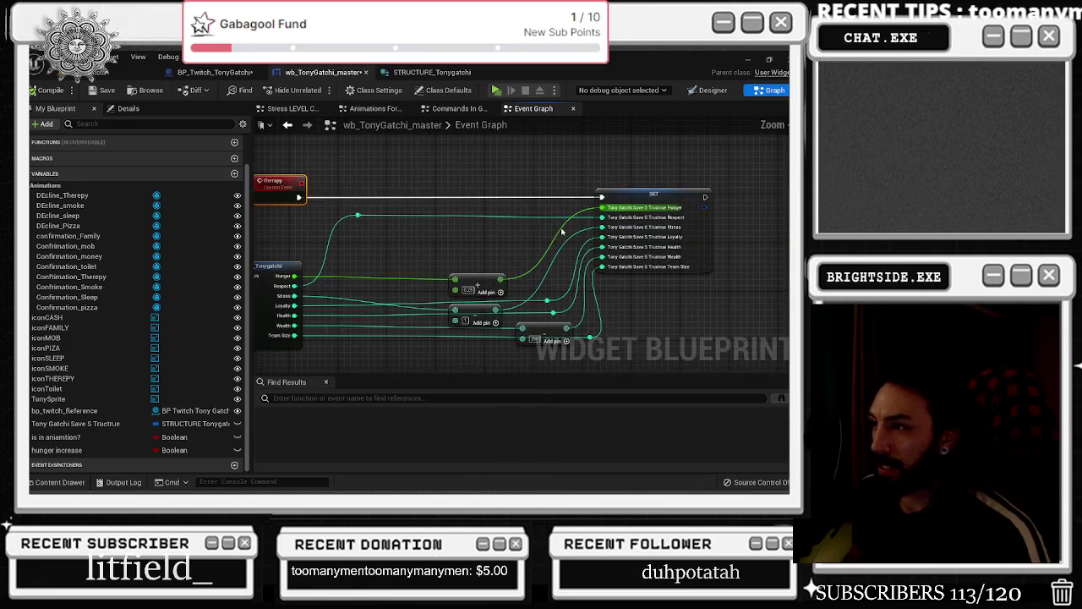
Add a Delay after the stats SET node and a SET Is In Animation? node off the exec pin
{"action": "scroll", "coordinate": [446, 267], "scroll_direction": "down", "scroll_amount": 2}
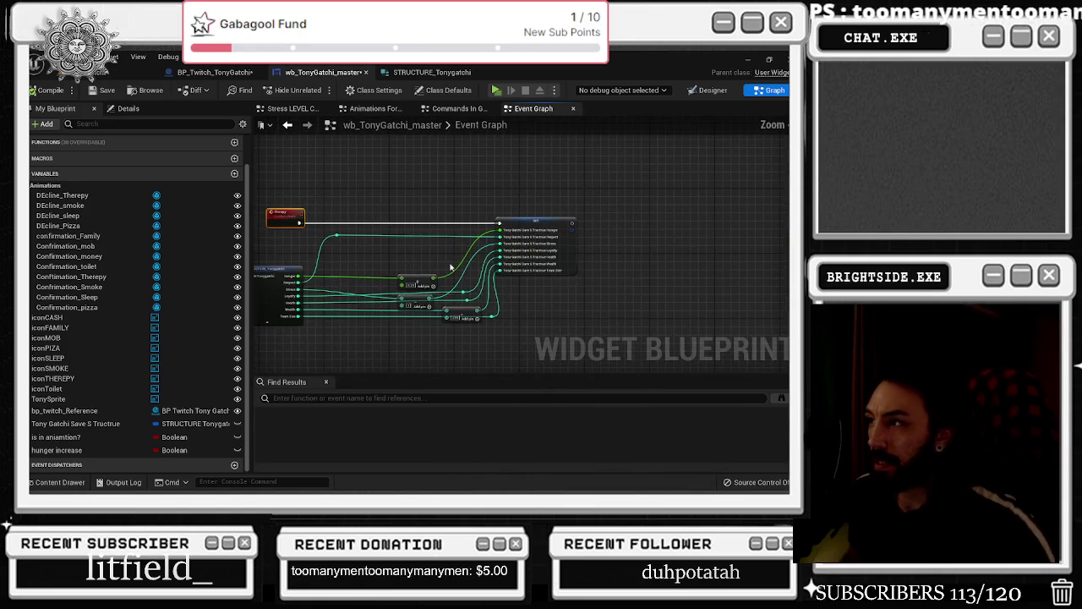
{"action": "left_click", "coordinate": [595, 220]}
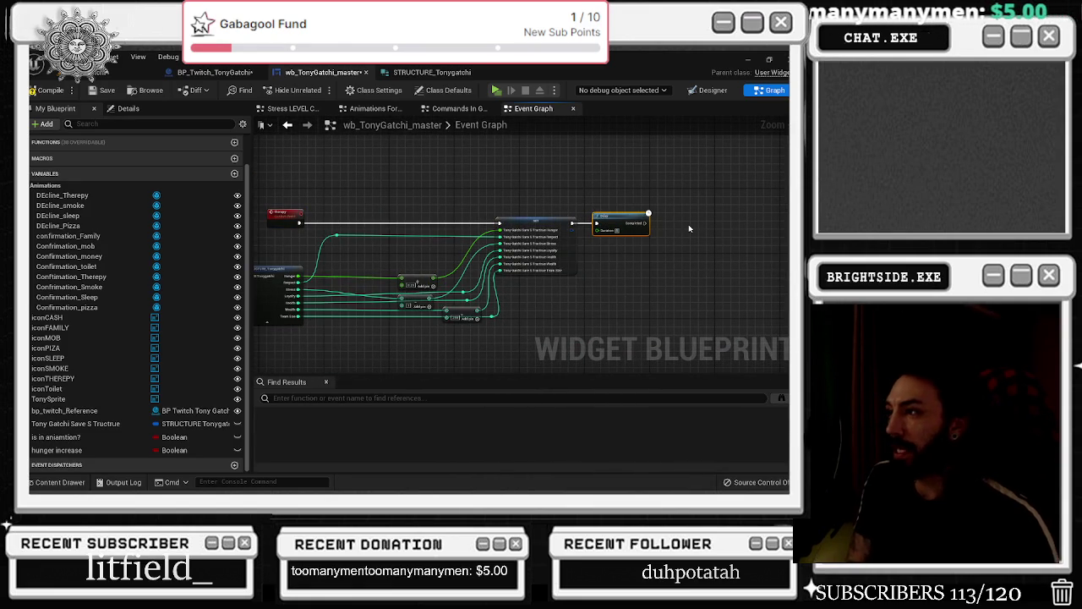
{"action": "left_click_drag", "start_coordinate": [688, 224], "coordinate": [730, 219]}
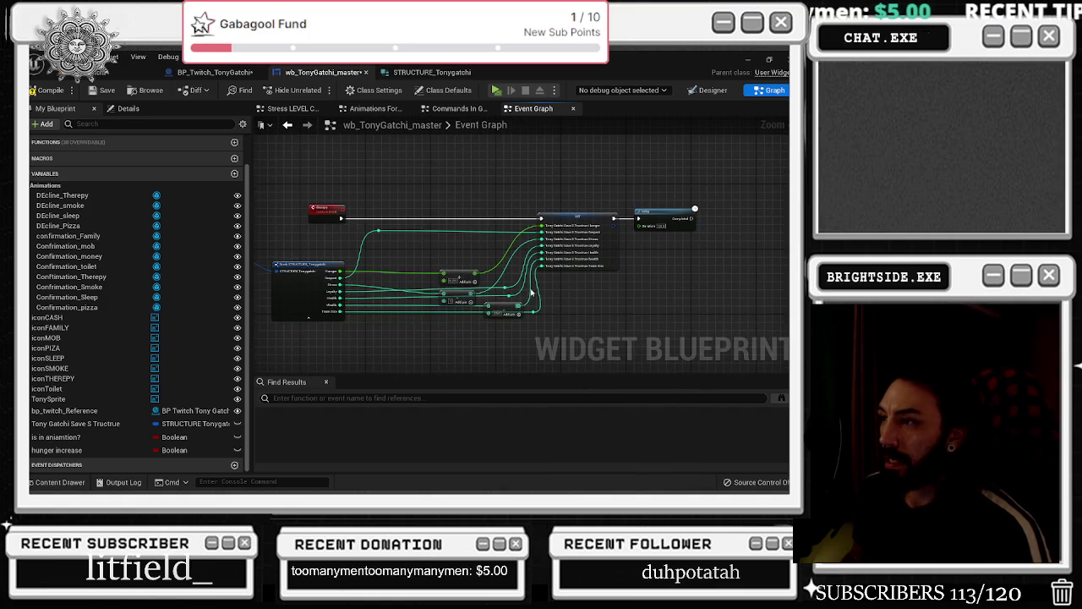
{"action": "scroll", "coordinate": [491, 309], "scroll_direction": "up", "scroll_amount": 2}
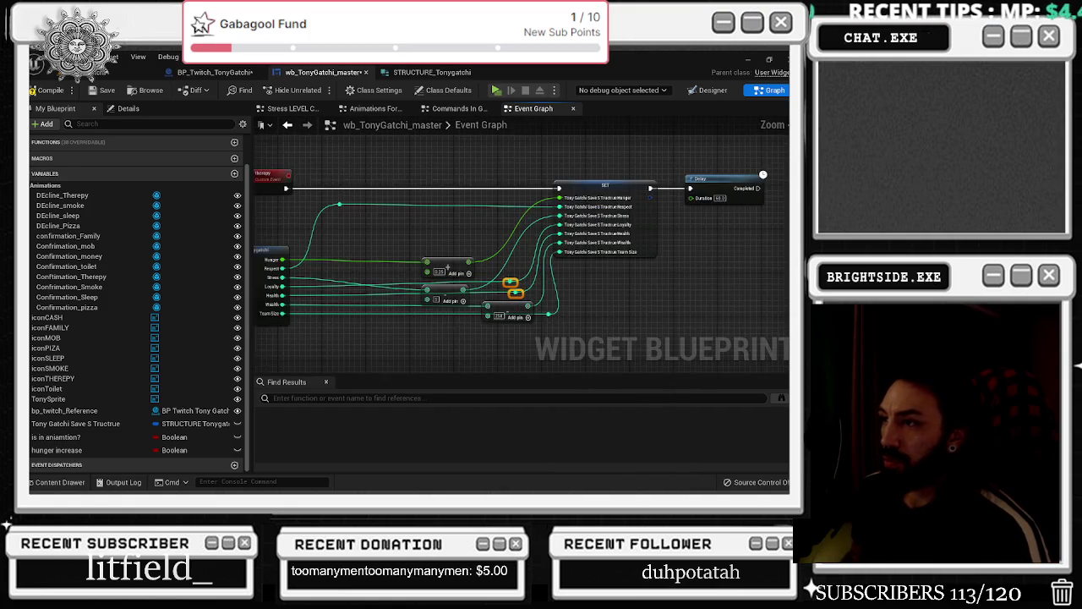
{"action": "left_click_drag", "start_coordinate": [453, 329], "coordinate": [512, 308]}
{"action": "mouse_move", "coordinate": [579, 274]}
{"action": "left_mouse_down"}
{"action": "mouse_move", "coordinate": [568, 281]}
{"action": "mouse_move", "coordinate": [450, 259]}
{"action": "left_mouse_up"}
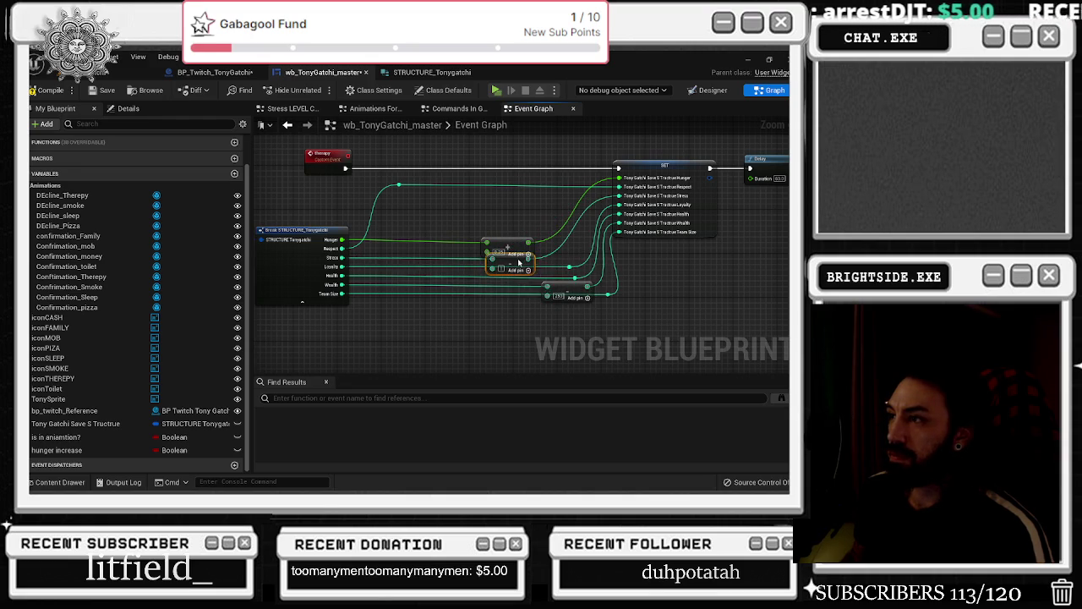
Move the Addition node further left to tidy the stats nodes
{"action": "left_click_drag", "start_coordinate": [514, 249], "coordinate": [457, 245]}
{"action": "scroll", "coordinate": [458, 245], "scroll_direction": "down", "scroll_amount": 5}
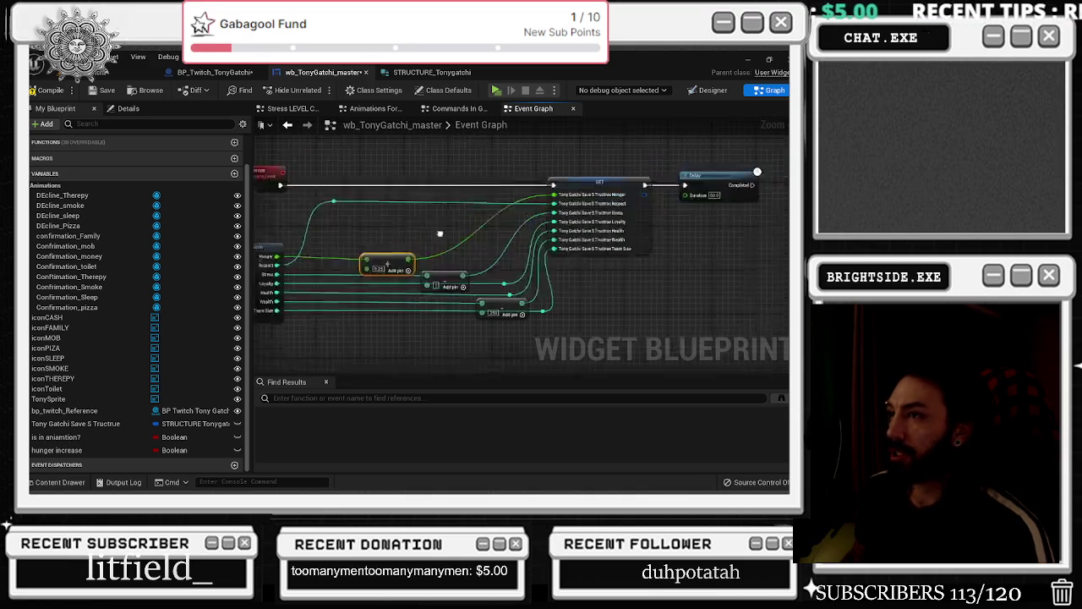
{"action": "scroll", "coordinate": [397, 273], "scroll_direction": "down", "scroll_amount": 3}
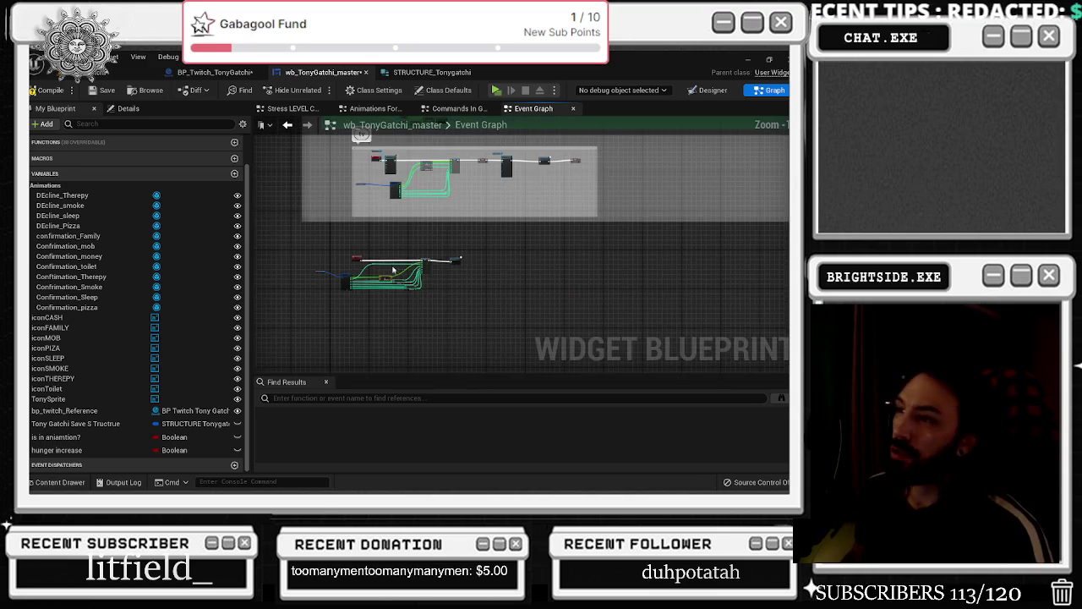
{"action": "scroll", "coordinate": [351, 279], "scroll_direction": "up", "scroll_amount": 4}
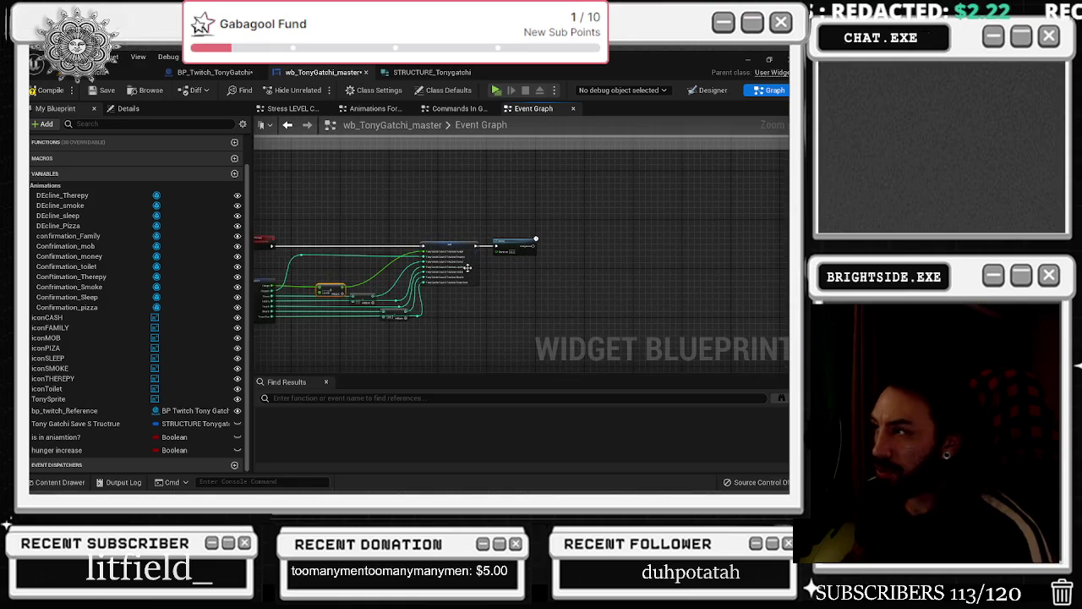
{"action": "scroll", "coordinate": [473, 287], "scroll_direction": "down", "scroll_amount": 1}
{"action": "scroll", "coordinate": [494, 285], "scroll_direction": "up", "scroll_amount": 4}
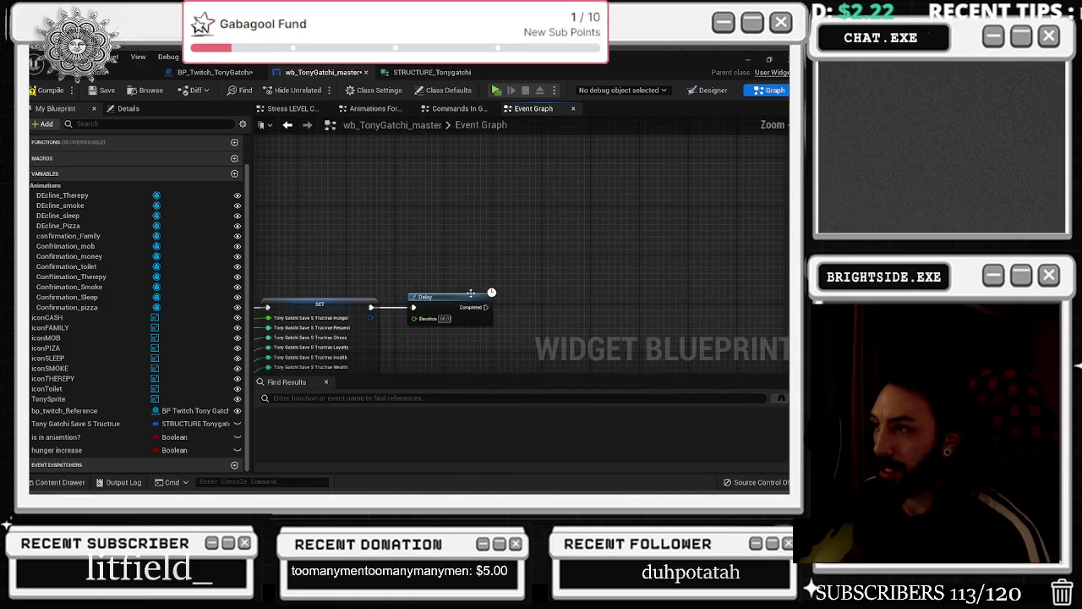
{"action": "scroll", "coordinate": [592, 304], "scroll_direction": "down", "scroll_amount": 3}
{"action": "scroll", "coordinate": [520, 315], "scroll_direction": "up", "scroll_amount": 2}
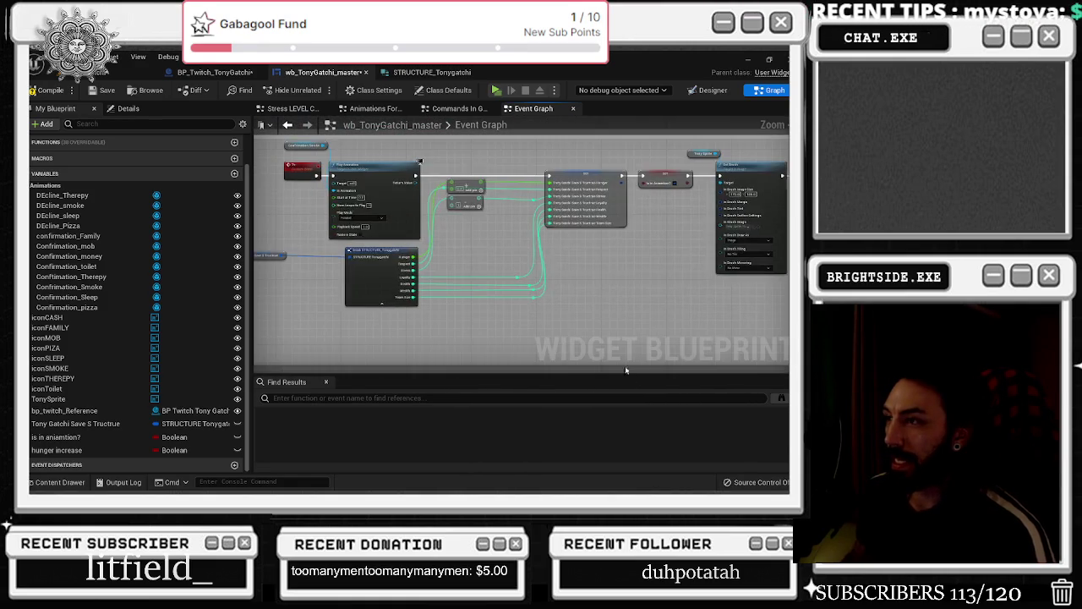
{"action": "scroll", "coordinate": [632, 264], "scroll_direction": "down", "scroll_amount": 2}
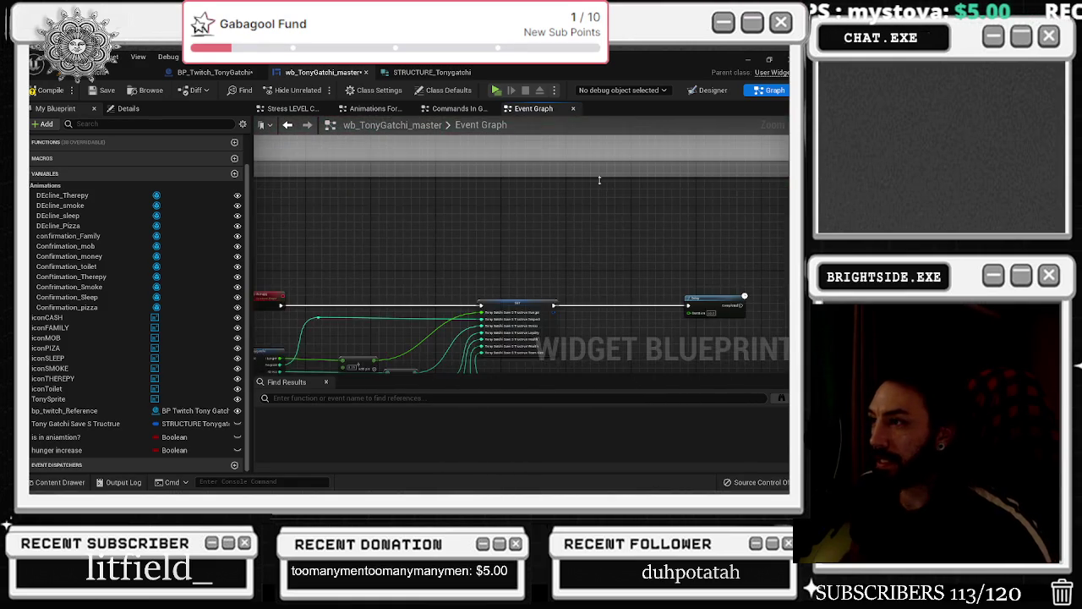
{"action": "scroll", "coordinate": [564, 283], "scroll_direction": "up", "scroll_amount": 5}
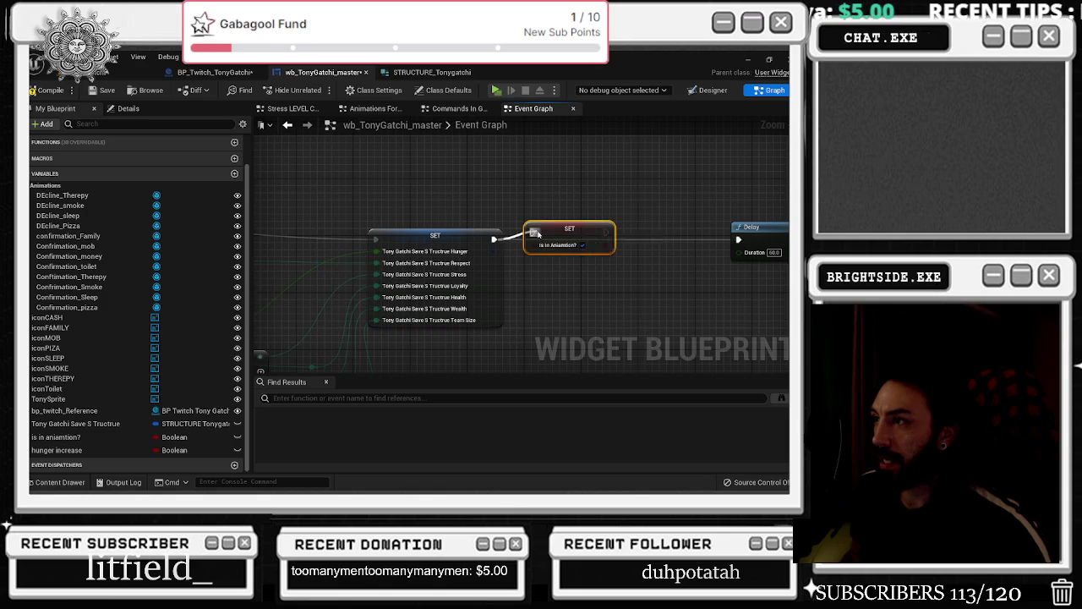
Wire SET Is In Animation? into the Delay and paste a copy of it after the Delay
{"action": "left_click_drag", "start_coordinate": [550, 221], "coordinate": [582, 247]}
{"action": "left_click_drag", "start_coordinate": [396, 232], "coordinate": [621, 234]}
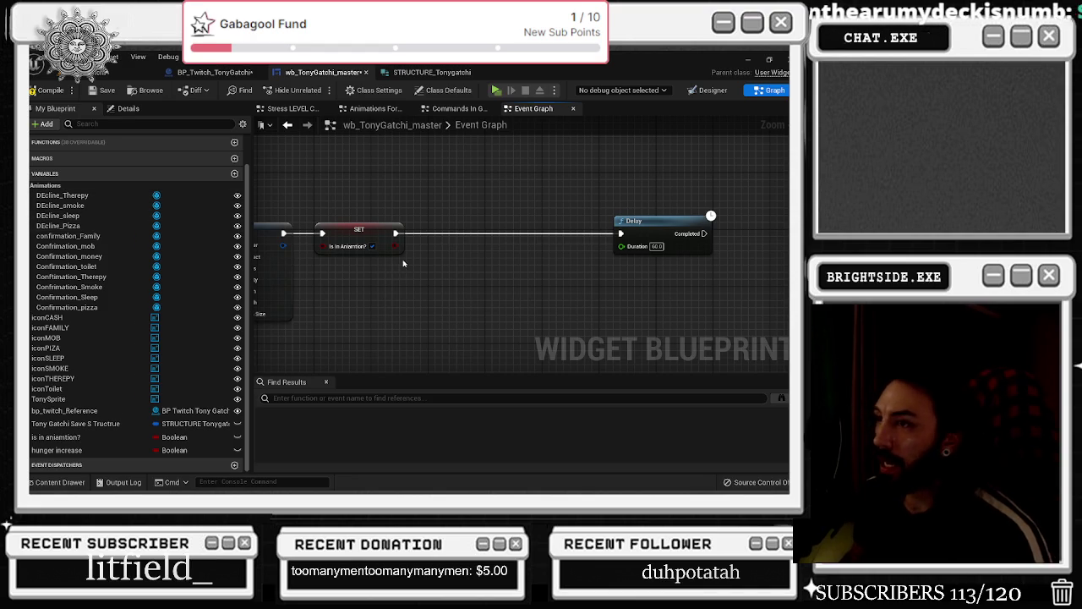
{"action": "scroll", "coordinate": [405, 266], "scroll_direction": "down", "scroll_amount": 3}
{"action": "key", "text": "ctrl+c"}
{"action": "key", "text": "ctrl+v"}
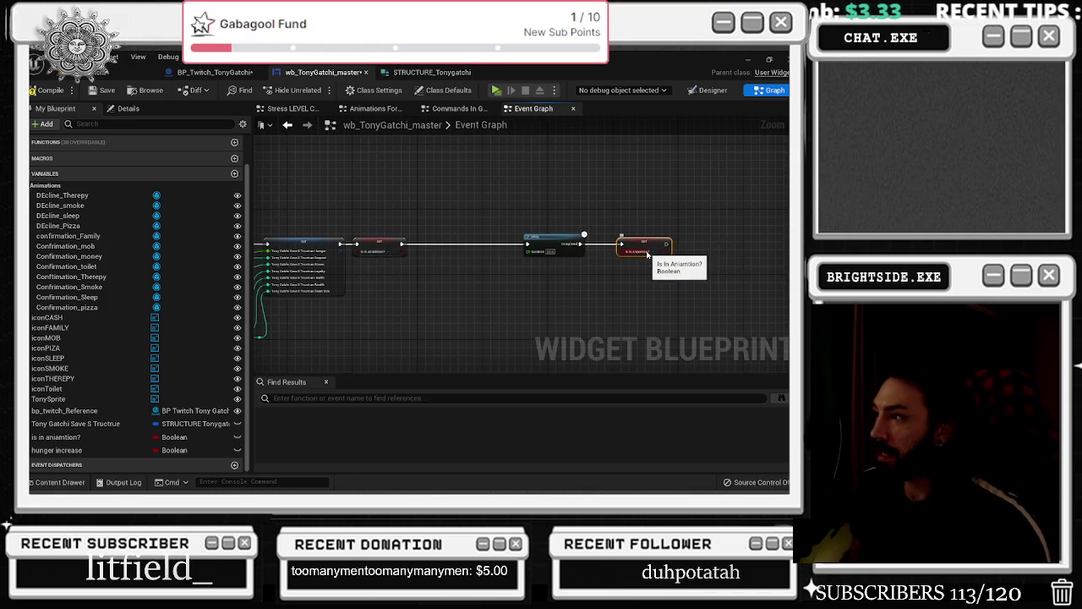
{"action": "left_click", "coordinate": [592, 208]}
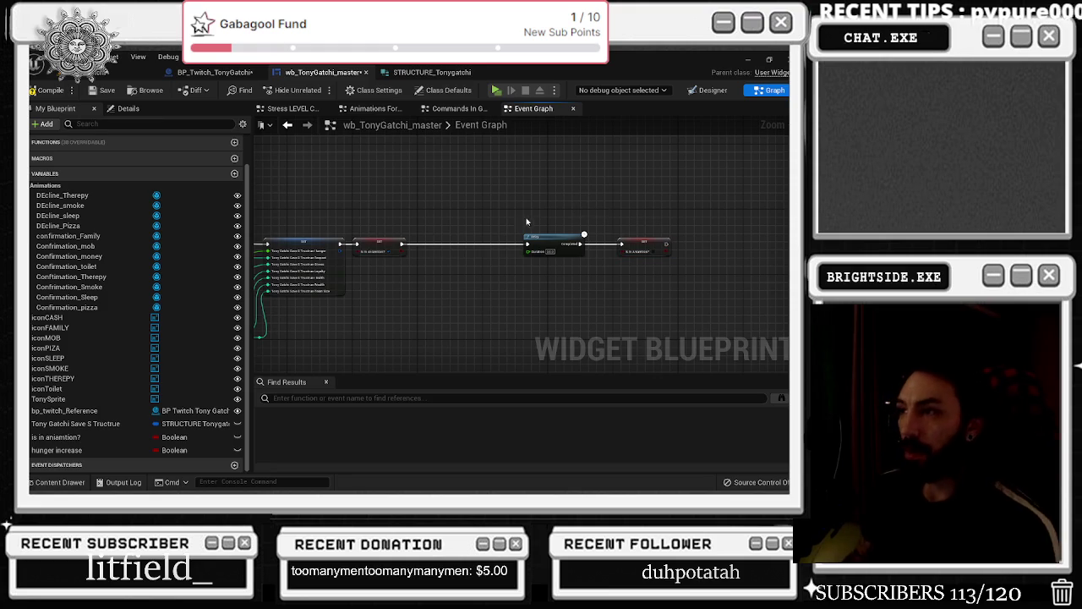
Select the pasted SET node and compile wb_TonyGatchi_master
{"action": "scroll", "coordinate": [522, 224], "scroll_direction": "down", "scroll_amount": 2}
{"action": "mouse_move", "coordinate": [546, 213]}
{"action": "left_mouse_down"}
{"action": "mouse_move", "coordinate": [599, 241]}
{"action": "mouse_move", "coordinate": [545, 230]}
{"action": "left_mouse_up"}
{"action": "scroll", "coordinate": [542, 226], "scroll_direction": "down", "scroll_amount": 1}
{"action": "left_click", "coordinate": [38, 91]}
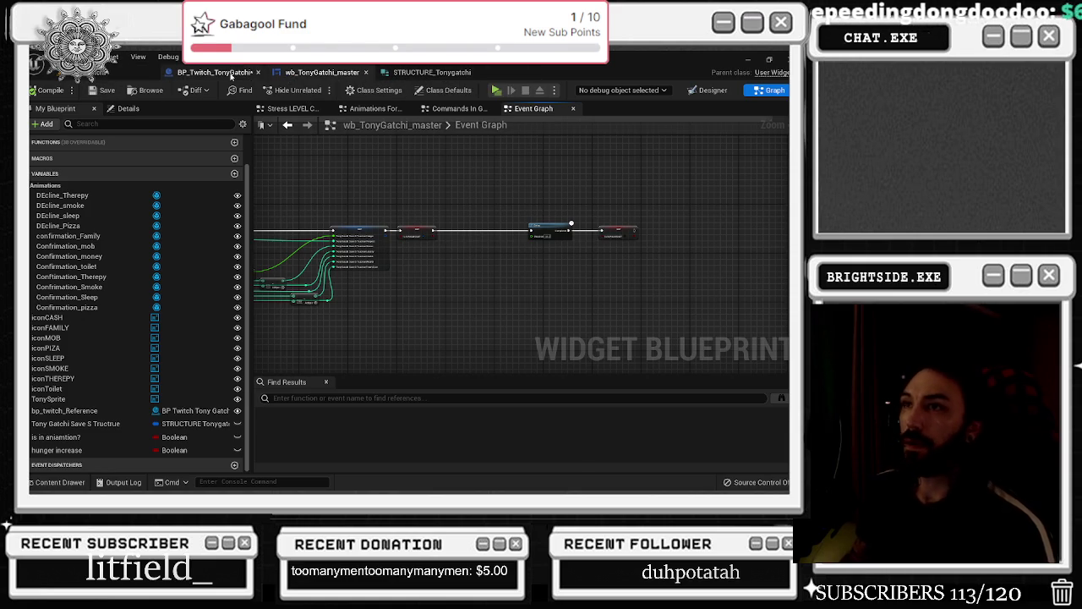
In BP_Twitch_TonyGatchi, delete the therapy Select node from the Append chain
{"action": "left_click", "coordinate": [233, 74]}
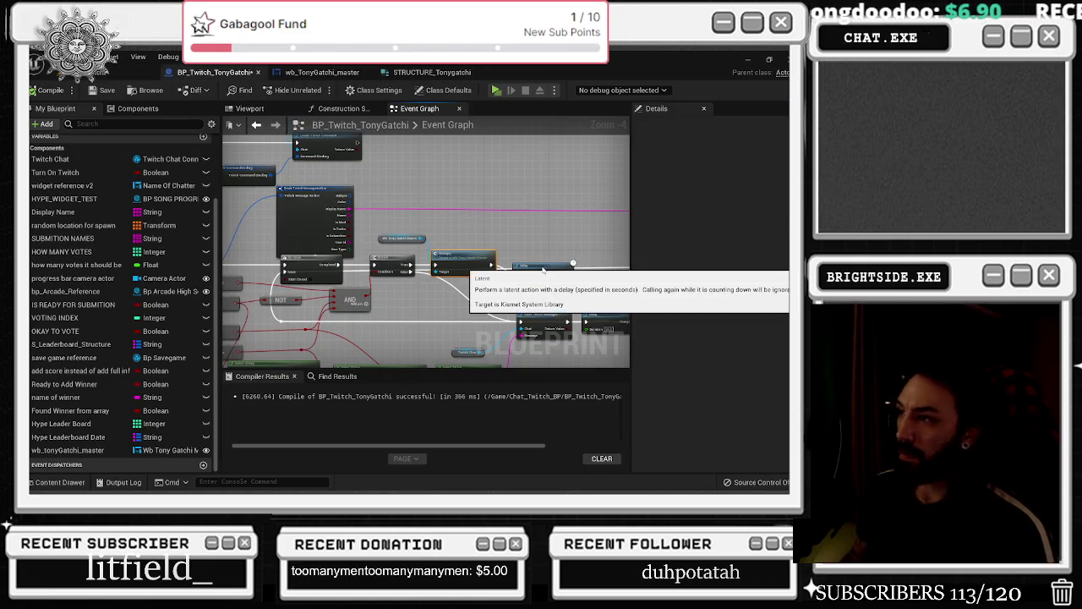
{"action": "left_click_drag", "start_coordinate": [537, 273], "coordinate": [562, 264]}
{"action": "scroll", "coordinate": [456, 230], "scroll_direction": "down", "scroll_amount": 1}
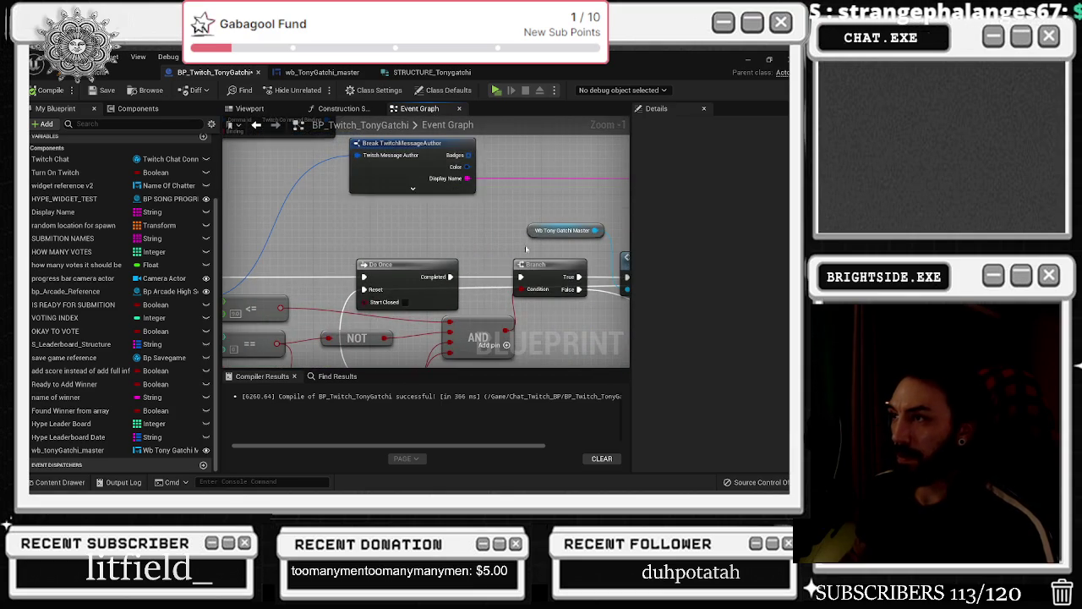
{"action": "scroll", "coordinate": [370, 191], "scroll_direction": "down", "scroll_amount": 2}
{"action": "scroll", "coordinate": [522, 272], "scroll_direction": "up", "scroll_amount": 6}
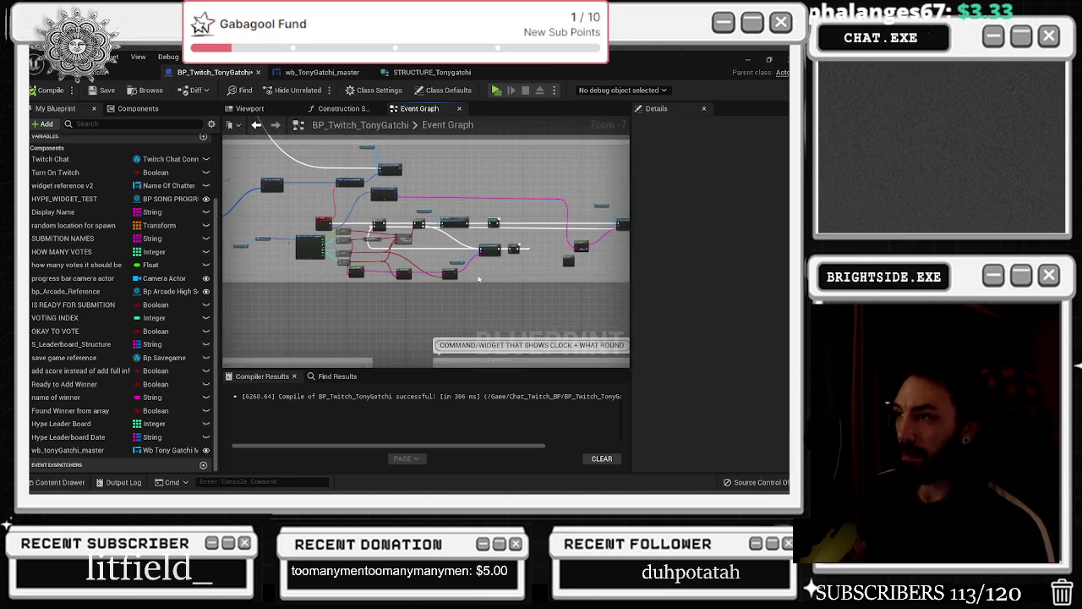
{"action": "left_click_drag", "start_coordinate": [522, 272], "coordinate": [303, 305]}
{"action": "scroll", "coordinate": [392, 262], "scroll_direction": "down", "scroll_amount": 1}
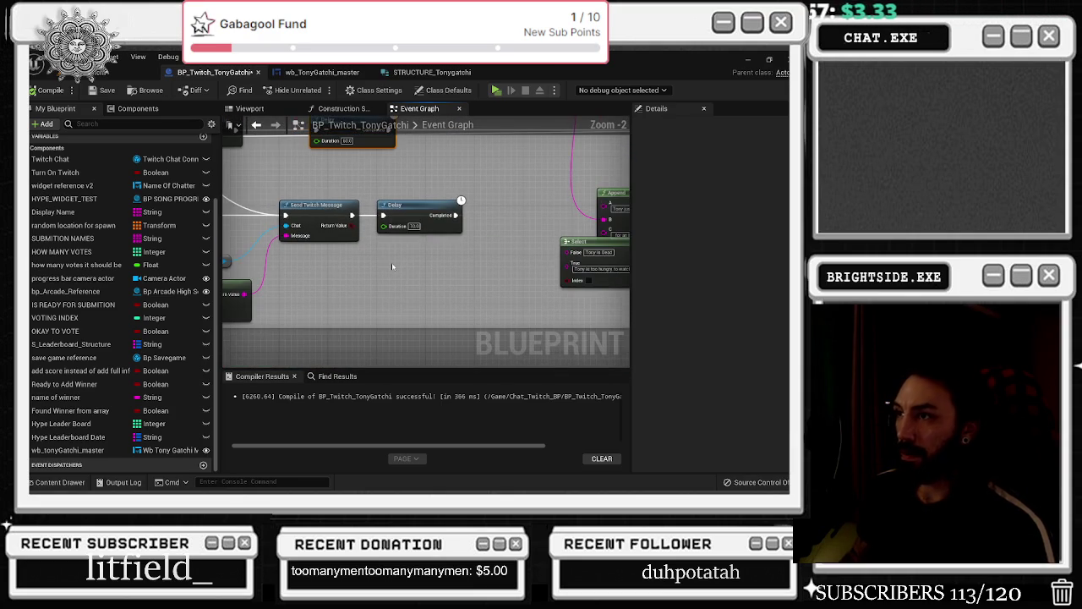
{"action": "mouse_move", "coordinate": [411, 255]}
{"action": "left_mouse_down"}
{"action": "mouse_move", "coordinate": [273, 261]}
{"action": "mouse_move", "coordinate": [281, 242]}
{"action": "left_mouse_up"}
{"action": "left_click_drag", "start_coordinate": [398, 290], "coordinate": [319, 295]}
{"action": "key", "text": "Delete"}
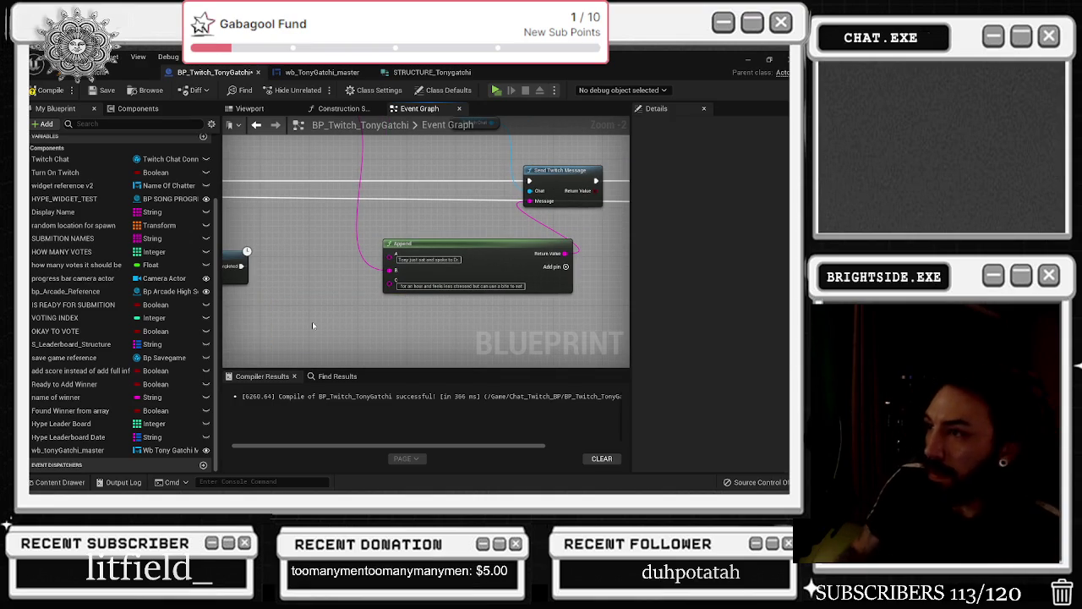
Shift the Append, Delay and Sequence nodes left and widen the comment box around them
{"action": "left_click_drag", "start_coordinate": [406, 245], "coordinate": [171, 285]}
{"action": "scroll", "coordinate": [357, 254], "scroll_direction": "down", "scroll_amount": 2}
{"action": "left_click_drag", "start_coordinate": [398, 271], "coordinate": [370, 271]}
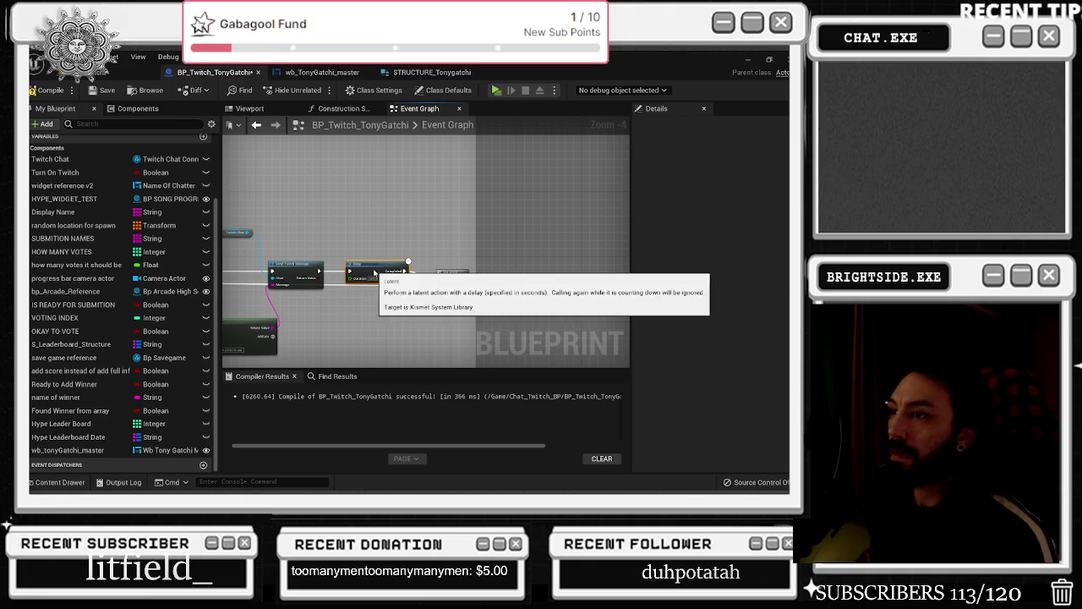
{"action": "left_click_drag", "start_coordinate": [459, 272], "coordinate": [439, 273]}
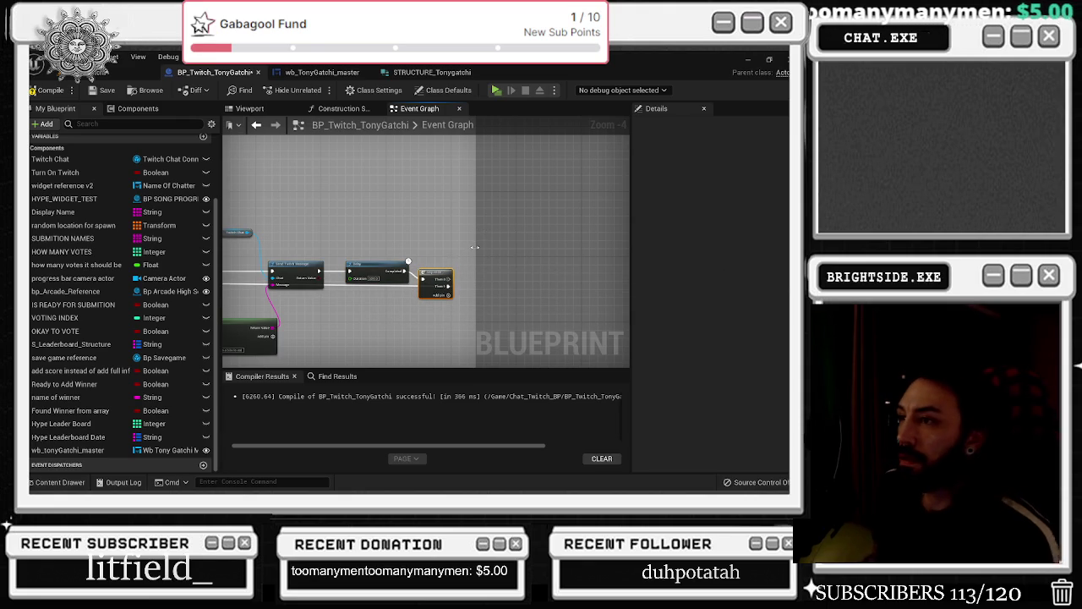
{"action": "left_click_drag", "start_coordinate": [473, 247], "coordinate": [599, 243]}
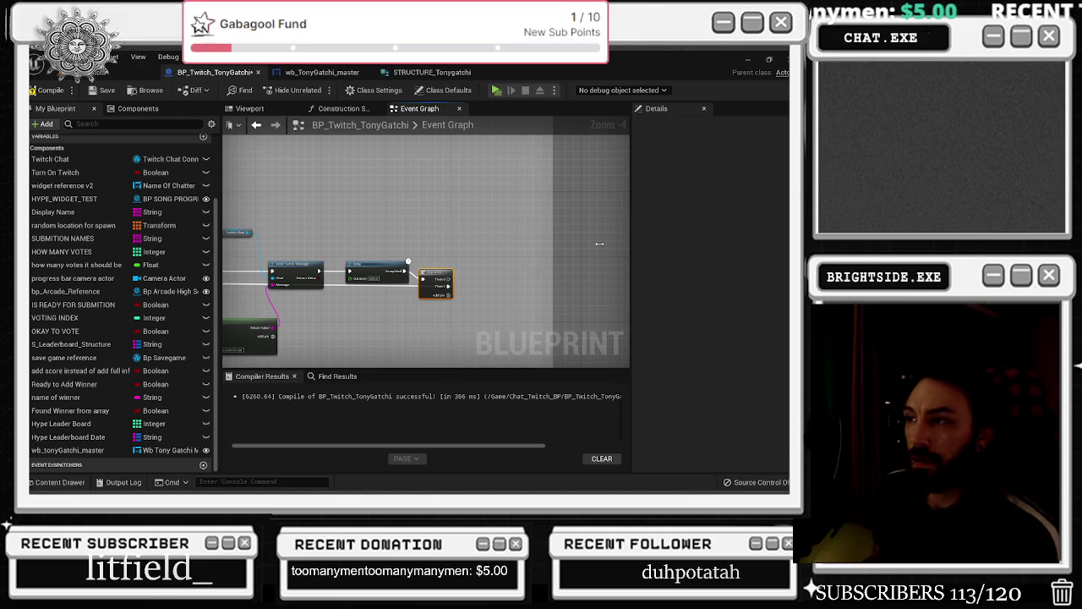
{"action": "left_click_drag", "start_coordinate": [446, 277], "coordinate": [598, 228]}
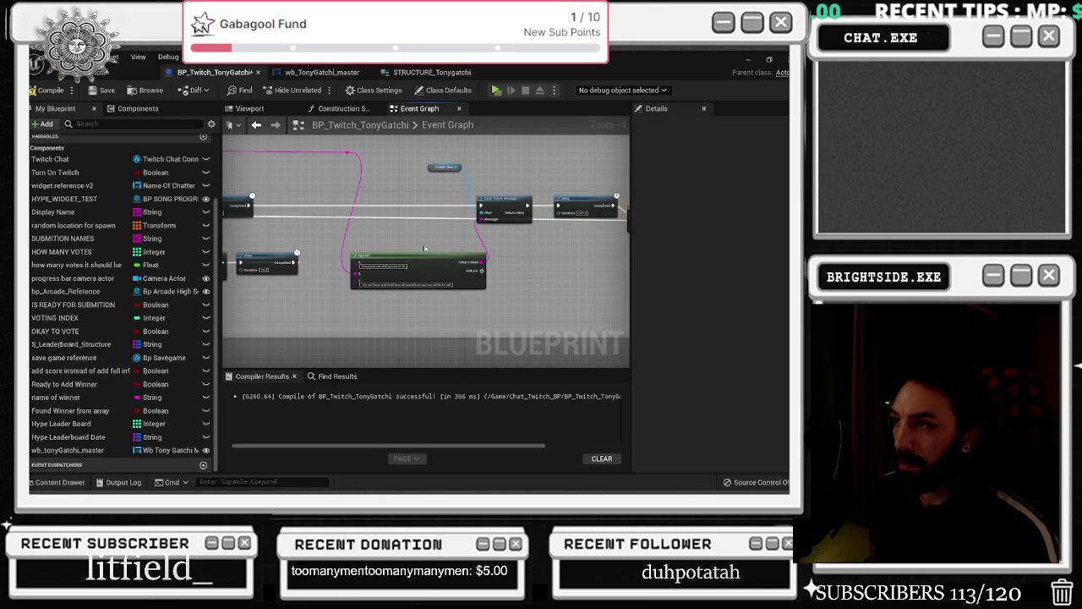
Compile BP_Twitch_TonyGatchi successfully and bring the other comment groups into view
{"action": "left_click", "coordinate": [46, 90]}
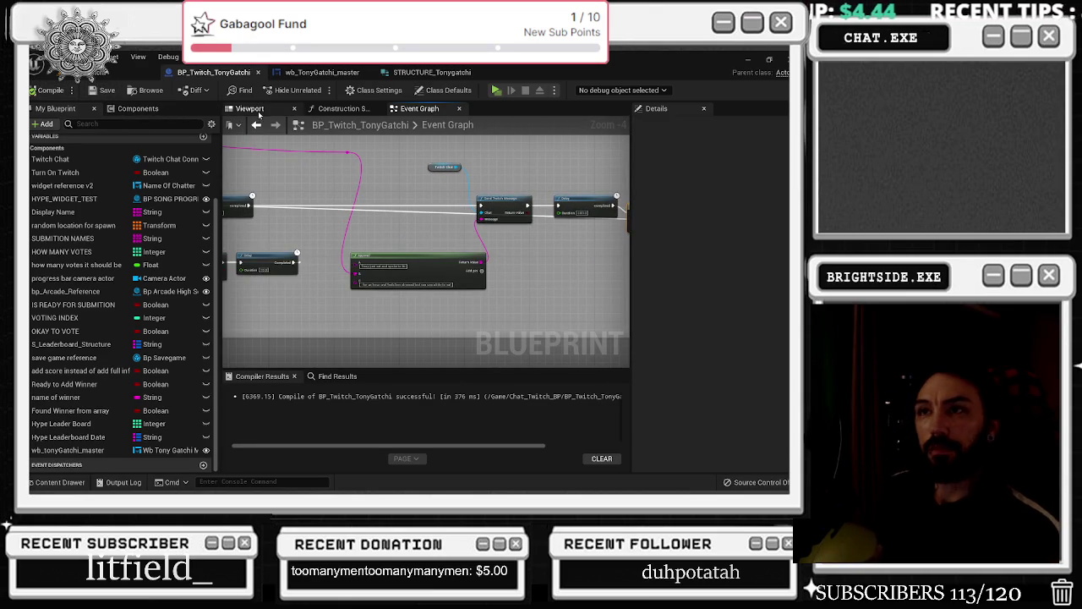
{"action": "scroll", "coordinate": [377, 154], "scroll_direction": "down", "scroll_amount": 3}
{"action": "left_click_drag", "start_coordinate": [377, 154], "coordinate": [371, 214]}
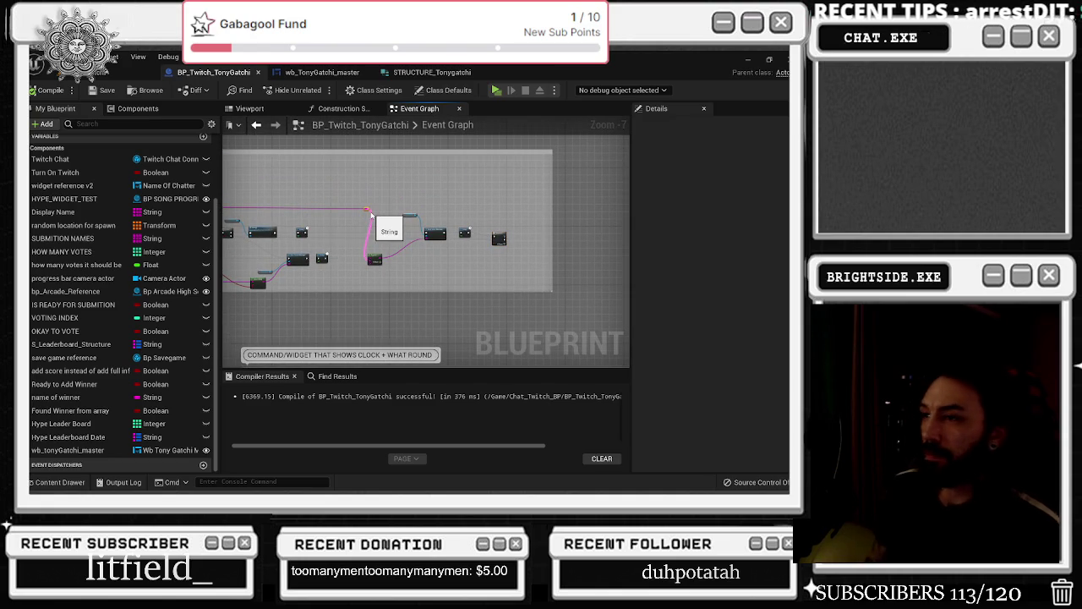
{"action": "scroll", "coordinate": [381, 241], "scroll_direction": "down", "scroll_amount": 4}
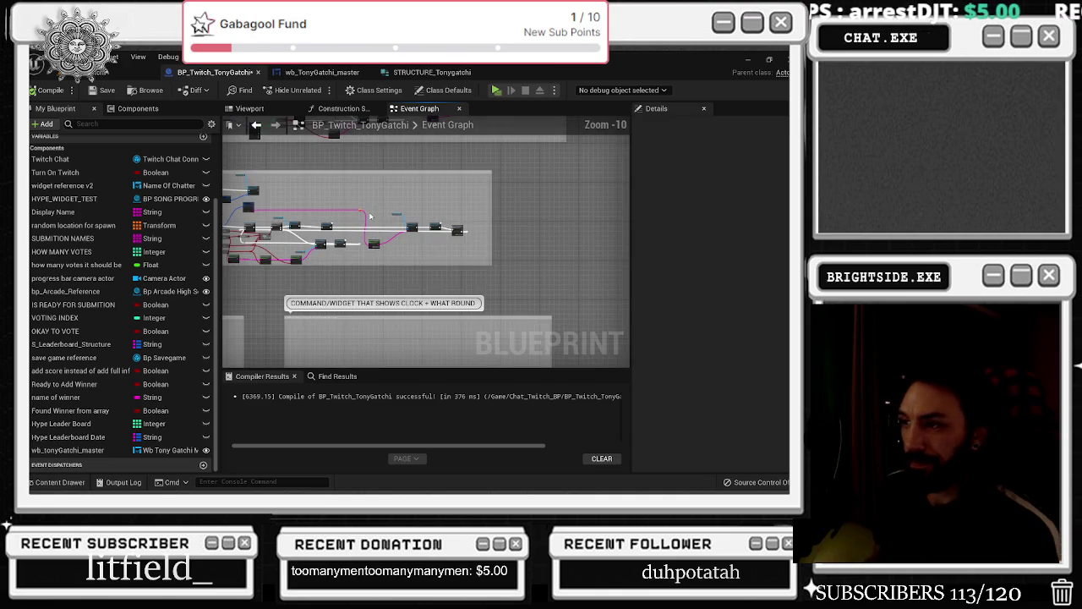
{"action": "scroll", "coordinate": [383, 243], "scroll_direction": "down", "scroll_amount": 1}
{"action": "left_click_drag", "start_coordinate": [383, 243], "coordinate": [433, 255]}
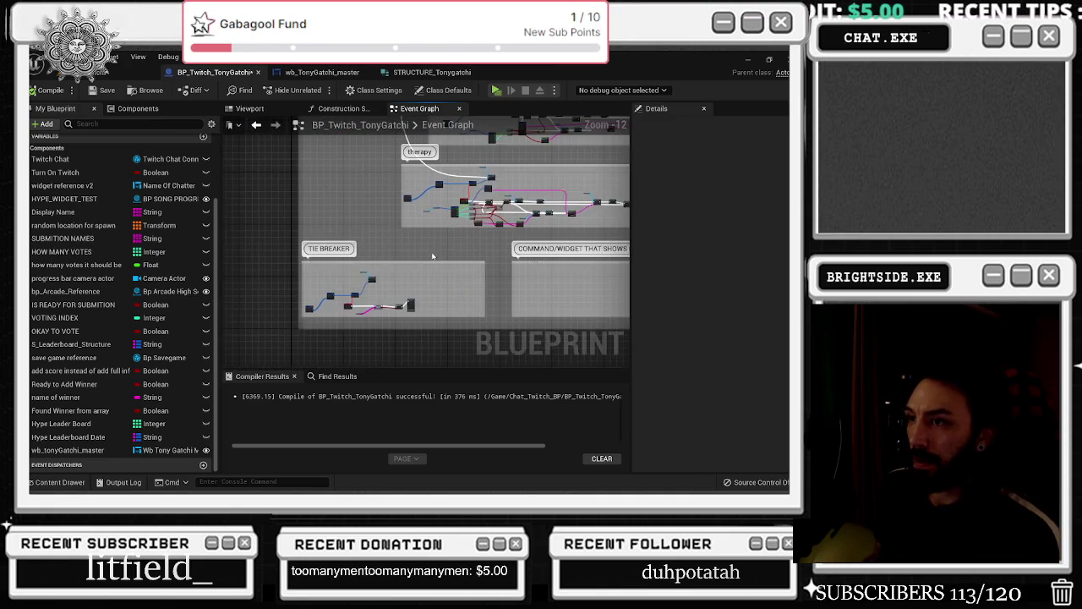
Delete the empty clock-and-round command comment box
{"action": "left_click_drag", "start_coordinate": [368, 279], "coordinate": [232, 282]}
{"action": "left_click_drag", "start_coordinate": [359, 267], "coordinate": [575, 330]}
{"action": "key", "text": "Delete"}
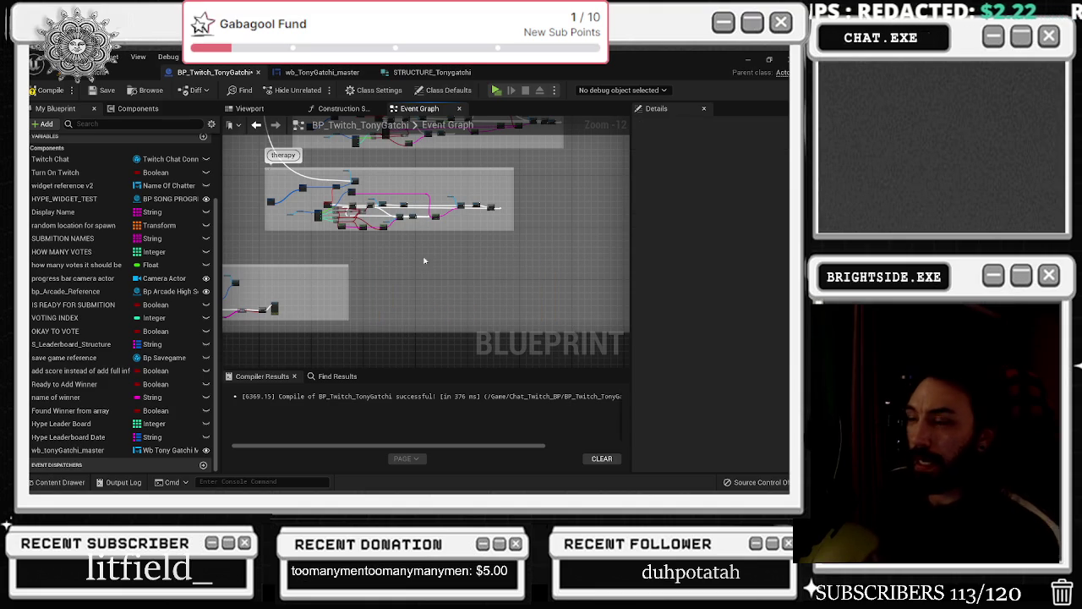
Move the TIE BREAKER group right, beneath the therapy group
{"action": "left_click_drag", "start_coordinate": [289, 272], "coordinate": [383, 280]}
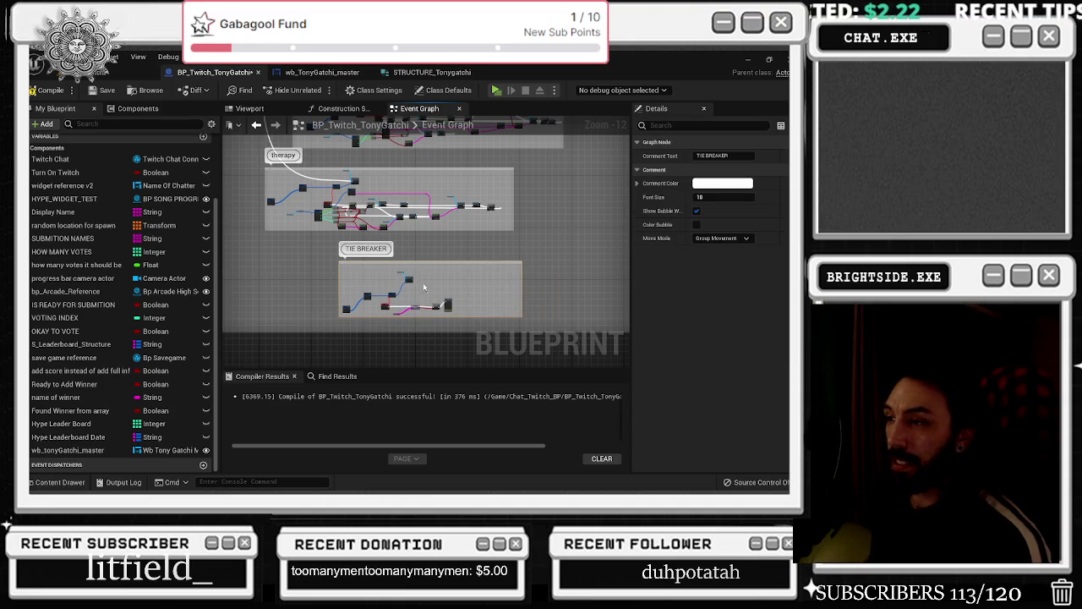
{"action": "scroll", "coordinate": [383, 280], "scroll_direction": "up", "scroll_amount": 2}
{"action": "scroll", "coordinate": [383, 280], "scroll_direction": "up", "scroll_amount": 8}
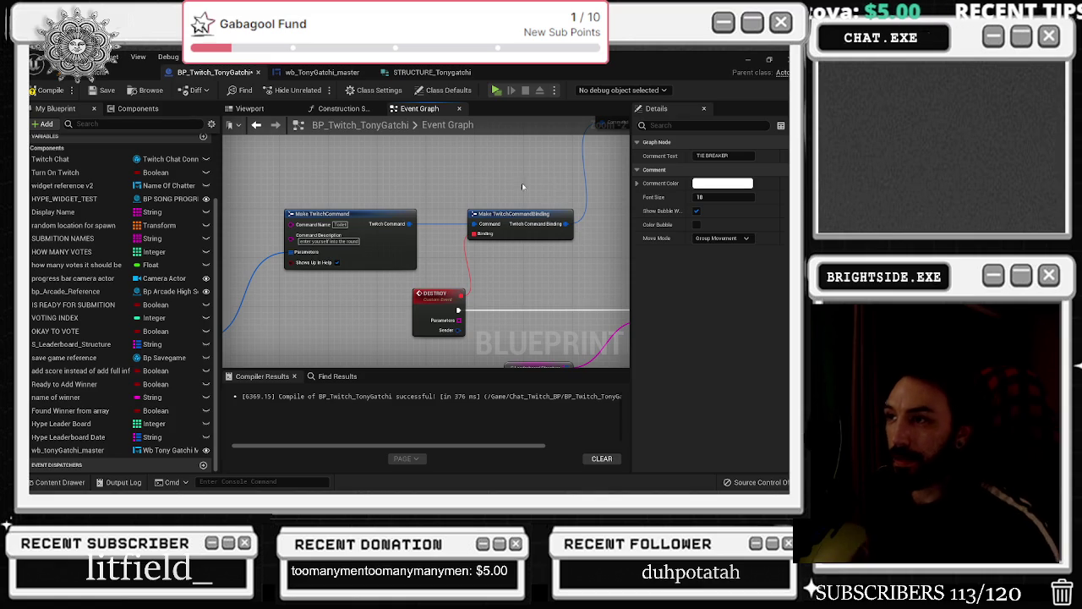
Append 'also Dizziness' to the Break TwitchCommand node's command description
{"action": "left_click", "coordinate": [431, 307]}
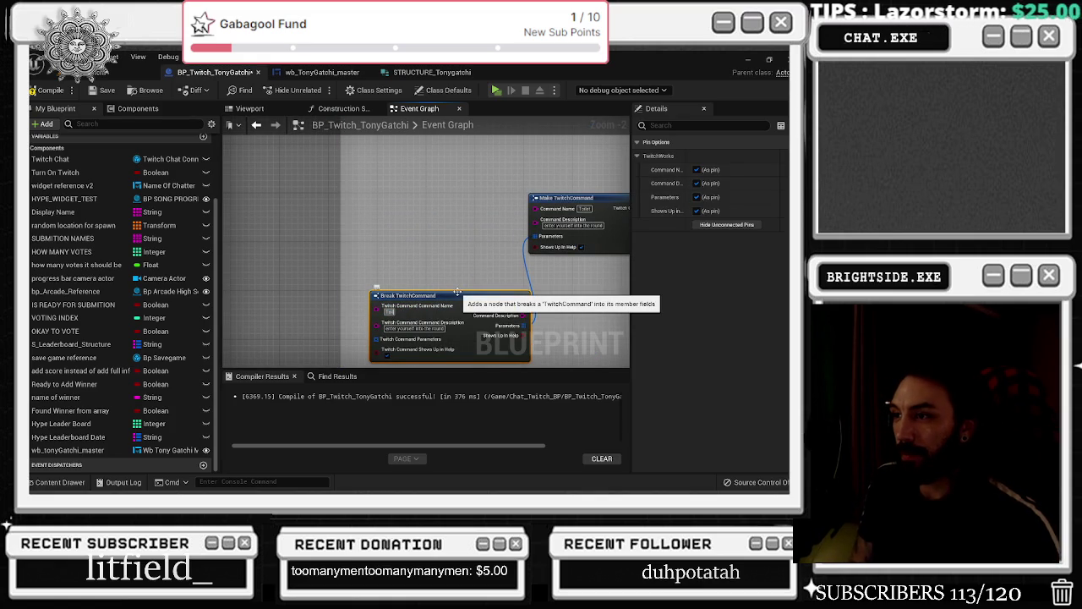
{"action": "left_click_drag", "start_coordinate": [409, 336], "coordinate": [359, 323]}
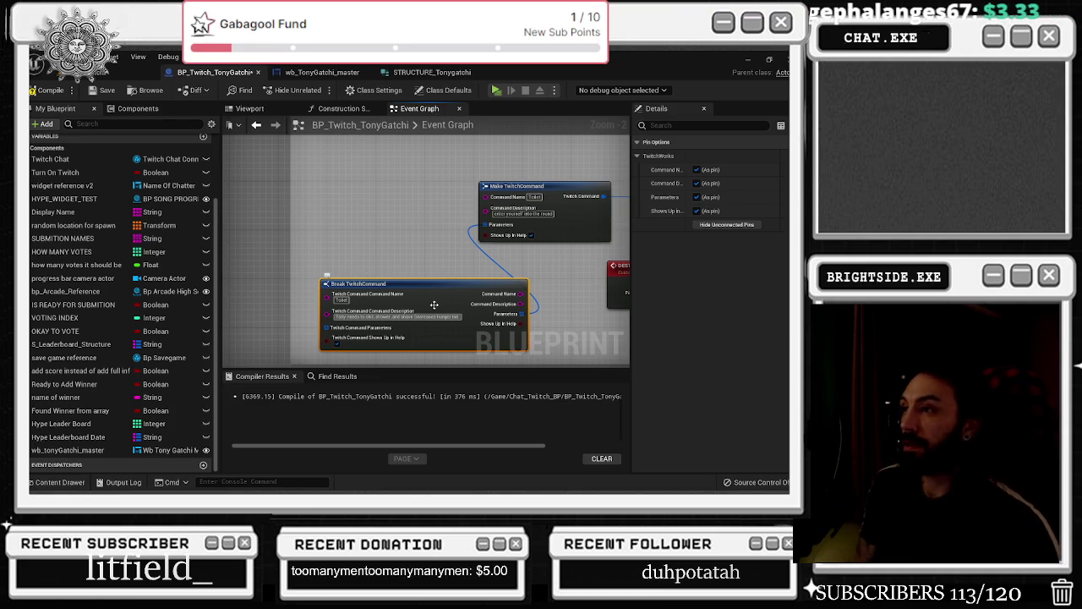
{"action": "type", "text": " also"}
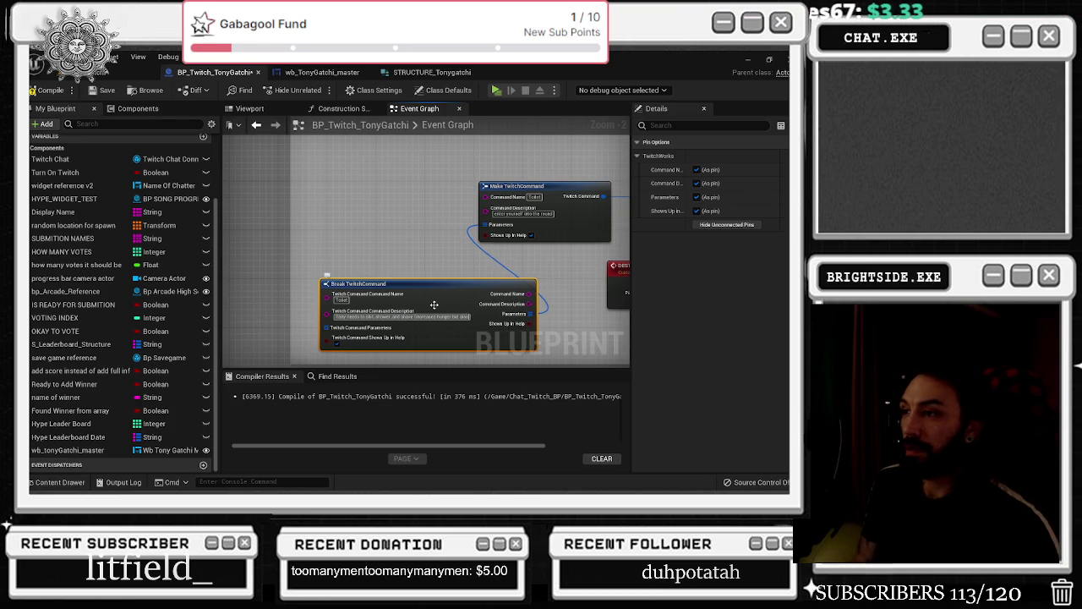
{"action": "type", "text": " Dizziness this"}
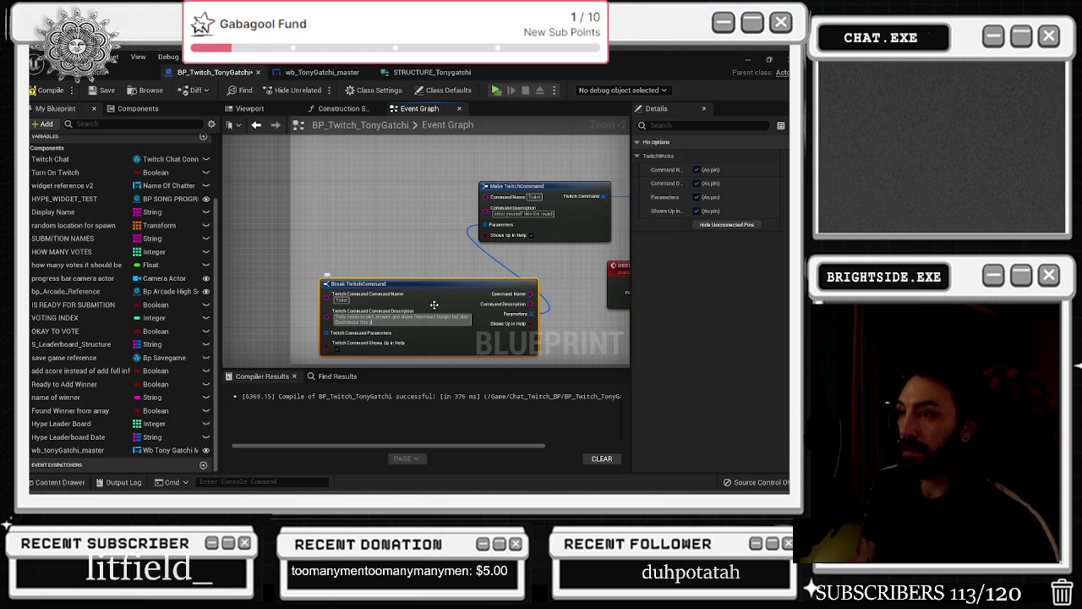
{"action": "left_click_drag", "start_coordinate": [434, 304], "coordinate": [412, 278]}
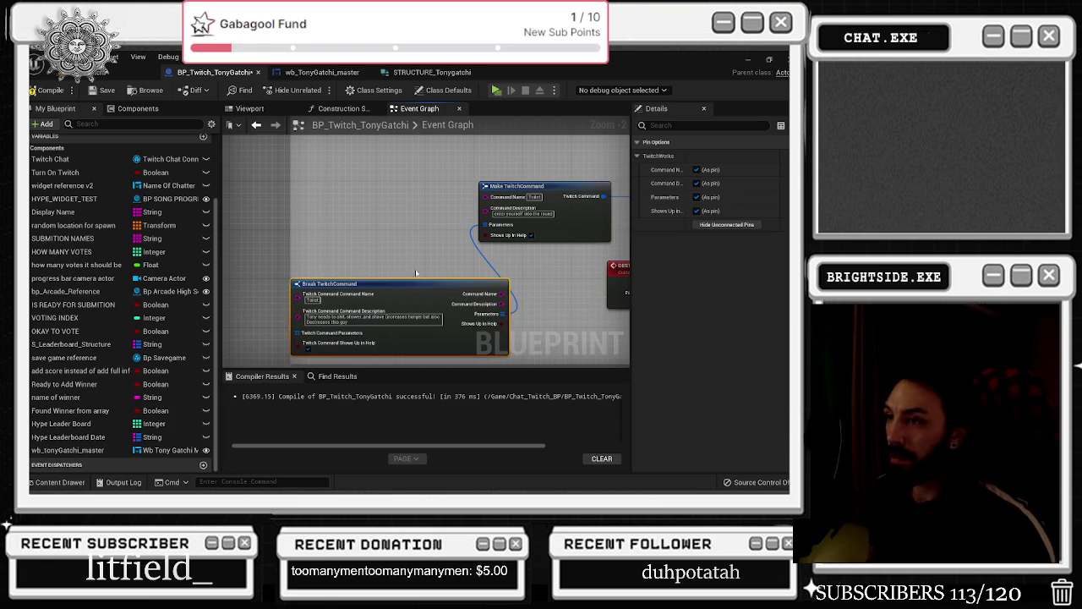
{"action": "left_click", "coordinate": [413, 277]}
{"action": "scroll", "coordinate": [401, 254], "scroll_direction": "down", "scroll_amount": 3}
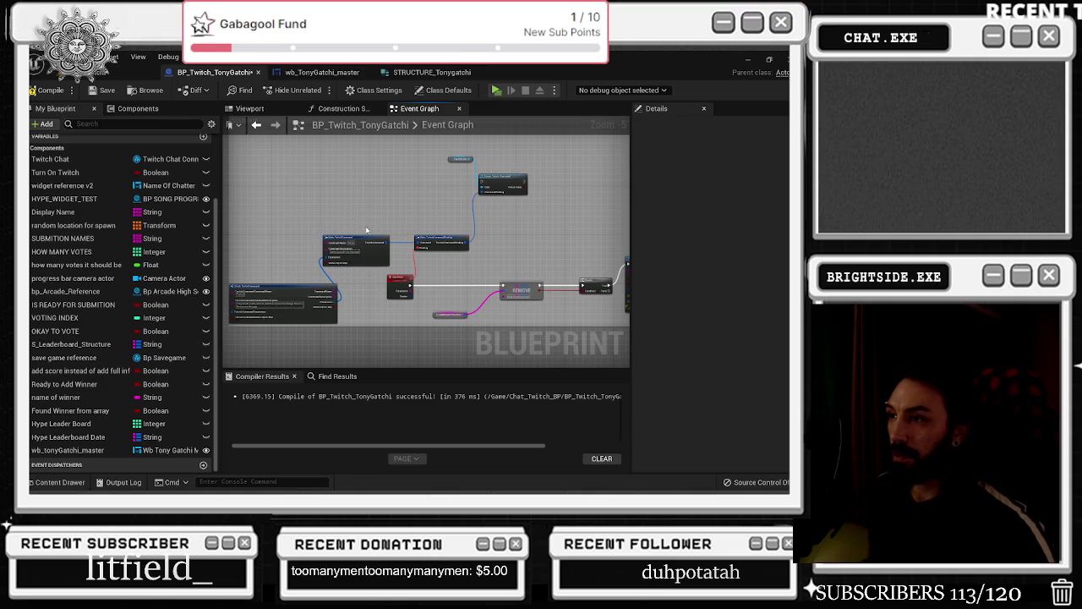
Rename the DESTROY custom event to Toilet
{"action": "scroll", "coordinate": [419, 286], "scroll_direction": "up", "scroll_amount": 2}
{"action": "left_click", "coordinate": [386, 283]}
{"action": "left_click", "coordinate": [723, 156]}
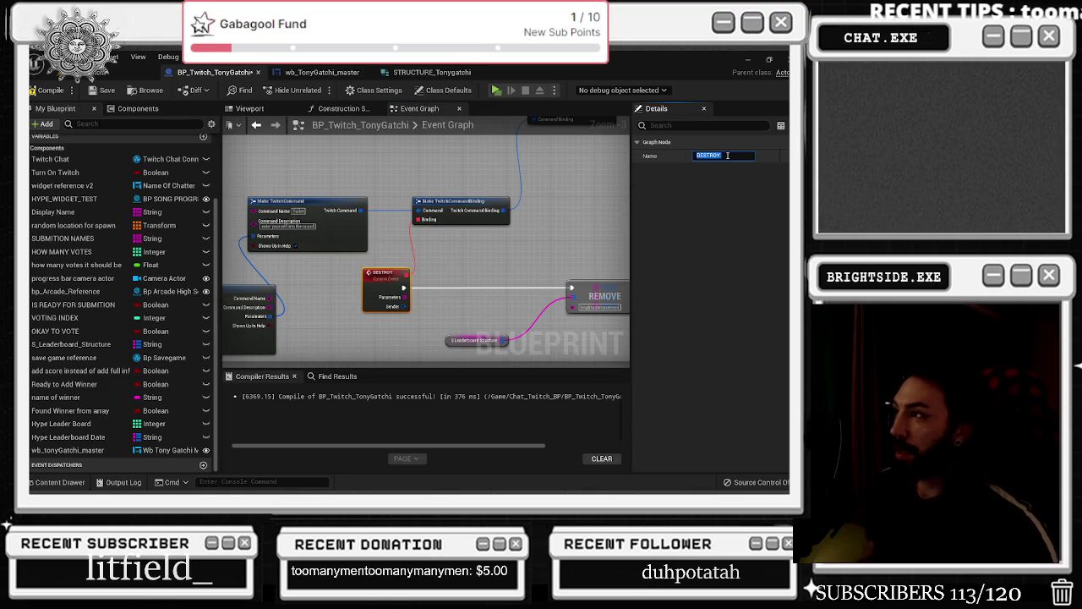
{"action": "type", "text": "Toilet"}
{"action": "key", "text": "Return"}
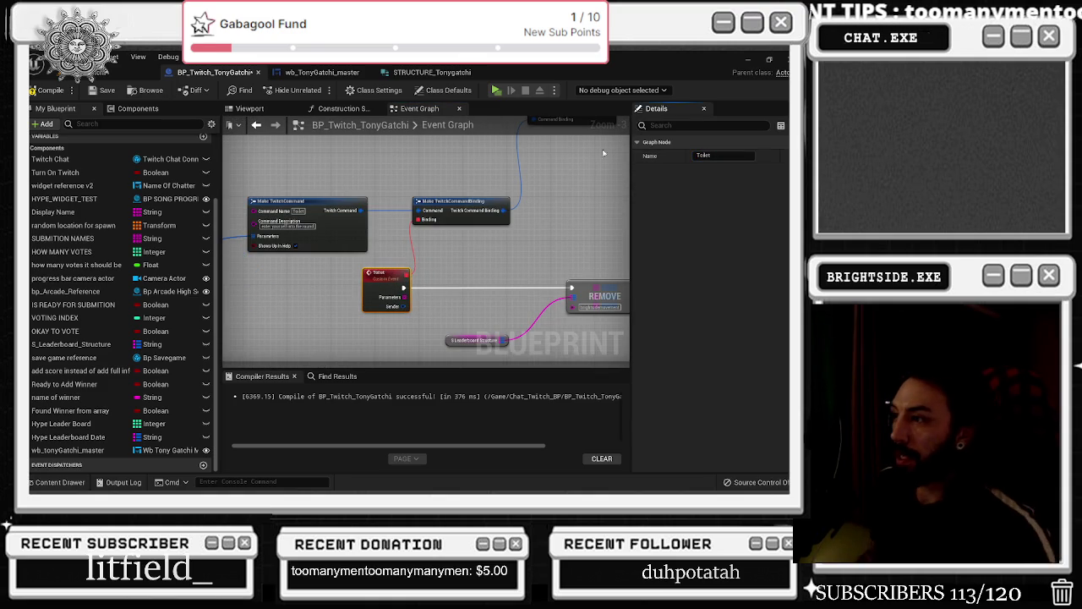
{"action": "scroll", "coordinate": [486, 241], "scroll_direction": "down", "scroll_amount": 4}
Connect the Sequence's Then 6 output to the toilet Create Twitch Command
{"action": "left_click_drag", "start_coordinate": [326, 272], "coordinate": [453, 310]}
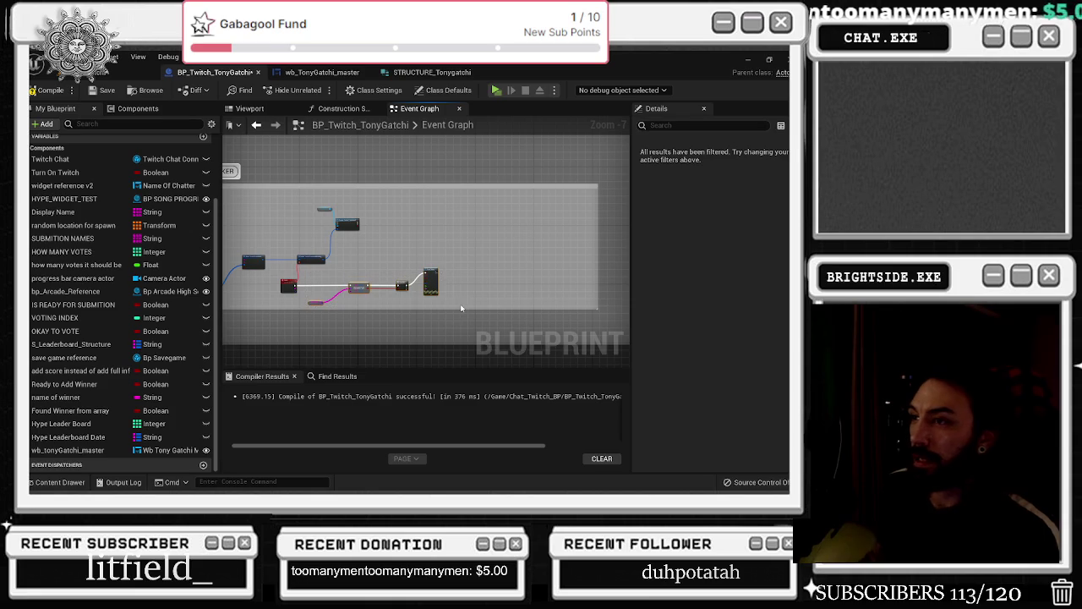
{"action": "left_click", "coordinate": [461, 308]}
{"action": "scroll", "coordinate": [353, 253], "scroll_direction": "down", "scroll_amount": 4}
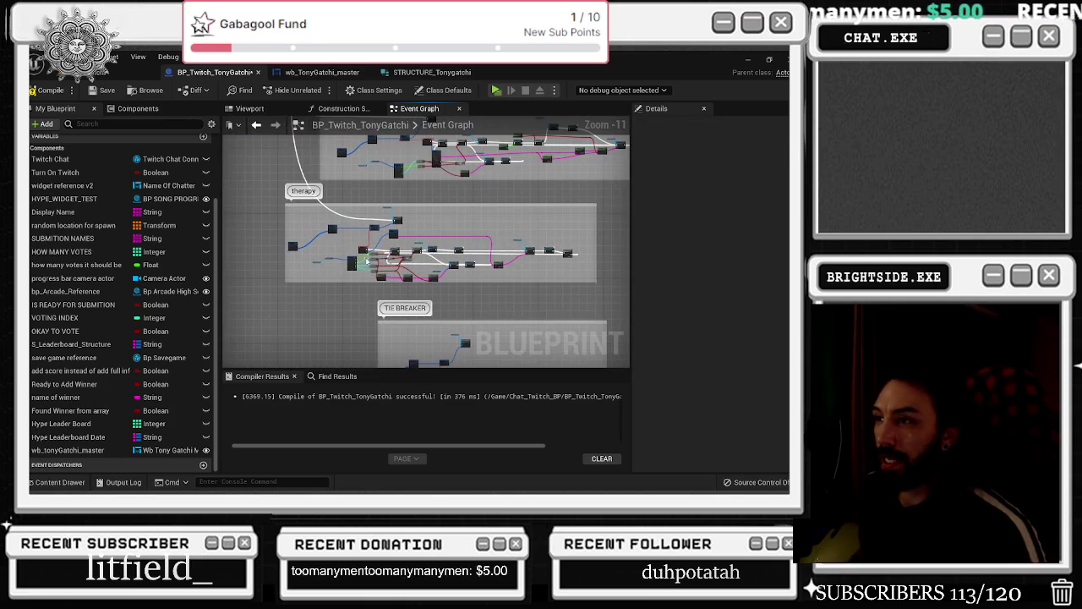
{"action": "left_click_drag", "start_coordinate": [361, 249], "coordinate": [404, 252]}
{"action": "scroll", "coordinate": [298, 256], "scroll_direction": "up", "scroll_amount": 9}
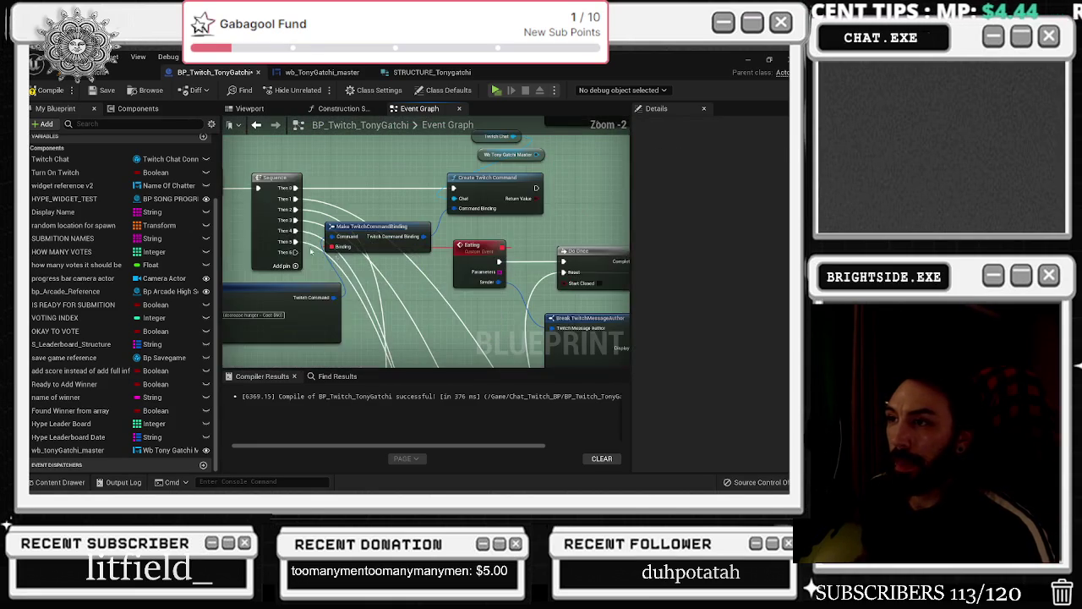
{"action": "scroll", "coordinate": [355, 330], "scroll_direction": "down", "scroll_amount": 7}
{"action": "mouse_move", "coordinate": [298, 256]}
{"action": "left_mouse_down"}
{"action": "mouse_move", "coordinate": [405, 382]}
{"action": "mouse_move", "coordinate": [469, 399]}
{"action": "mouse_move", "coordinate": [452, 311]}
{"action": "mouse_move", "coordinate": [496, 383]}
{"action": "mouse_move", "coordinate": [560, 144]}
{"action": "mouse_move", "coordinate": [608, 212]}
{"action": "mouse_move", "coordinate": [421, 211]}
{"action": "left_mouse_up"}
{"action": "scroll", "coordinate": [533, 219], "scroll_direction": "up", "scroll_amount": 6}
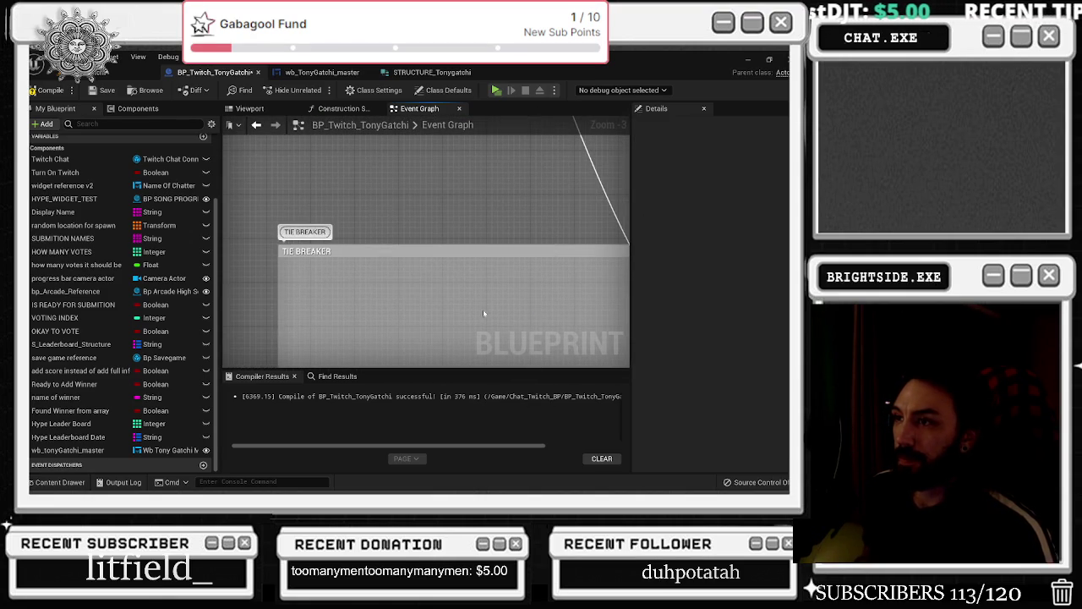
Retitle the TIE BREAKER comment to 'toilet command' and move the group up and left
{"action": "double_click", "coordinate": [304, 232]}
{"action": "type", "text": "toilet"}
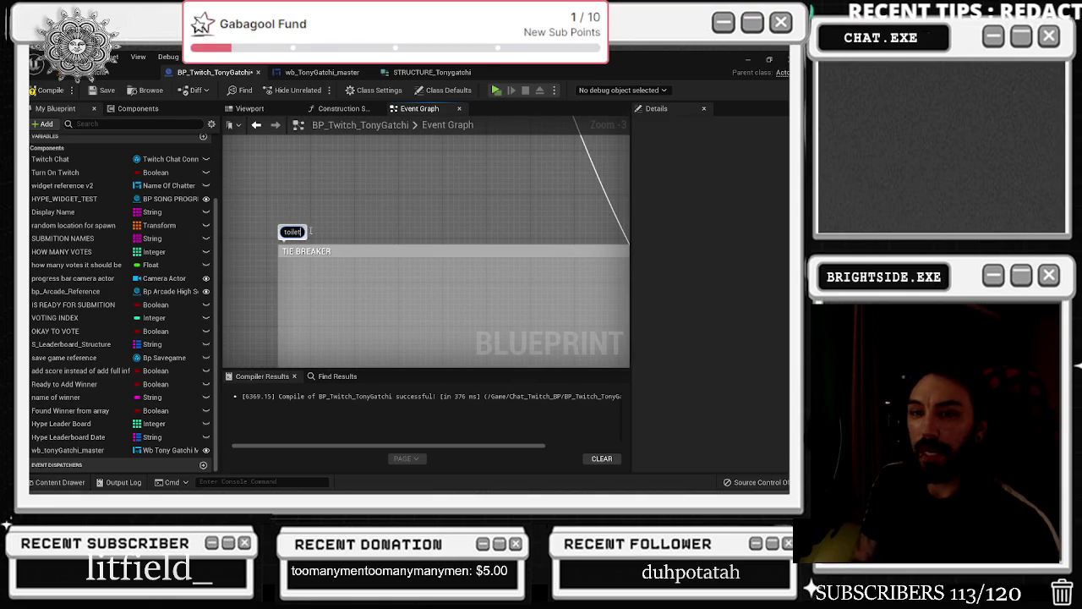
{"action": "type", "text": " command"}
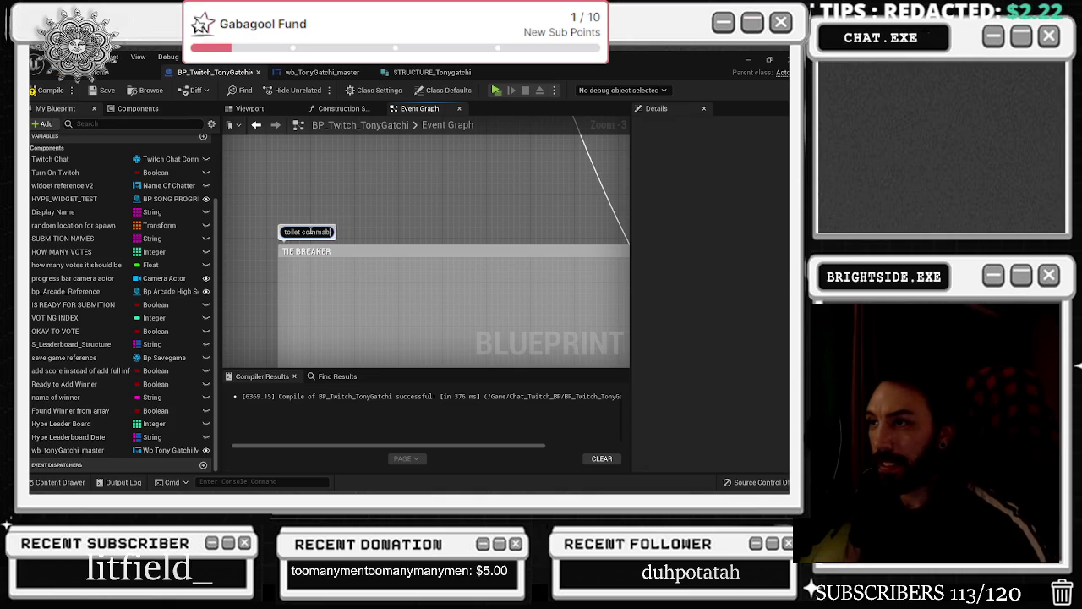
{"action": "key", "text": "Return"}
{"action": "scroll", "coordinate": [397, 277], "scroll_direction": "down", "scroll_amount": 3}
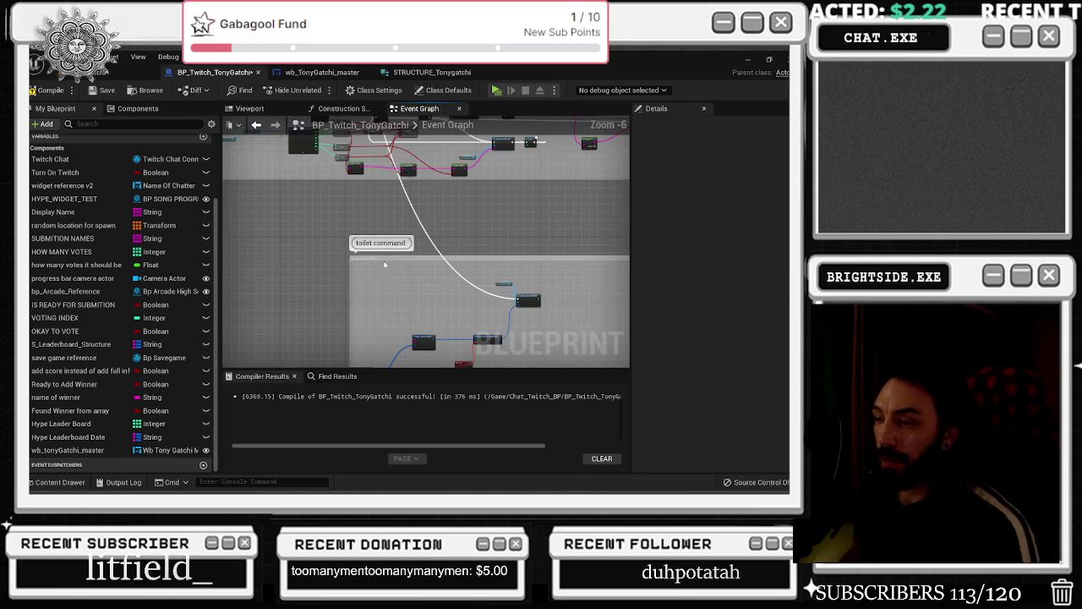
{"action": "scroll", "coordinate": [402, 272], "scroll_direction": "down", "scroll_amount": 2}
{"action": "left_click_drag", "start_coordinate": [401, 261], "coordinate": [301, 247]}
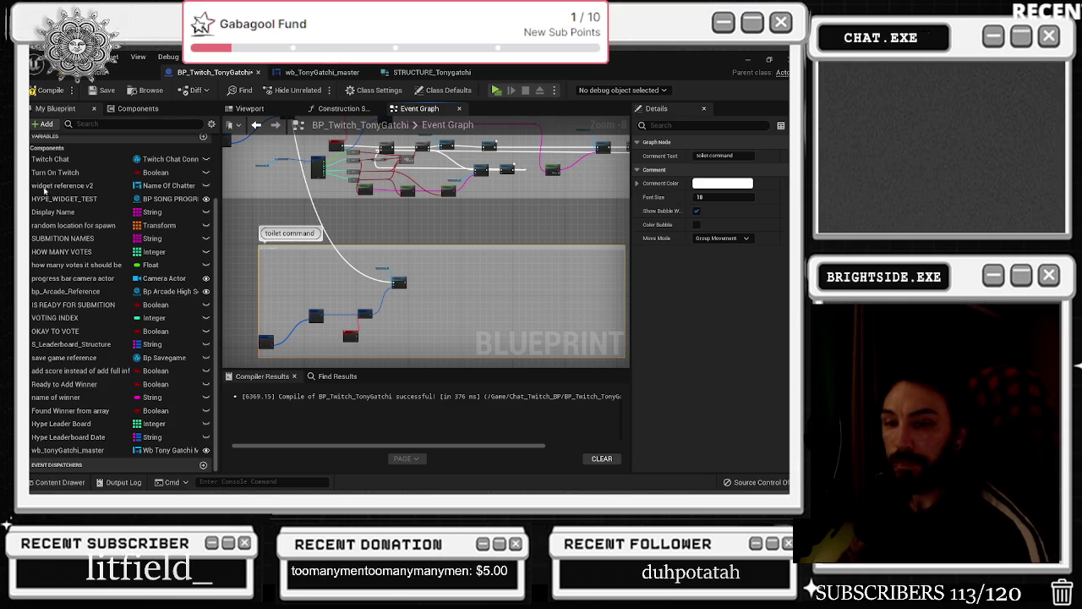
Frame the toilet command group with its Make TwitchCommand nodes and Toilet event
{"action": "scroll", "coordinate": [348, 243], "scroll_direction": "down", "scroll_amount": 4}
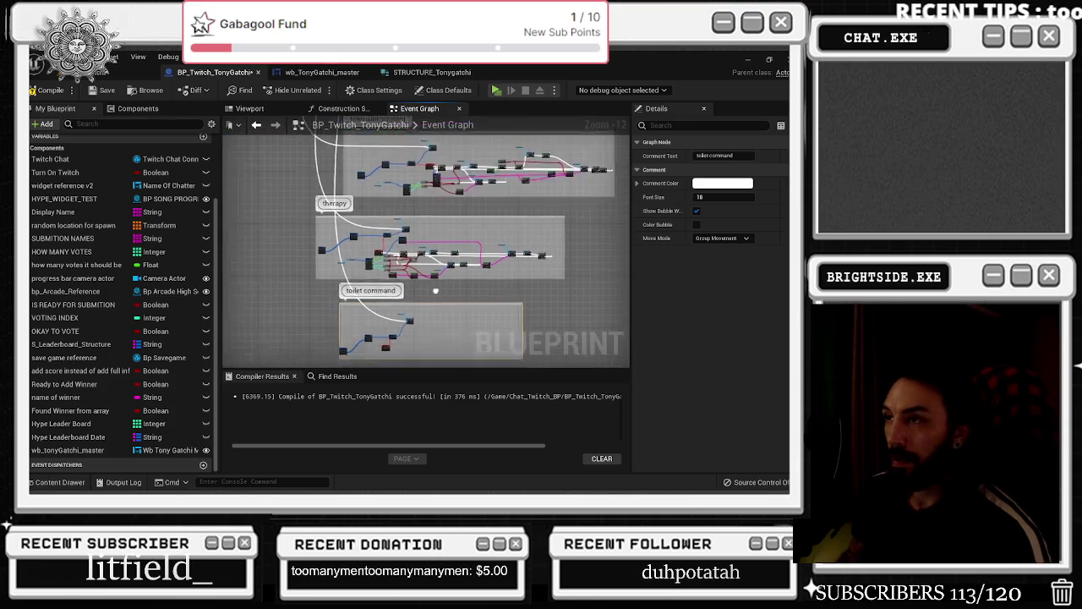
{"action": "mouse_move", "coordinate": [398, 169]}
{"action": "left_mouse_down"}
{"action": "mouse_move", "coordinate": [398, 308]}
{"action": "mouse_move", "coordinate": [350, 154]}
{"action": "mouse_move", "coordinate": [375, 243]}
{"action": "mouse_move", "coordinate": [471, 262]}
{"action": "mouse_move", "coordinate": [329, 269]}
{"action": "left_mouse_up"}
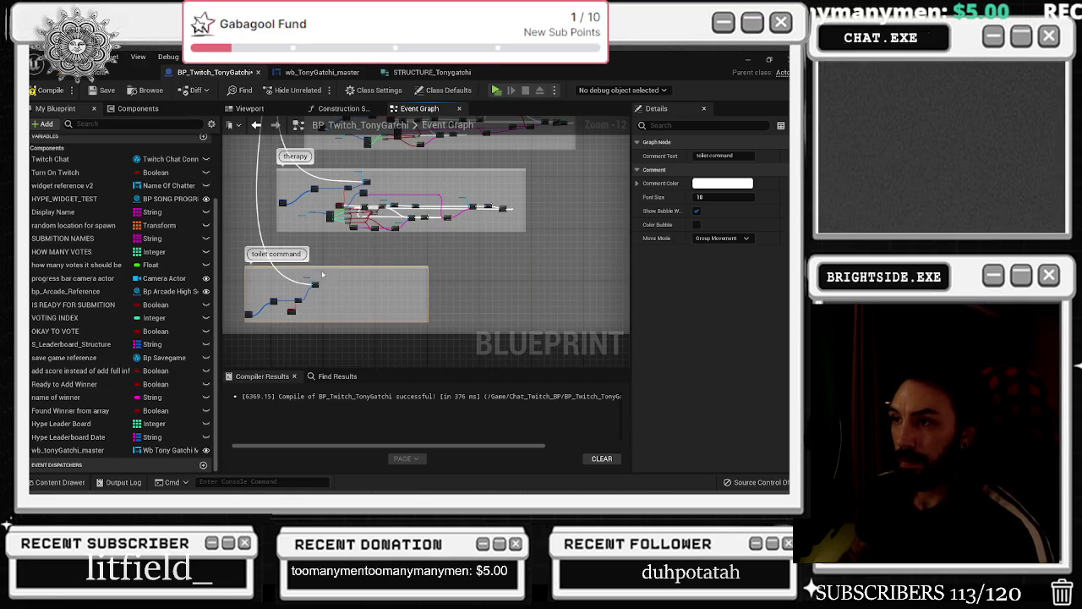
{"action": "scroll", "coordinate": [329, 268], "scroll_direction": "up", "scroll_amount": 13}
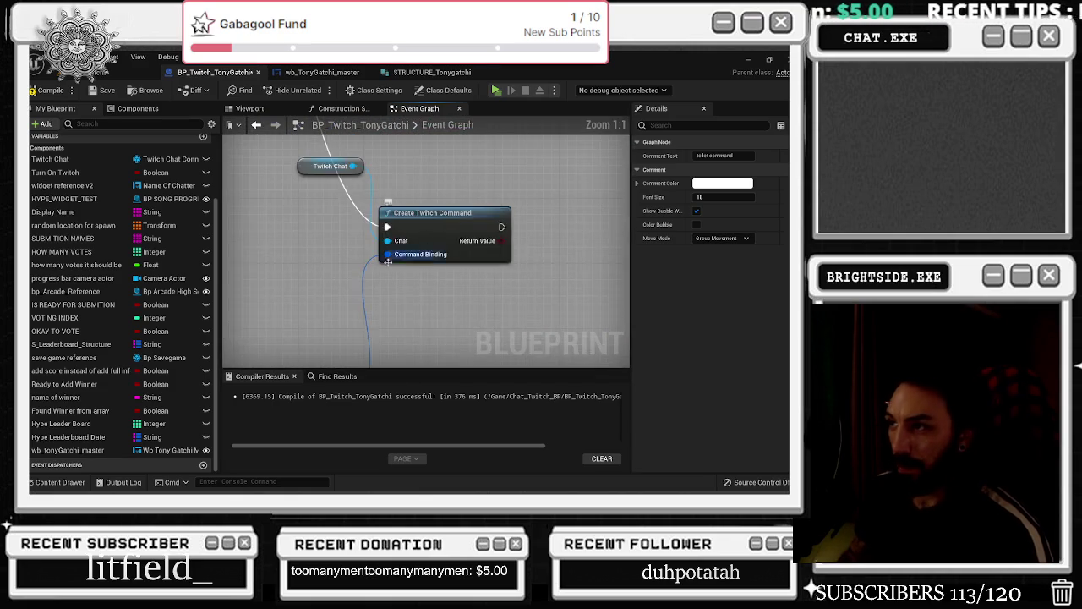
{"action": "left_click_drag", "start_coordinate": [415, 258], "coordinate": [602, 287]}
{"action": "mouse_move", "coordinate": [367, 283]}
{"action": "left_mouse_down"}
{"action": "mouse_move", "coordinate": [657, 154]}
{"action": "mouse_move", "coordinate": [416, 283]}
{"action": "mouse_move", "coordinate": [338, 245]}
{"action": "left_mouse_up"}
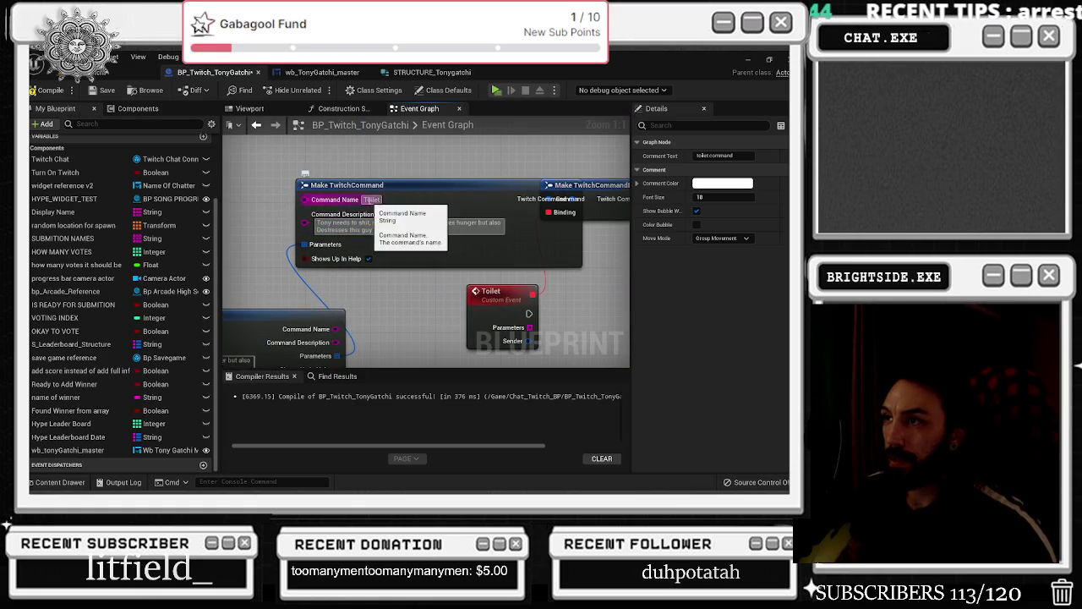
{"action": "mouse_move", "coordinate": [272, 263]}
{"action": "left_mouse_down"}
{"action": "mouse_move", "coordinate": [478, 273]}
{"action": "mouse_move", "coordinate": [273, 264]}
{"action": "left_mouse_up"}
{"action": "scroll", "coordinate": [273, 264], "scroll_direction": "down", "scroll_amount": 2}
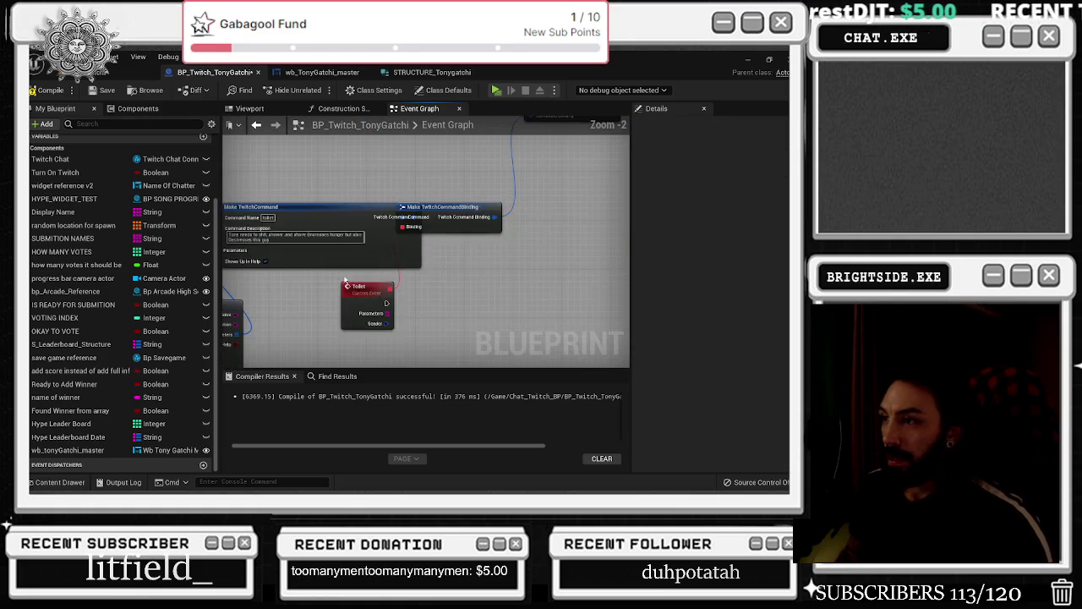
{"action": "left_click", "coordinate": [448, 180]}
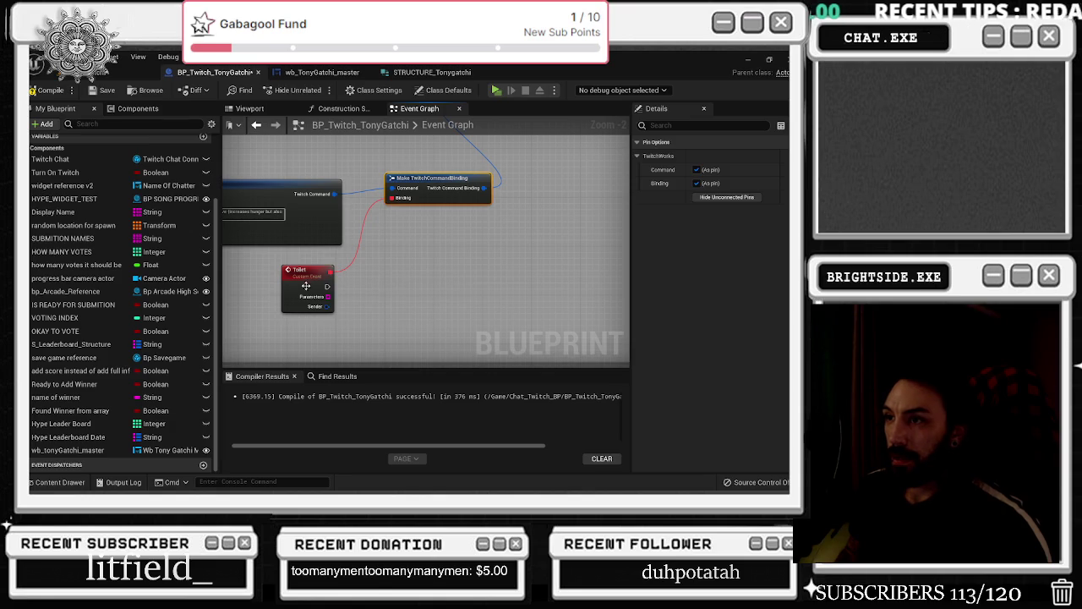
{"action": "left_click_drag", "start_coordinate": [300, 270], "coordinate": [312, 275]}
Add a Break TwitchMessageAuthor node from the Toilet event's Sender, then open wb_TonyGatchi_master
{"action": "left_click_drag", "start_coordinate": [339, 313], "coordinate": [356, 326]}
{"action": "type", "text": "break"}
{"action": "key", "text": "Return"}
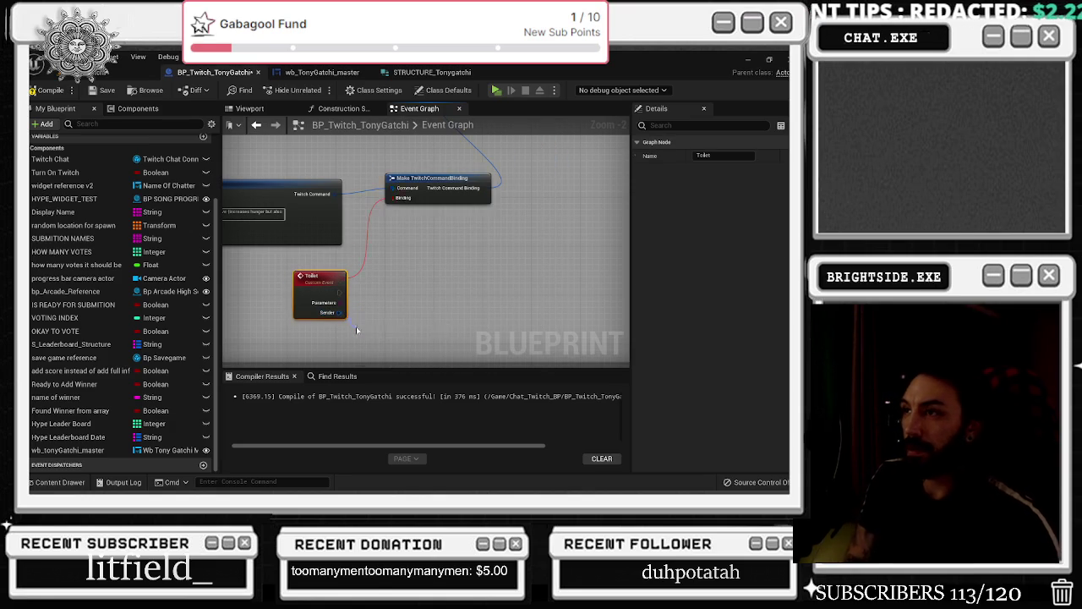
{"action": "scroll", "coordinate": [399, 281], "scroll_direction": "down", "scroll_amount": 2}
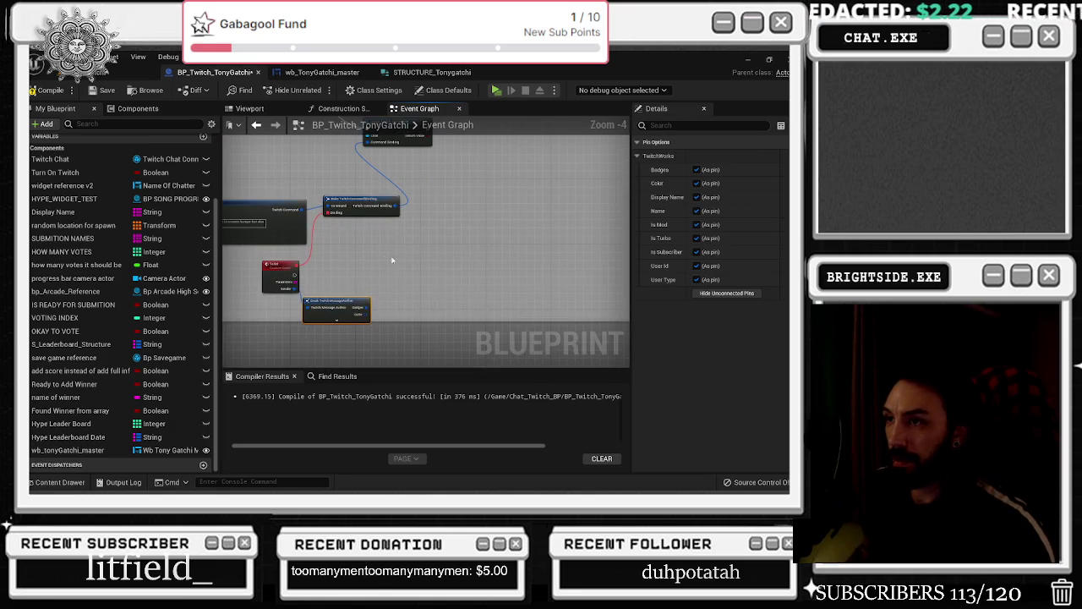
{"action": "left_click", "coordinate": [320, 73]}
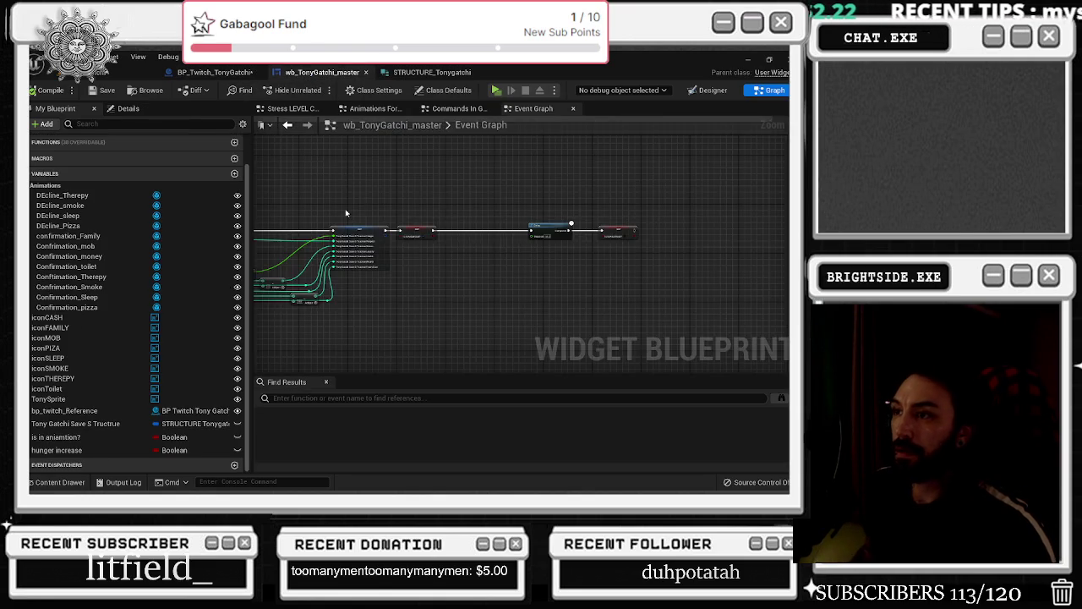
Wrap all graph nodes in a comment, show its bubble when zoomed out, and colour it green
{"action": "scroll", "coordinate": [385, 211], "scroll_direction": "up", "scroll_amount": 2}
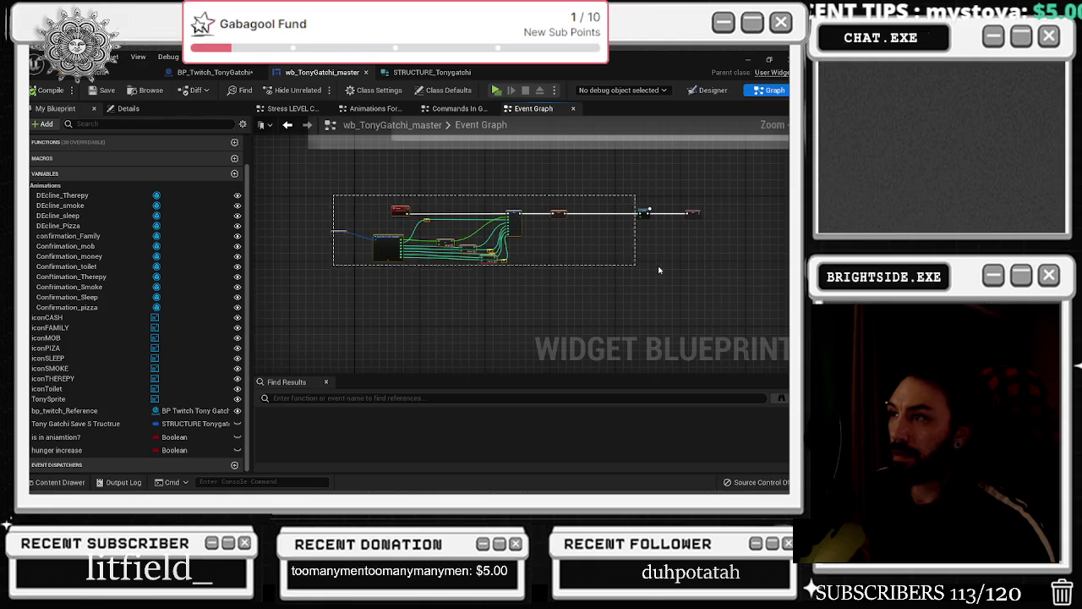
{"action": "key", "text": "ctrl+a"}
{"action": "key", "text": "c"}
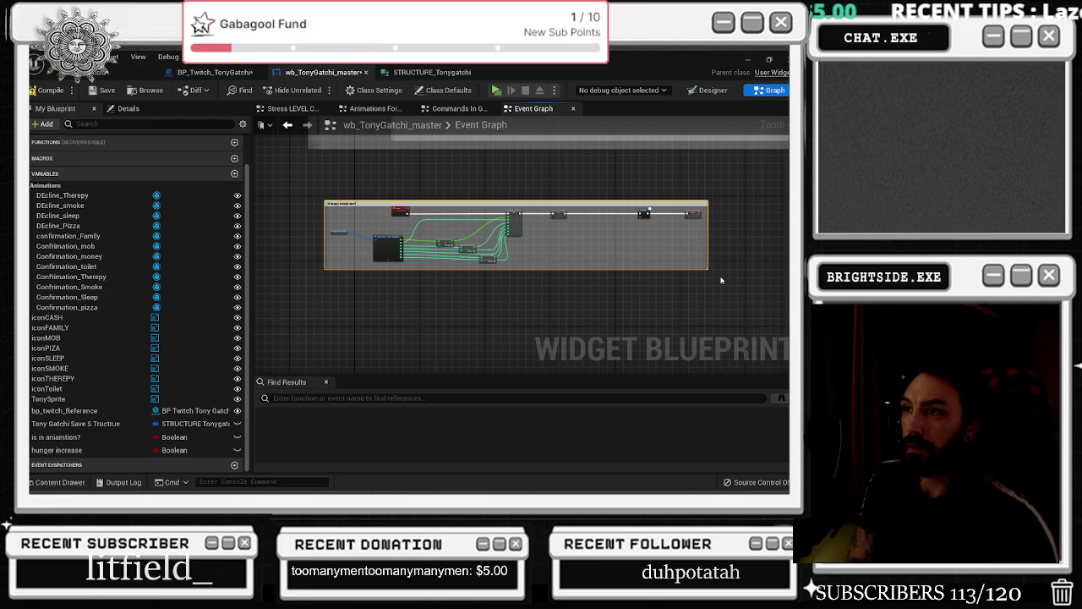
{"action": "left_click", "coordinate": [127, 108]}
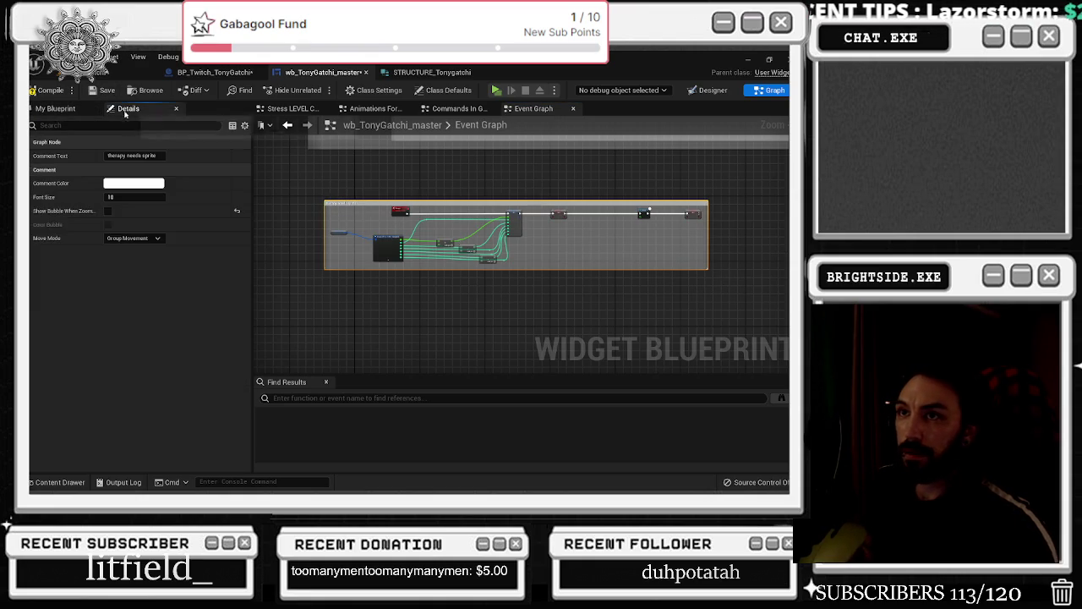
{"action": "left_click", "coordinate": [108, 211]}
{"action": "left_click", "coordinate": [134, 183]}
{"action": "left_click", "coordinate": [139, 353]}
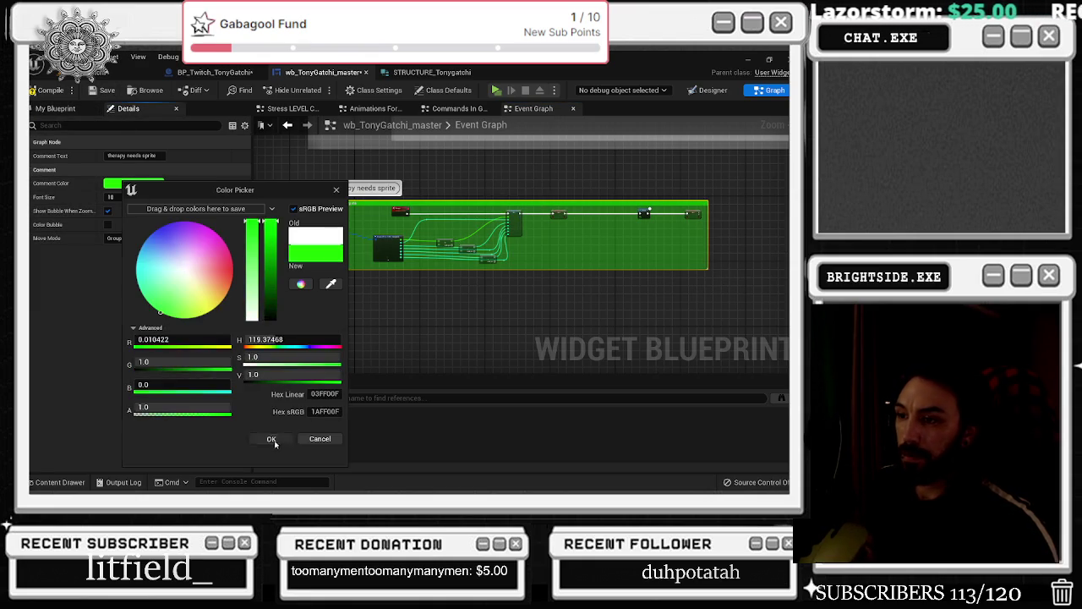
{"action": "left_click", "coordinate": [271, 438]}
{"action": "left_click", "coordinate": [381, 311]}
Add a new Custom Event node to the graph
{"action": "right_click", "coordinate": [381, 313]}
{"action": "type", "text": "cuyst"}
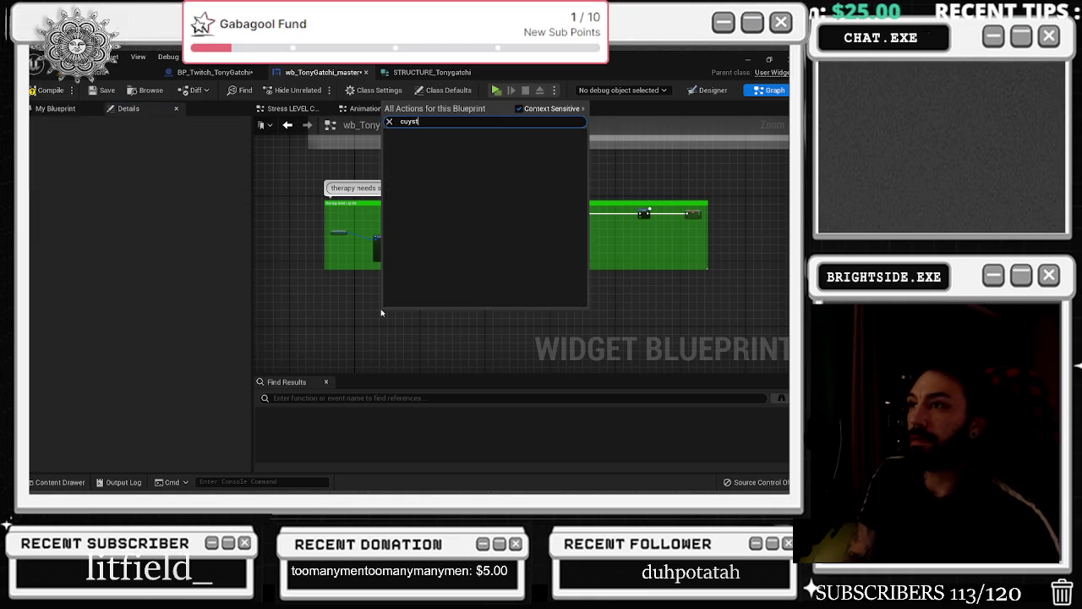
{"action": "type", "text": "custom e"}
{"action": "key", "text": "Return"}
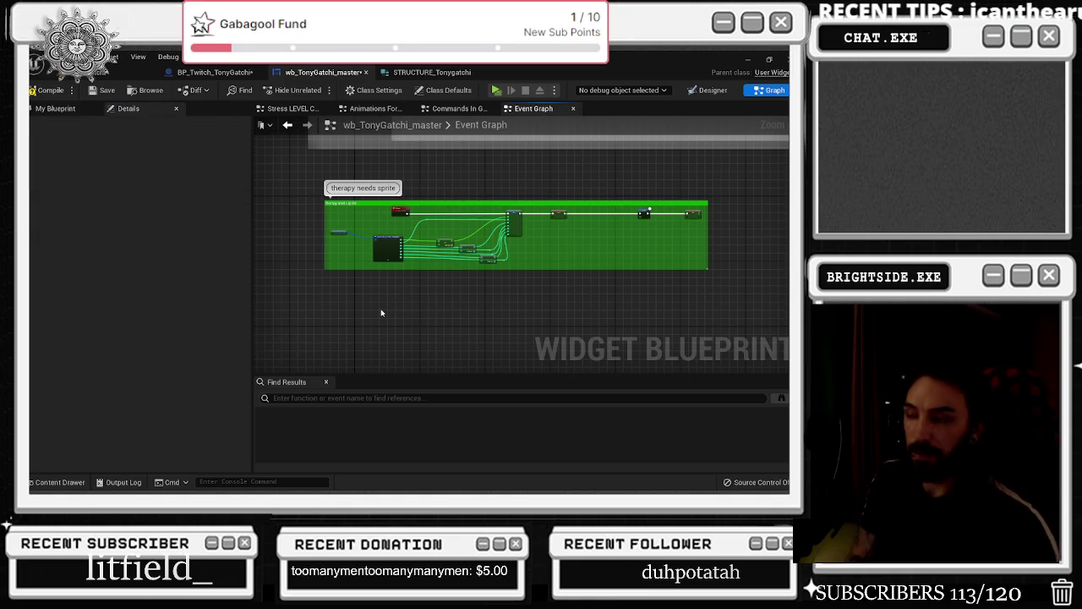
Name the new custom event Toilet
{"action": "scroll", "coordinate": [398, 311], "scroll_direction": "up", "scroll_amount": 5}
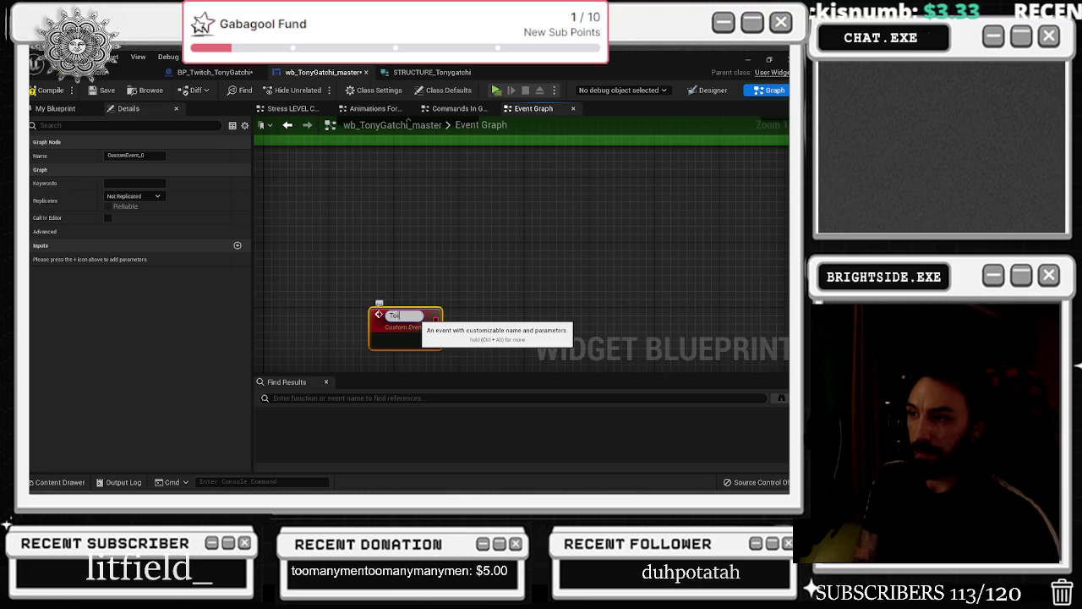
{"action": "scroll", "coordinate": [436, 296], "scroll_direction": "down", "scroll_amount": 4}
{"action": "left_click", "coordinate": [425, 284]}
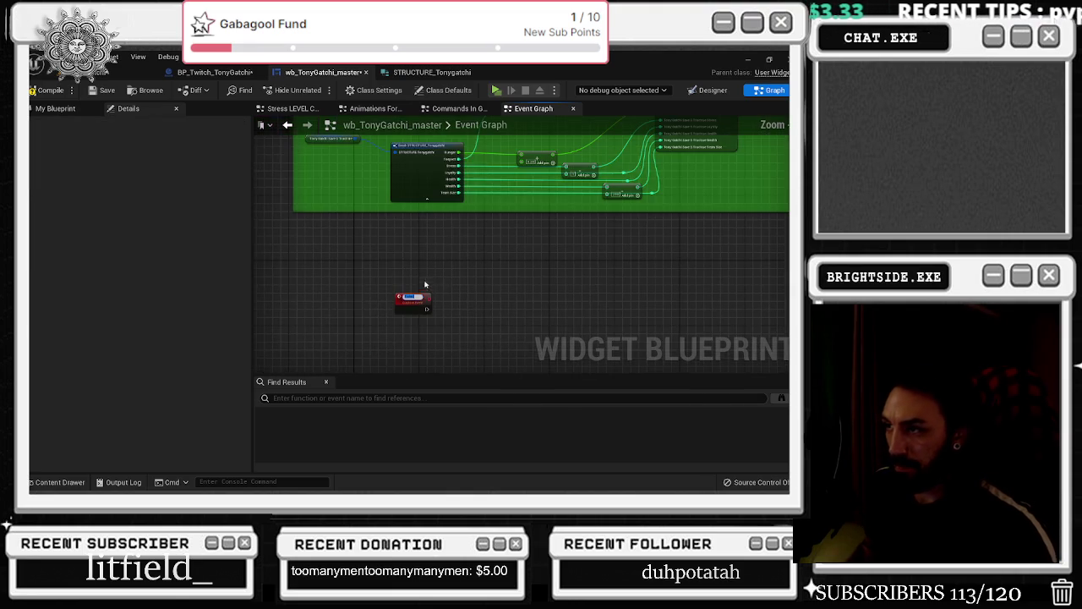
{"action": "scroll", "coordinate": [435, 279], "scroll_direction": "up", "scroll_amount": 3}
{"action": "left_click", "coordinate": [423, 305]}
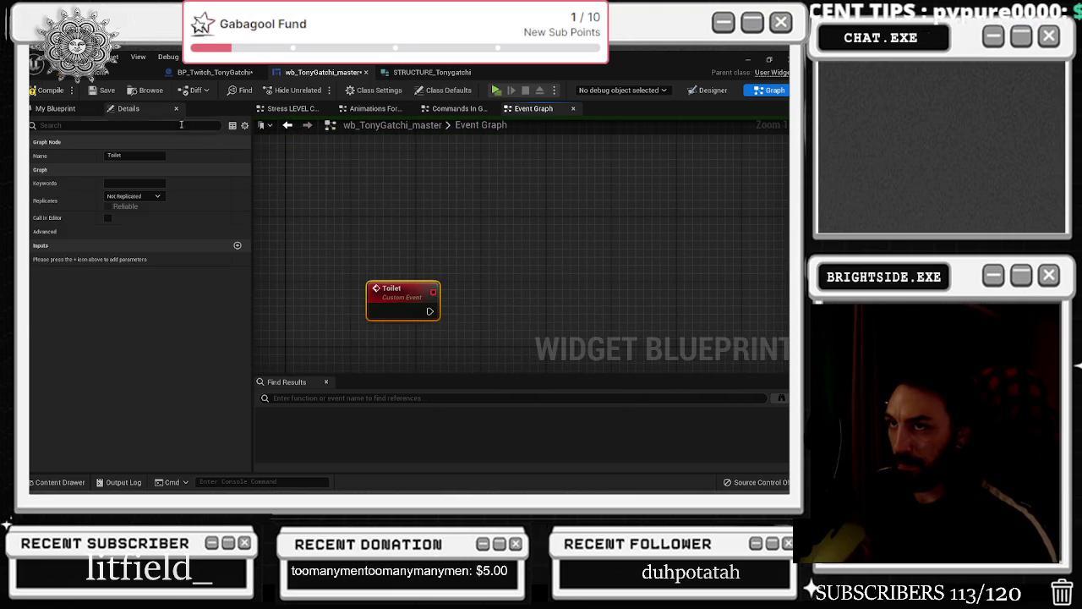
{"action": "left_click", "coordinate": [483, 309]}
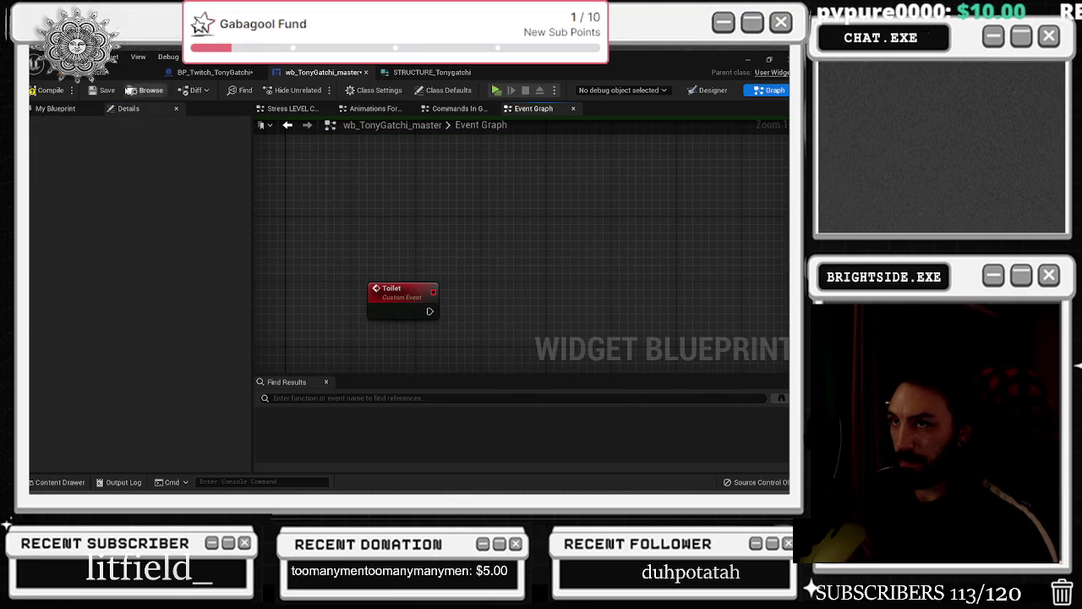
Copy the struct, Add and SET nodes and wire the Toilet event into the copied SET
{"action": "left_click", "coordinate": [55, 108]}
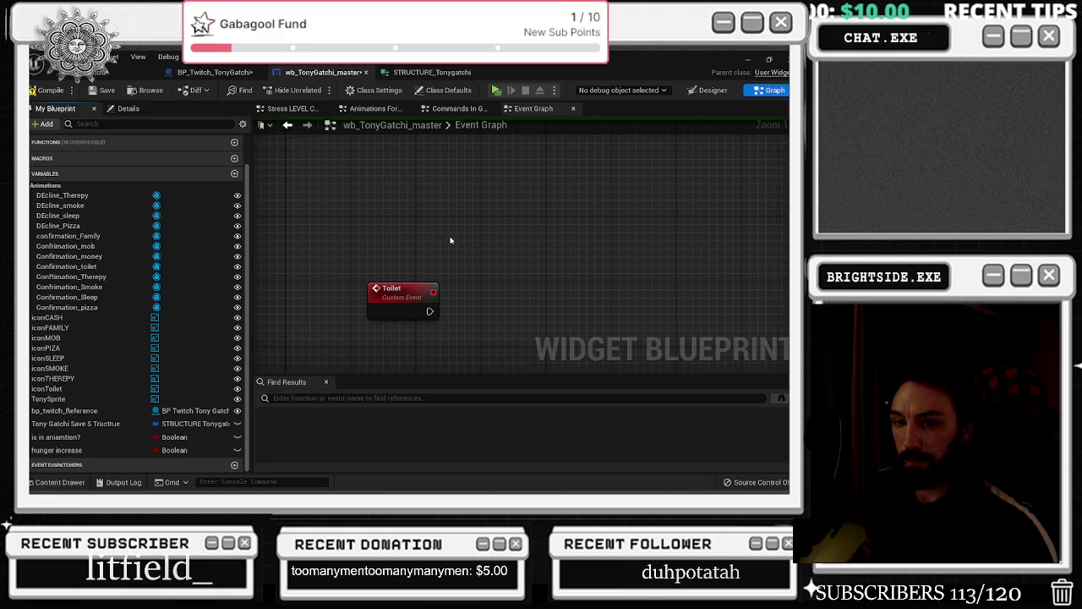
{"action": "scroll", "coordinate": [329, 234], "scroll_direction": "down", "scroll_amount": 3}
{"action": "left_click_drag", "start_coordinate": [337, 280], "coordinate": [312, 367]}
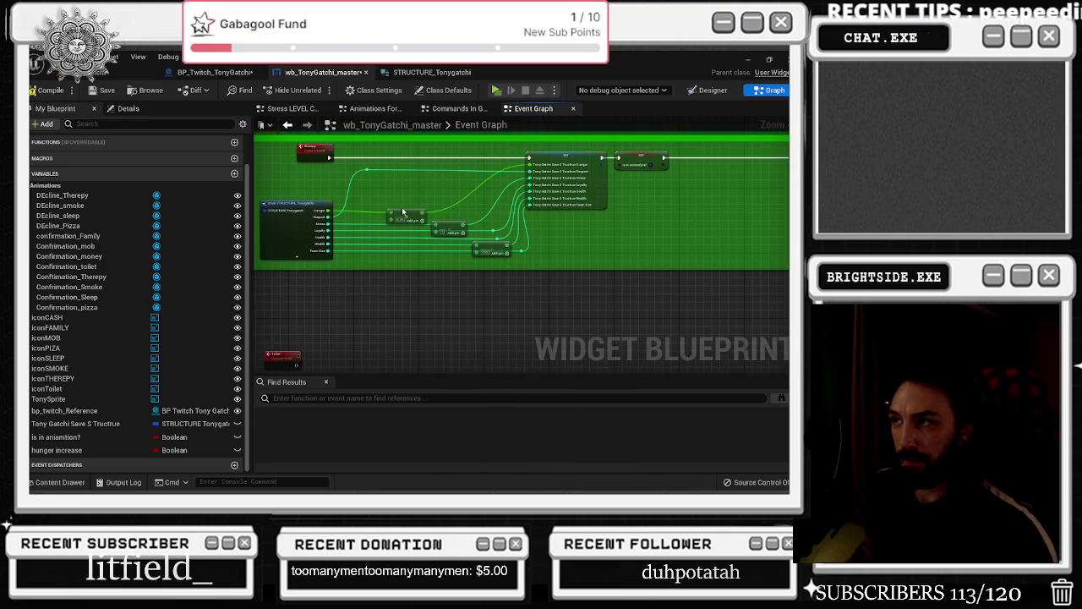
{"action": "left_click_drag", "start_coordinate": [299, 174], "coordinate": [613, 262]}
{"action": "key", "text": "ctrl+c"}
{"action": "mouse_move", "coordinate": [439, 338]}
{"action": "left_mouse_down"}
{"action": "mouse_move", "coordinate": [465, 262]}
{"action": "mouse_move", "coordinate": [538, 146]}
{"action": "left_mouse_up"}
{"action": "key", "text": "ctrl+v"}
{"action": "scroll", "coordinate": [527, 175], "scroll_direction": "up", "scroll_amount": 4}
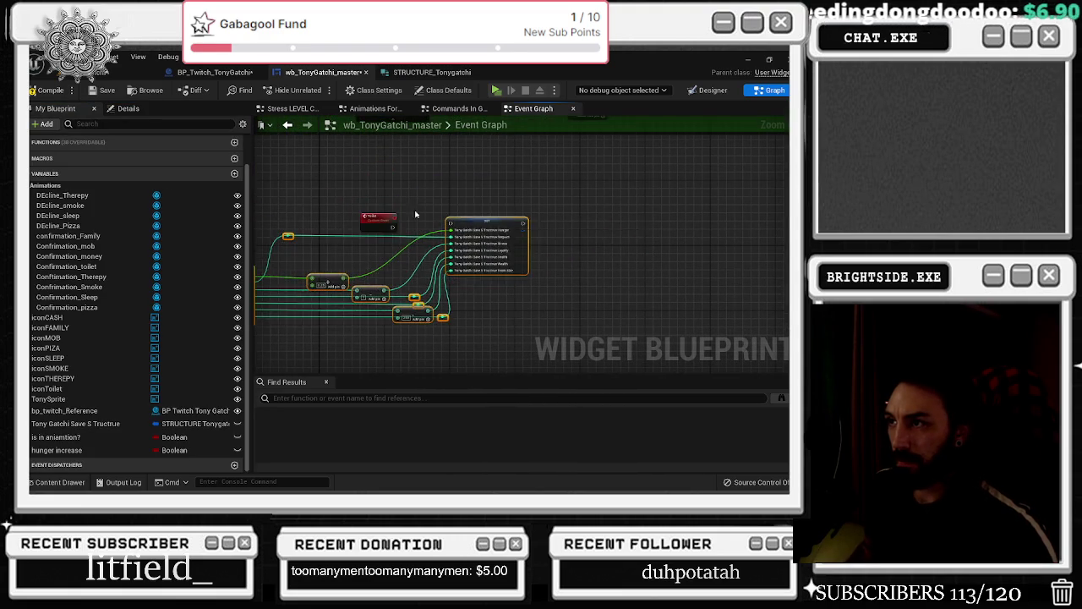
{"action": "left_click_drag", "start_coordinate": [393, 237], "coordinate": [516, 230]}
Paste the Is In Animation SET node and select the Delay and following SET nodes
{"action": "scroll", "coordinate": [511, 245], "scroll_direction": "down", "scroll_amount": 5}
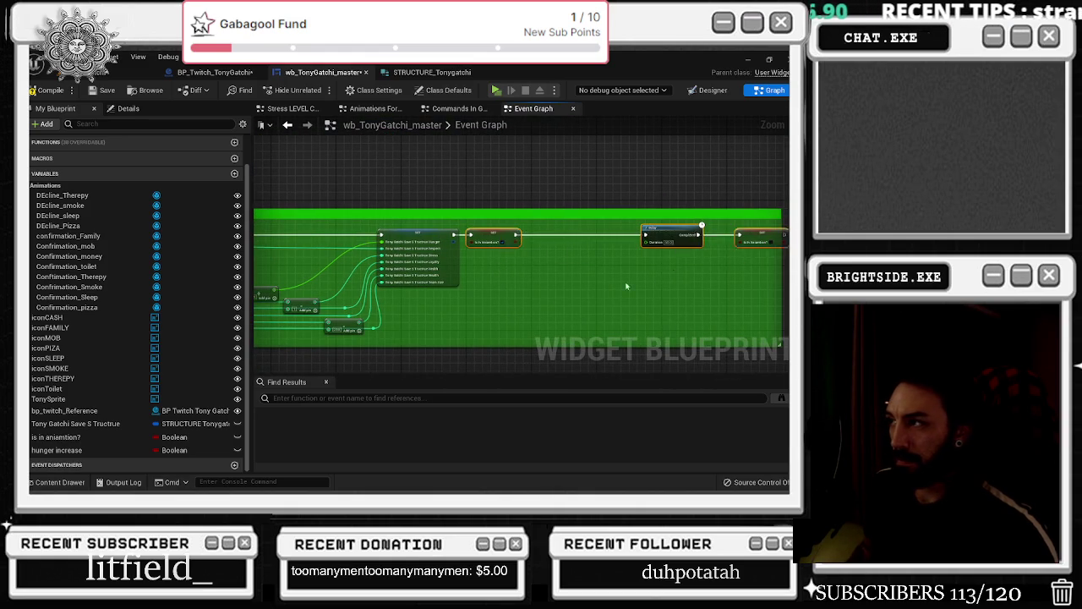
{"action": "left_click_drag", "start_coordinate": [673, 273], "coordinate": [540, 273]}
{"action": "key", "text": "ctrl+v"}
{"action": "scroll", "coordinate": [539, 273], "scroll_direction": "up", "scroll_amount": 4}
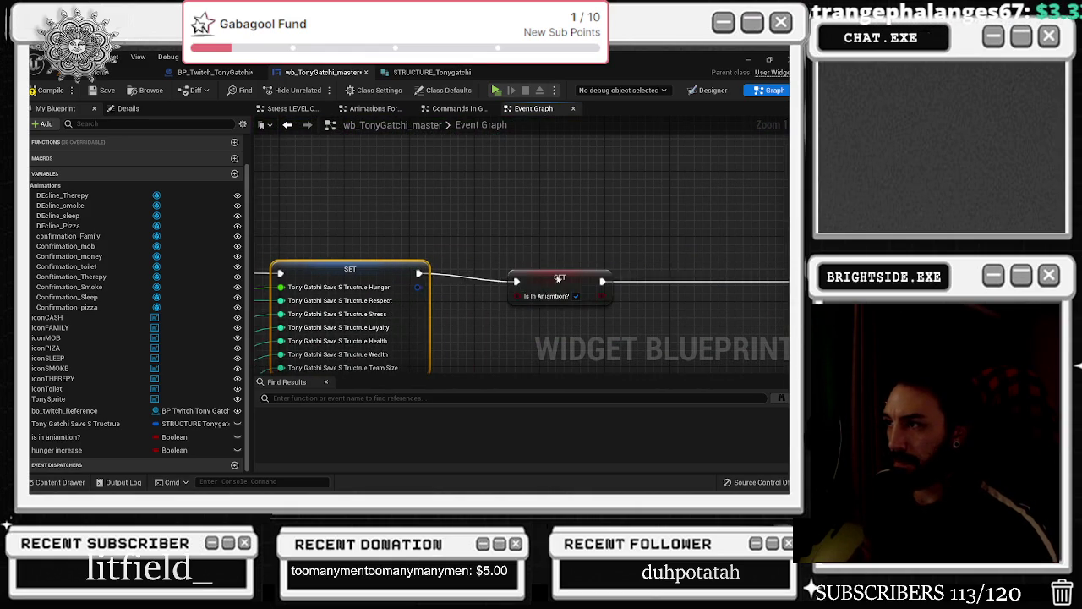
{"action": "left_click_drag", "start_coordinate": [599, 236], "coordinate": [368, 252]}
{"action": "left_click", "coordinate": [647, 276]}
{"action": "mouse_move", "coordinate": [643, 212]}
{"action": "left_mouse_down"}
{"action": "mouse_move", "coordinate": [442, 211]}
{"action": "mouse_move", "coordinate": [756, 234]}
{"action": "left_mouse_up"}
{"action": "left_click", "coordinate": [642, 288], "text": "ctrl"}
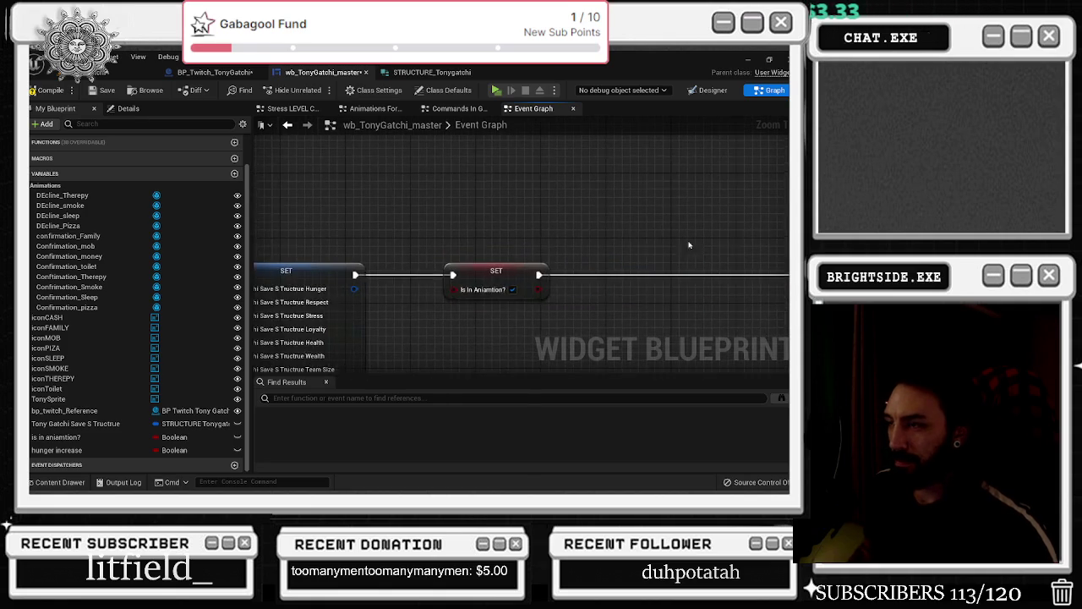
Select the Break STRUCTURE, Add and upper reroute nodes near the Toilet event
{"action": "scroll", "coordinate": [621, 249], "scroll_direction": "down", "scroll_amount": 2}
{"action": "left_click_drag", "start_coordinate": [576, 271], "coordinate": [671, 256]}
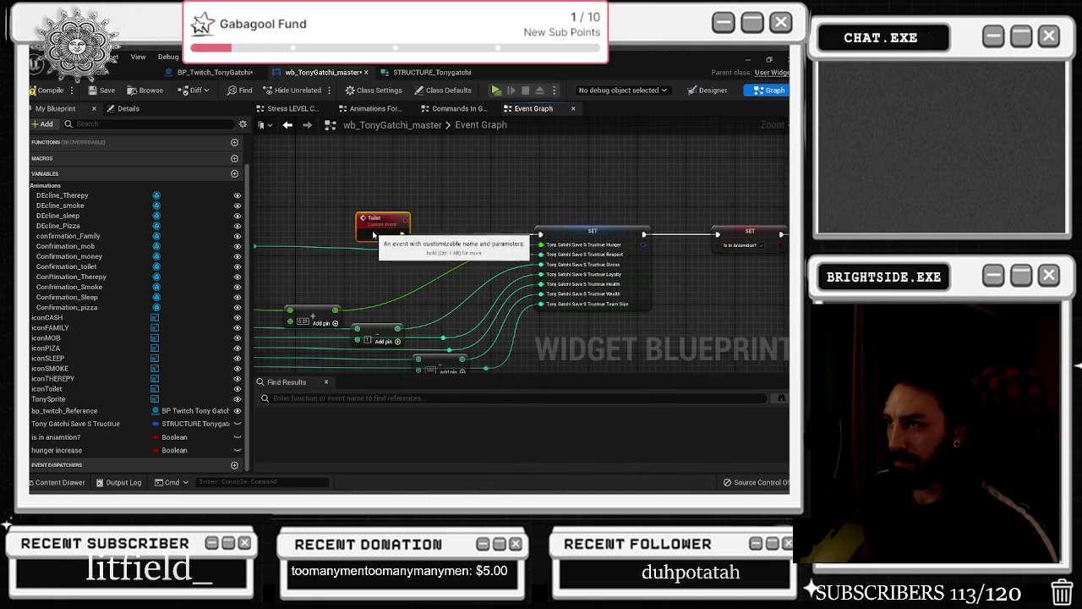
{"action": "left_click_drag", "start_coordinate": [279, 284], "coordinate": [418, 285]}
{"action": "scroll", "coordinate": [414, 280], "scroll_direction": "down", "scroll_amount": 3}
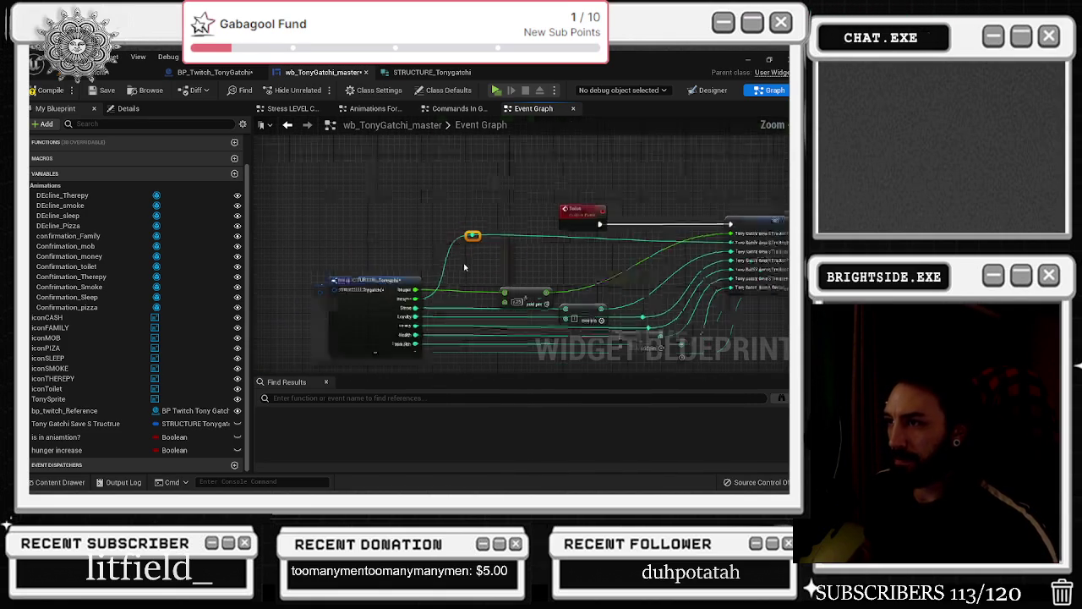
{"action": "mouse_move", "coordinate": [335, 249]}
{"action": "left_mouse_down"}
{"action": "mouse_move", "coordinate": [736, 351]}
{"action": "mouse_move", "coordinate": [638, 354]}
{"action": "left_mouse_up"}
{"action": "mouse_move", "coordinate": [344, 243]}
{"action": "left_mouse_down"}
{"action": "mouse_move", "coordinate": [617, 335]}
{"action": "mouse_move", "coordinate": [596, 335]}
{"action": "mouse_move", "coordinate": [465, 253]}
{"action": "left_mouse_up"}
{"action": "scroll", "coordinate": [558, 313], "scroll_direction": "up", "scroll_amount": 2}
{"action": "scroll", "coordinate": [465, 253], "scroll_direction": "up", "scroll_amount": 2}
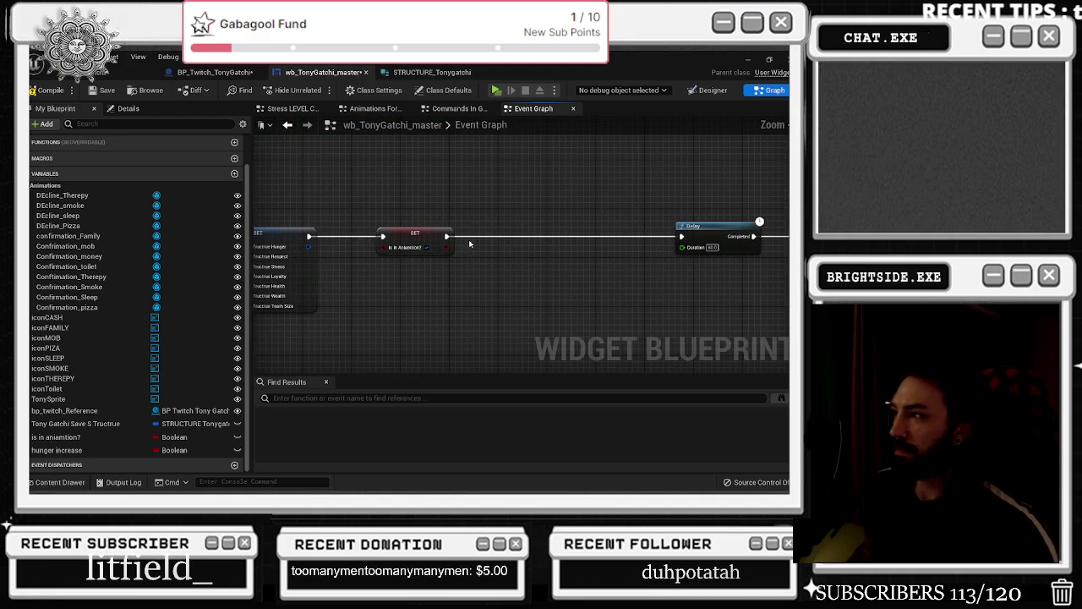
Paste a Delay after the SET node, connect it, and shift the later Delay and SET right
{"action": "key", "text": "ctrl+v"}
{"action": "left_click_drag", "start_coordinate": [446, 236], "coordinate": [474, 238]}
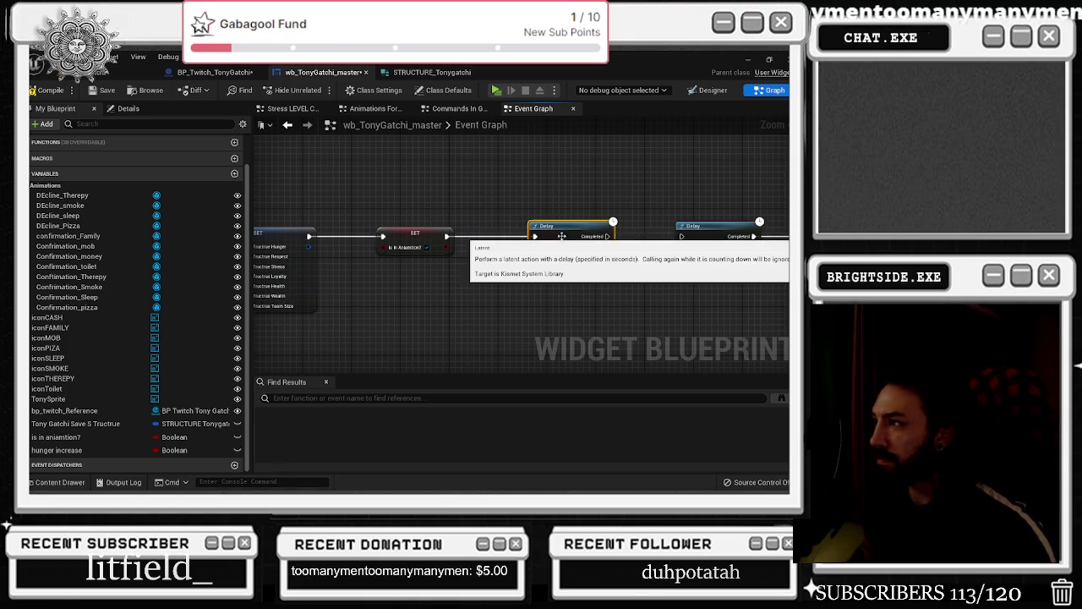
{"action": "left_click_drag", "start_coordinate": [504, 247], "coordinate": [498, 237]}
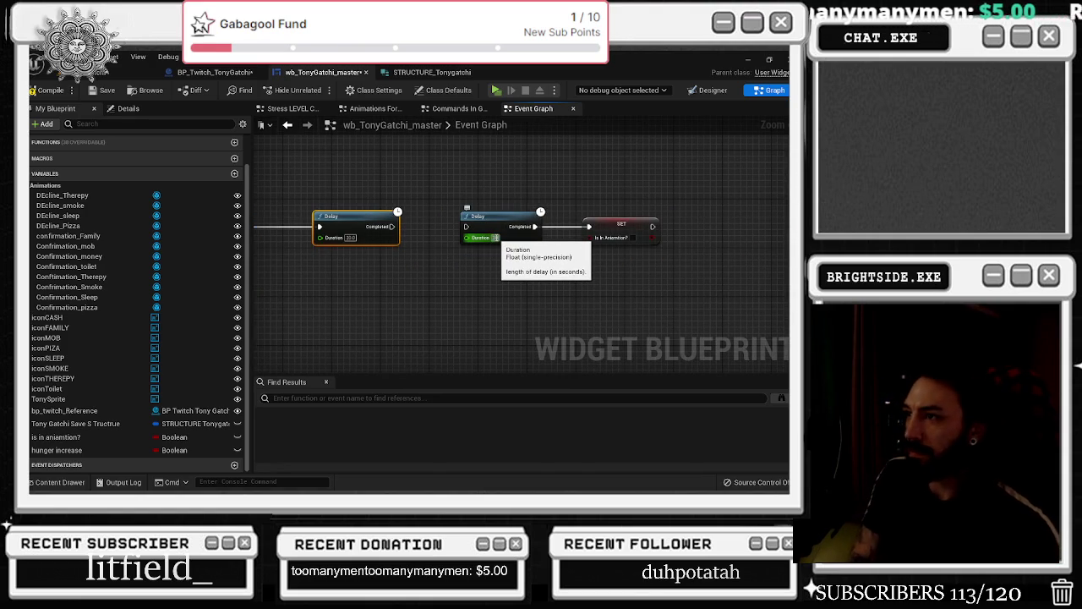
{"action": "left_click_drag", "start_coordinate": [448, 199], "coordinate": [652, 257]}
{"action": "left_click_drag", "start_coordinate": [465, 227], "coordinate": [560, 226]}
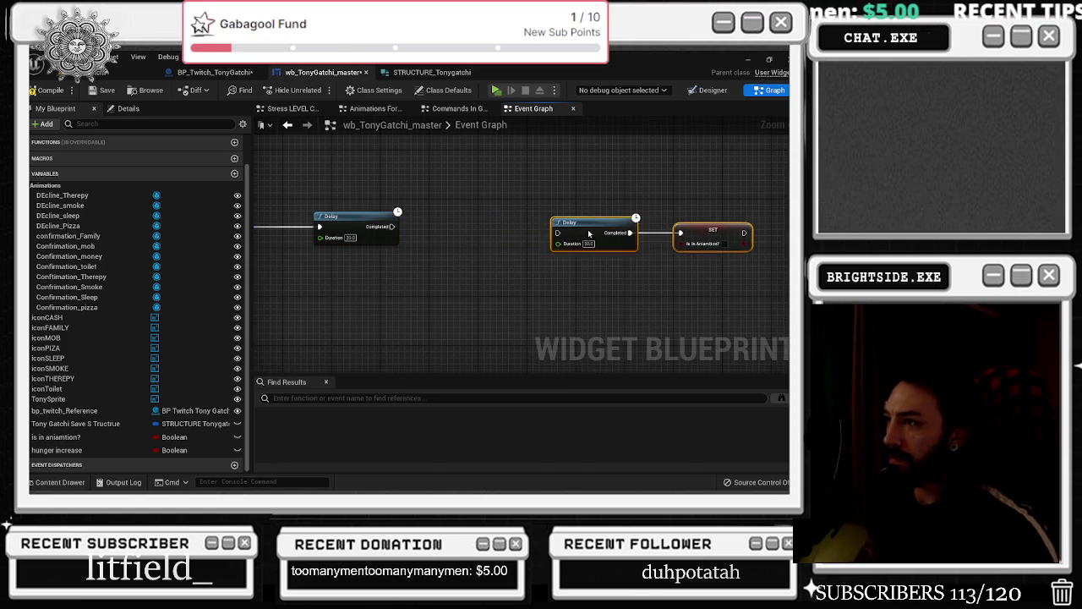
{"action": "scroll", "coordinate": [529, 324], "scroll_direction": "down", "scroll_amount": 5}
{"action": "scroll", "coordinate": [528, 325], "scroll_direction": "up", "scroll_amount": 5}
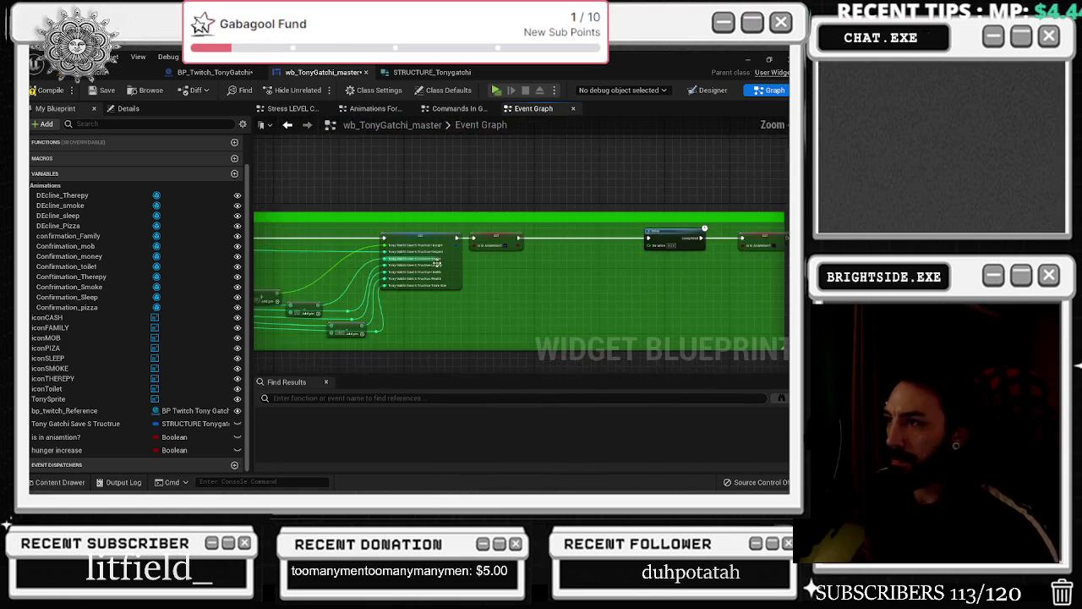
Paste the Tony Sprite Set Brush nodes and a second Delay, wiring Delay into Set Brush into Delay
{"action": "scroll", "coordinate": [516, 278], "scroll_direction": "up", "scroll_amount": 4}
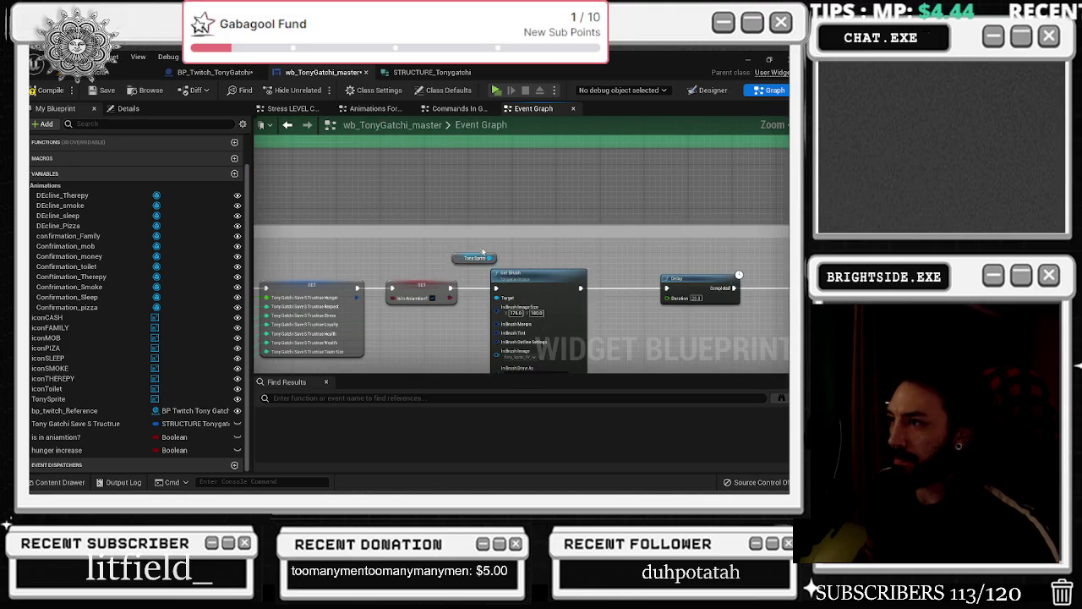
{"action": "scroll", "coordinate": [507, 254], "scroll_direction": "down", "scroll_amount": 4}
{"action": "scroll", "coordinate": [497, 205], "scroll_direction": "up", "scroll_amount": 4}
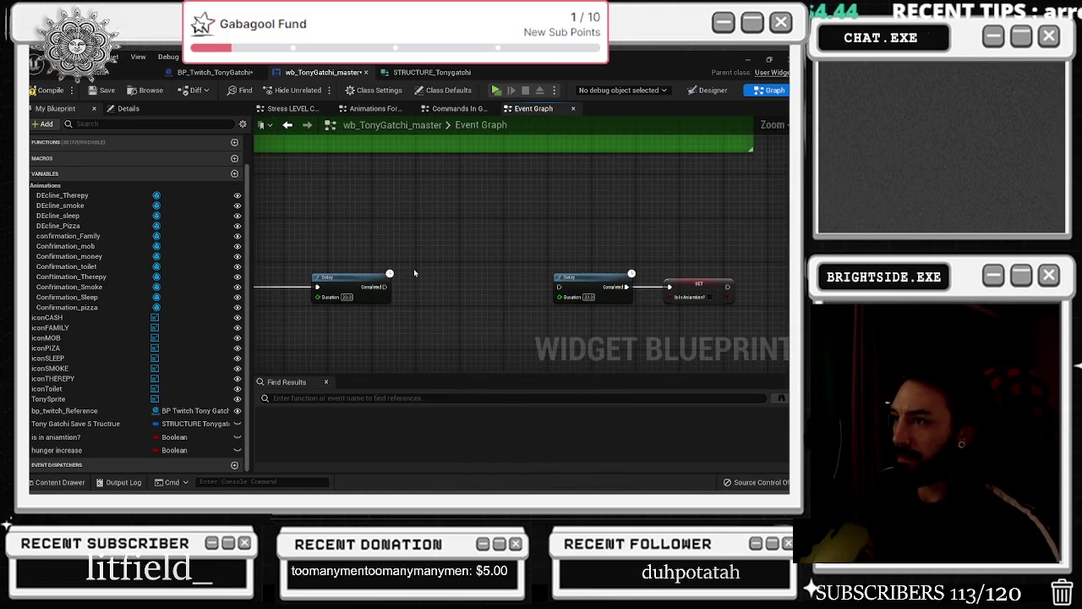
{"action": "key", "text": "ctrl+v"}
{"action": "mouse_move", "coordinate": [385, 287]}
{"action": "left_mouse_down"}
{"action": "mouse_move", "coordinate": [452, 286]}
{"action": "mouse_move", "coordinate": [460, 265]}
{"action": "mouse_move", "coordinate": [748, 267]}
{"action": "left_mouse_up"}
{"action": "key", "text": "ctrl+v"}
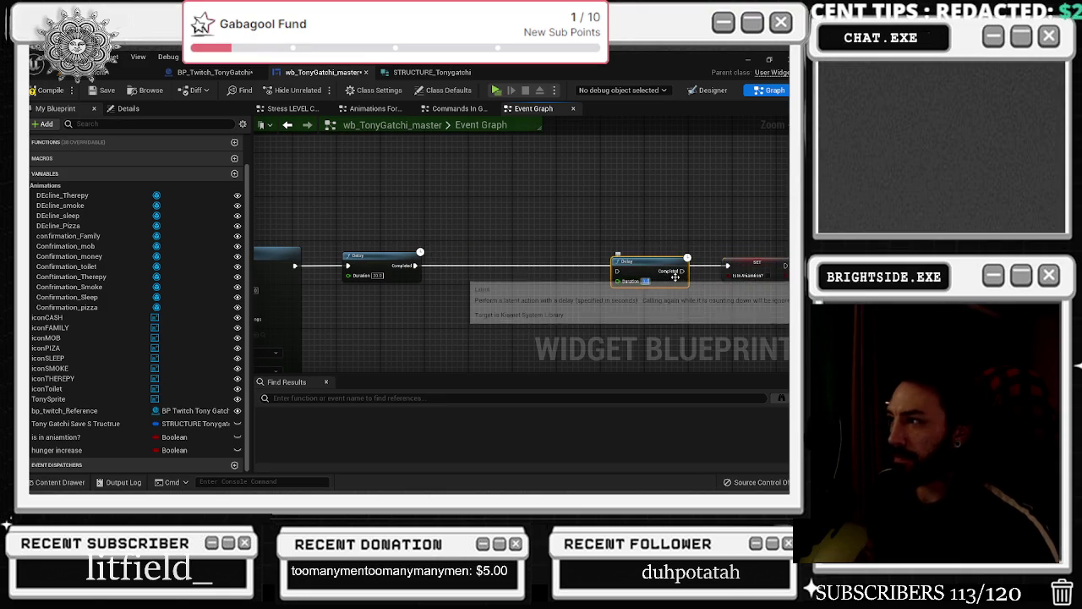
{"action": "mouse_move", "coordinate": [275, 225]}
{"action": "left_mouse_down"}
{"action": "mouse_move", "coordinate": [292, 238]}
{"action": "mouse_move", "coordinate": [474, 252]}
{"action": "mouse_move", "coordinate": [558, 222]}
{"action": "left_mouse_up"}
{"action": "left_click", "coordinate": [524, 255]}
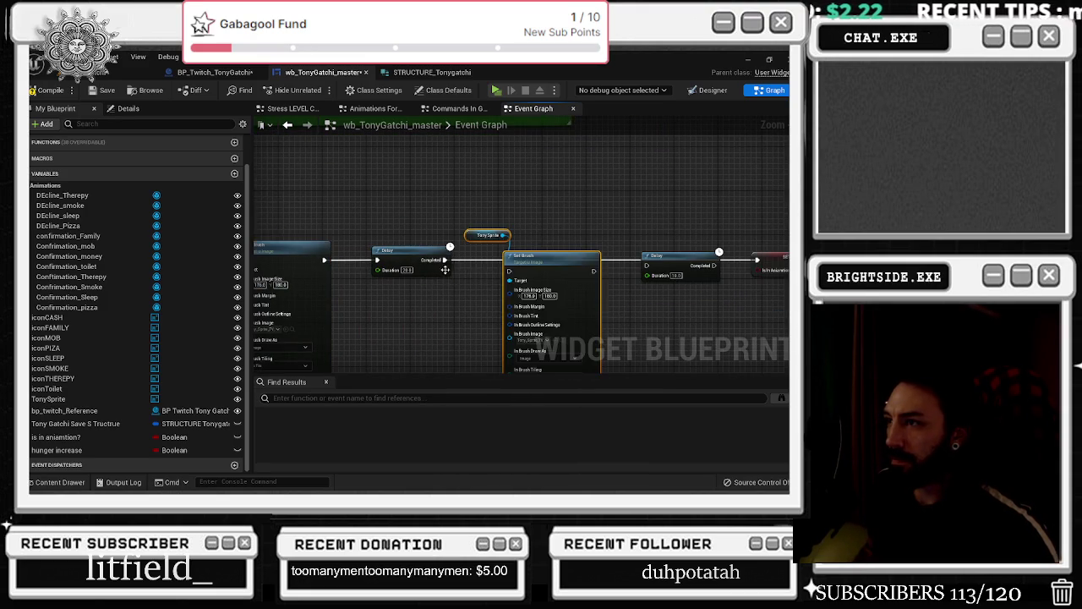
{"action": "left_click_drag", "start_coordinate": [524, 256], "coordinate": [518, 251]}
{"action": "left_click_drag", "start_coordinate": [592, 265], "coordinate": [654, 267]}
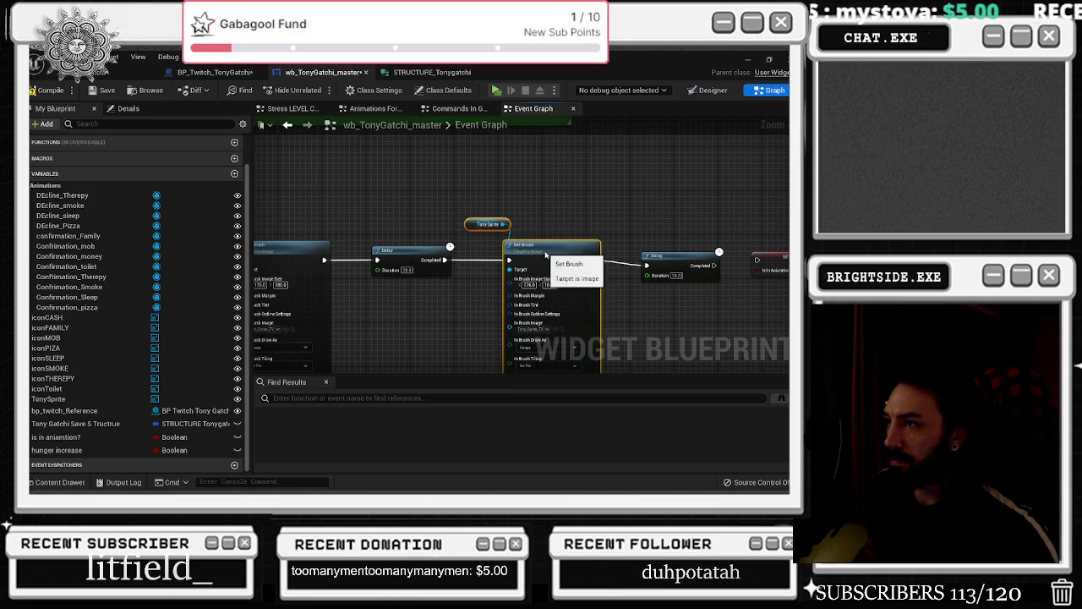
Shift the lower node group left and position Set Brush just before its Delay
{"action": "mouse_move", "coordinate": [391, 196]}
{"action": "left_mouse_down"}
{"action": "mouse_move", "coordinate": [419, 254]}
{"action": "mouse_move", "coordinate": [622, 271]}
{"action": "left_mouse_up"}
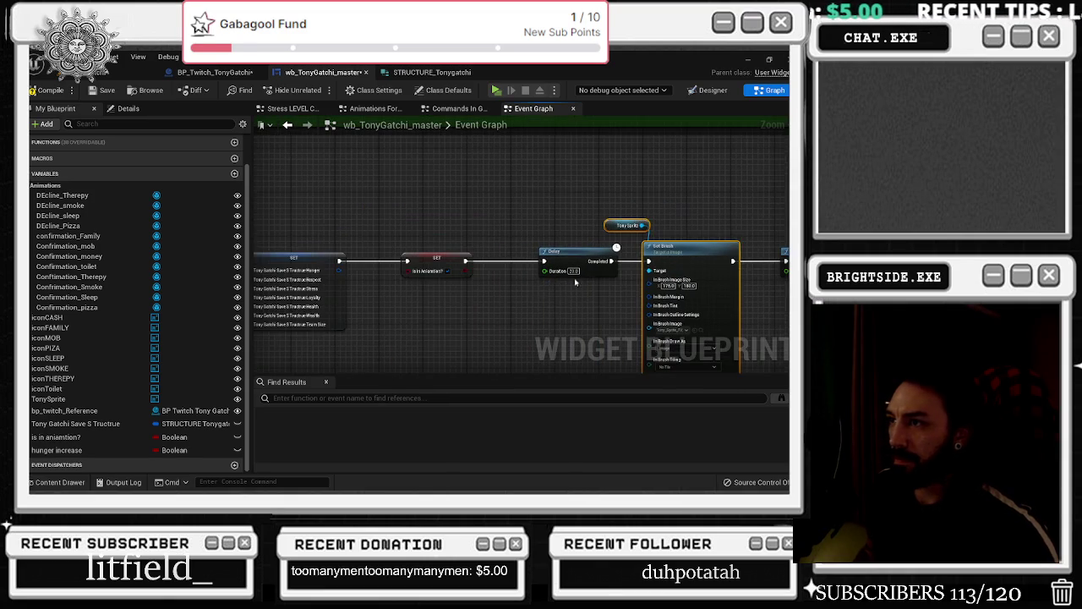
{"action": "scroll", "coordinate": [463, 300], "scroll_direction": "down", "scroll_amount": 4}
{"action": "left_click_drag", "start_coordinate": [354, 243], "coordinate": [545, 321]}
{"action": "left_click_drag", "start_coordinate": [511, 283], "coordinate": [458, 290]}
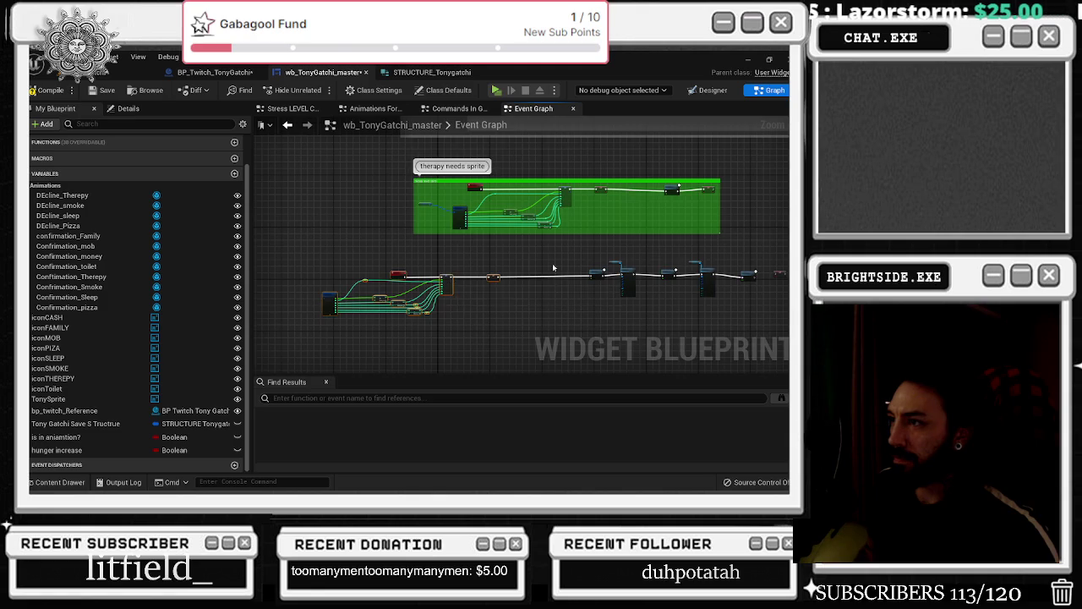
{"action": "scroll", "coordinate": [519, 267], "scroll_direction": "up", "scroll_amount": 3}
{"action": "scroll", "coordinate": [541, 278], "scroll_direction": "up", "scroll_amount": 2}
{"action": "left_click_drag", "start_coordinate": [596, 287], "coordinate": [562, 287]}
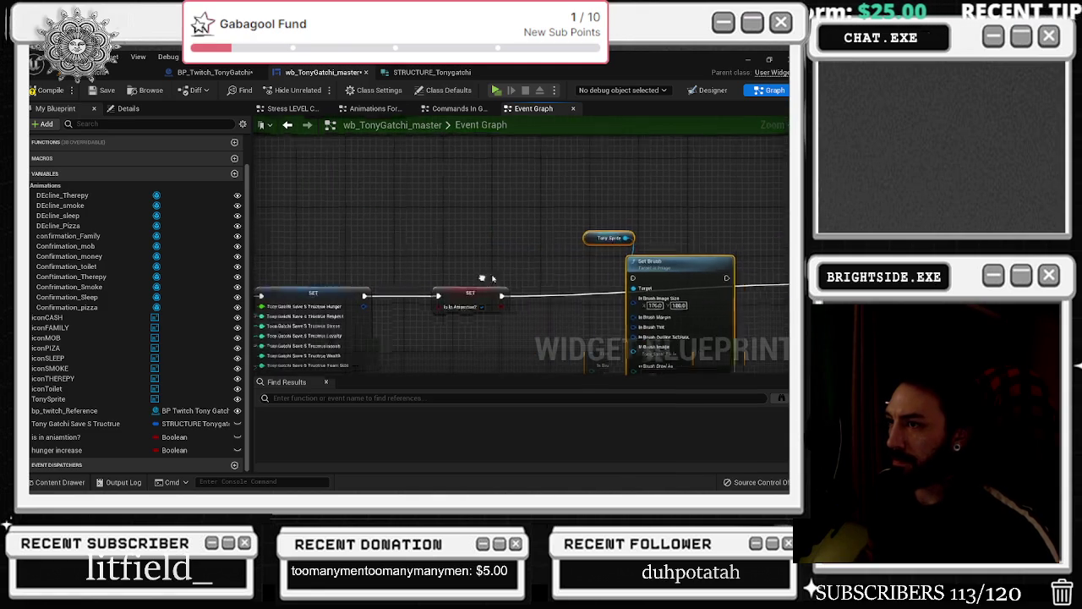
{"action": "scroll", "coordinate": [435, 285], "scroll_direction": "down", "scroll_amount": 1}
{"action": "scroll", "coordinate": [465, 273], "scroll_direction": "down", "scroll_amount": 3}
Align the SET node and the Tony Sprite and Set Brush nodes in the chain
{"action": "left_click_drag", "start_coordinate": [333, 267], "coordinate": [473, 341]}
{"action": "scroll", "coordinate": [424, 336], "scroll_direction": "up", "scroll_amount": 4}
{"action": "left_click_drag", "start_coordinate": [380, 226], "coordinate": [374, 220]}
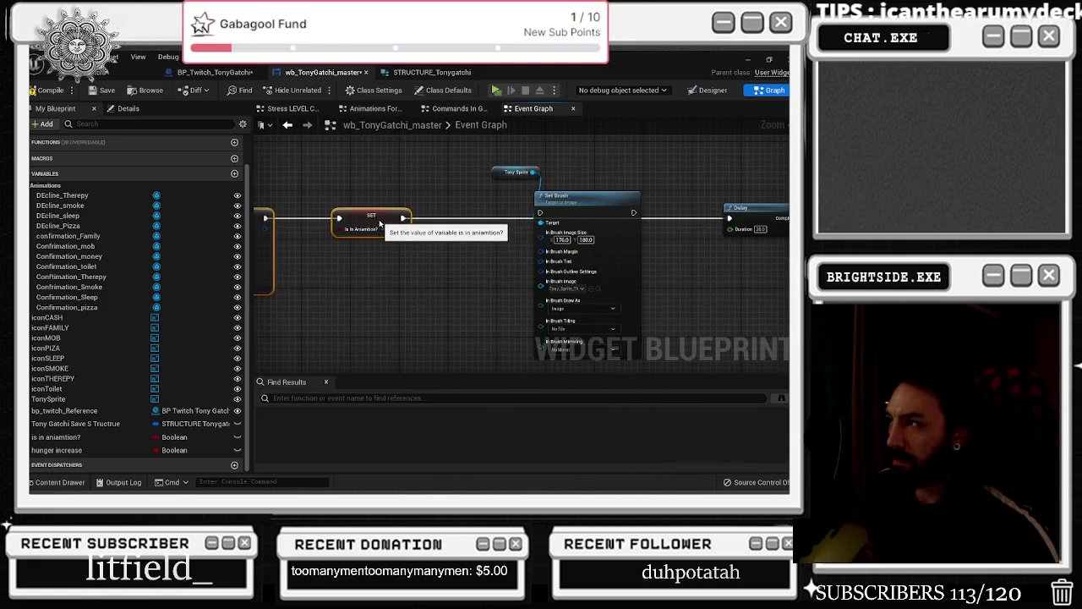
{"action": "left_click_drag", "start_coordinate": [482, 161], "coordinate": [633, 251]}
{"action": "left_click_drag", "start_coordinate": [592, 196], "coordinate": [604, 202]}
{"action": "scroll", "coordinate": [679, 201], "scroll_direction": "up", "scroll_amount": 2}
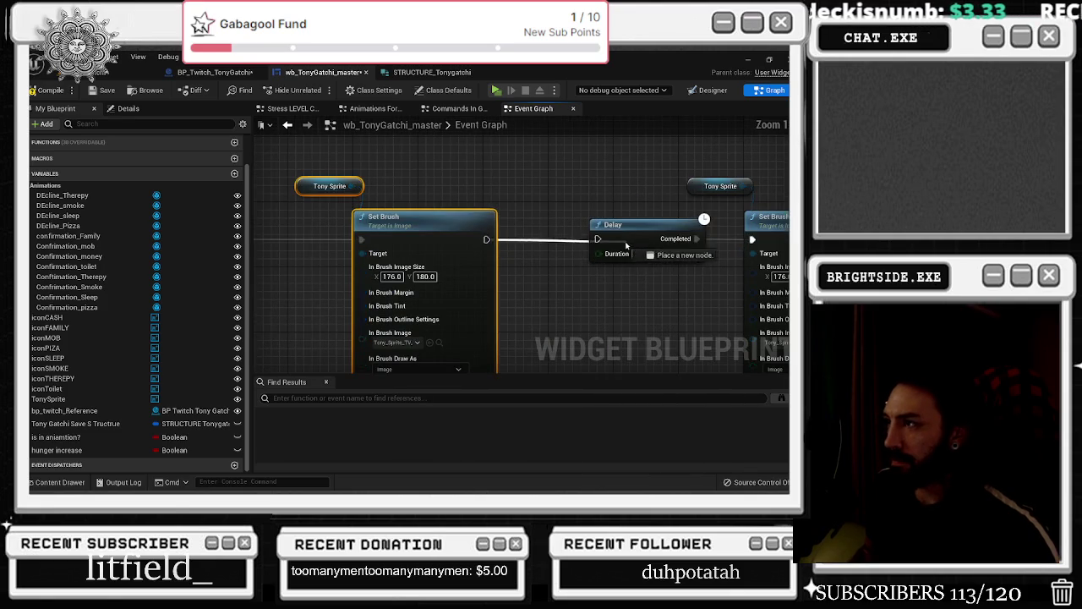
{"action": "scroll", "coordinate": [498, 296], "scroll_direction": "down", "scroll_amount": 1}
{"action": "scroll", "coordinate": [498, 295], "scroll_direction": "down", "scroll_amount": 5}
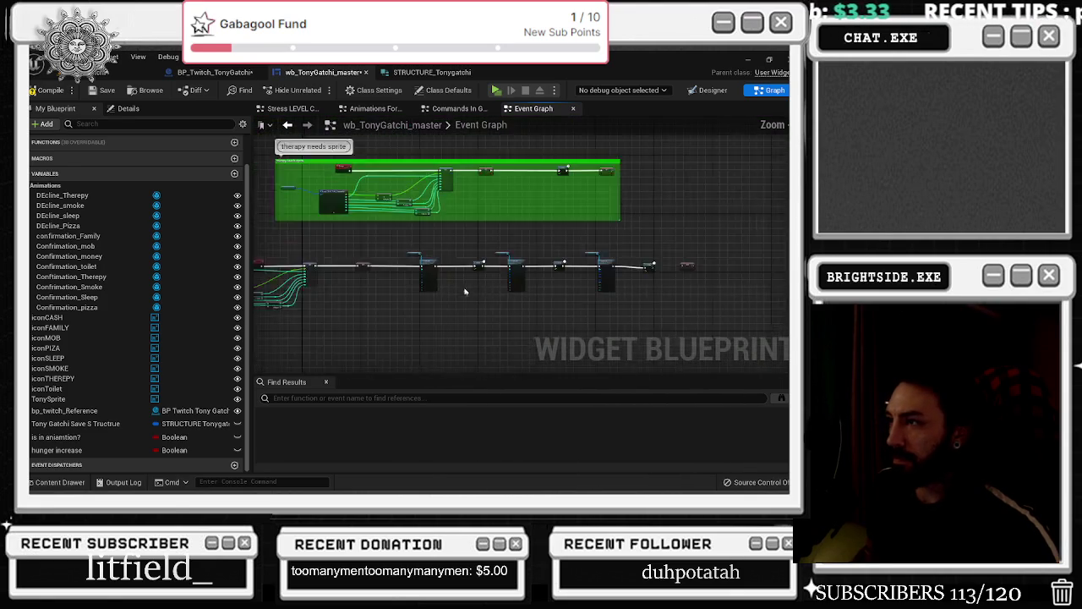
{"action": "left_click_drag", "start_coordinate": [281, 254], "coordinate": [482, 322]}
Wire the Delay's Completed pin into the SET Is In Animation node
{"action": "scroll", "coordinate": [448, 241], "scroll_direction": "up", "scroll_amount": 5}
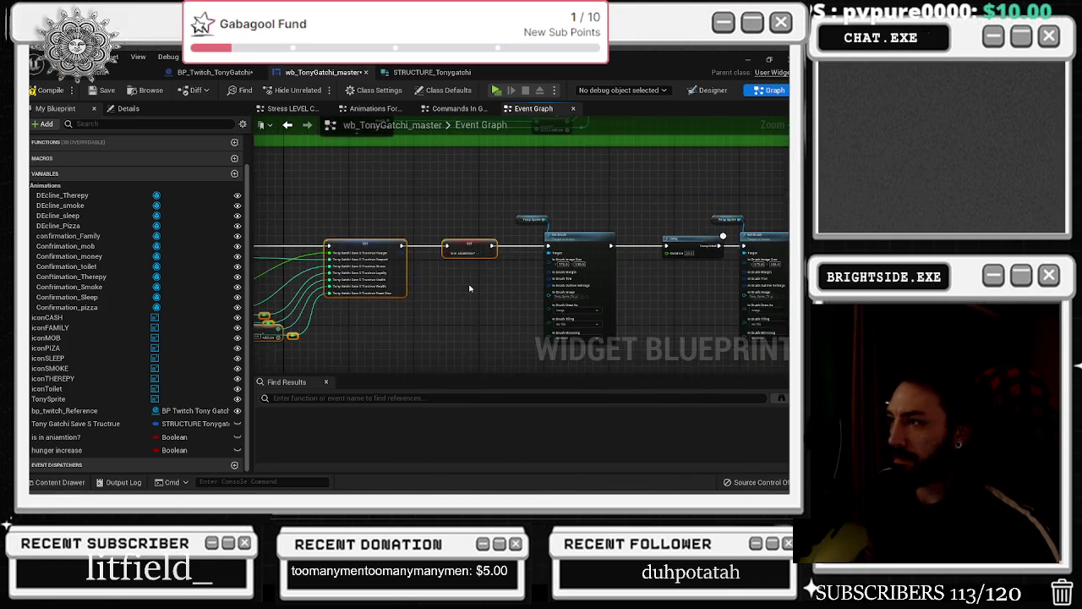
{"action": "scroll", "coordinate": [503, 307], "scroll_direction": "up", "scroll_amount": 1}
{"action": "scroll", "coordinate": [592, 300], "scroll_direction": "up", "scroll_amount": 1}
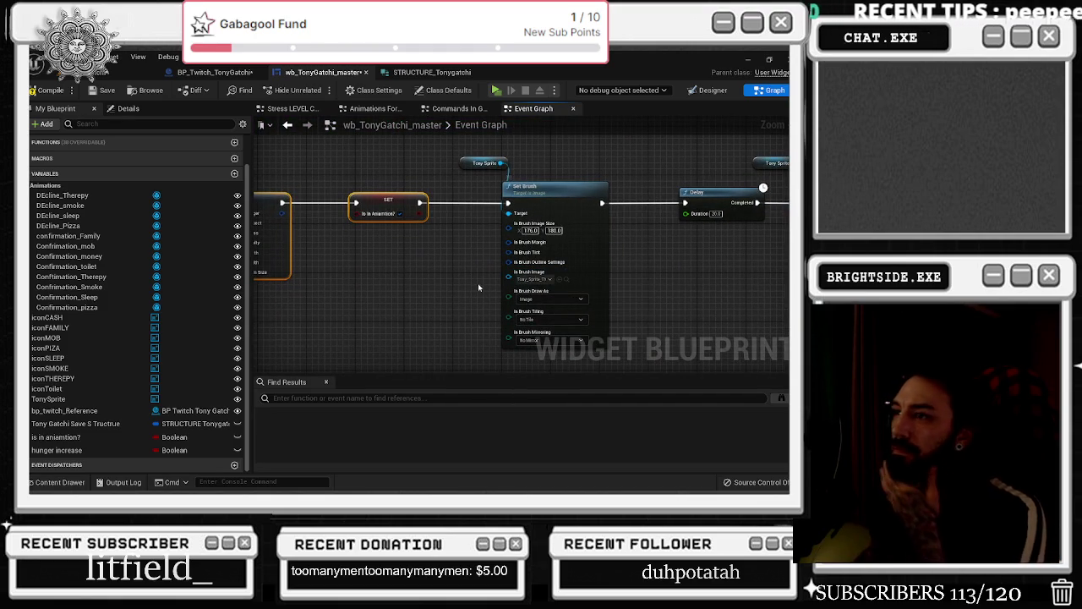
{"action": "mouse_move", "coordinate": [457, 264]}
{"action": "left_mouse_down"}
{"action": "mouse_move", "coordinate": [420, 305]}
{"action": "mouse_move", "coordinate": [226, 317]}
{"action": "left_mouse_up"}
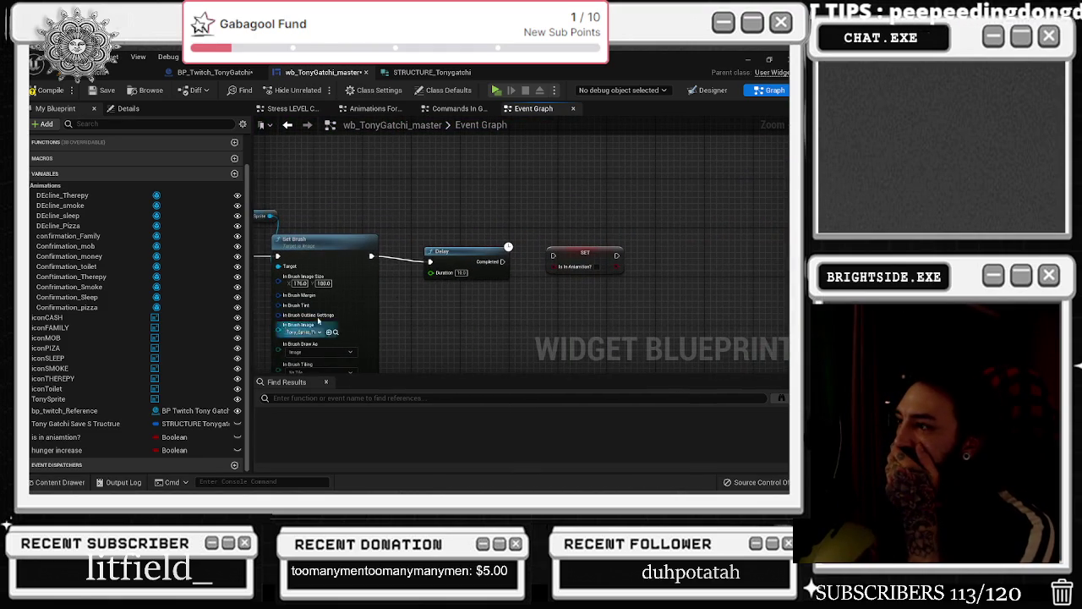
{"action": "left_click_drag", "start_coordinate": [509, 256], "coordinate": [559, 250]}
{"action": "mouse_move", "coordinate": [483, 312]}
{"action": "left_mouse_down"}
{"action": "mouse_move", "coordinate": [615, 309]}
{"action": "mouse_move", "coordinate": [586, 304]}
{"action": "mouse_move", "coordinate": [623, 246]}
{"action": "left_mouse_up"}
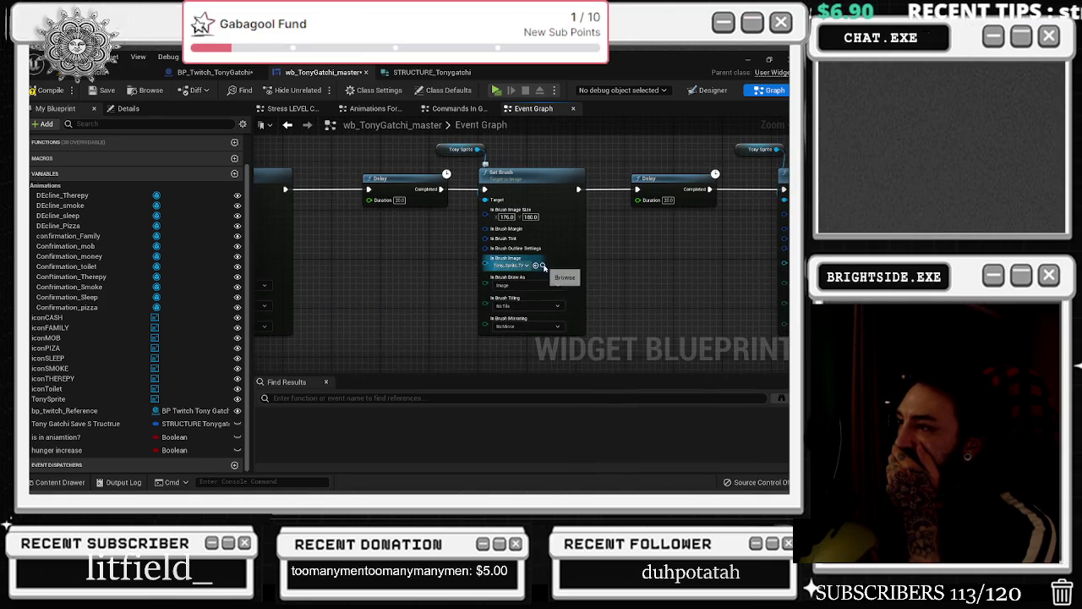
Move the reroute knot and Break STRUCTURE node down-right and nudge the Add node right
{"action": "key", "text": "ctrl+space"}
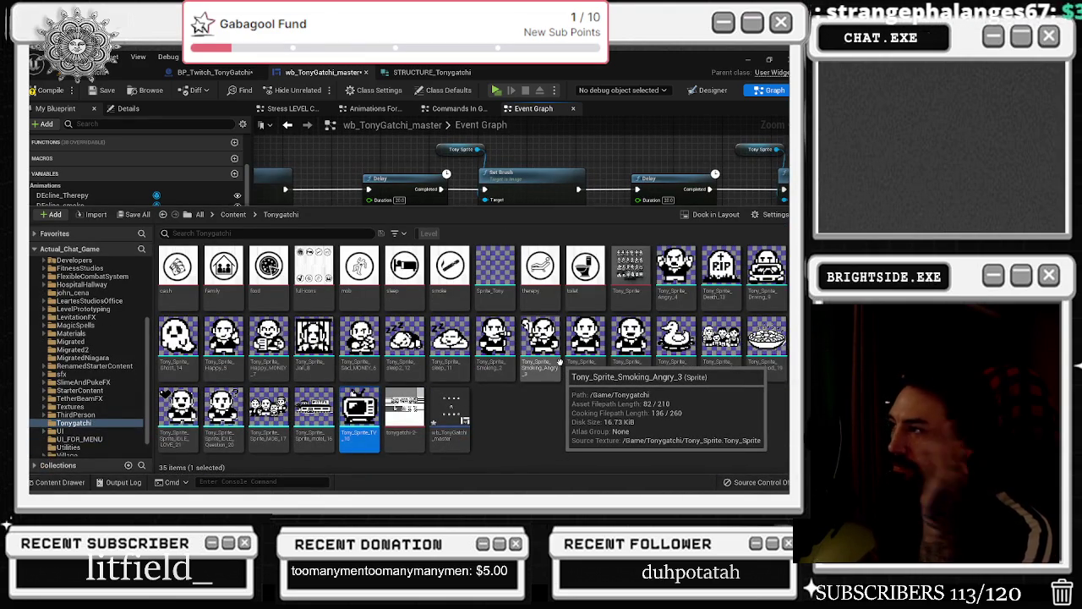
{"action": "key", "text": "ctrl+space"}
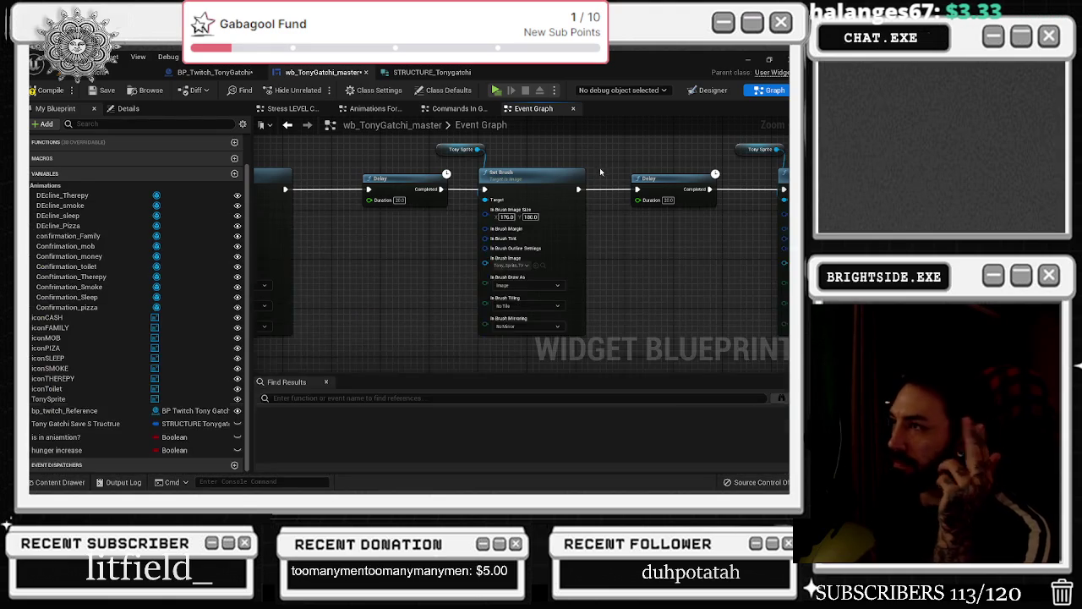
{"action": "left_click_drag", "start_coordinate": [503, 290], "coordinate": [781, 317]}
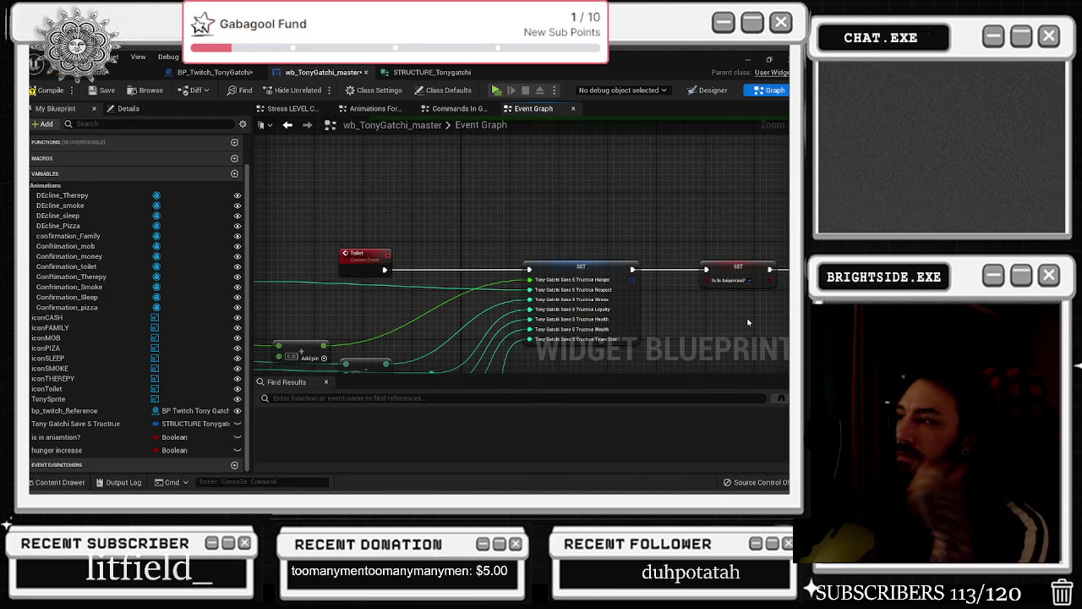
{"action": "left_click_drag", "start_coordinate": [557, 249], "coordinate": [721, 240]}
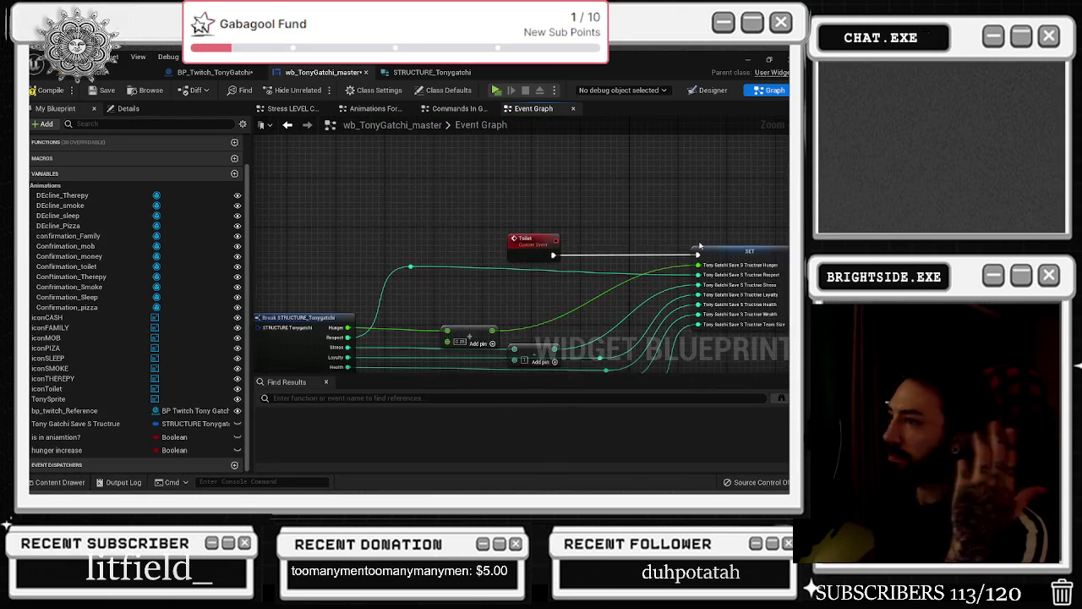
{"action": "left_click_drag", "start_coordinate": [393, 344], "coordinate": [401, 349]}
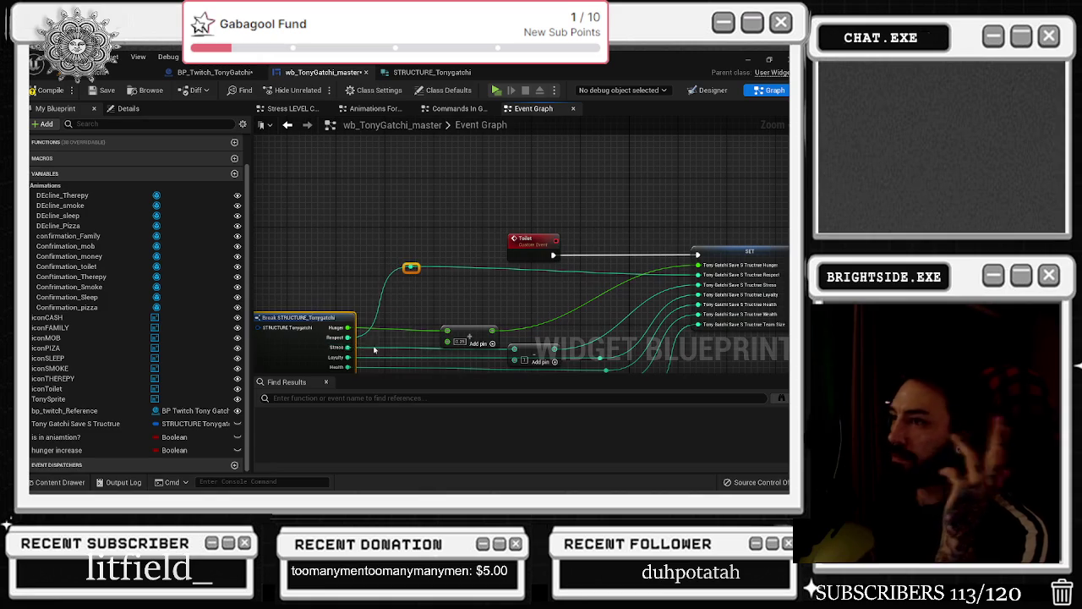
{"action": "left_click_drag", "start_coordinate": [312, 349], "coordinate": [332, 353]}
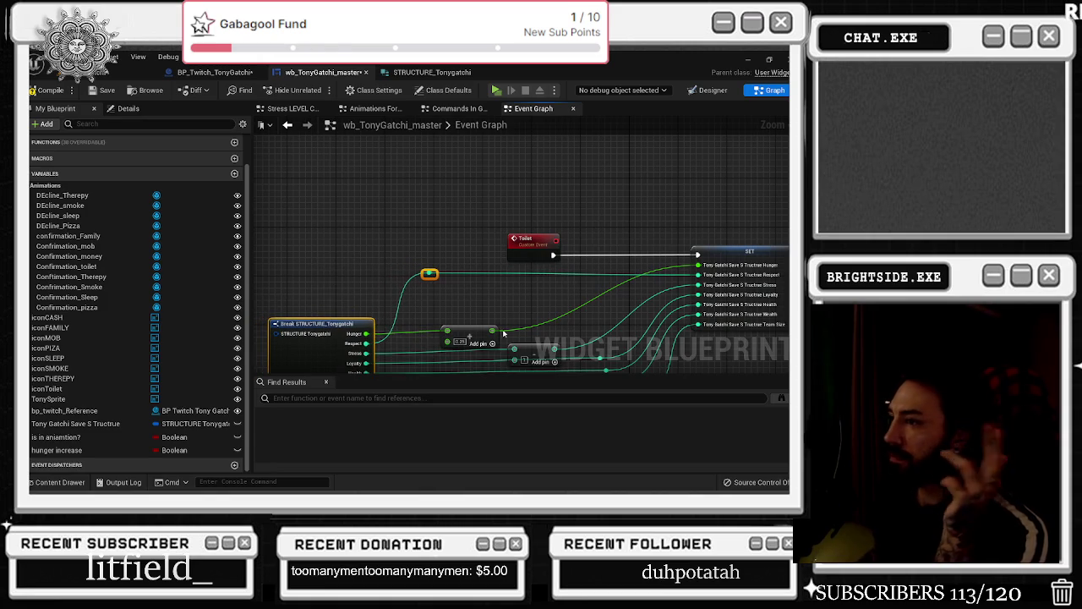
{"action": "left_click_drag", "start_coordinate": [521, 313], "coordinate": [449, 272]}
{"action": "left_click_drag", "start_coordinate": [479, 312], "coordinate": [496, 314]}
{"action": "left_click_drag", "start_coordinate": [710, 244], "coordinate": [543, 253]}
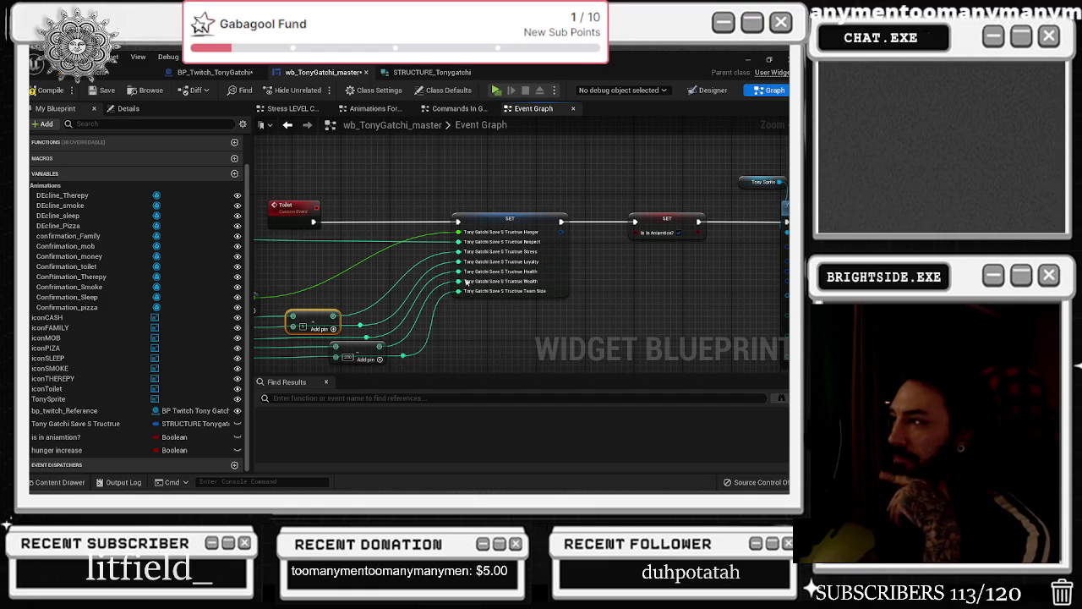
{"action": "left_click_drag", "start_coordinate": [622, 281], "coordinate": [367, 303]}
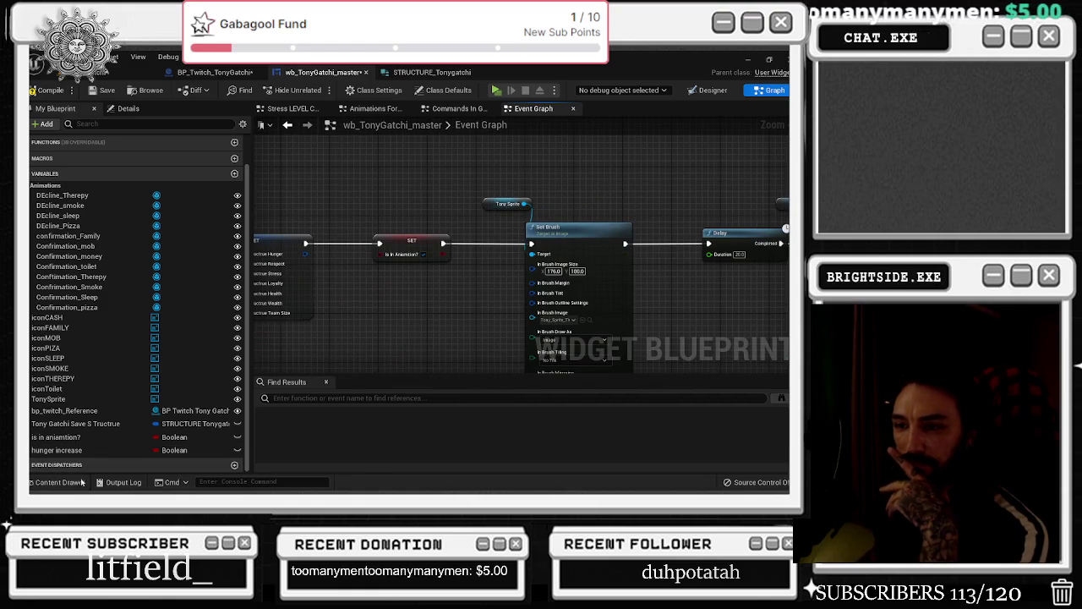
Check the Set Brush image options and pick the Sad_MONEY_6 sprite in the Tonygatchi assets
{"action": "left_click", "coordinate": [49, 482]}
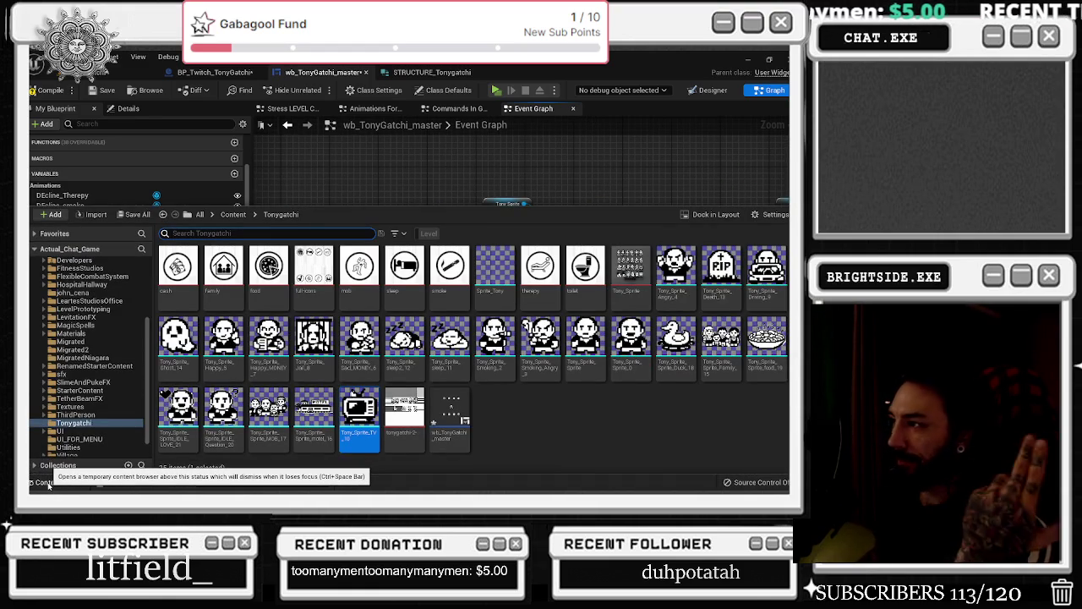
{"action": "left_click", "coordinate": [48, 483]}
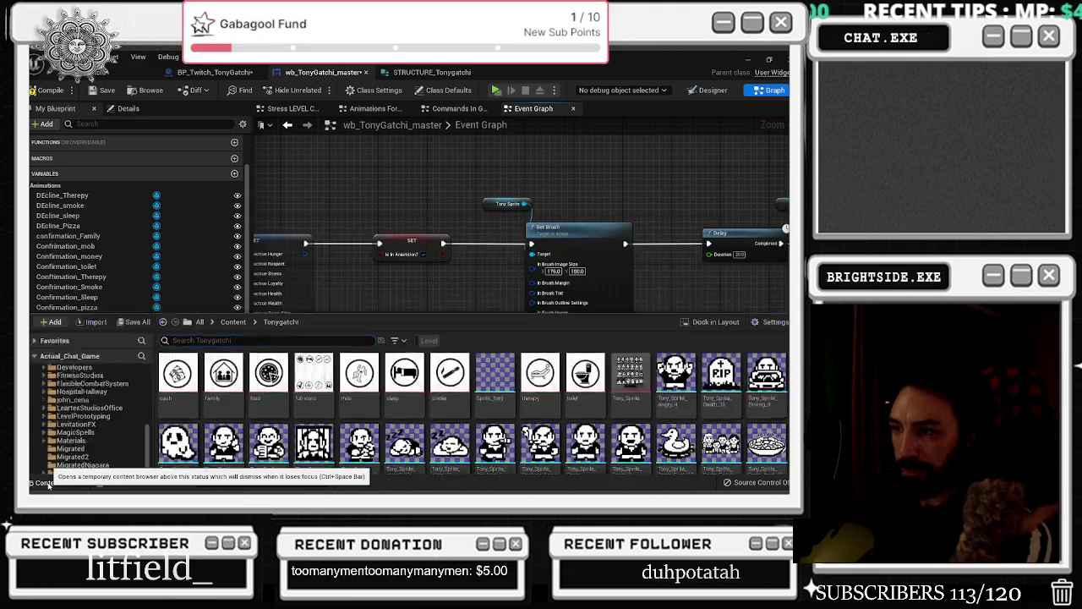
{"action": "left_click", "coordinate": [48, 483]}
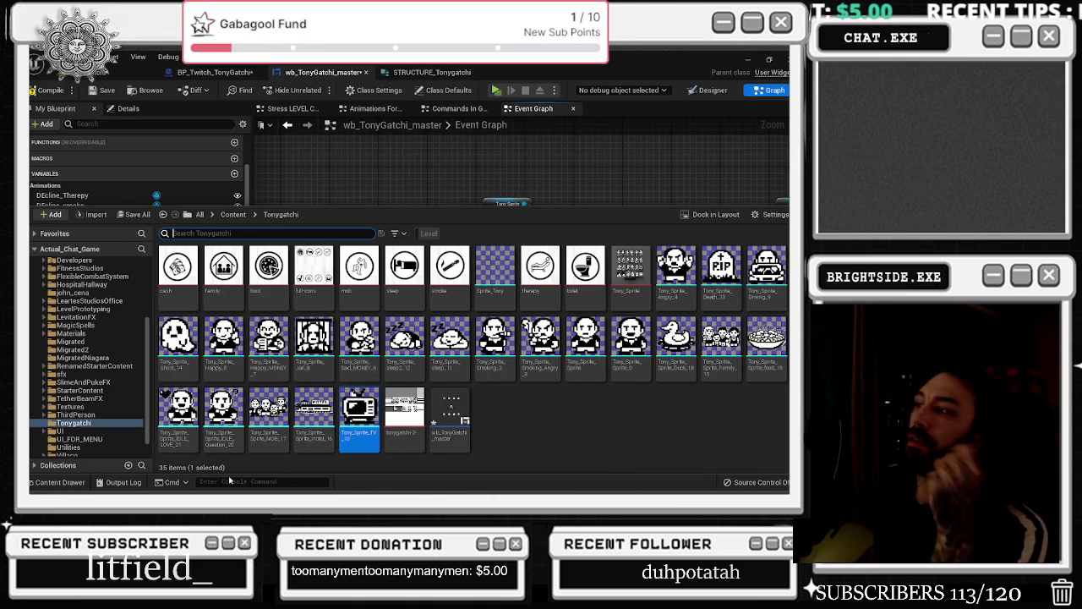
{"action": "left_click", "coordinate": [262, 218]}
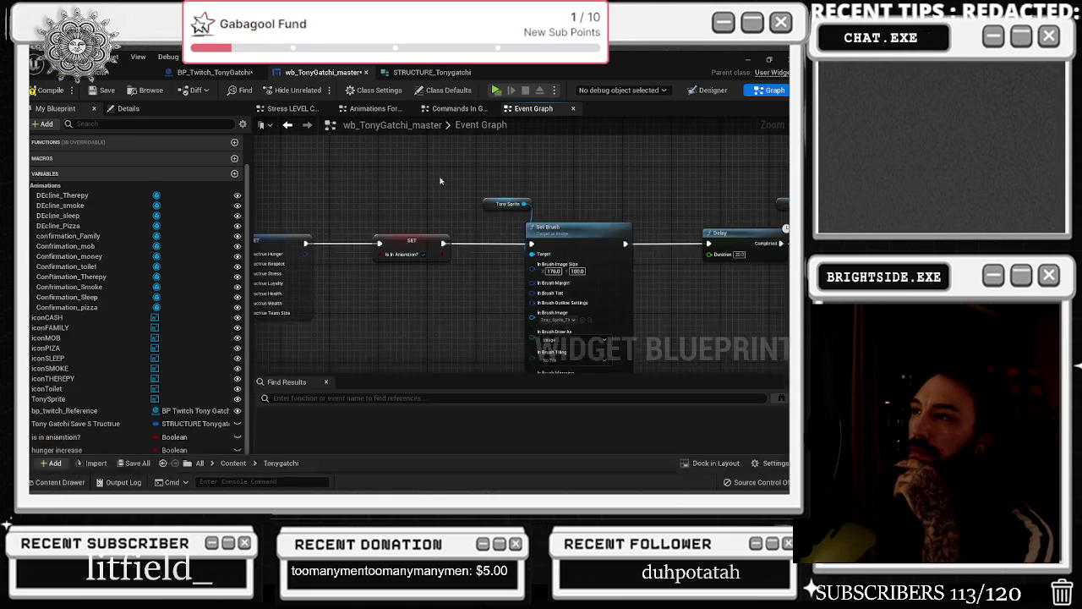
{"action": "mouse_move", "coordinate": [489, 328]}
{"action": "left_mouse_down"}
{"action": "mouse_move", "coordinate": [526, 317]}
{"action": "mouse_move", "coordinate": [477, 288]}
{"action": "mouse_move", "coordinate": [506, 285]}
{"action": "left_mouse_up"}
{"action": "left_click", "coordinate": [474, 292]}
{"action": "scroll", "coordinate": [469, 325], "scroll_direction": "down", "scroll_amount": 3}
{"action": "scroll", "coordinate": [495, 309], "scroll_direction": "up", "scroll_amount": 2}
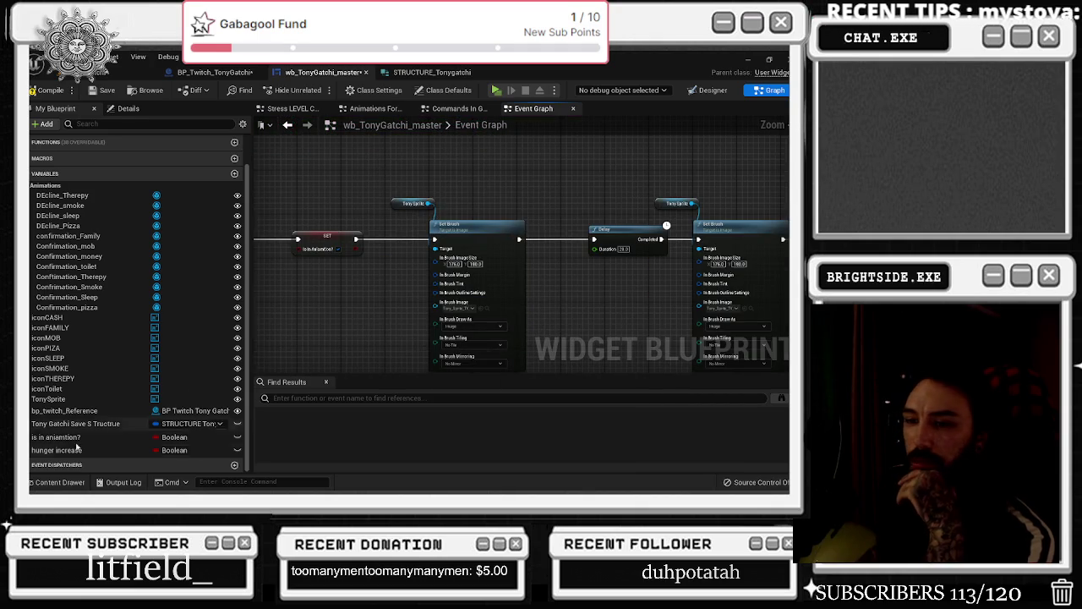
{"action": "left_click", "coordinate": [63, 482]}
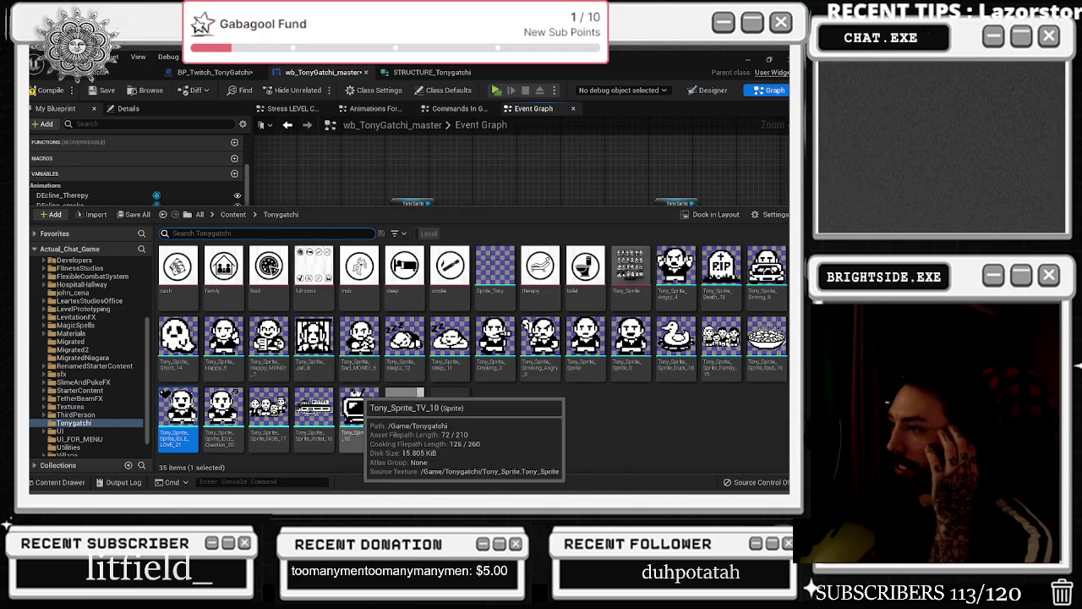
{"action": "left_click", "coordinate": [359, 338]}
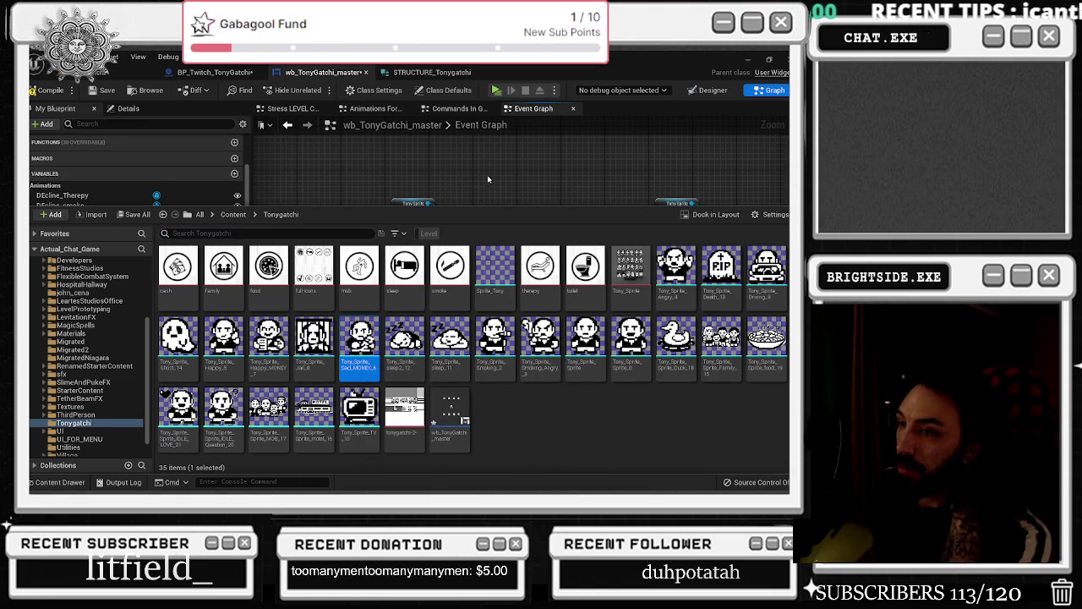
{"action": "left_click", "coordinate": [487, 179]}
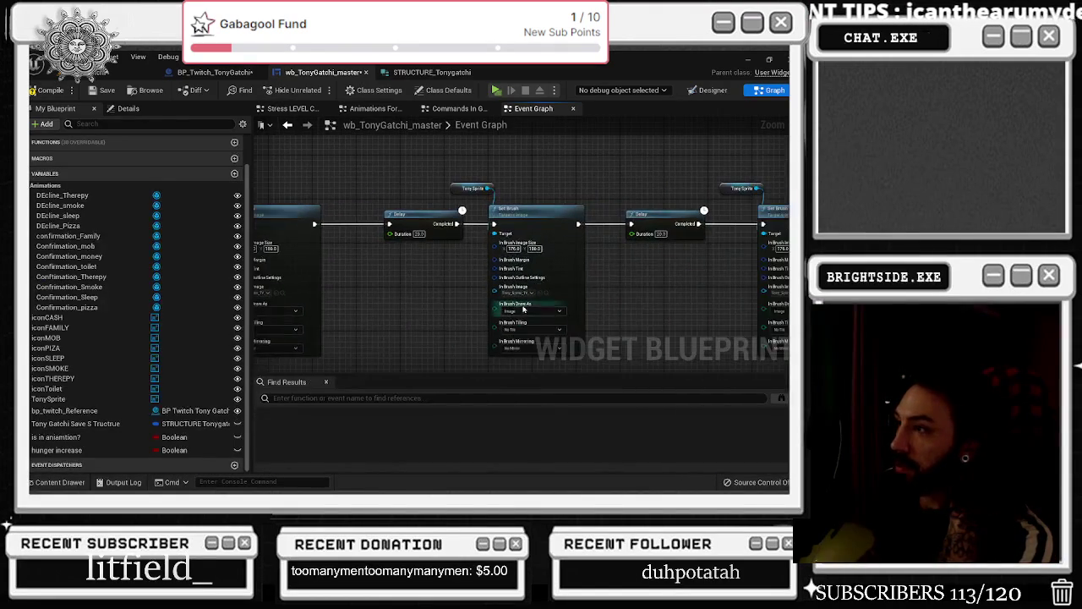
Wrap the whole Toilet node chain in a new comment
{"action": "scroll", "coordinate": [536, 301], "scroll_direction": "down", "scroll_amount": 4}
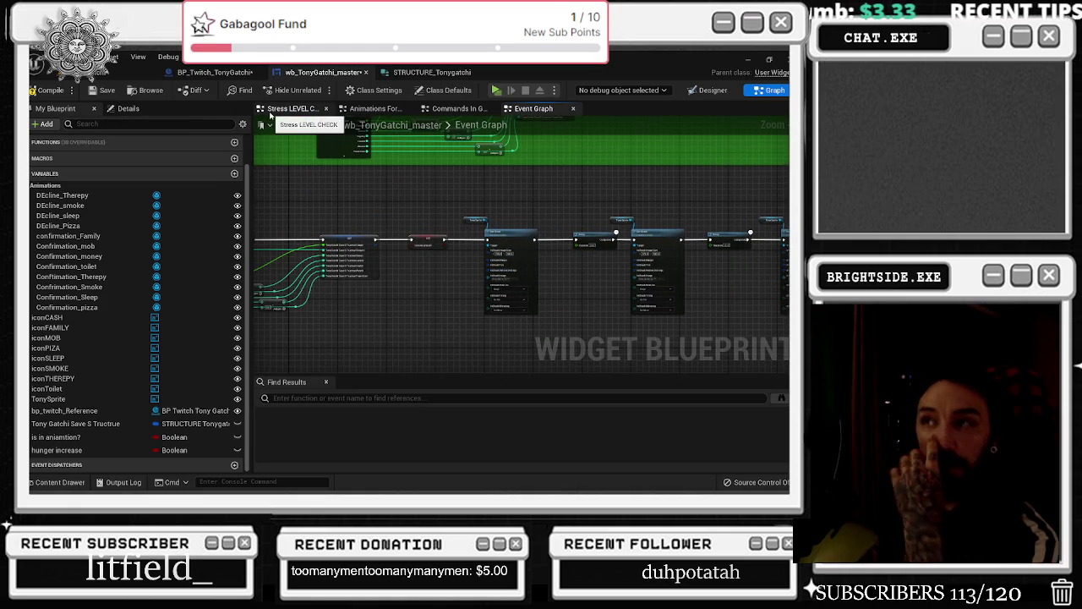
{"action": "scroll", "coordinate": [348, 207], "scroll_direction": "down", "scroll_amount": 2}
{"action": "left_click_drag", "start_coordinate": [348, 206], "coordinate": [401, 269]}
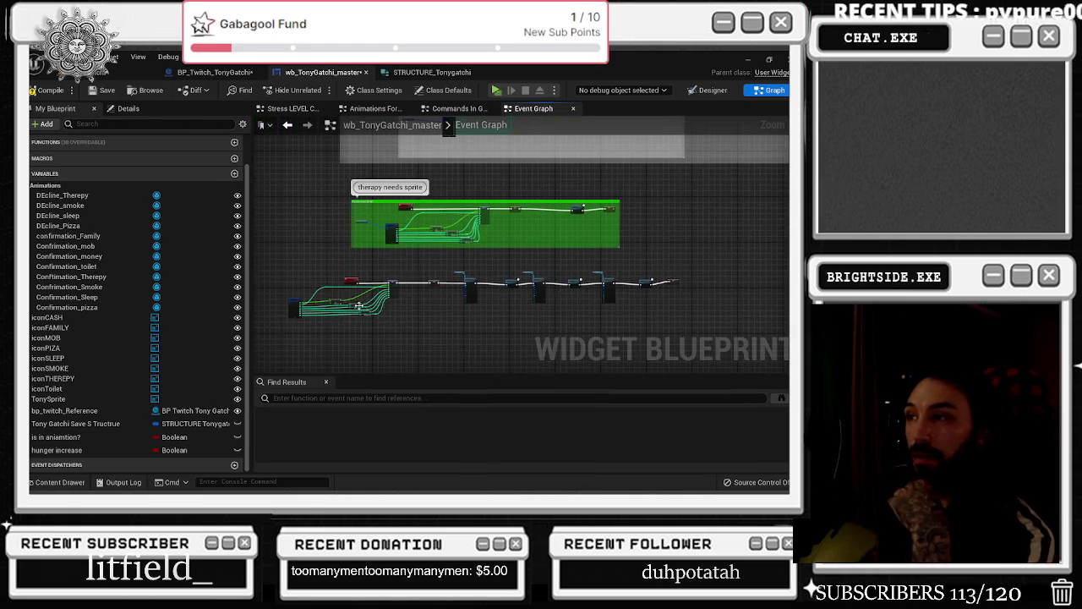
{"action": "mouse_move", "coordinate": [296, 269]}
{"action": "left_mouse_down"}
{"action": "mouse_move", "coordinate": [410, 309]}
{"action": "mouse_move", "coordinate": [652, 316]}
{"action": "mouse_move", "coordinate": [705, 337]}
{"action": "left_mouse_up"}
{"action": "key", "text": "c"}
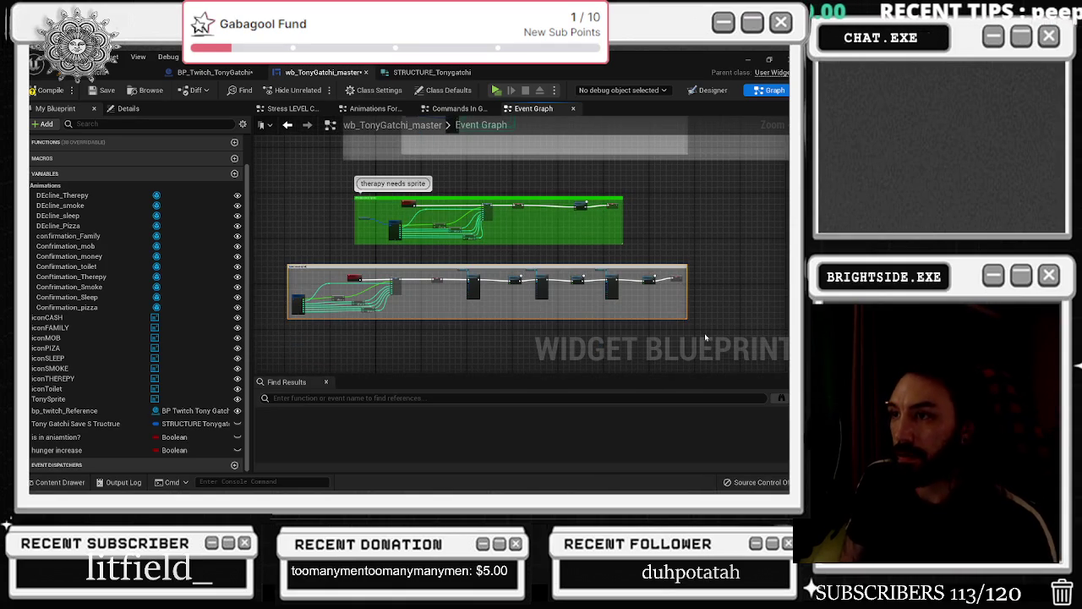
Retitle the comment 'toilet needs sprite' and compile the widget, which fails
{"action": "scroll", "coordinate": [415, 304], "scroll_direction": "up", "scroll_amount": 5}
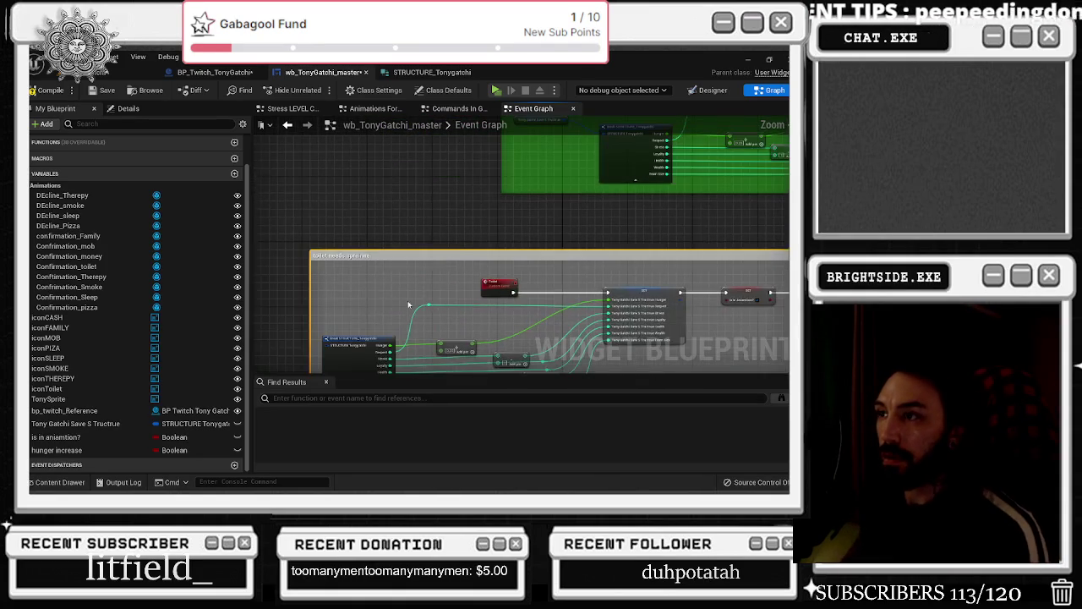
{"action": "scroll", "coordinate": [415, 305], "scroll_direction": "up", "scroll_amount": 1}
{"action": "double_click", "coordinate": [478, 261]}
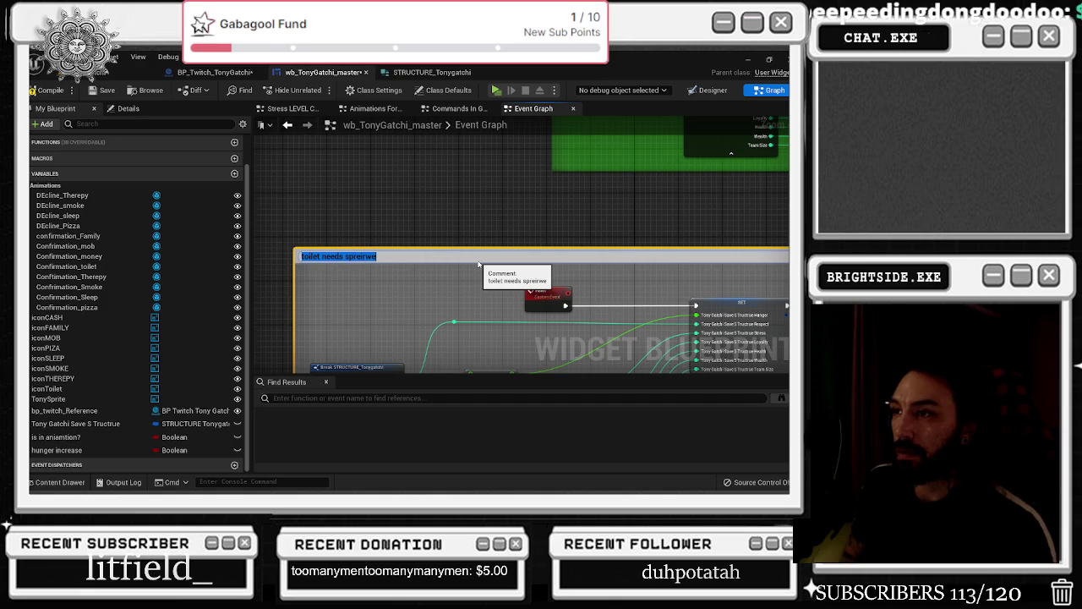
{"action": "key", "text": "End"}
{"action": "key", "text": "BackSpace"}
{"action": "key", "text": "BackSpace"}
{"action": "key", "text": "BackSpace"}
{"action": "key", "text": "Return"}
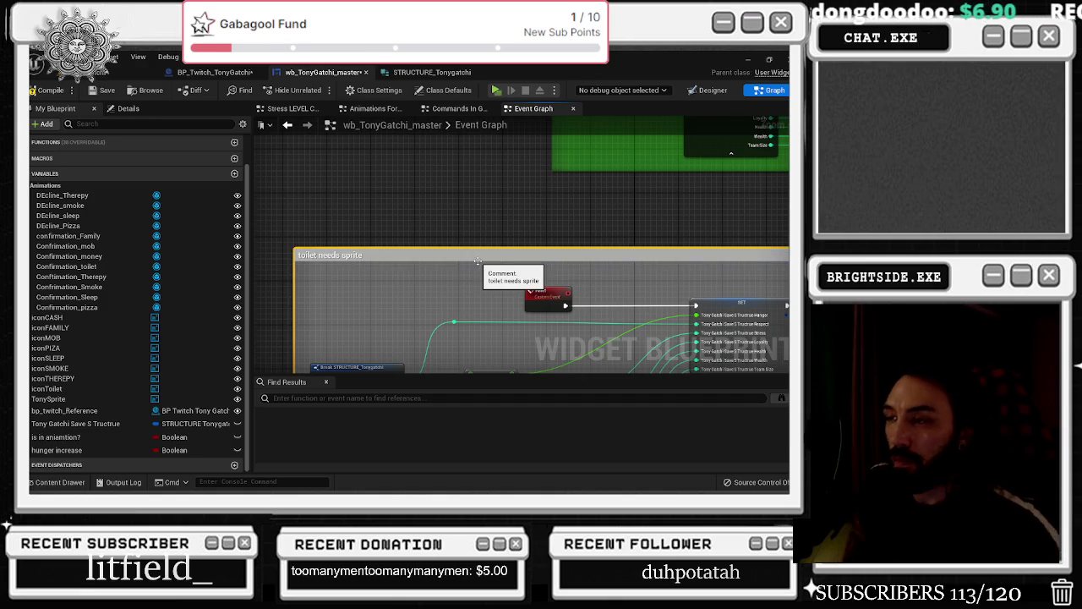
{"action": "left_click", "coordinate": [50, 91]}
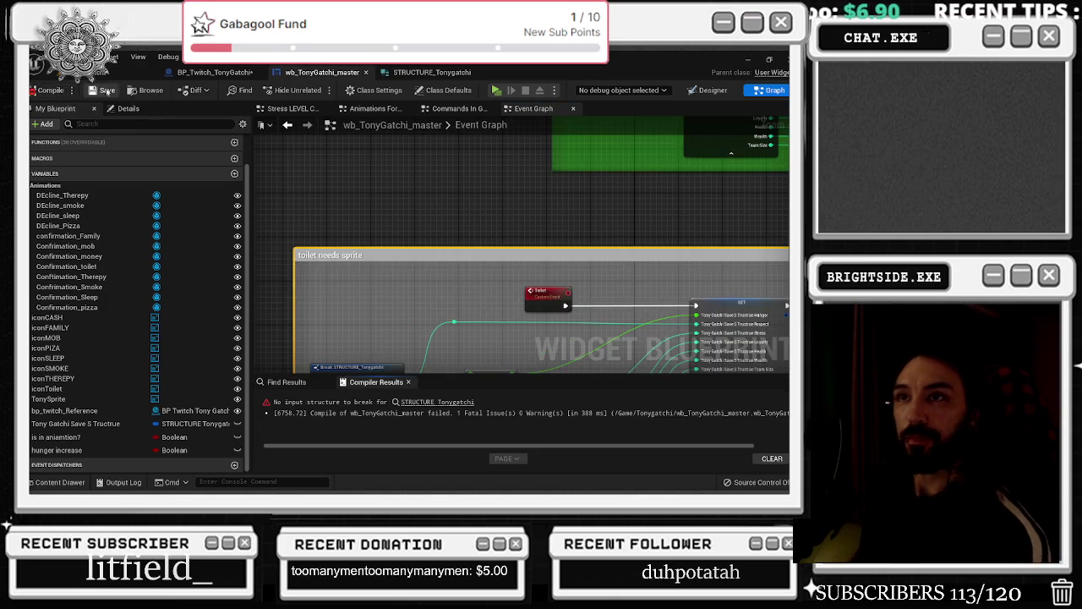
Connect the saved Tony Gatchi structure variable to the errored Break STRUCTURE input
{"action": "scroll", "coordinate": [372, 217], "scroll_direction": "down", "scroll_amount": 2}
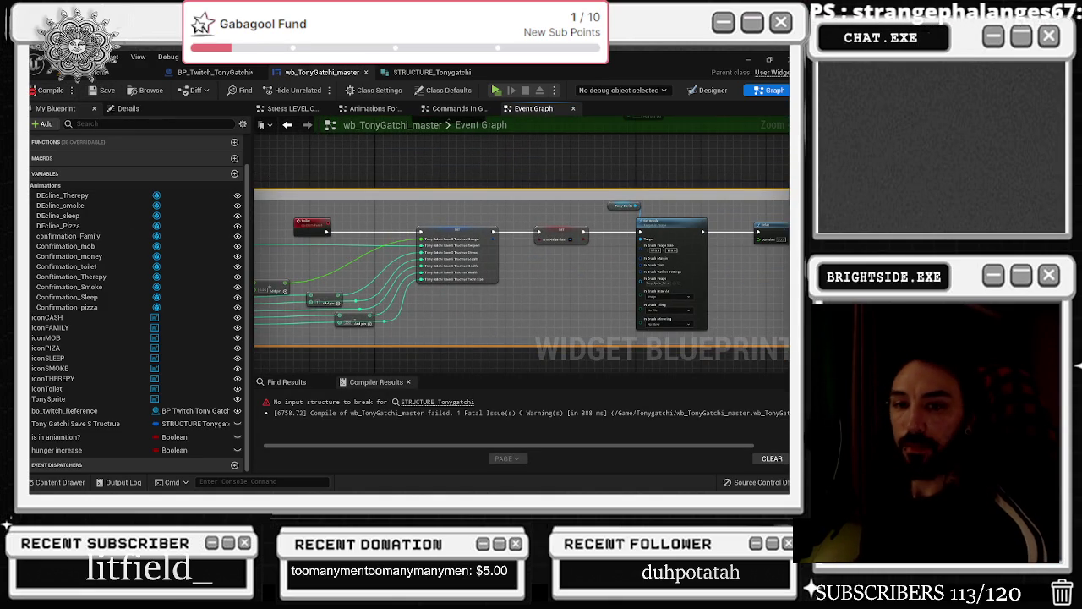
{"action": "scroll", "coordinate": [625, 207], "scroll_direction": "up", "scroll_amount": 2}
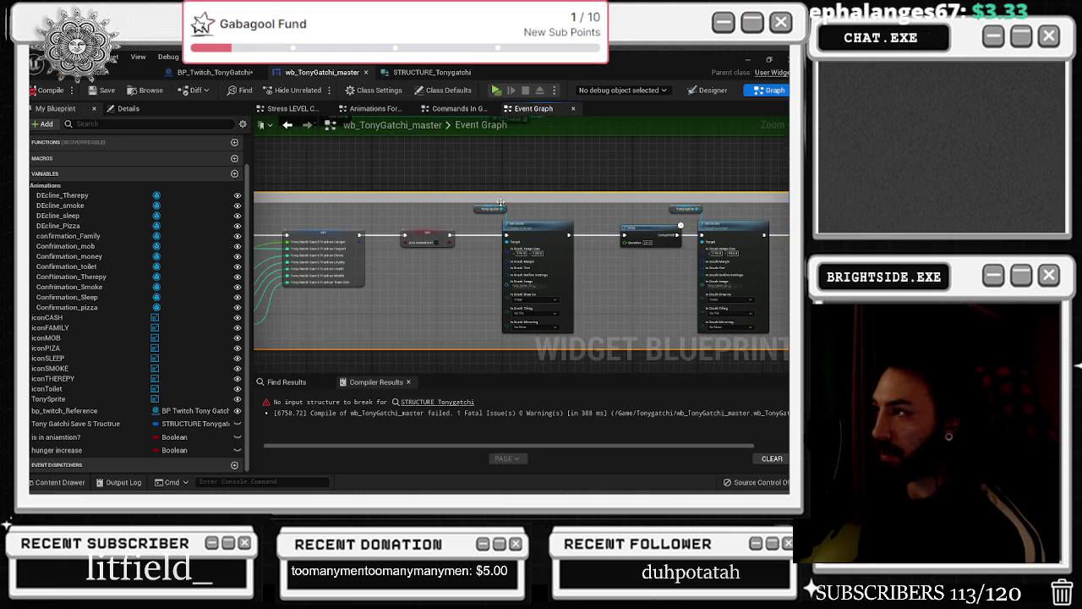
{"action": "scroll", "coordinate": [507, 210], "scroll_direction": "down", "scroll_amount": 4}
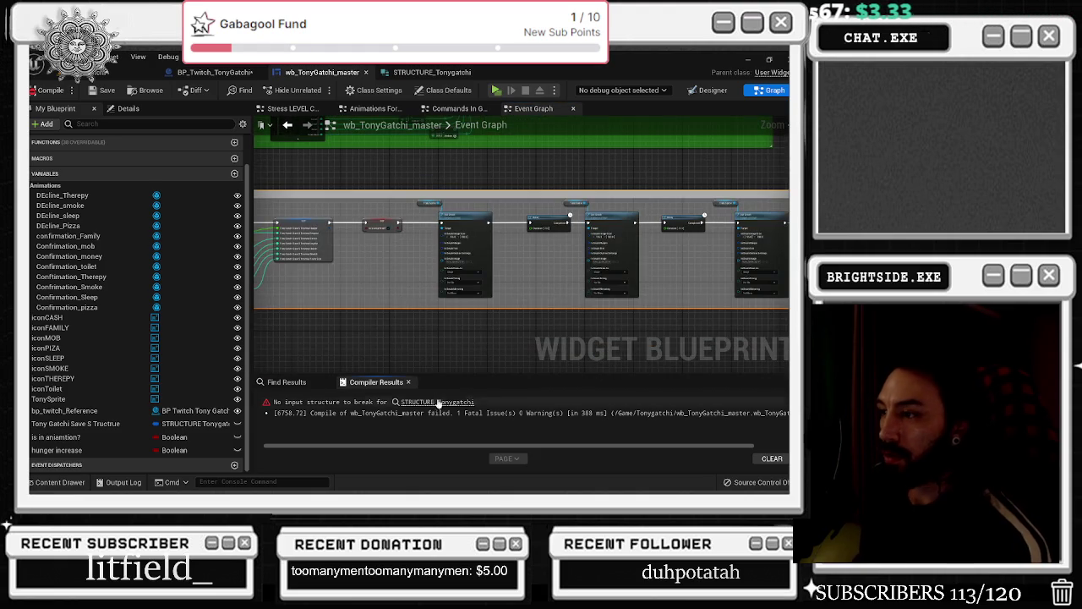
{"action": "left_click", "coordinate": [432, 400]}
{"action": "scroll", "coordinate": [323, 294], "scroll_direction": "up", "scroll_amount": 3}
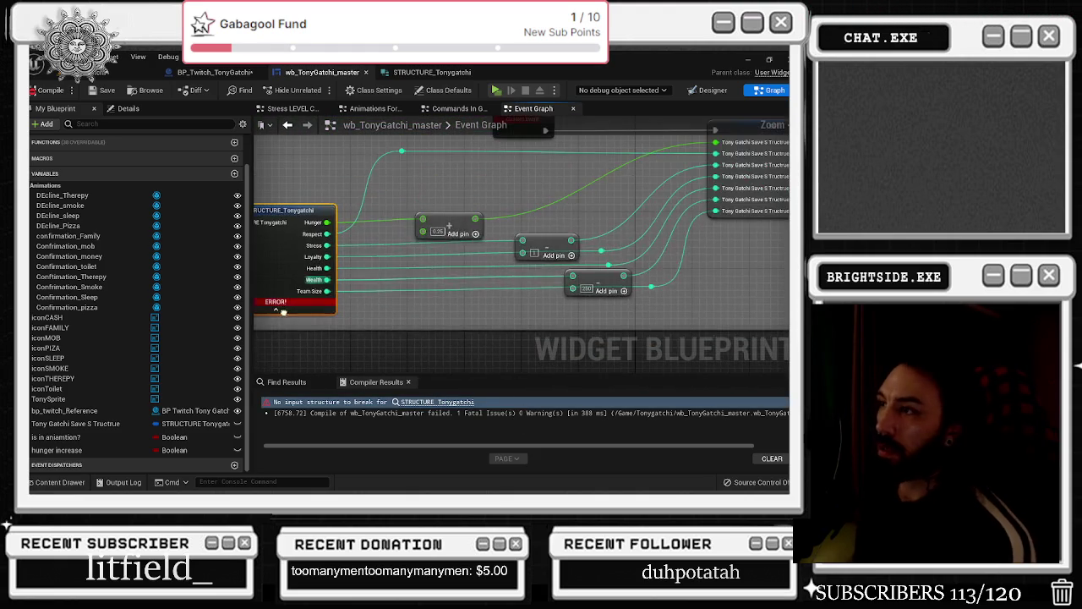
{"action": "left_click_drag", "start_coordinate": [323, 293], "coordinate": [483, 326]}
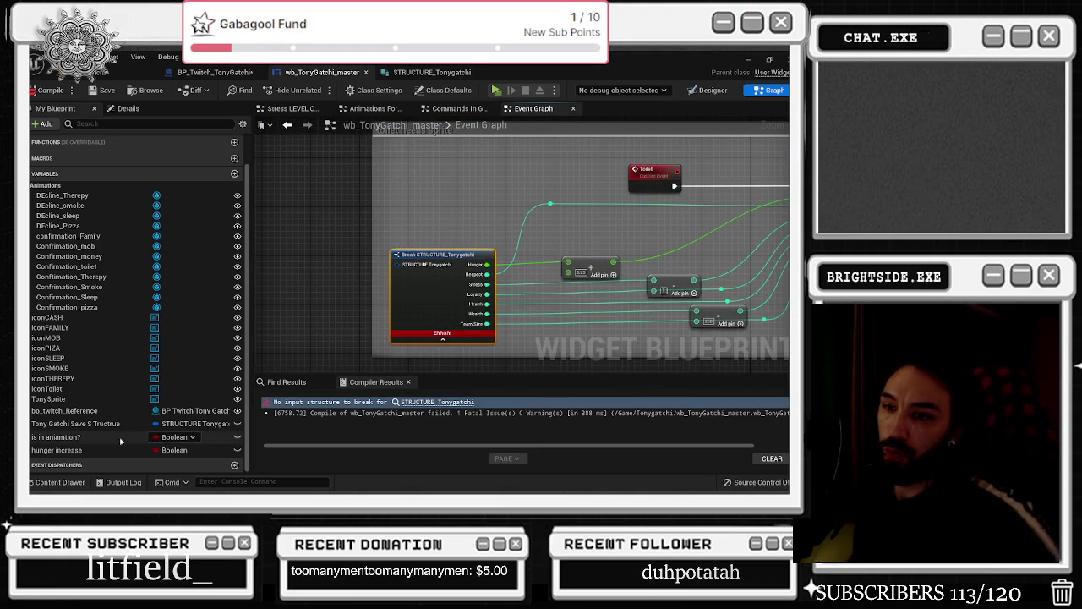
{"action": "mouse_move", "coordinate": [76, 429]}
{"action": "left_mouse_down"}
{"action": "mouse_move", "coordinate": [385, 269]}
{"action": "mouse_move", "coordinate": [372, 271]}
{"action": "left_mouse_up"}
Rewire around the third subtract node with a reroute point, then delete that node
{"action": "scroll", "coordinate": [368, 270], "scroll_direction": "up", "scroll_amount": 2}
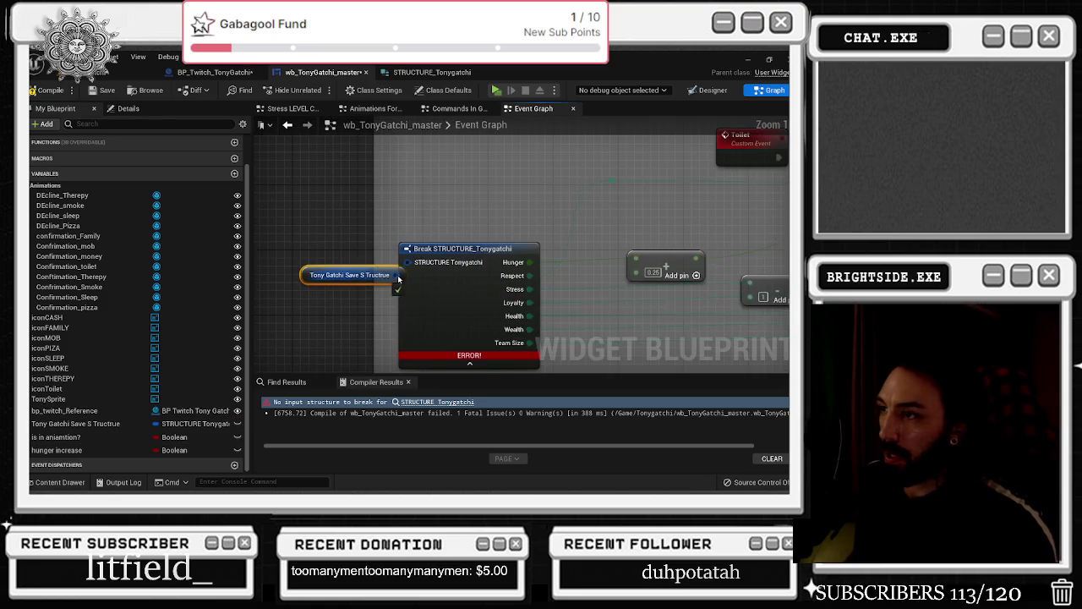
{"action": "left_click_drag", "start_coordinate": [476, 250], "coordinate": [369, 266]}
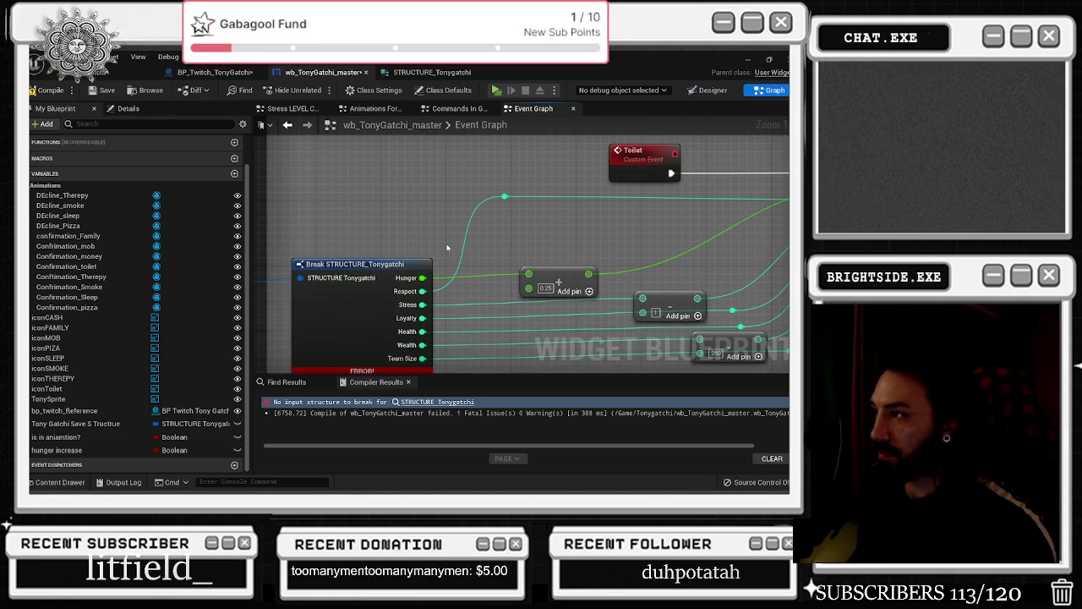
{"action": "scroll", "coordinate": [435, 254], "scroll_direction": "down", "scroll_amount": 1}
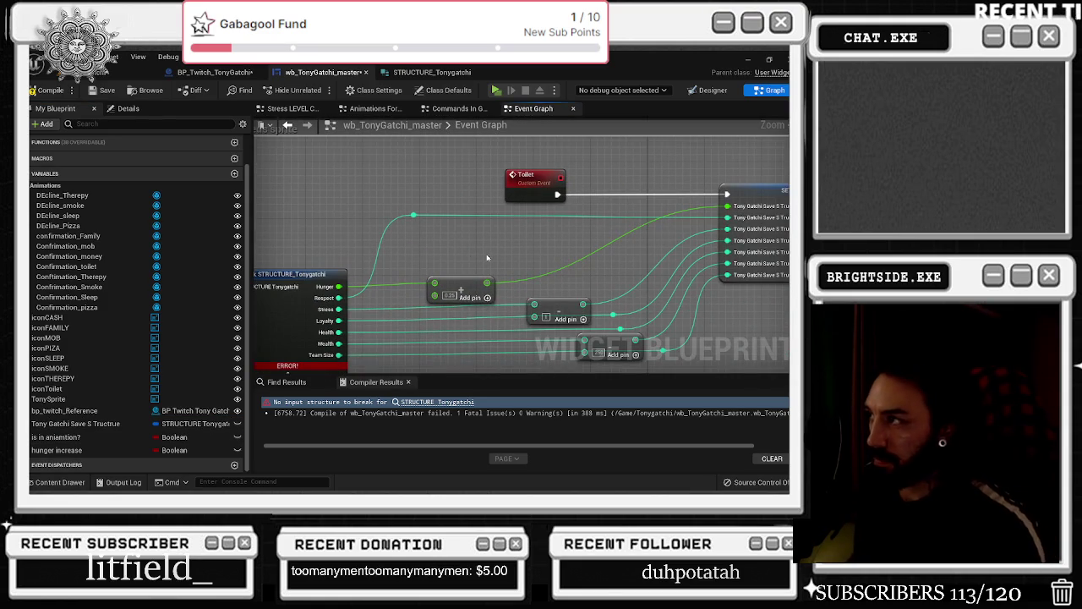
{"action": "left_click_drag", "start_coordinate": [487, 257], "coordinate": [505, 222]}
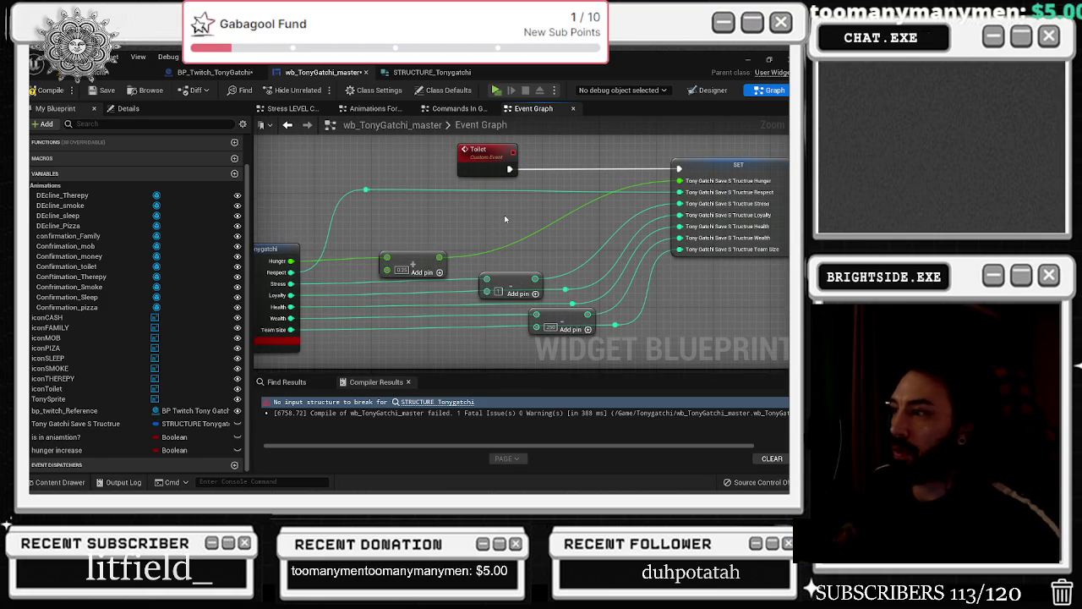
{"action": "left_click_drag", "start_coordinate": [504, 219], "coordinate": [525, 231]}
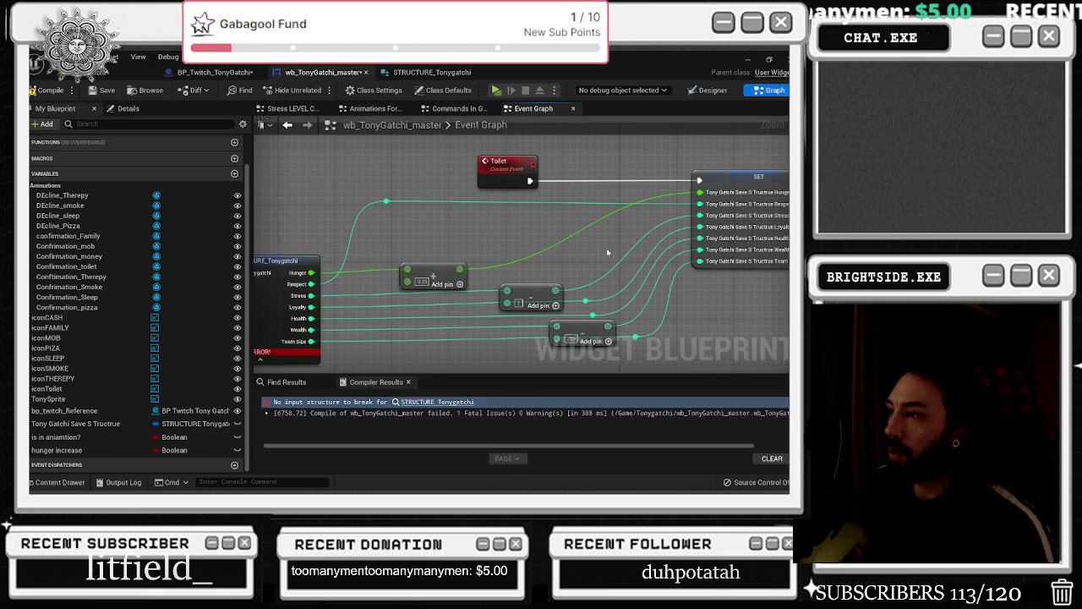
{"action": "left_click_drag", "start_coordinate": [617, 254], "coordinate": [497, 250]}
{"action": "mouse_move", "coordinate": [435, 323]}
{"action": "left_mouse_down"}
{"action": "mouse_move", "coordinate": [580, 254]}
{"action": "mouse_move", "coordinate": [528, 279]}
{"action": "mouse_move", "coordinate": [646, 293]}
{"action": "left_mouse_up"}
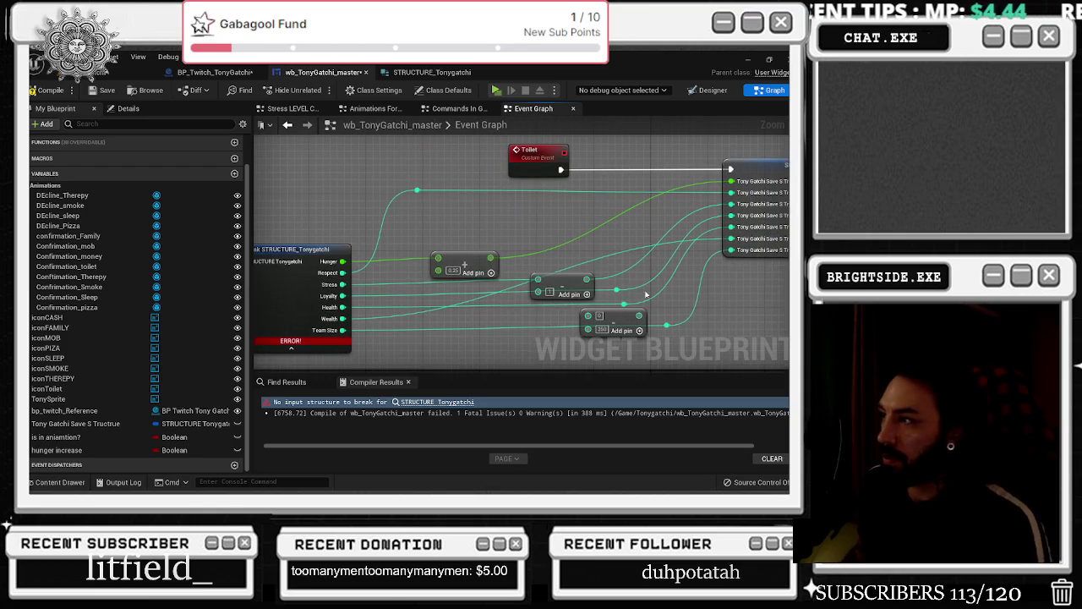
{"action": "double_click", "coordinate": [664, 312]}
{"action": "left_click", "coordinate": [613, 317]}
{"action": "key", "text": "Delete"}
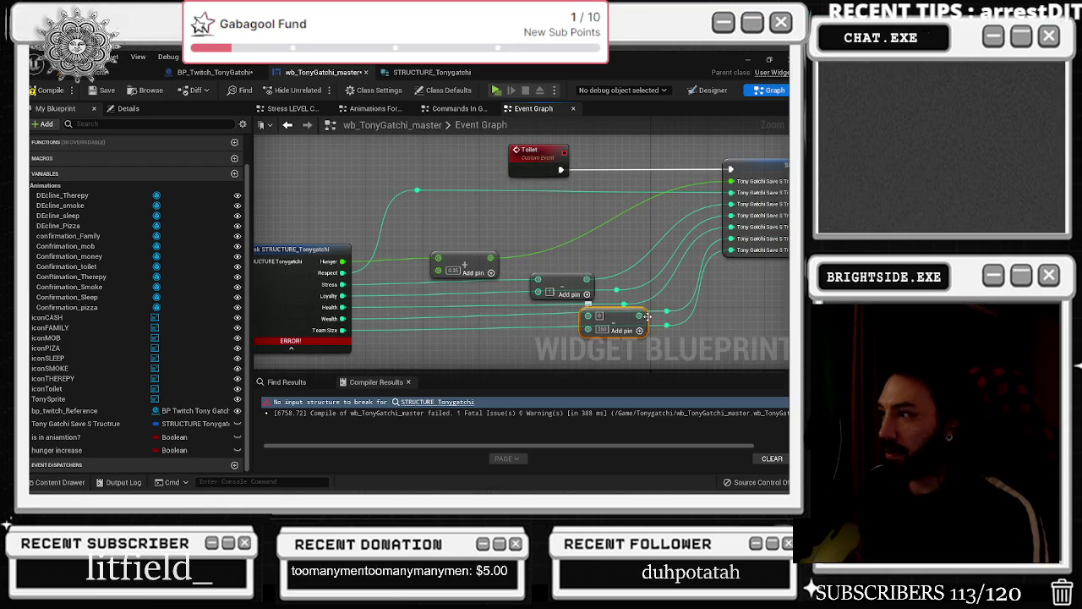
Review the Set Brush, Delay and Toilet nodes and close the compiler results
{"action": "left_click_drag", "start_coordinate": [523, 220], "coordinate": [250, 246]}
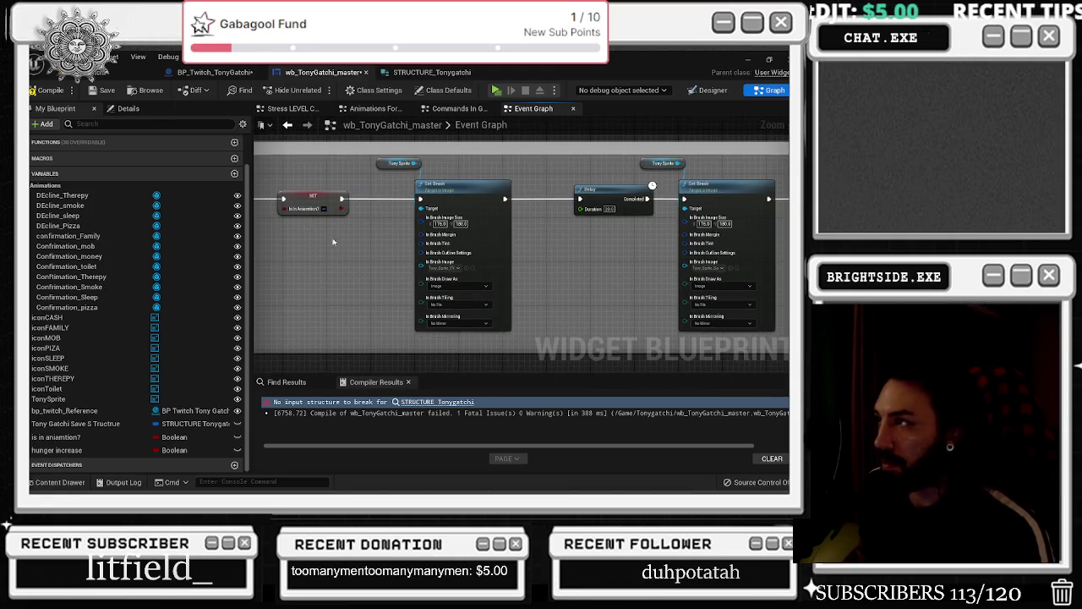
{"action": "left_click_drag", "start_coordinate": [334, 241], "coordinate": [499, 258]}
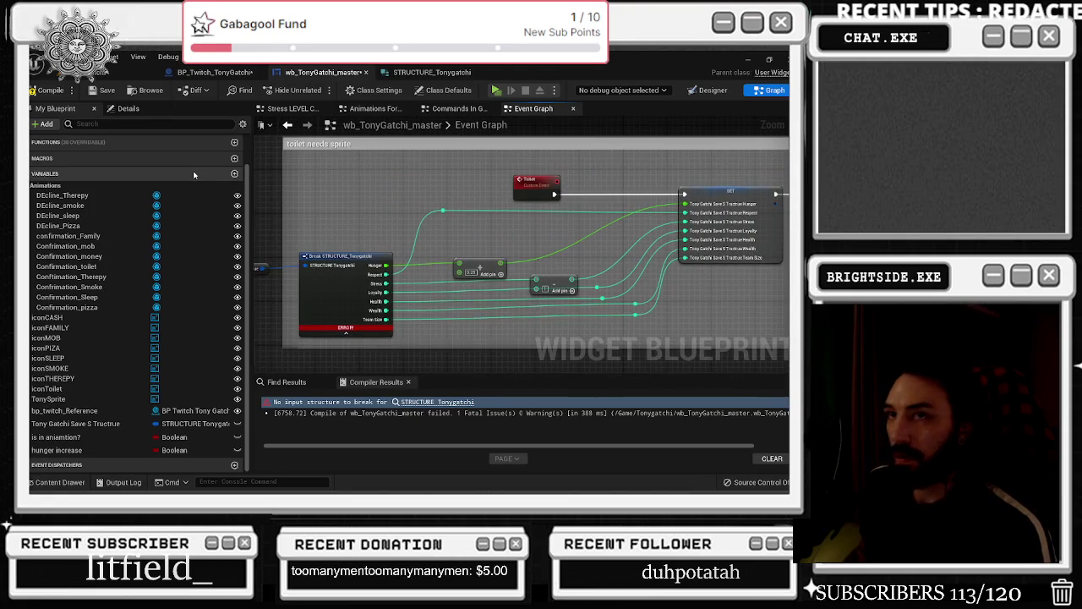
{"action": "left_click", "coordinate": [50, 89]}
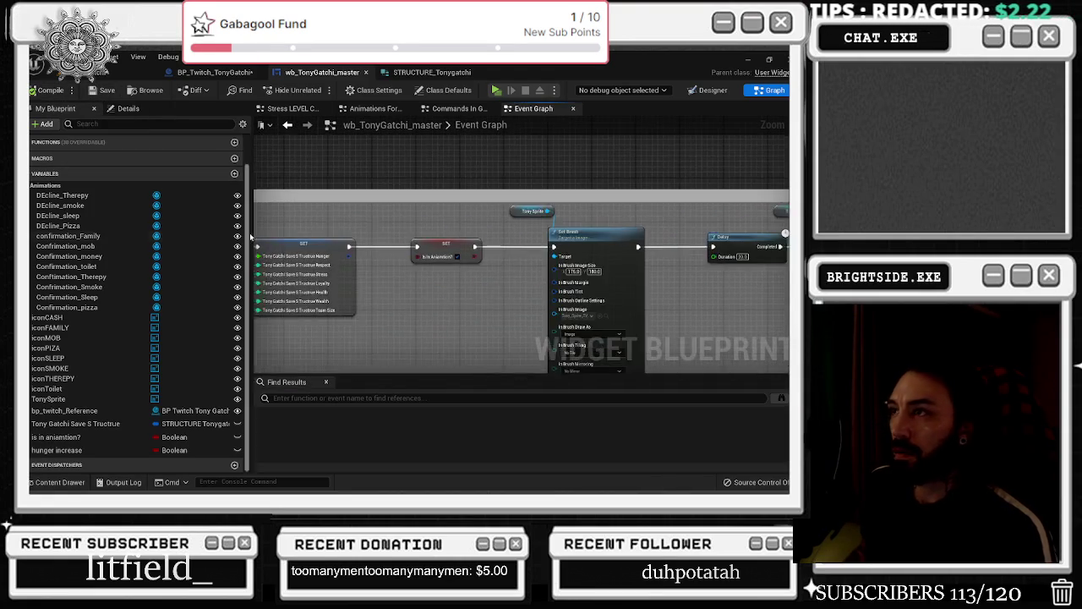
{"action": "scroll", "coordinate": [262, 245], "scroll_direction": "down", "scroll_amount": 5}
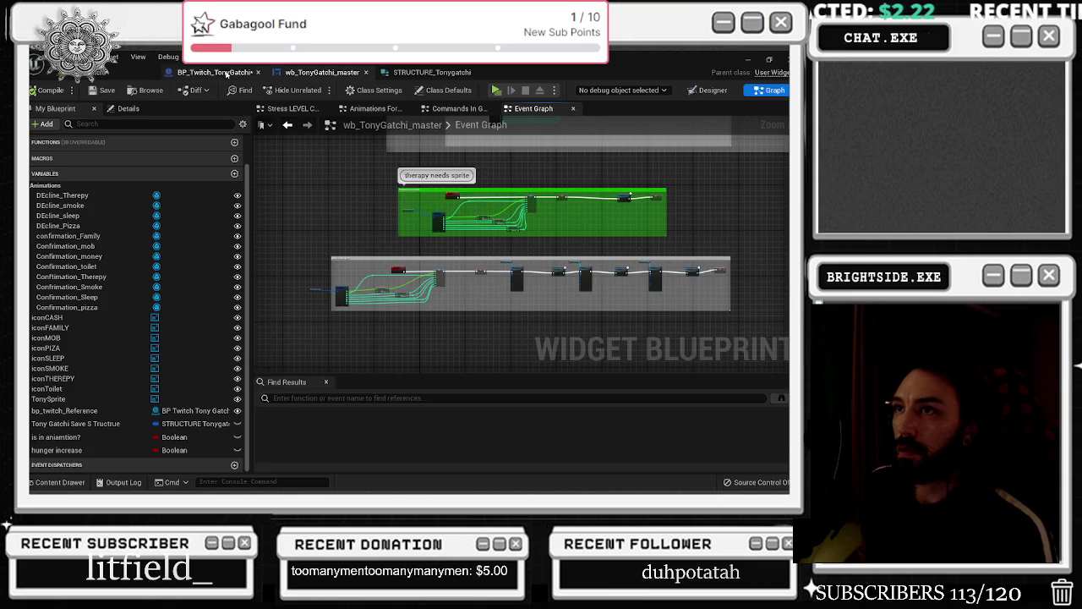
In BP_Twitch_TonyGatchi, paste a wb_tonyGatchi_master reference and add its Toilet call node
{"action": "left_click", "coordinate": [215, 72]}
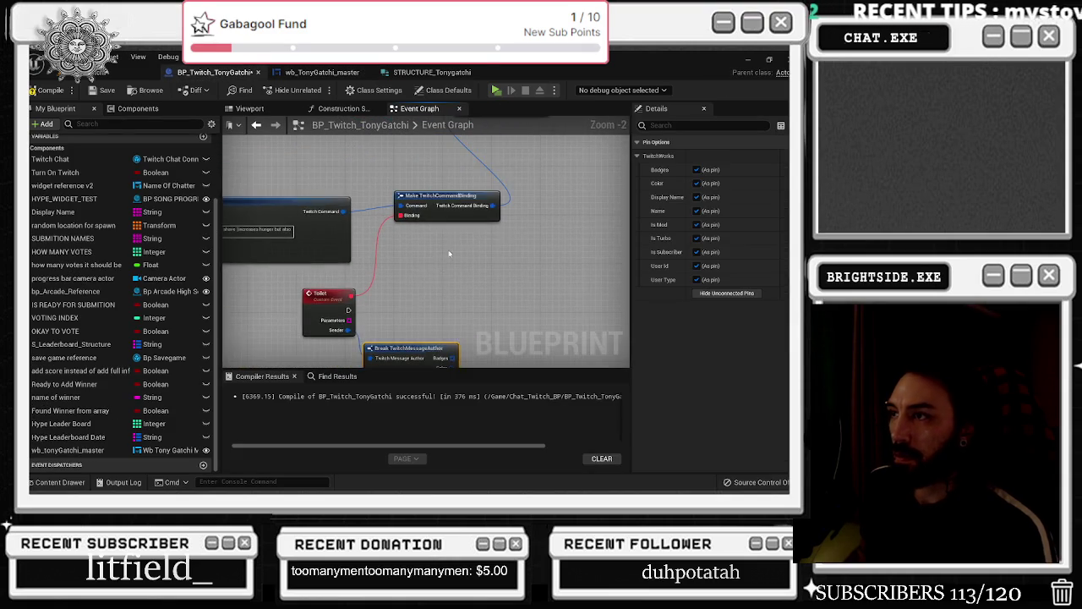
{"action": "scroll", "coordinate": [442, 268], "scroll_direction": "down", "scroll_amount": 4}
{"action": "scroll", "coordinate": [501, 267], "scroll_direction": "up", "scroll_amount": 3}
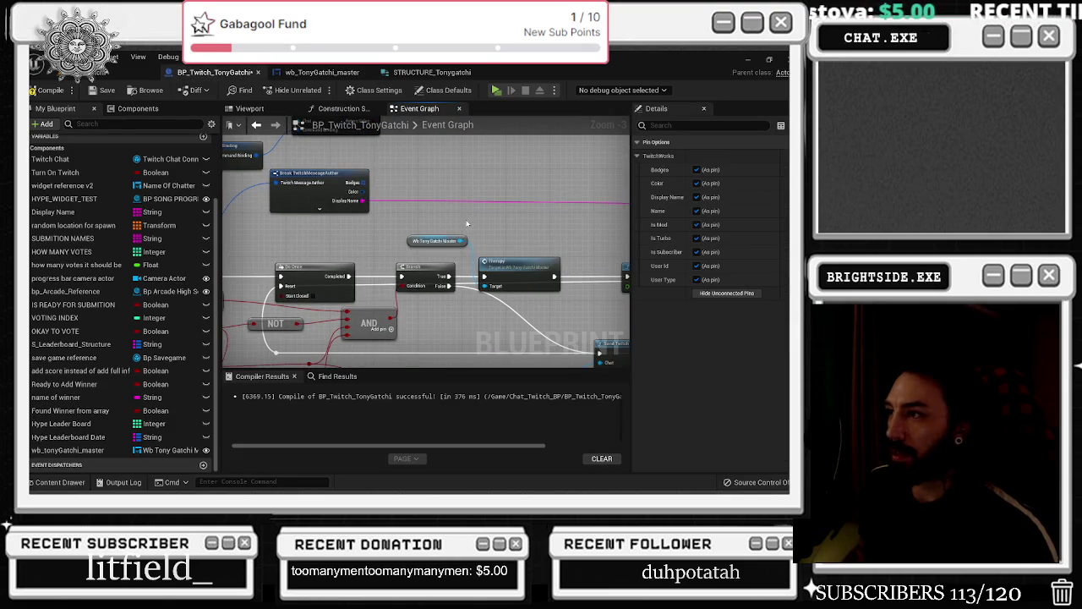
{"action": "left_click", "coordinate": [503, 245]}
{"action": "left_click_drag", "start_coordinate": [420, 302], "coordinate": [464, 156]}
{"action": "scroll", "coordinate": [440, 195], "scroll_direction": "down", "scroll_amount": 1}
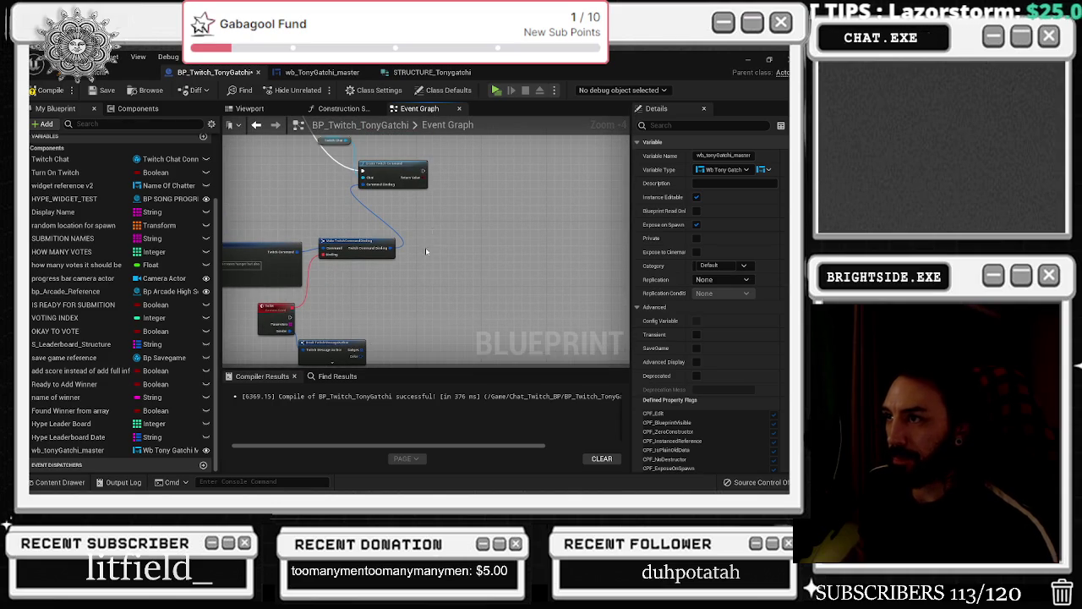
{"action": "scroll", "coordinate": [371, 286], "scroll_direction": "up", "scroll_amount": 1}
{"action": "key", "text": "ctrl+v"}
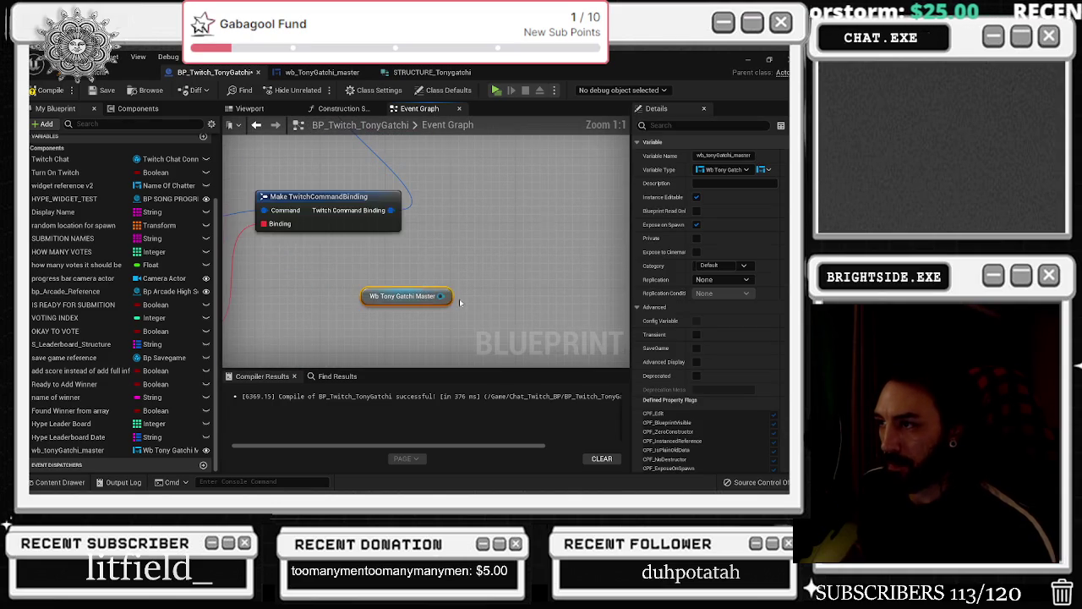
{"action": "scroll", "coordinate": [389, 279], "scroll_direction": "up", "scroll_amount": 1}
{"action": "left_click_drag", "start_coordinate": [436, 239], "coordinate": [441, 260]}
{"action": "type", "text": "collect"}
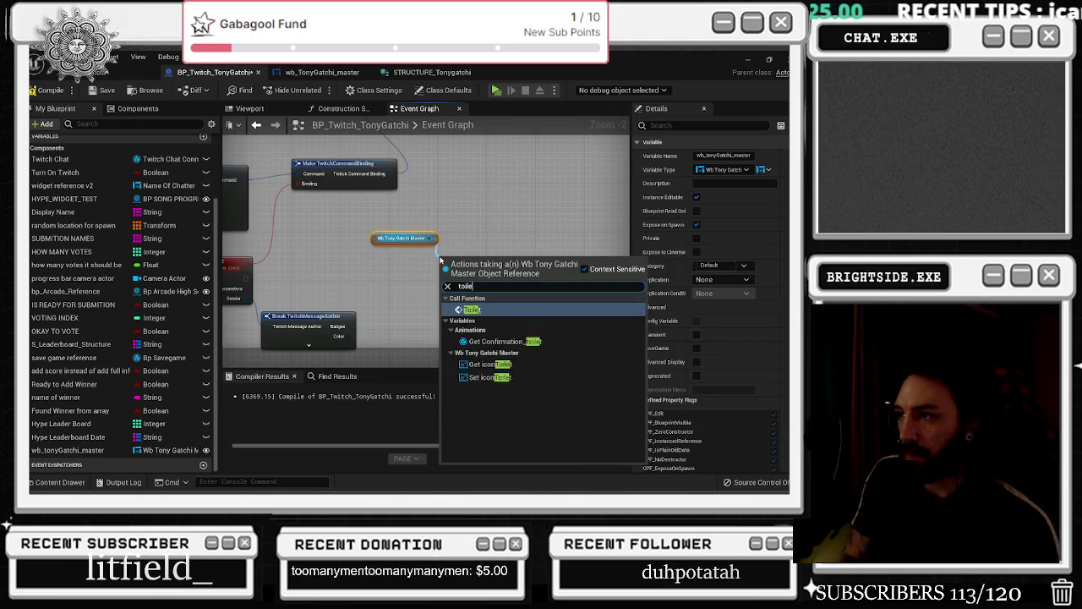
{"action": "key", "text": "Return"}
Widen the toilet command comment box leftward to fit the new nodes
{"action": "scroll", "coordinate": [437, 294], "scroll_direction": "down", "scroll_amount": 7}
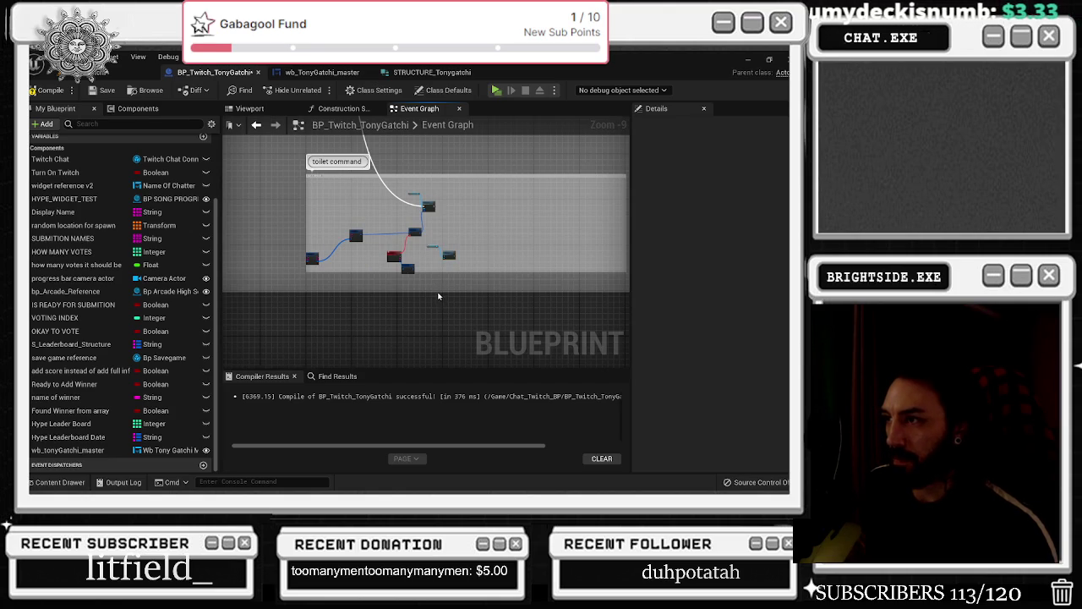
{"action": "left_click_drag", "start_coordinate": [510, 280], "coordinate": [393, 240]}
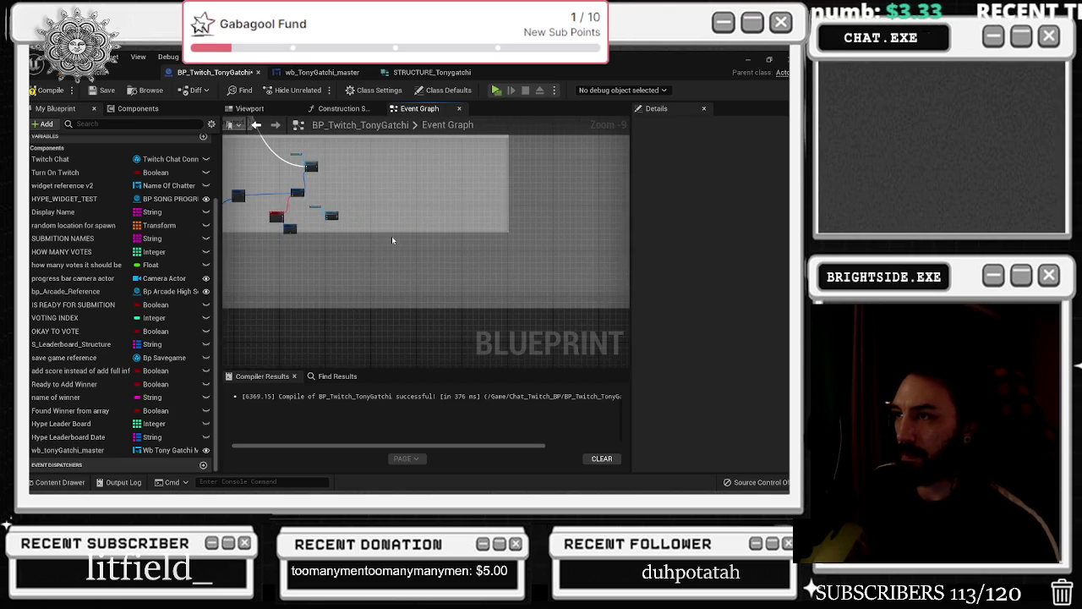
{"action": "scroll", "coordinate": [381, 232], "scroll_direction": "up", "scroll_amount": 3}
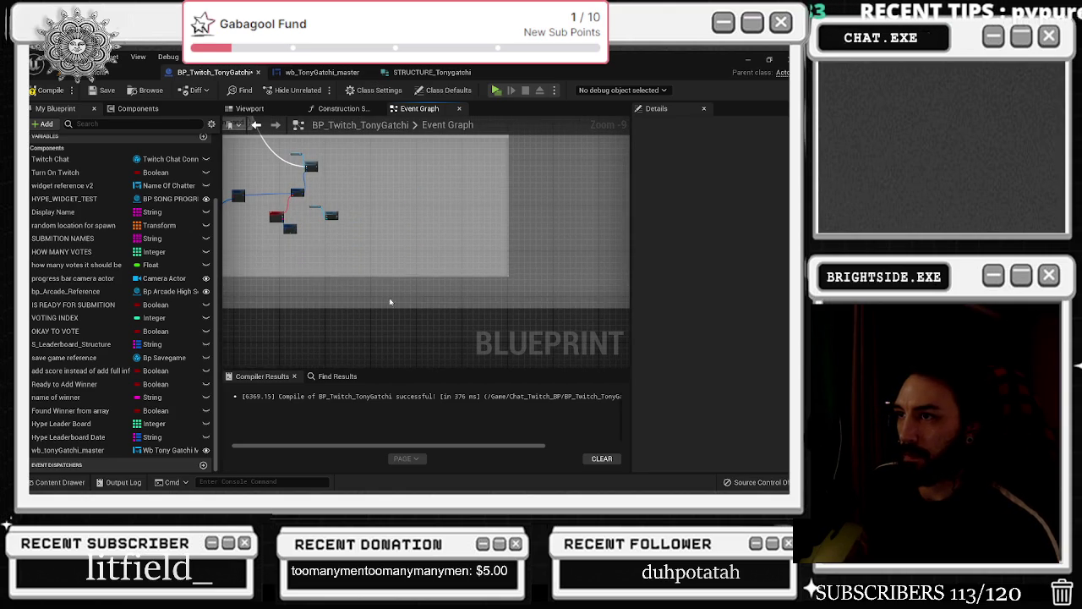
{"action": "left_click_drag", "start_coordinate": [335, 194], "coordinate": [296, 196]}
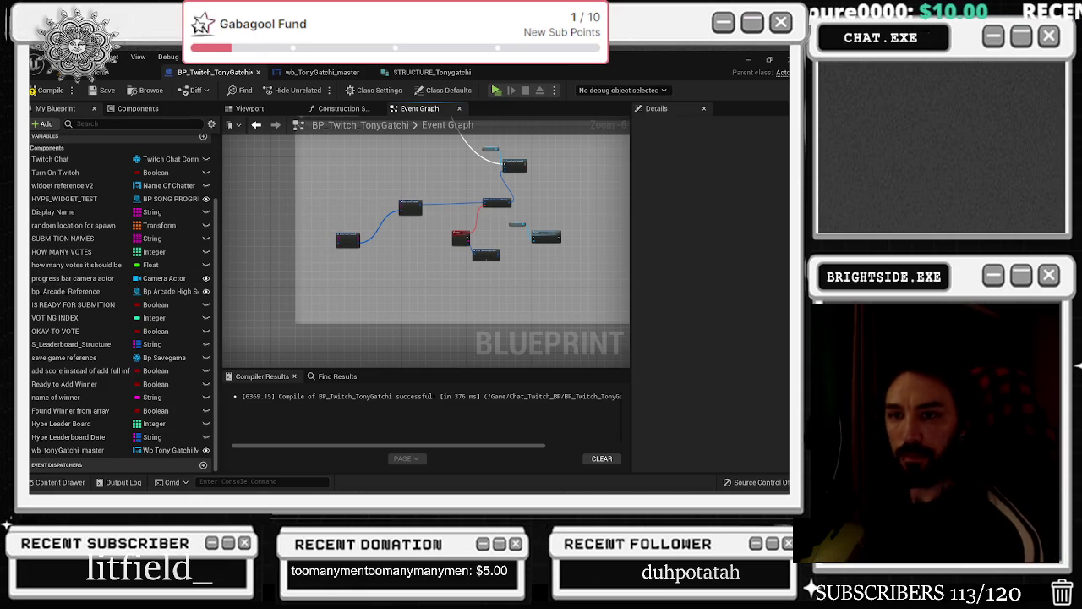
{"action": "scroll", "coordinate": [395, 253], "scroll_direction": "up", "scroll_amount": 3}
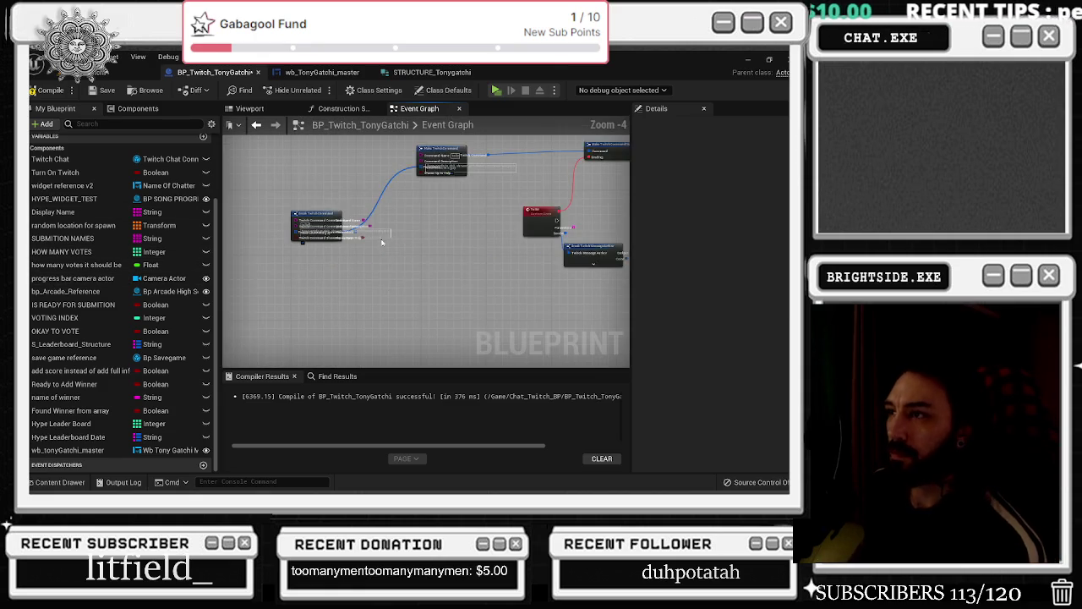
Reposition the Make TwitchCommandBinding and Create Twitch Command nodes within the group
{"action": "left_click", "coordinate": [306, 287]}
{"action": "left_click_drag", "start_coordinate": [592, 211], "coordinate": [455, 220]}
{"action": "left_click", "coordinate": [522, 221]}
{"action": "left_click_drag", "start_coordinate": [521, 221], "coordinate": [355, 290]}
{"action": "mouse_move", "coordinate": [411, 181]}
{"action": "left_mouse_down"}
{"action": "mouse_move", "coordinate": [455, 211]}
{"action": "mouse_move", "coordinate": [490, 341]}
{"action": "left_mouse_up"}
{"action": "scroll", "coordinate": [401, 279], "scroll_direction": "down", "scroll_amount": 2}
{"action": "mouse_move", "coordinate": [400, 279]}
{"action": "left_mouse_down"}
{"action": "mouse_move", "coordinate": [412, 251]}
{"action": "mouse_move", "coordinate": [377, 297]}
{"action": "mouse_move", "coordinate": [361, 293]}
{"action": "left_mouse_up"}
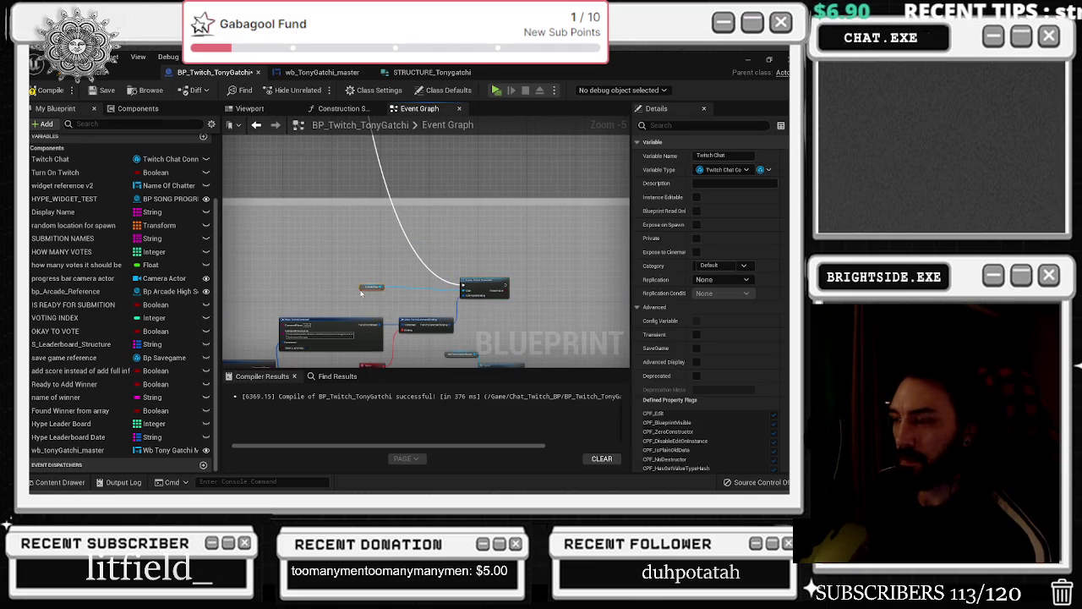
{"action": "left_click", "coordinate": [412, 252]}
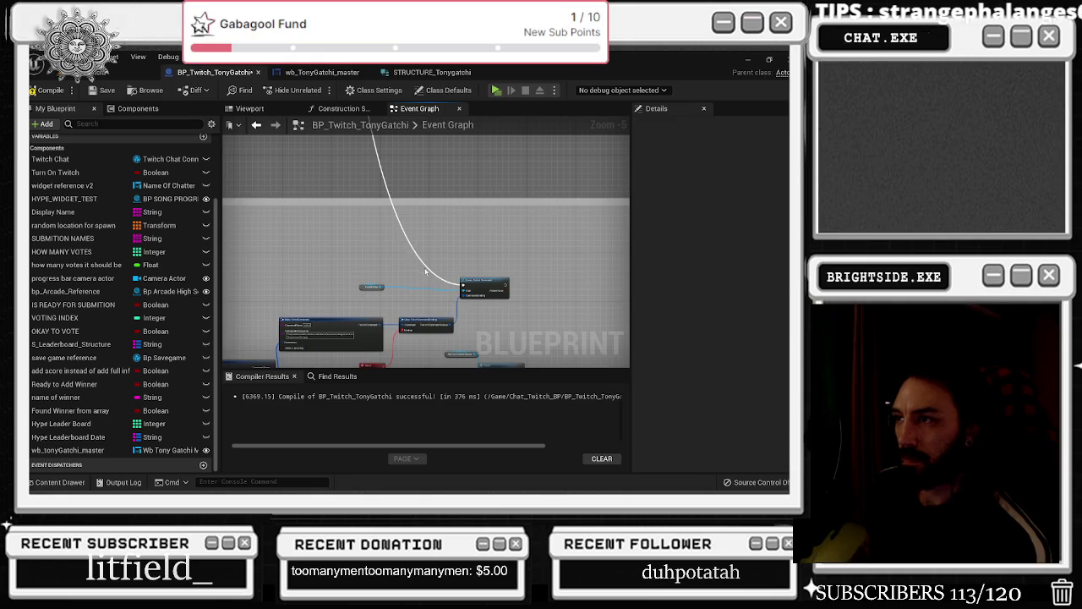
{"action": "scroll", "coordinate": [425, 269], "scroll_direction": "down", "scroll_amount": 3}
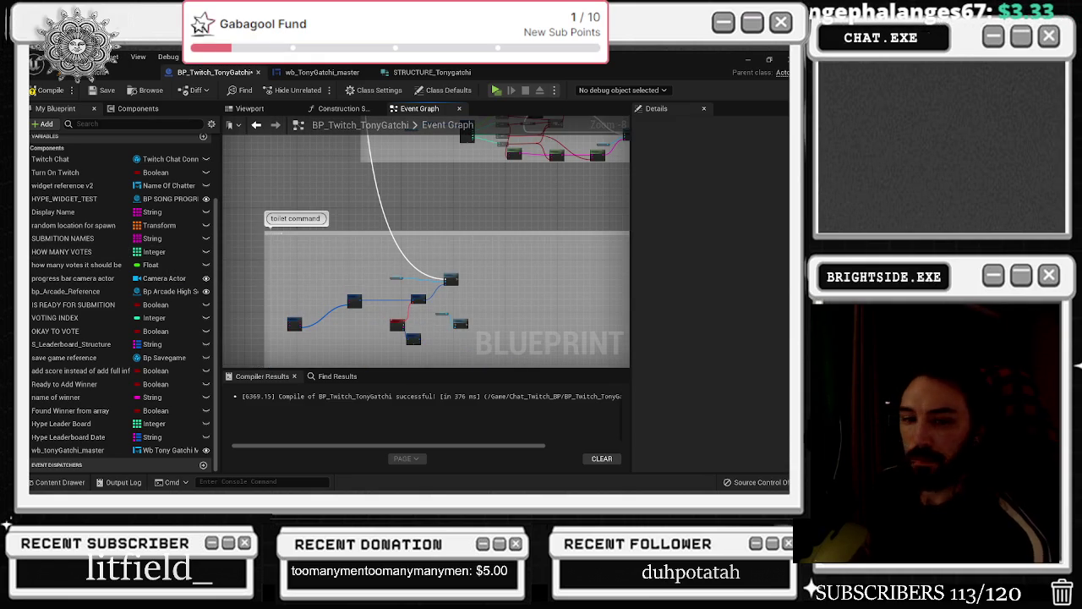
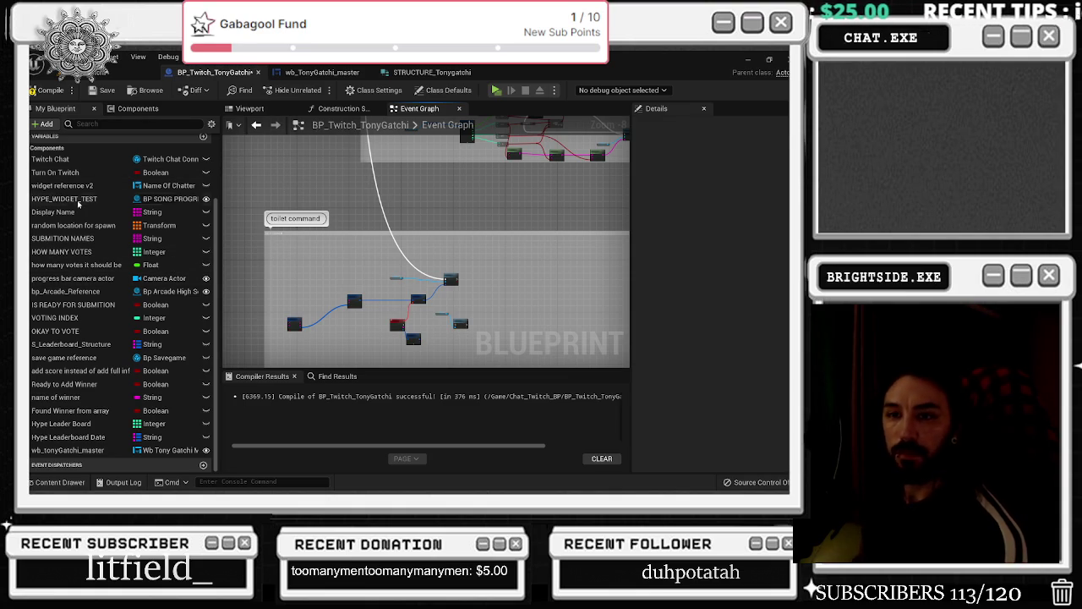
Wire the Toilet custom event's exec pin to the Wb Tony Gatchi Master Toilet call
{"action": "scroll", "coordinate": [379, 254], "scroll_direction": "down", "scroll_amount": 2}
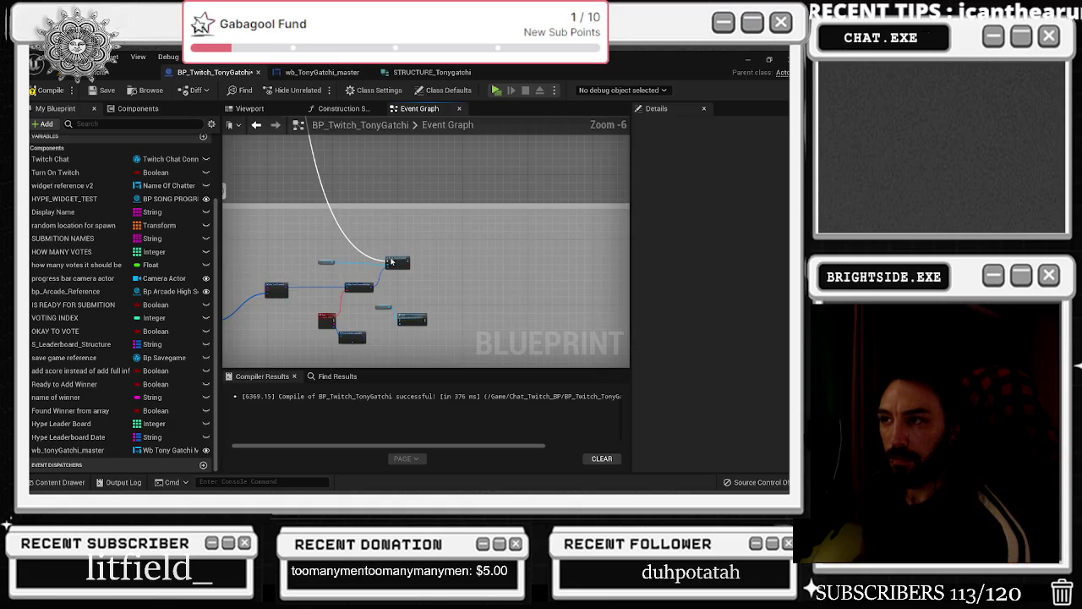
{"action": "scroll", "coordinate": [389, 258], "scroll_direction": "up", "scroll_amount": 2}
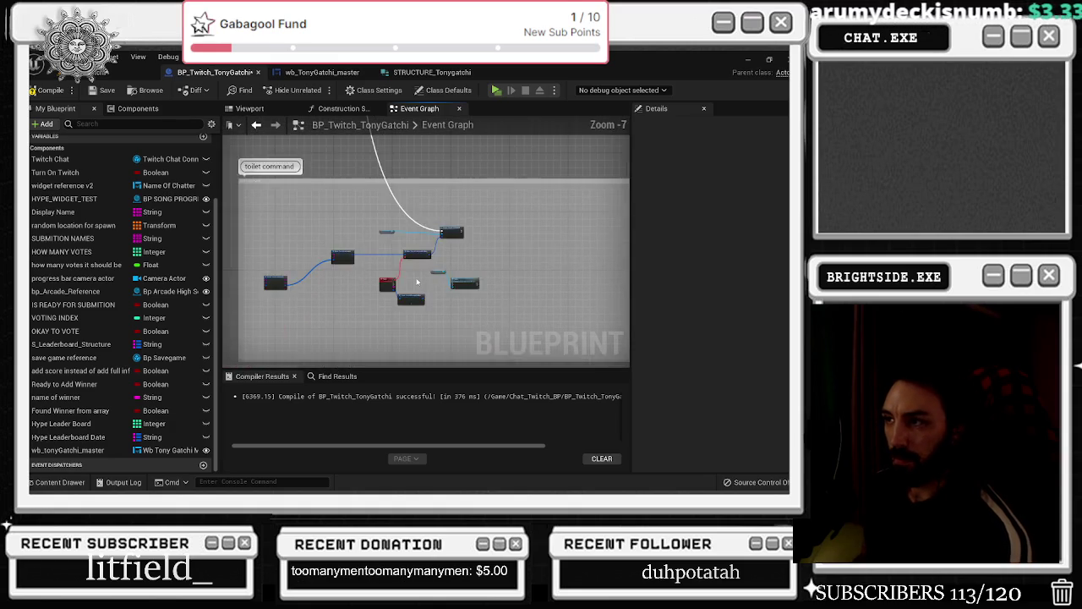
{"action": "scroll", "coordinate": [387, 284], "scroll_direction": "up", "scroll_amount": 1}
{"action": "mouse_move", "coordinate": [347, 294]}
{"action": "left_mouse_down"}
{"action": "mouse_move", "coordinate": [526, 294]}
{"action": "mouse_move", "coordinate": [509, 292]}
{"action": "left_mouse_up"}
{"action": "left_click", "coordinate": [557, 292]}
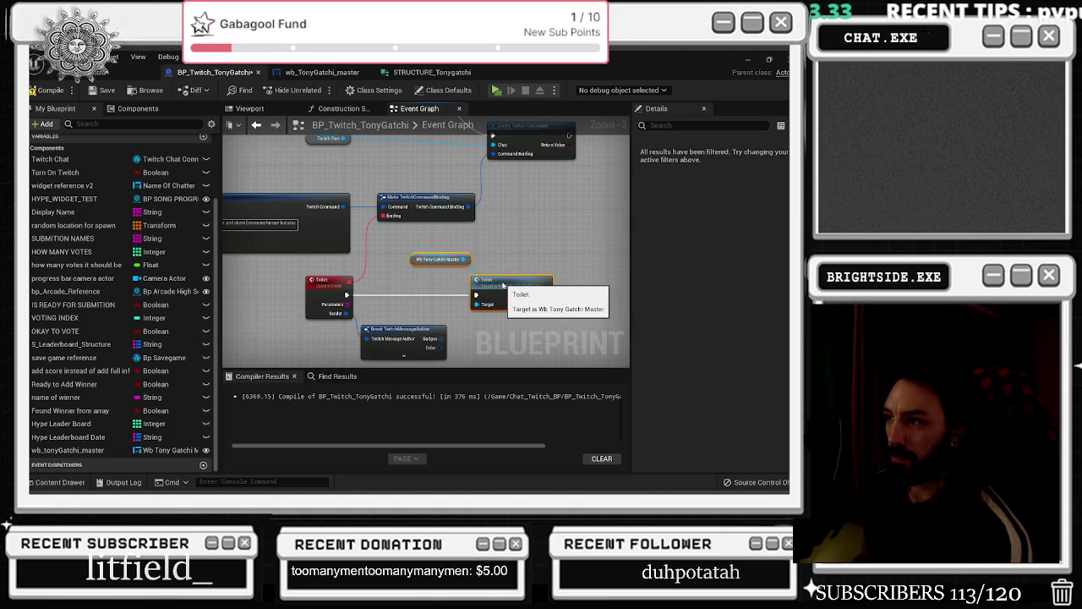
{"action": "left_click", "coordinate": [526, 246]}
Insert a Branch node on the Toilet event's execution wire
{"action": "left_click_drag", "start_coordinate": [428, 291], "coordinate": [522, 296]}
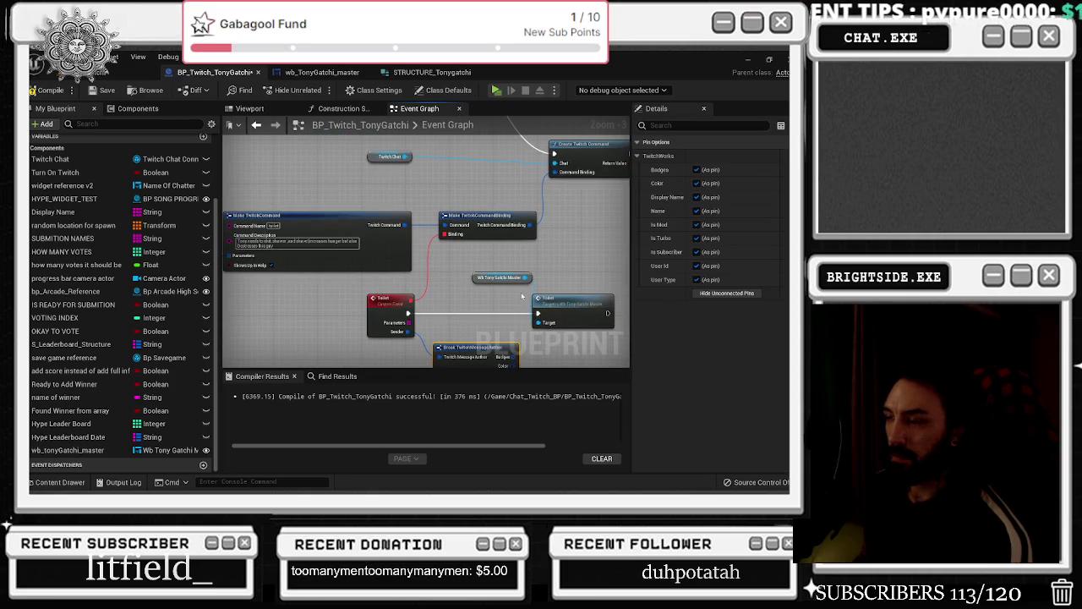
{"action": "left_click_drag", "start_coordinate": [524, 257], "coordinate": [316, 333]}
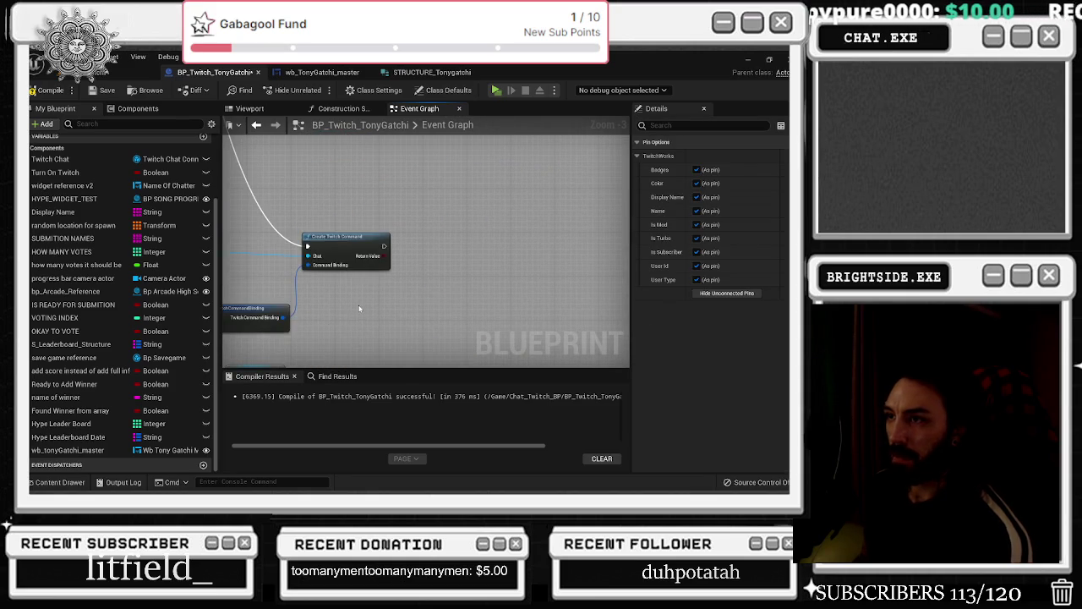
{"action": "scroll", "coordinate": [465, 289], "scroll_direction": "down", "scroll_amount": 2}
{"action": "scroll", "coordinate": [416, 317], "scroll_direction": "up", "scroll_amount": 2}
{"action": "mouse_move", "coordinate": [473, 258]}
{"action": "left_mouse_down"}
{"action": "mouse_move", "coordinate": [480, 325]}
{"action": "mouse_move", "coordinate": [484, 198]}
{"action": "mouse_move", "coordinate": [508, 239]}
{"action": "mouse_move", "coordinate": [593, 233]}
{"action": "left_mouse_up"}
{"action": "left_click", "coordinate": [457, 229]}
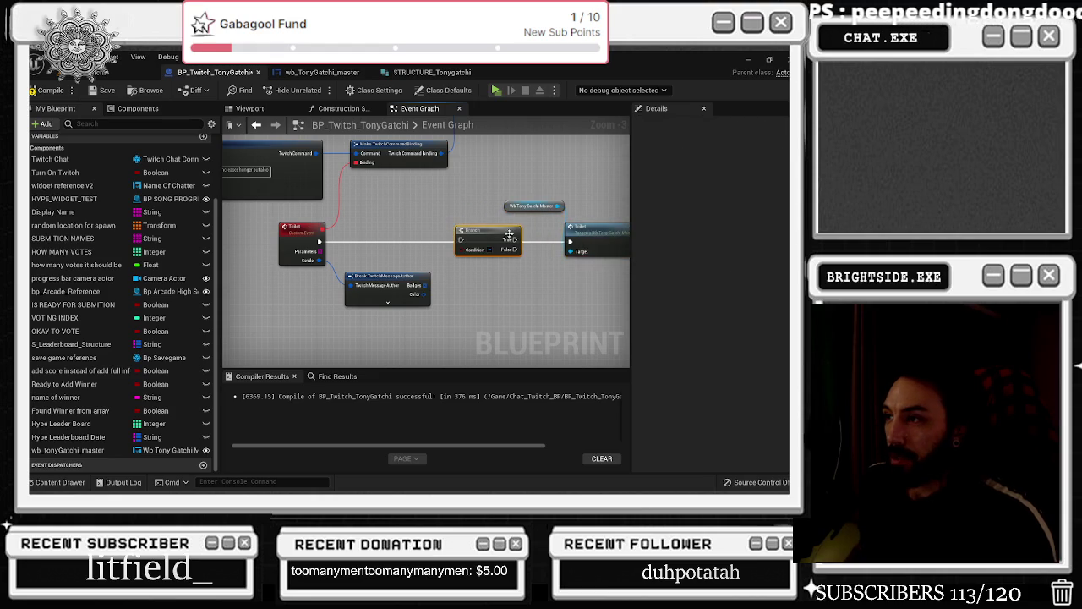
Add a Do Once node after the Toilet event by searching 'do once'
{"action": "left_click_drag", "start_coordinate": [320, 243], "coordinate": [374, 230]}
{"action": "type", "text": "do once"}
{"action": "key", "text": "Return"}
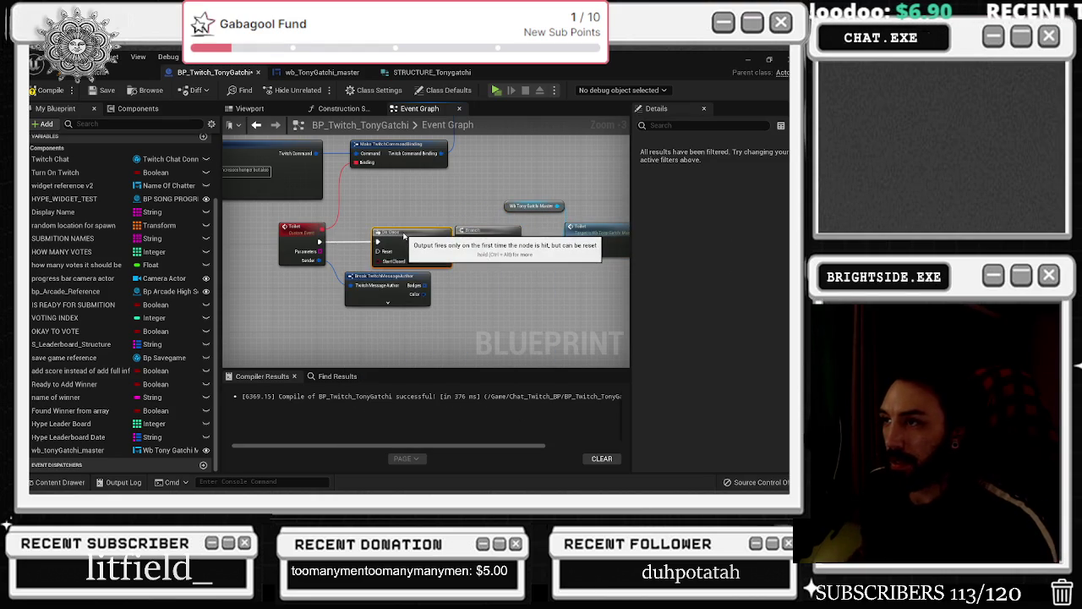
Space Do Once from Break TwitchMessageAuthor, expand that node, and shift Branch and Toilet call right
{"action": "left_click_drag", "start_coordinate": [372, 275], "coordinate": [355, 294]}
{"action": "left_click", "coordinate": [361, 313]}
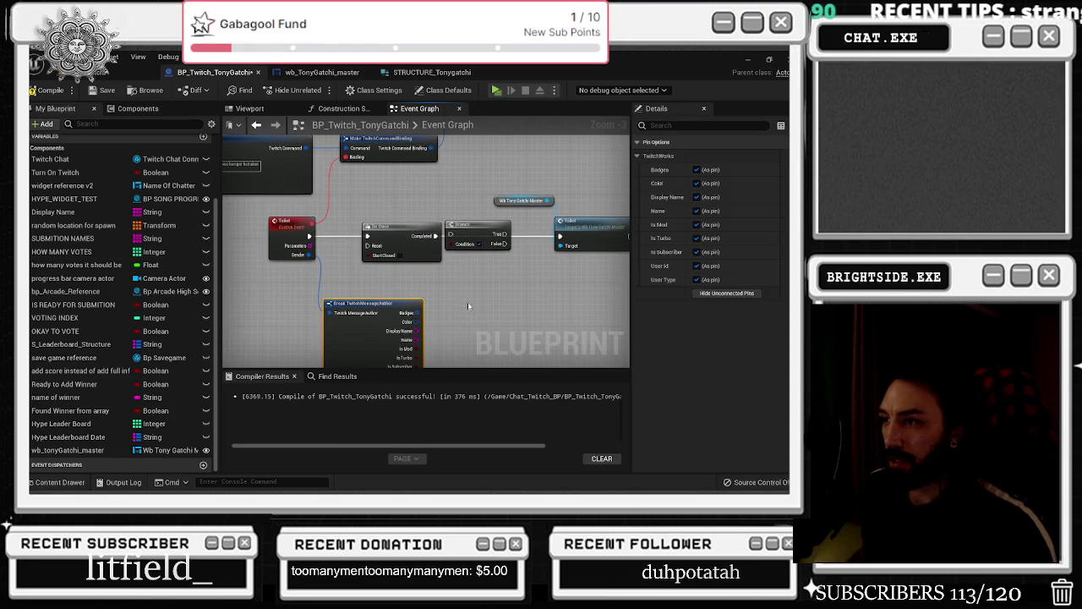
{"action": "scroll", "coordinate": [416, 235], "scroll_direction": "down", "scroll_amount": 1}
{"action": "mouse_move", "coordinate": [416, 235]}
{"action": "left_mouse_down"}
{"action": "mouse_move", "coordinate": [537, 269]}
{"action": "mouse_move", "coordinate": [440, 248]}
{"action": "left_mouse_up"}
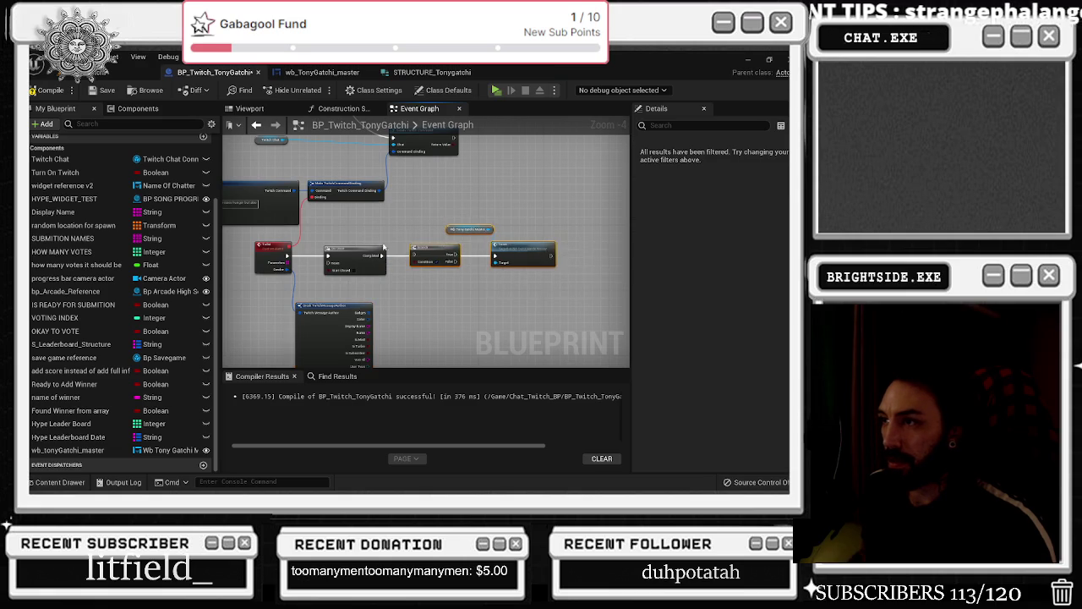
{"action": "scroll", "coordinate": [379, 253], "scroll_direction": "up", "scroll_amount": 4}
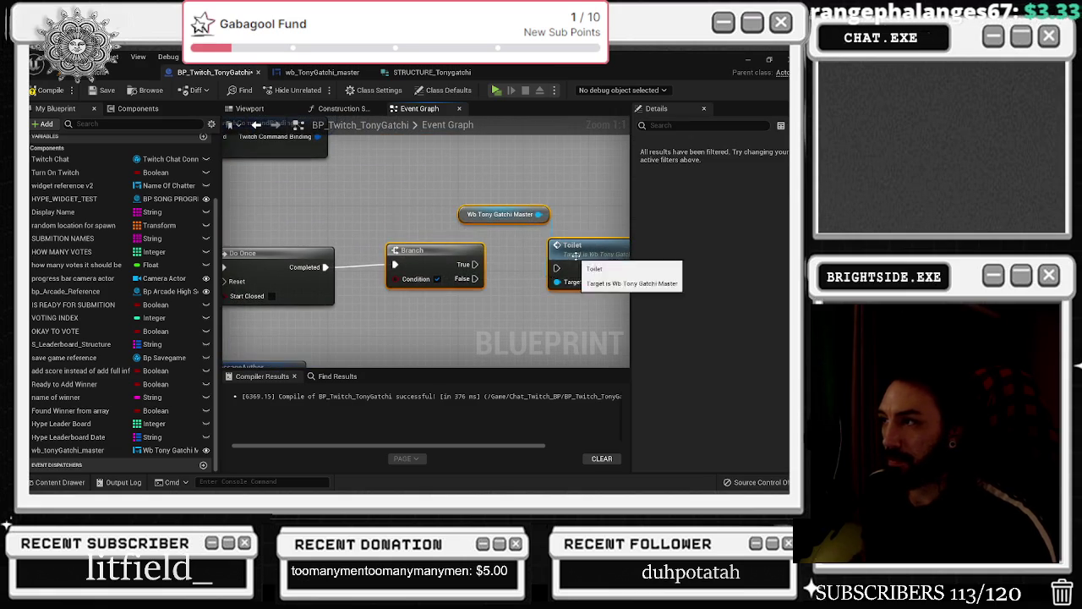
{"action": "scroll", "coordinate": [369, 297], "scroll_direction": "down", "scroll_amount": 2}
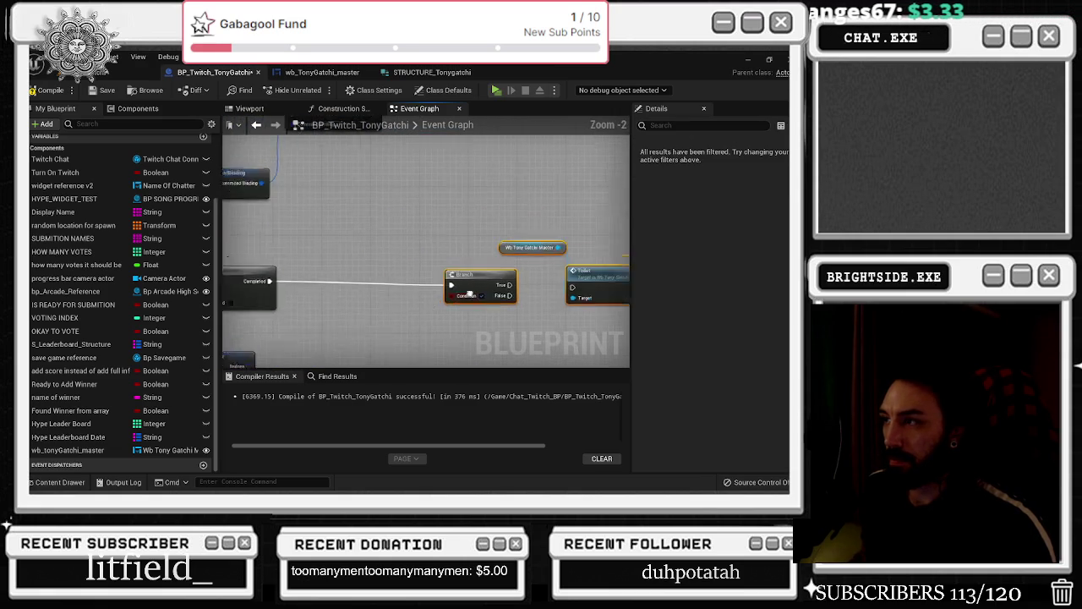
{"action": "scroll", "coordinate": [511, 294], "scroll_direction": "down", "scroll_amount": 1}
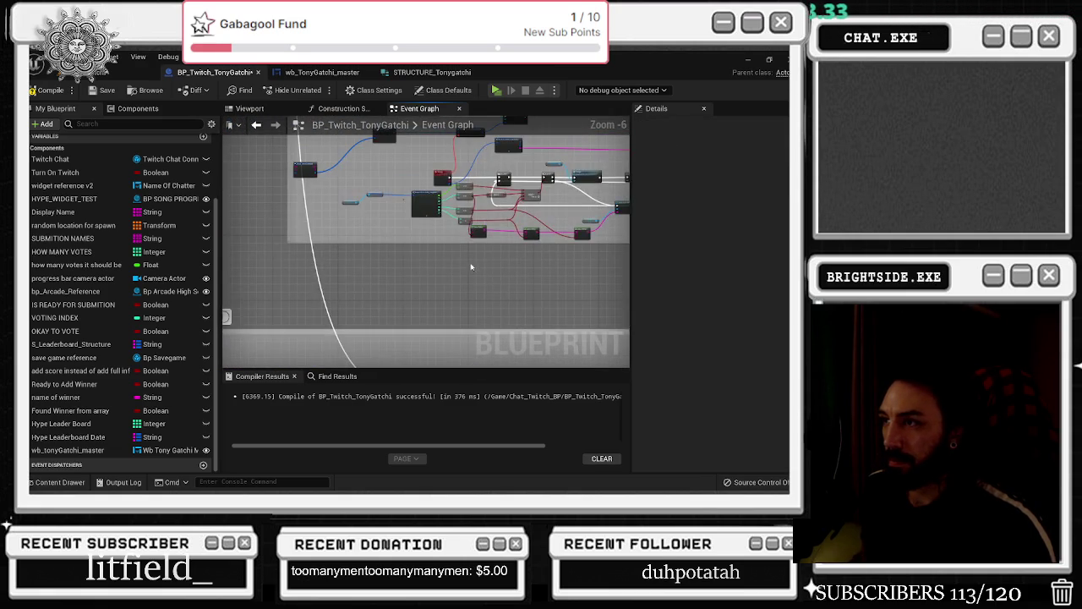
Paste copies of the Therapy message and Delay nodes under the Branch, fed by its False output
{"action": "left_click_drag", "start_coordinate": [401, 250], "coordinate": [399, 241]}
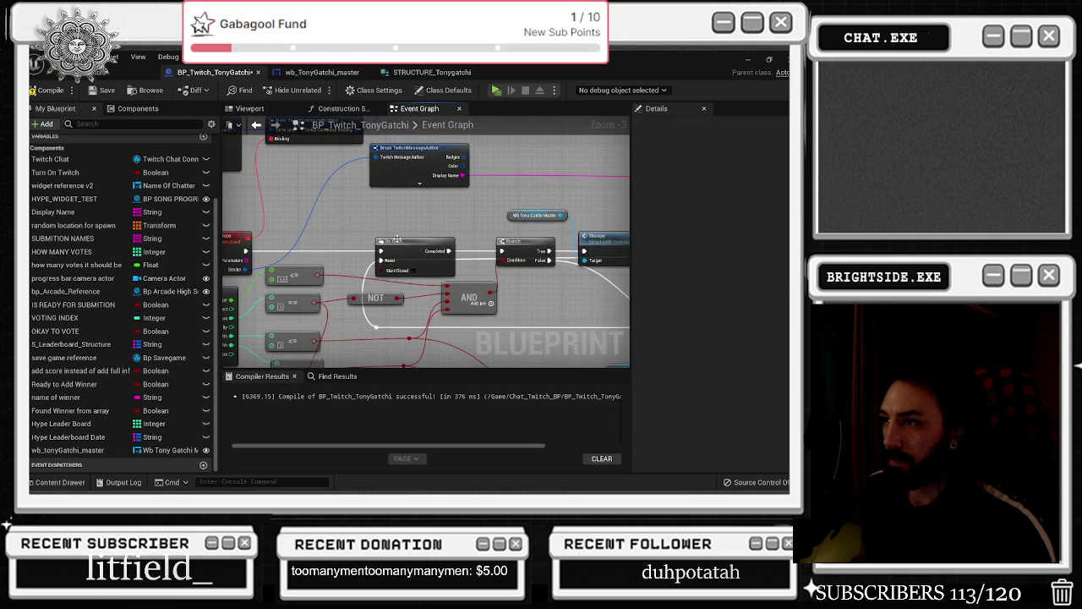
{"action": "left_click_drag", "start_coordinate": [521, 315], "coordinate": [254, 237]}
{"action": "left_click_drag", "start_coordinate": [345, 207], "coordinate": [433, 262]}
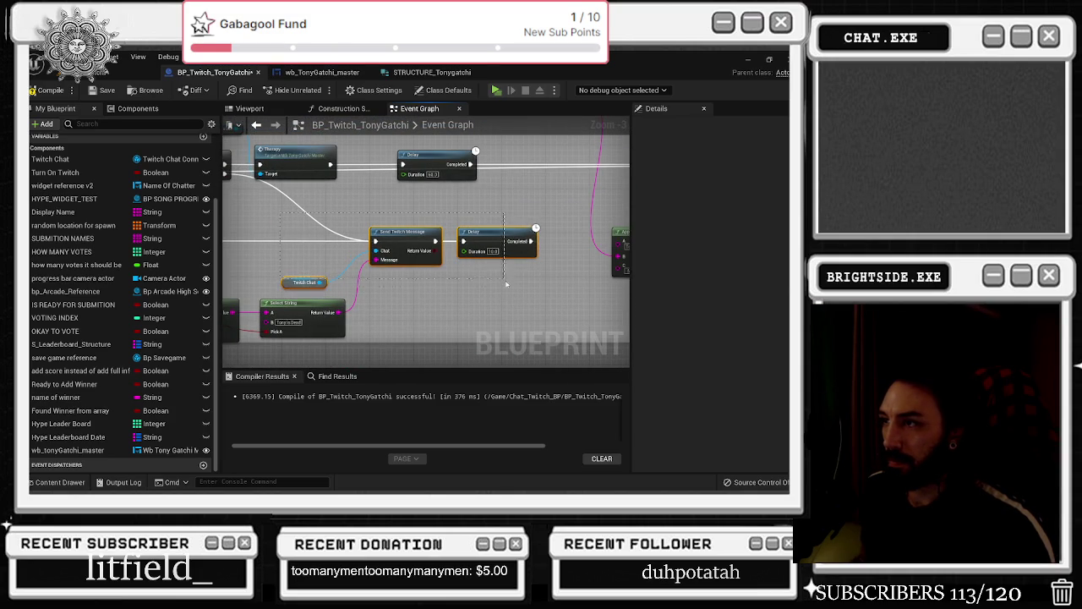
{"action": "left_click_drag", "start_coordinate": [552, 330], "coordinate": [552, 330]}
{"action": "scroll", "coordinate": [551, 329], "scroll_direction": "down", "scroll_amount": 2}
{"action": "scroll", "coordinate": [466, 229], "scroll_direction": "up", "scroll_amount": 4}
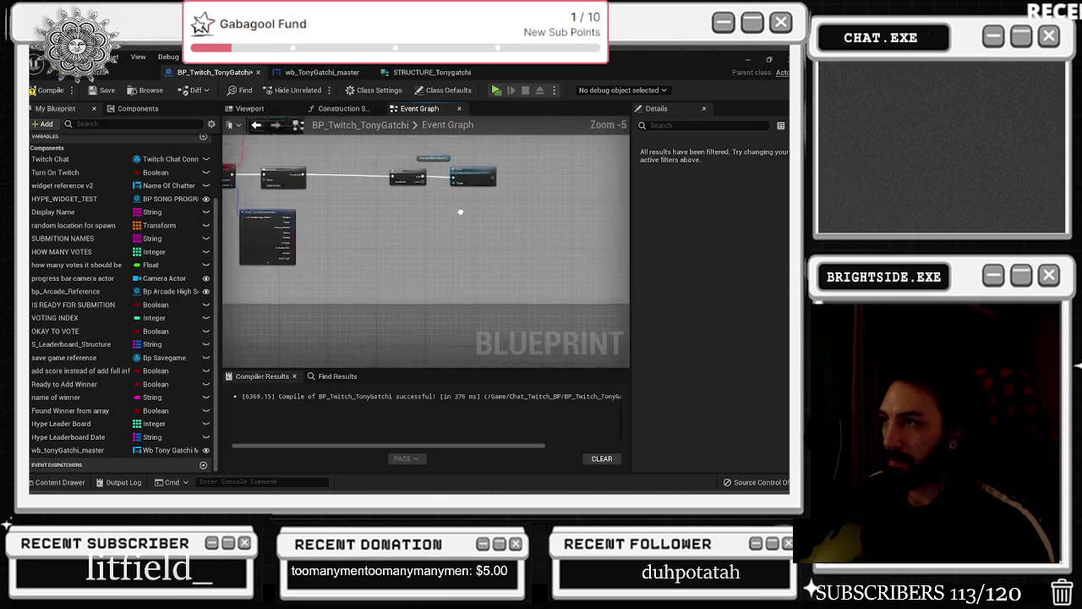
{"action": "key", "text": "ctrl+v"}
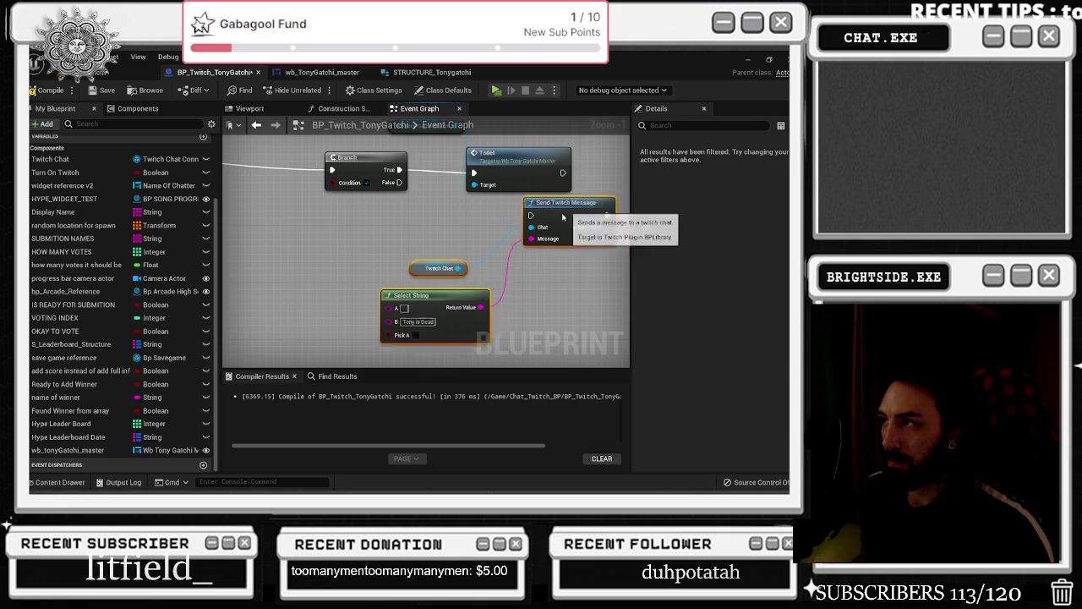
{"action": "mouse_move", "coordinate": [351, 158]}
{"action": "left_mouse_down"}
{"action": "mouse_move", "coordinate": [502, 244]}
{"action": "mouse_move", "coordinate": [338, 355]}
{"action": "left_mouse_up"}
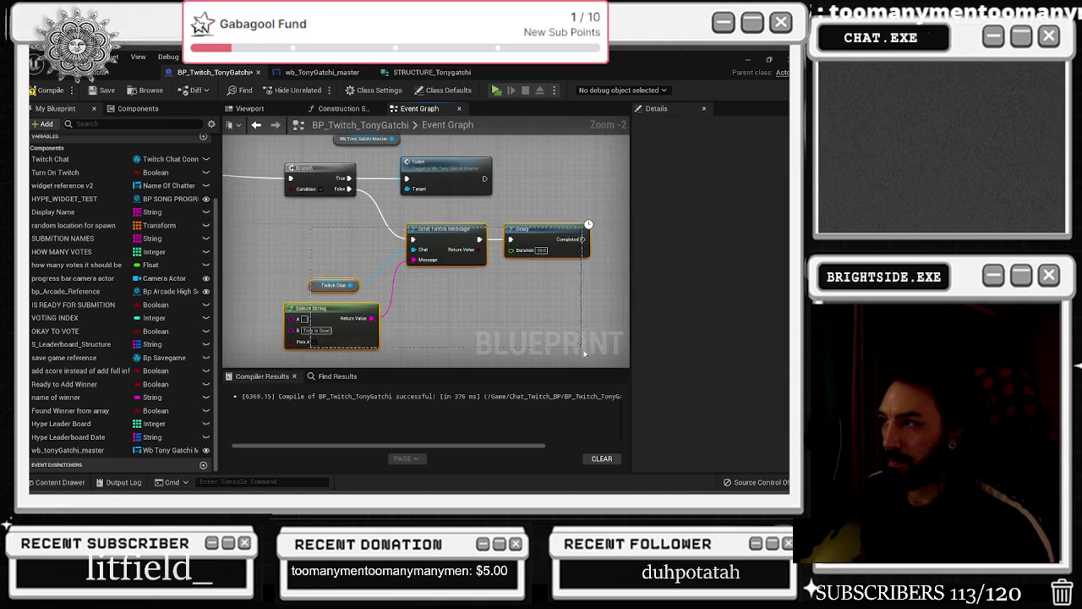
Connect the Delay's Completed output back to the Do Once Reset
{"action": "scroll", "coordinate": [501, 191], "scroll_direction": "down", "scroll_amount": 1}
{"action": "left_click_drag", "start_coordinate": [501, 191], "coordinate": [508, 232]}
{"action": "left_click_drag", "start_coordinate": [254, 203], "coordinate": [473, 220]}
{"action": "mouse_move", "coordinate": [341, 226]}
{"action": "left_mouse_down"}
{"action": "mouse_move", "coordinate": [534, 274]}
{"action": "mouse_move", "coordinate": [466, 285]}
{"action": "mouse_move", "coordinate": [449, 279]}
{"action": "mouse_move", "coordinate": [544, 273]}
{"action": "left_mouse_up"}
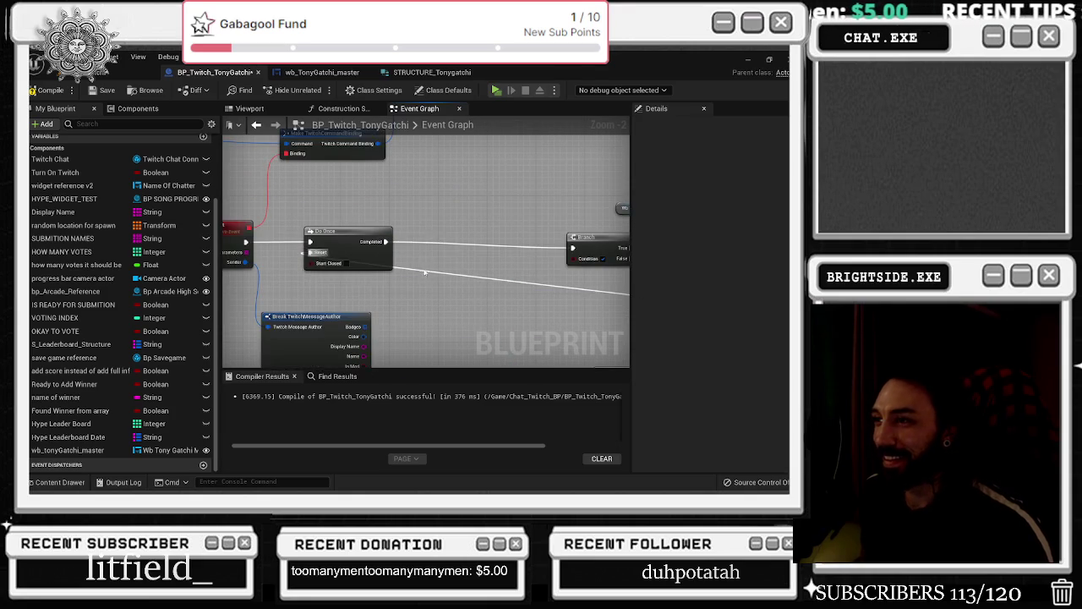
Add a reroute point on the Do Once reset wire to bend it around the nodes
{"action": "double_click", "coordinate": [424, 275]}
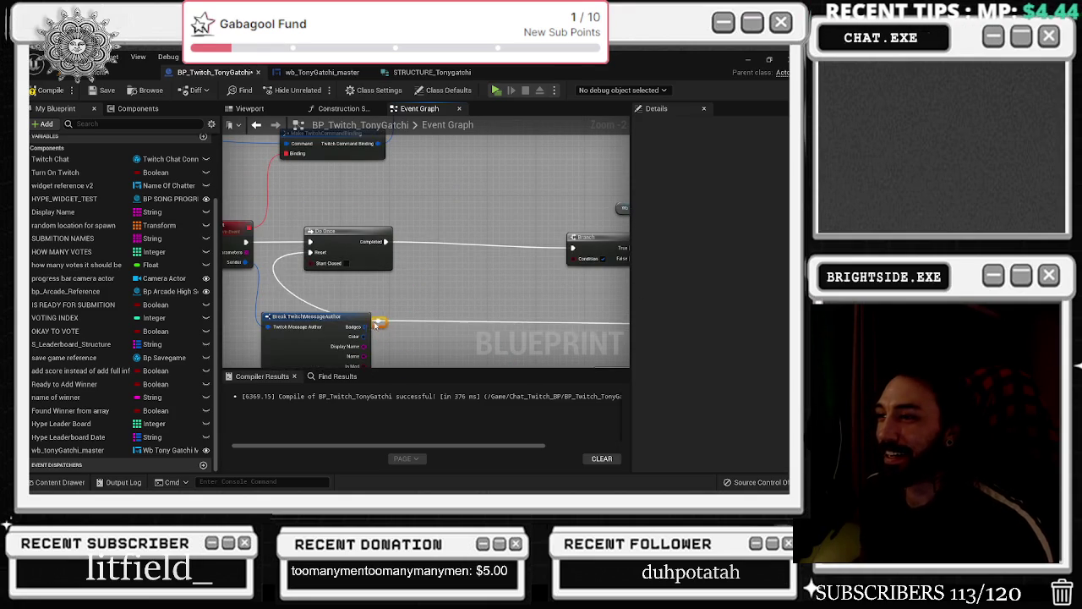
{"action": "mouse_move", "coordinate": [361, 296]}
{"action": "left_mouse_down"}
{"action": "mouse_move", "coordinate": [502, 269]}
{"action": "mouse_move", "coordinate": [473, 245]}
{"action": "mouse_move", "coordinate": [476, 233]}
{"action": "mouse_move", "coordinate": [418, 212]}
{"action": "mouse_move", "coordinate": [398, 181]}
{"action": "mouse_move", "coordinate": [275, 191]}
{"action": "mouse_move", "coordinate": [457, 227]}
{"action": "left_mouse_up"}
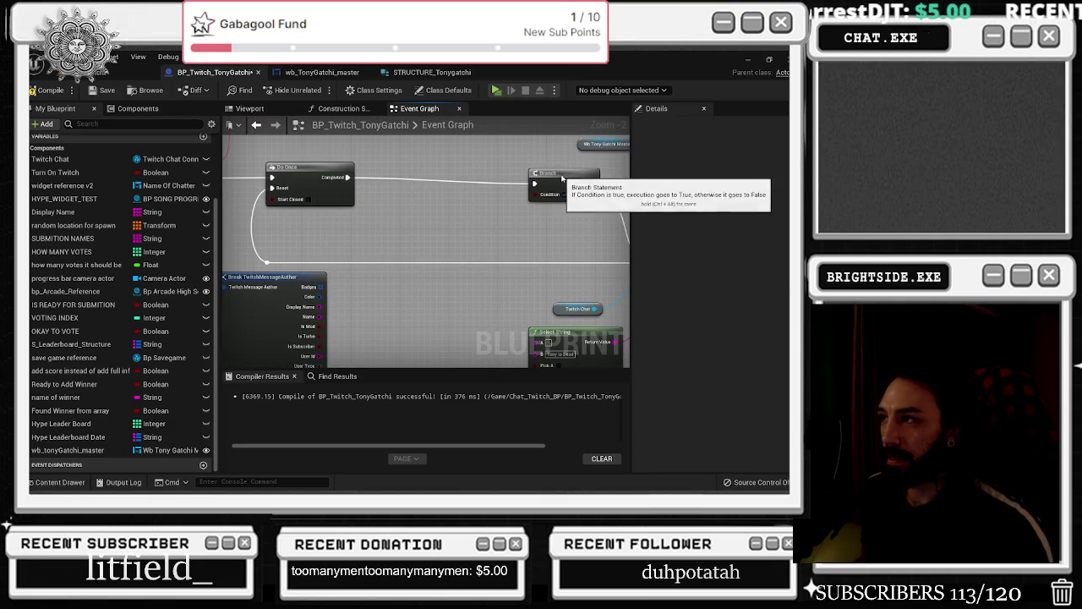
{"action": "left_click_drag", "start_coordinate": [560, 174], "coordinate": [389, 183]}
Try a connection from the Toilet event, then place and delete a test Branch after Do Once
{"action": "left_click", "coordinate": [579, 190]}
{"action": "left_click_drag", "start_coordinate": [579, 190], "coordinate": [535, 273]}
{"action": "mouse_move", "coordinate": [411, 239]}
{"action": "left_mouse_down"}
{"action": "mouse_move", "coordinate": [399, 221]}
{"action": "mouse_move", "coordinate": [362, 223]}
{"action": "mouse_move", "coordinate": [607, 229]}
{"action": "left_mouse_up"}
{"action": "key", "text": "Escape"}
{"action": "scroll", "coordinate": [364, 224], "scroll_direction": "down", "scroll_amount": 1}
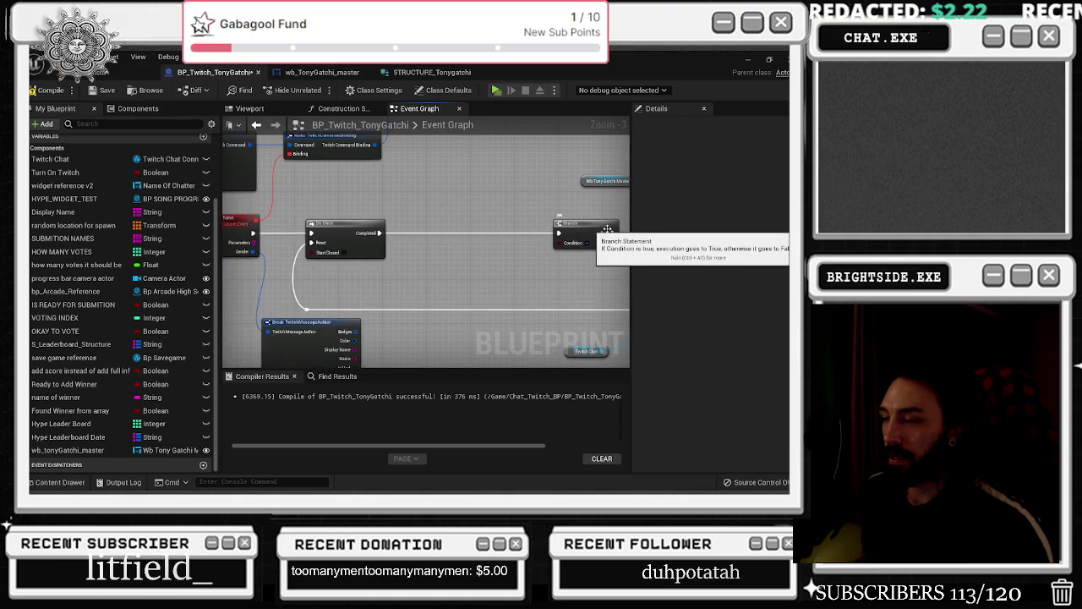
{"action": "left_click_drag", "start_coordinate": [463, 248], "coordinate": [407, 236]}
{"action": "left_click", "coordinate": [345, 222]}
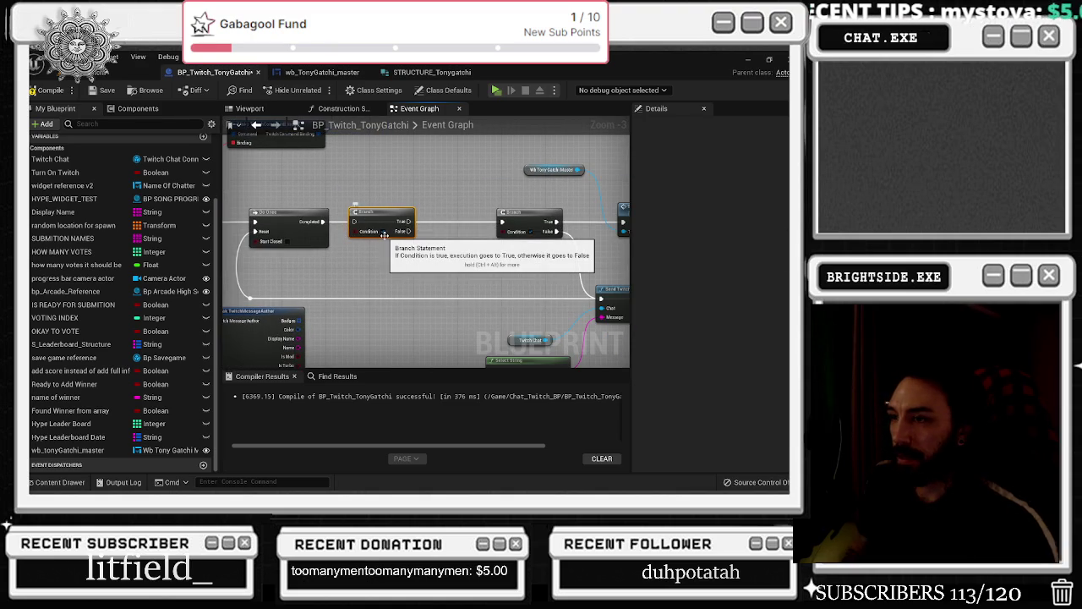
{"action": "key", "text": "Delete"}
{"action": "scroll", "coordinate": [383, 239], "scroll_direction": "down", "scroll_amount": 5}
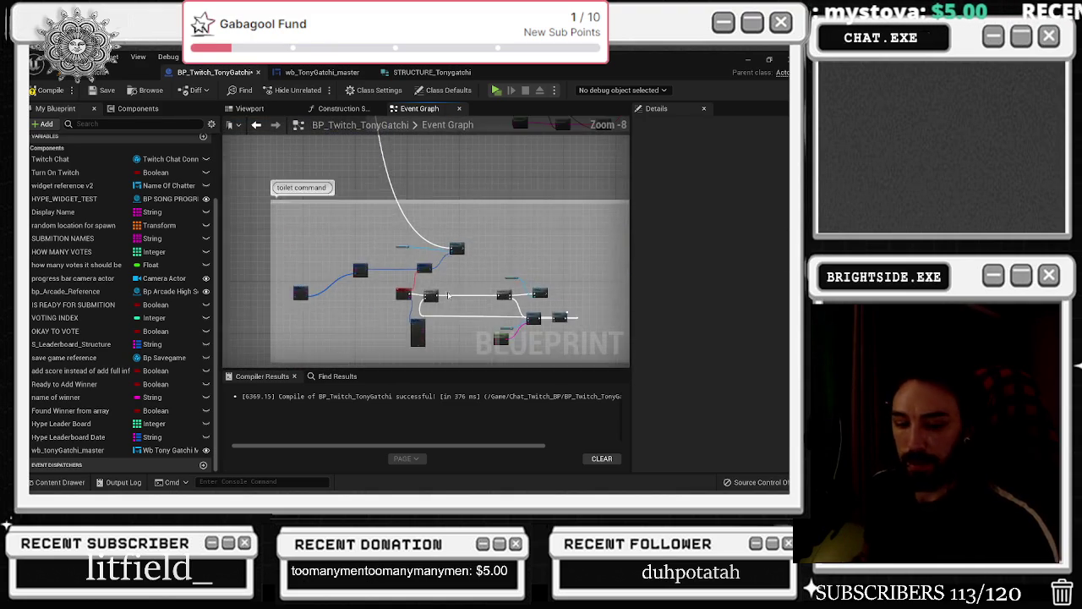
Place a stray Branch node in another node cluster and delete it again
{"action": "scroll", "coordinate": [386, 233], "scroll_direction": "up", "scroll_amount": 4}
{"action": "scroll", "coordinate": [530, 290], "scroll_direction": "down", "scroll_amount": 2}
{"action": "left_click_drag", "start_coordinate": [531, 290], "coordinate": [344, 253]}
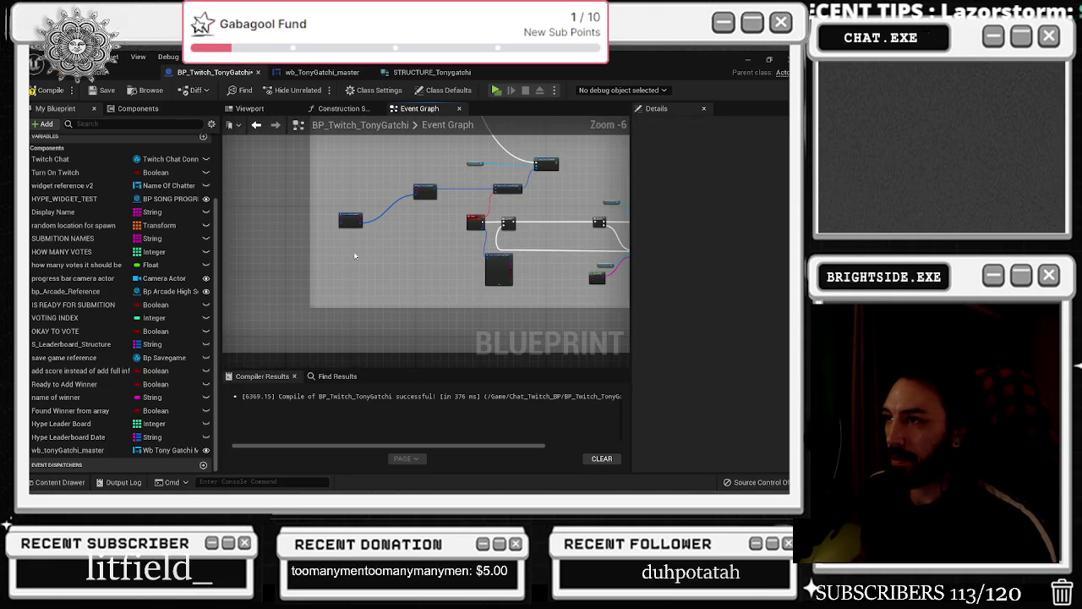
{"action": "scroll", "coordinate": [345, 253], "scroll_direction": "up", "scroll_amount": 1}
{"action": "scroll", "coordinate": [405, 266], "scroll_direction": "up", "scroll_amount": 1}
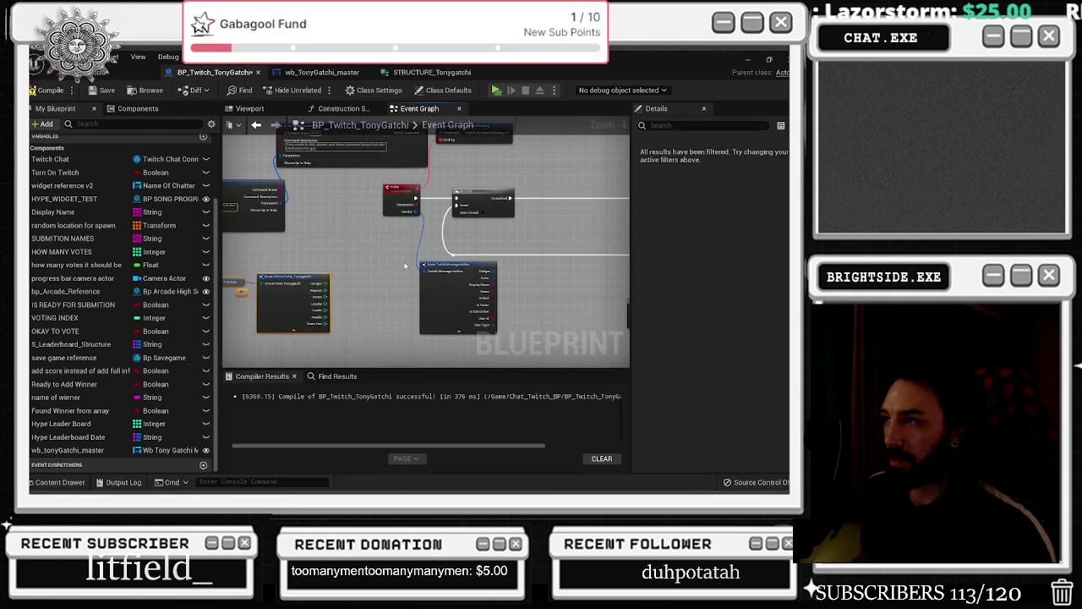
{"action": "left_click", "coordinate": [422, 269]}
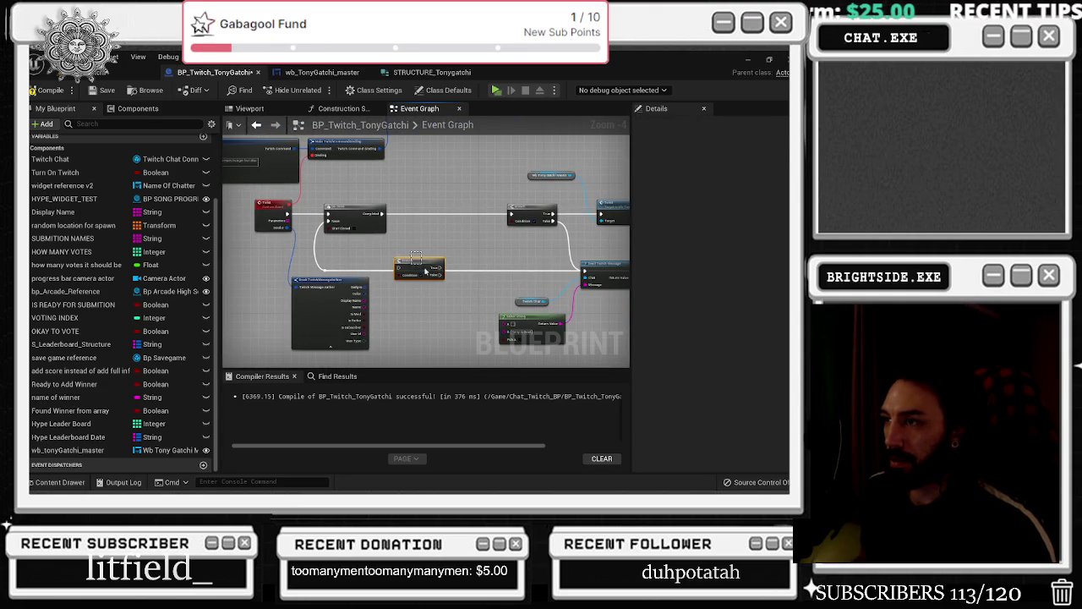
{"action": "key", "text": "Delete"}
Move Break STRUCTURE_Tonygatchi and its save-structure getter up beside the Toilet event and Do Once
{"action": "mouse_move", "coordinate": [337, 282]}
{"action": "left_mouse_down"}
{"action": "mouse_move", "coordinate": [354, 295]}
{"action": "mouse_move", "coordinate": [474, 286]}
{"action": "mouse_move", "coordinate": [277, 275]}
{"action": "mouse_move", "coordinate": [388, 257]}
{"action": "left_mouse_up"}
{"action": "left_click_drag", "start_coordinate": [597, 243], "coordinate": [407, 253]}
{"action": "scroll", "coordinate": [407, 256], "scroll_direction": "up", "scroll_amount": 1}
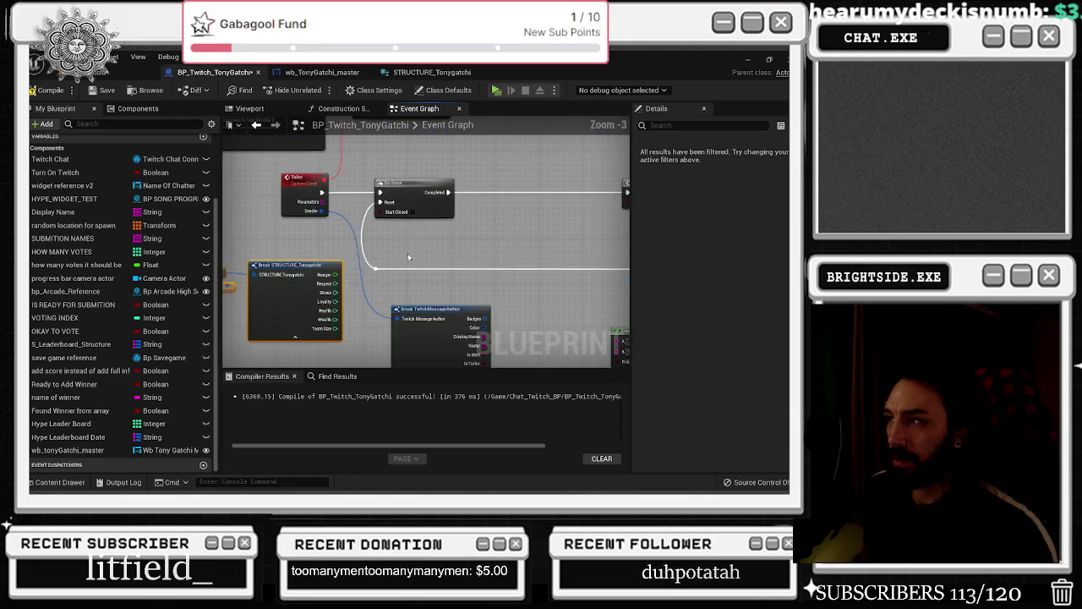
{"action": "left_click_drag", "start_coordinate": [355, 279], "coordinate": [509, 274]}
{"action": "left_click", "coordinate": [292, 291]}
{"action": "mouse_move", "coordinate": [292, 291]}
{"action": "left_mouse_down"}
{"action": "mouse_move", "coordinate": [328, 293]}
{"action": "mouse_move", "coordinate": [292, 277]}
{"action": "left_mouse_up"}
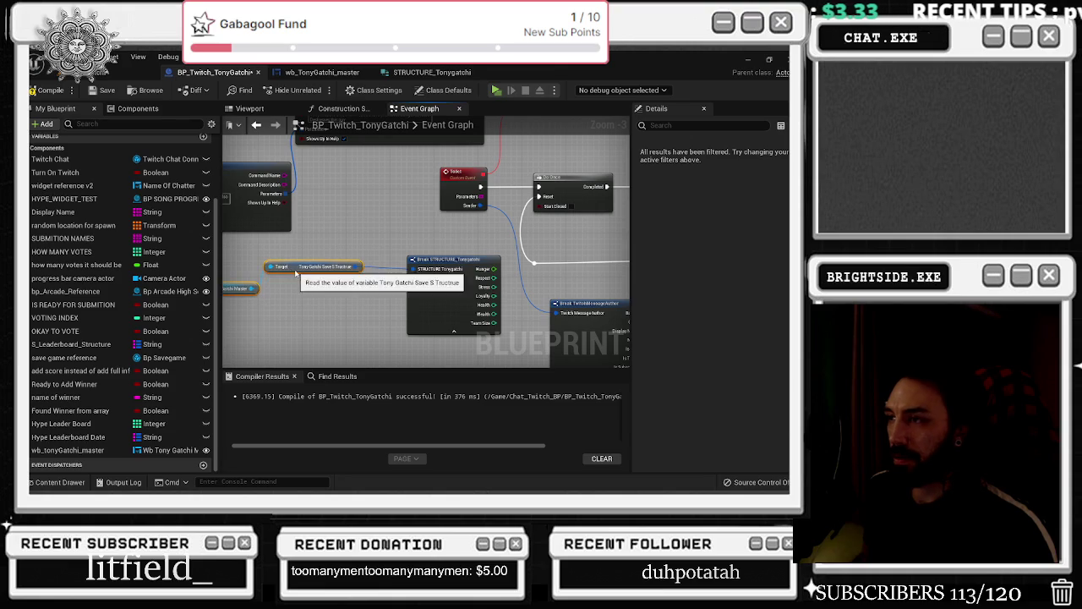
{"action": "left_click_drag", "start_coordinate": [488, 292], "coordinate": [311, 324]}
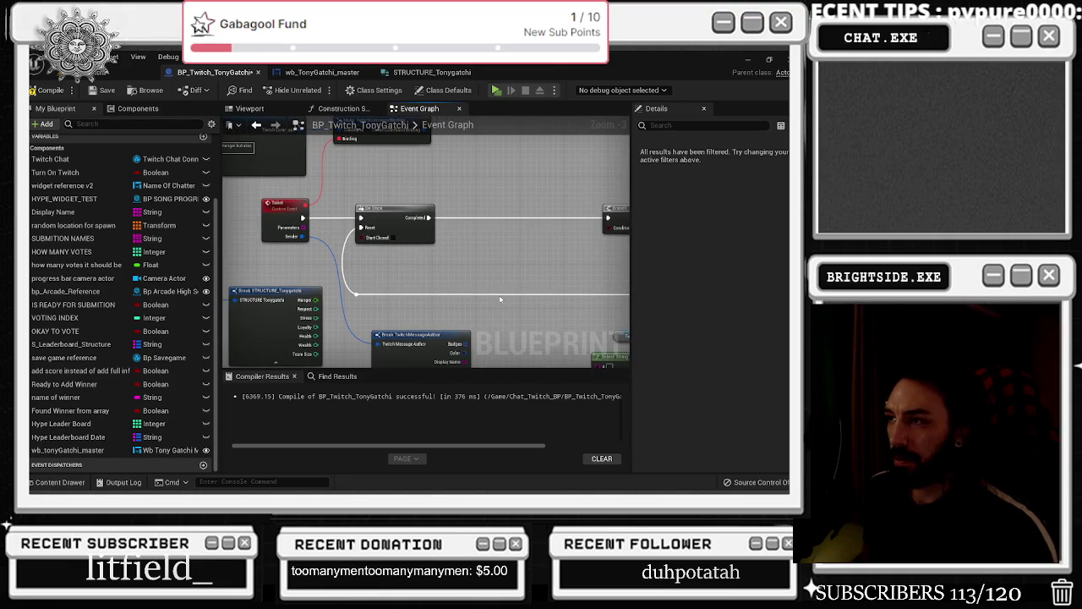
{"action": "left_click_drag", "start_coordinate": [606, 226], "coordinate": [551, 250]}
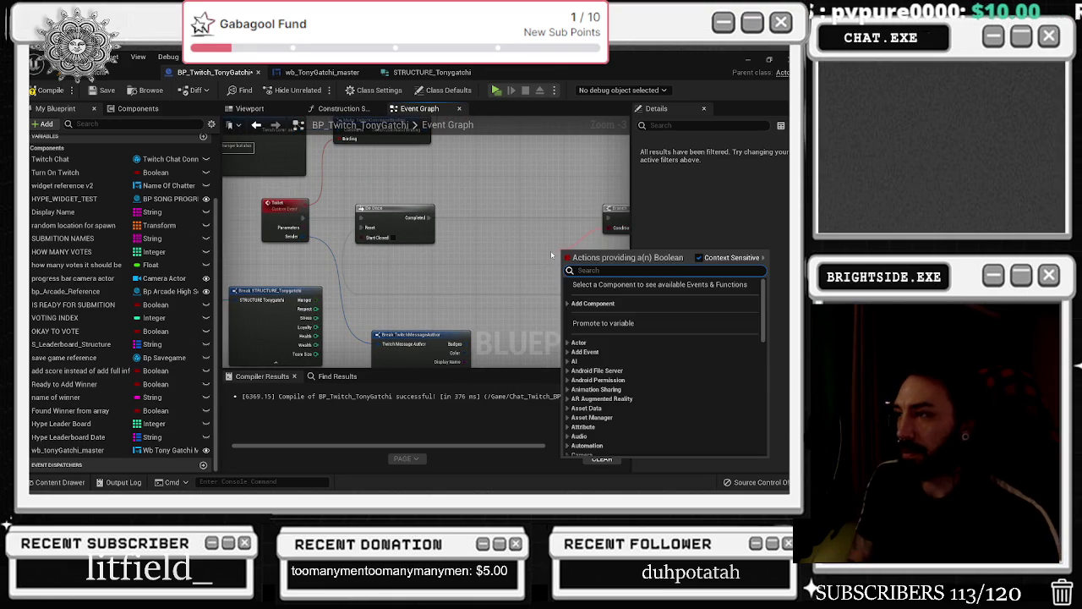
Add the OR node on the Branch condition and a greater-or-equal check on Hunger
{"action": "key", "text": "Escape"}
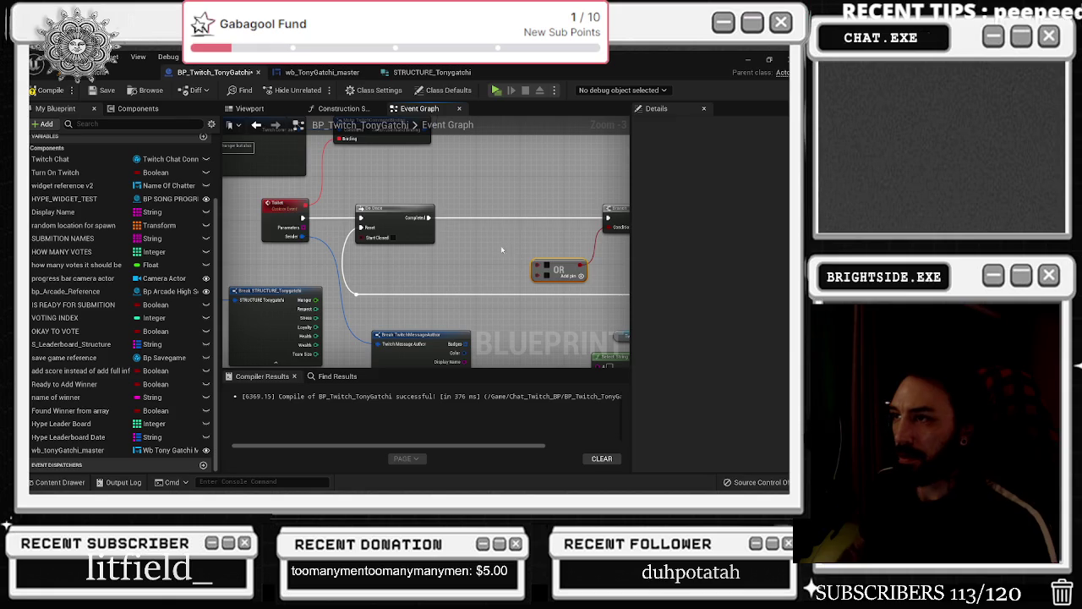
{"action": "left_click_drag", "start_coordinate": [455, 271], "coordinate": [445, 258]}
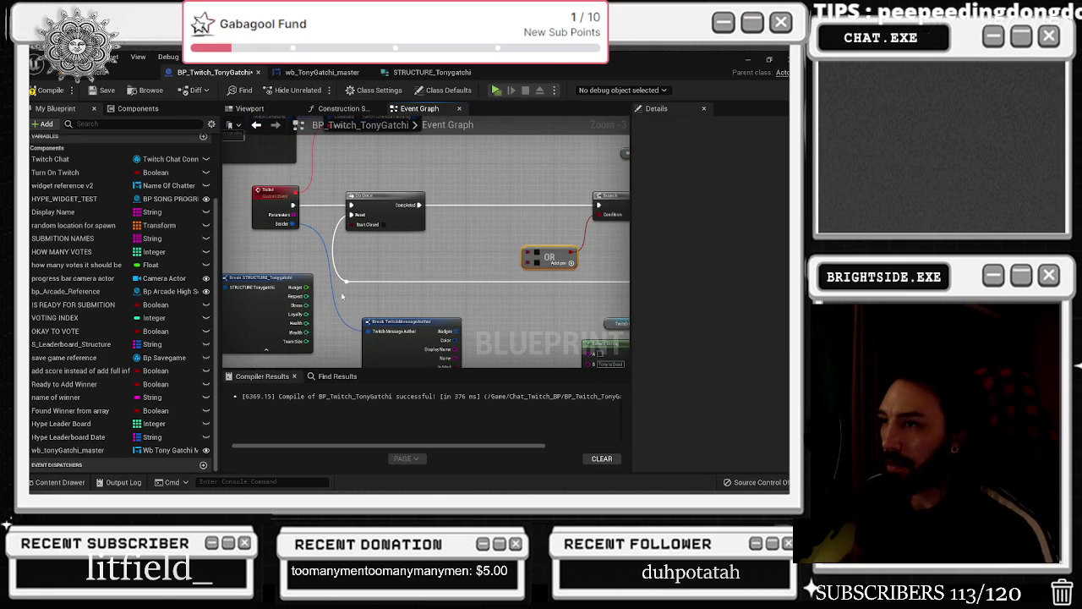
{"action": "left_click_drag", "start_coordinate": [306, 288], "coordinate": [393, 260]}
{"action": "type", "text": "not greater"}
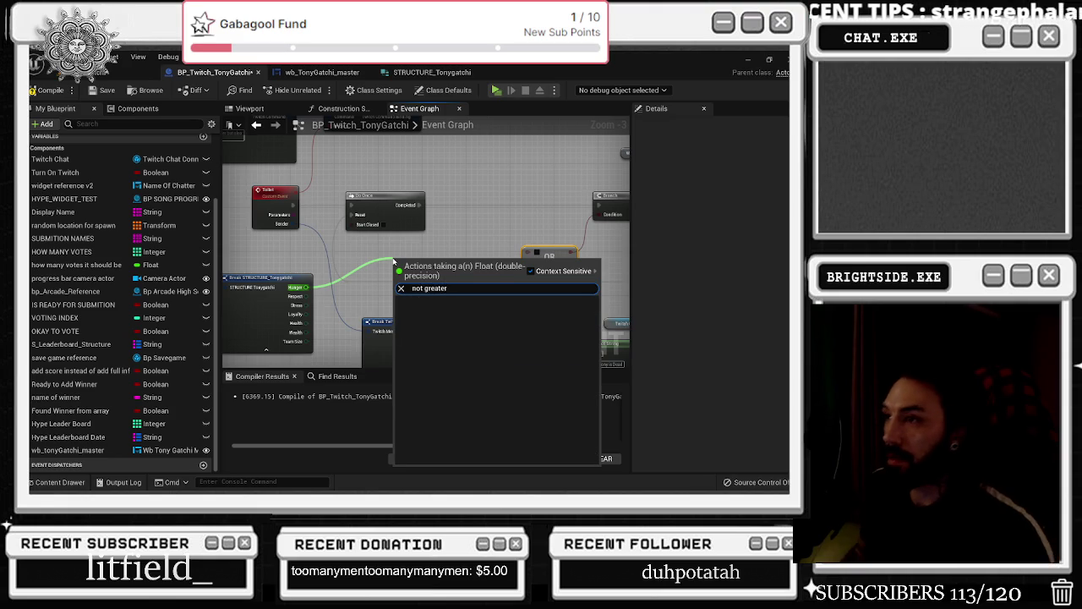
{"action": "key", "text": "ctrl+a"}
{"action": "key", "text": "BackSpace"}
{"action": "type", "text": "greater equa"}
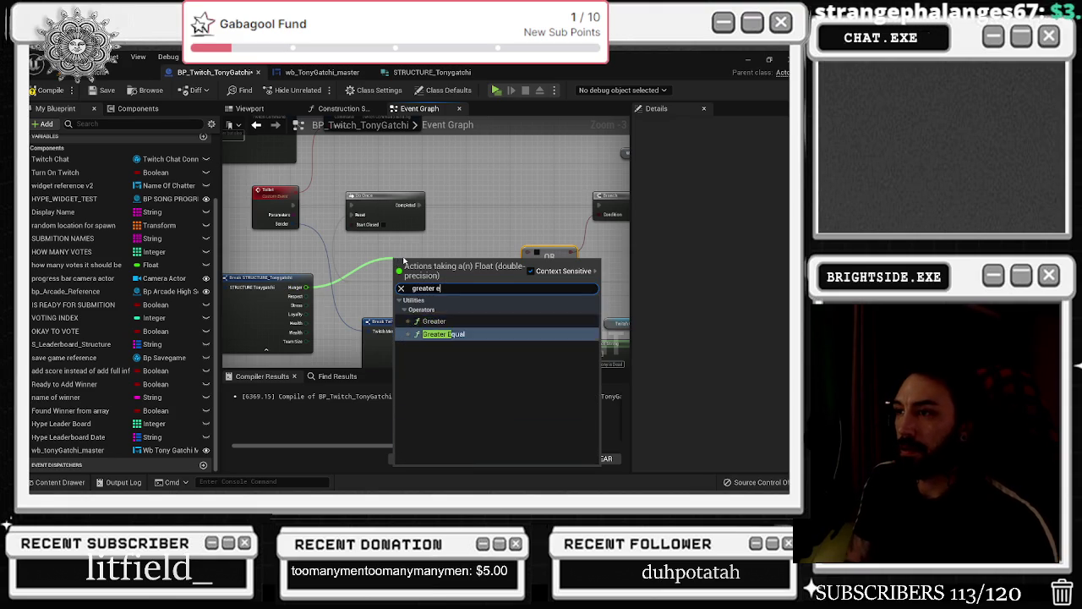
{"action": "key", "text": "Return"}
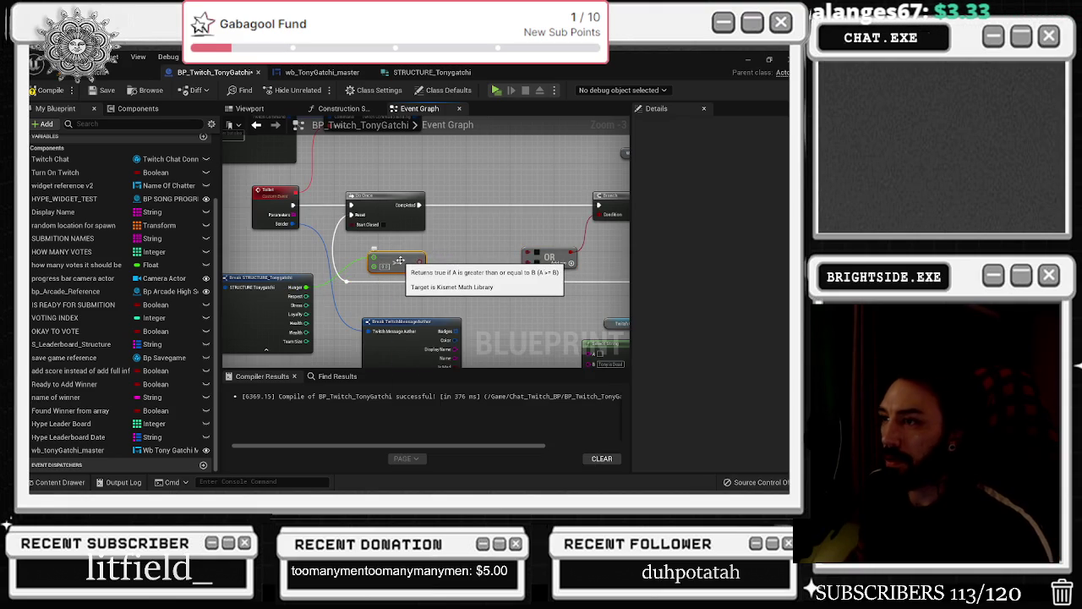
{"action": "left_click_drag", "start_coordinate": [401, 258], "coordinate": [395, 257]}
Replace the Hunger greater-or-equal node with a less-or-equal comparison
{"action": "left_click_drag", "start_coordinate": [307, 288], "coordinate": [391, 298]}
{"action": "type", "text": "less equa"}
{"action": "key", "text": "Return"}
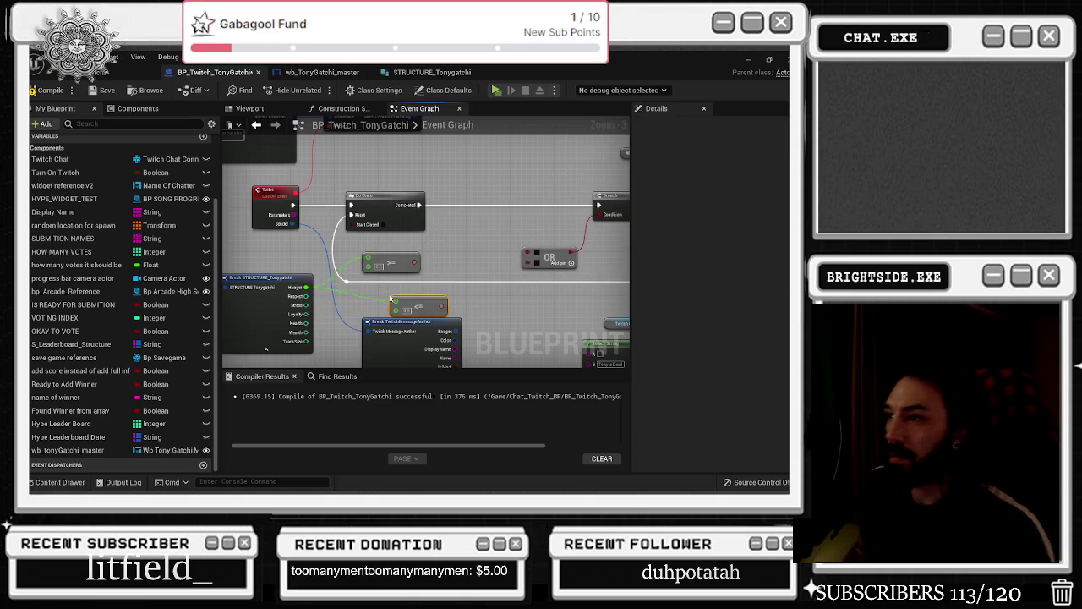
{"action": "key", "text": "Delete"}
{"action": "left_click_drag", "start_coordinate": [429, 306], "coordinate": [417, 257]}
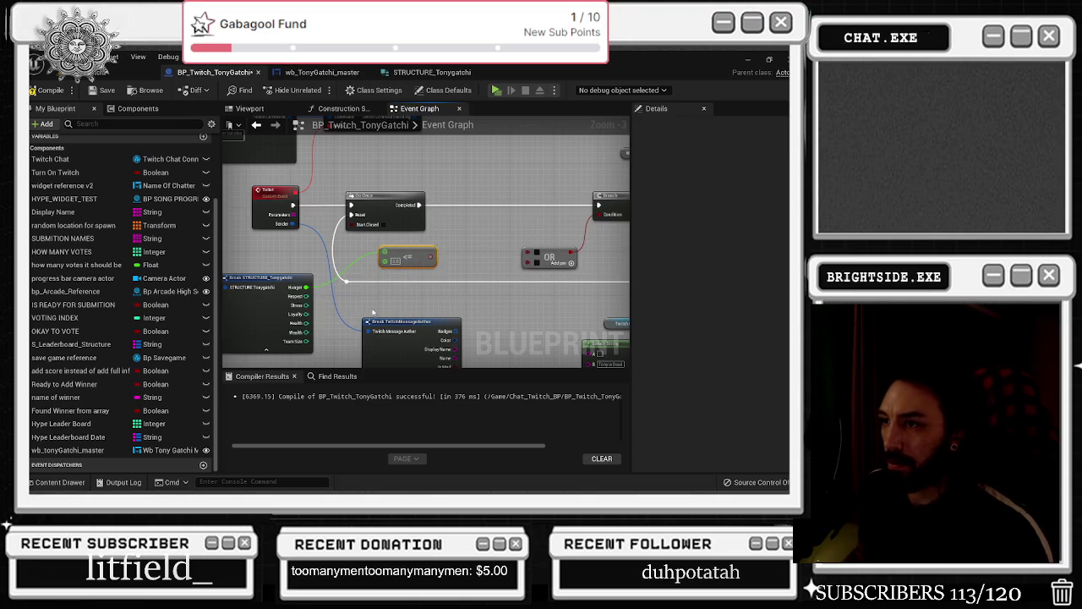
Add a <= comparison on the Health value and drag it toward the OR node
{"action": "scroll", "coordinate": [346, 308], "scroll_direction": "up", "scroll_amount": 1}
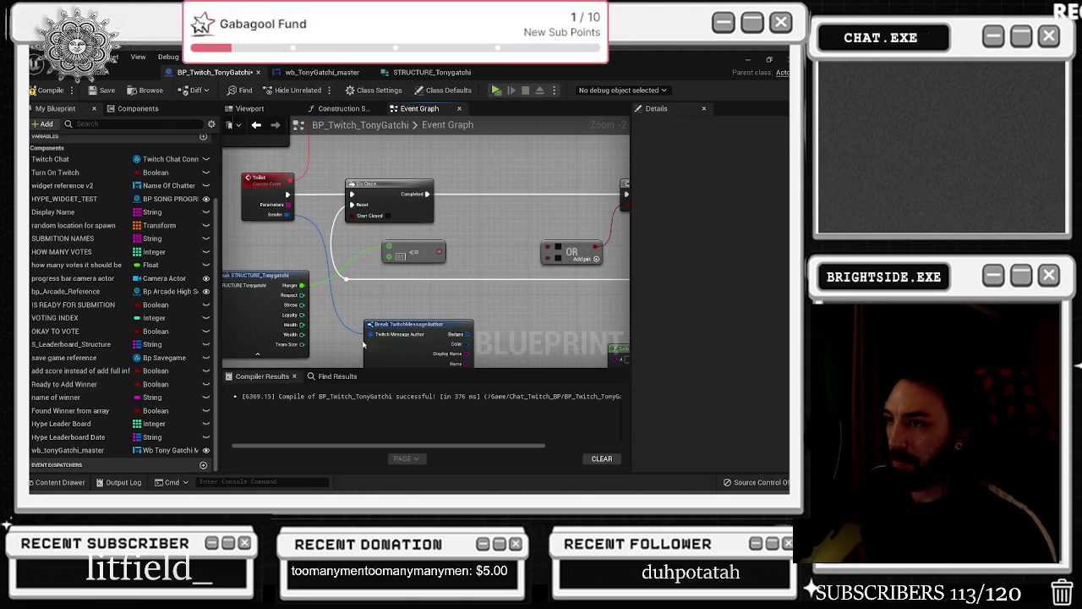
{"action": "left_click_drag", "start_coordinate": [359, 302], "coordinate": [354, 277]}
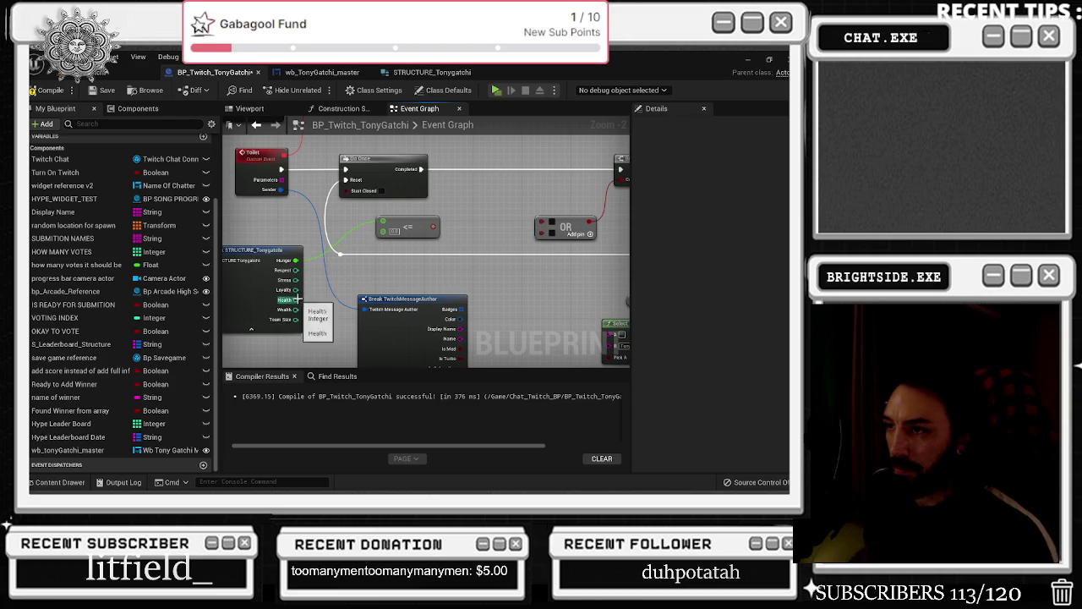
{"action": "left_click_drag", "start_coordinate": [296, 299], "coordinate": [356, 289]}
{"action": "type", "text": "<="}
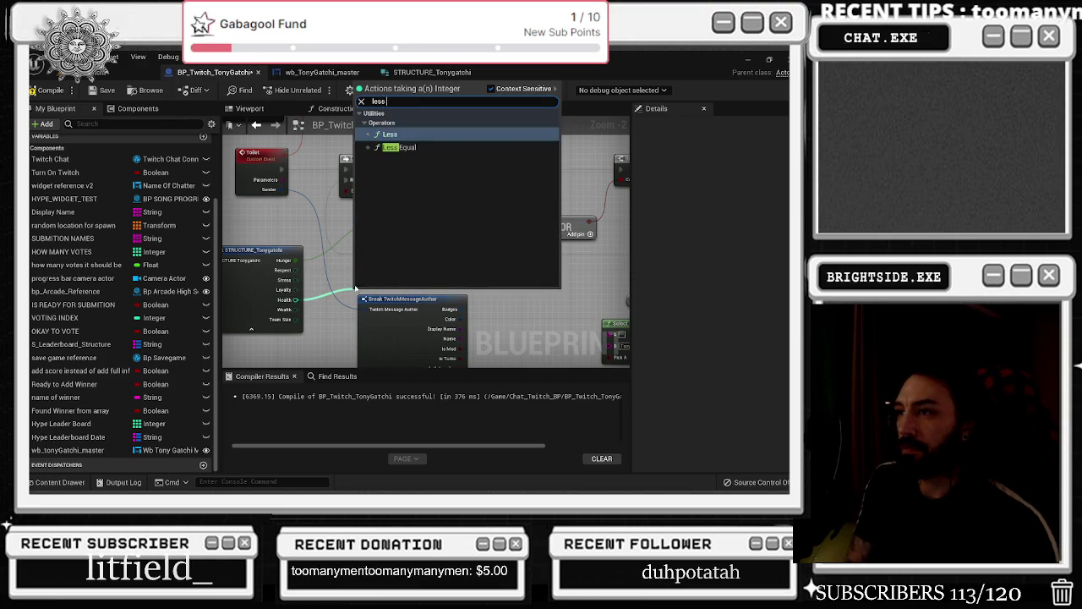
{"action": "key", "text": "Return"}
{"action": "left_click_drag", "start_coordinate": [374, 290], "coordinate": [394, 271]}
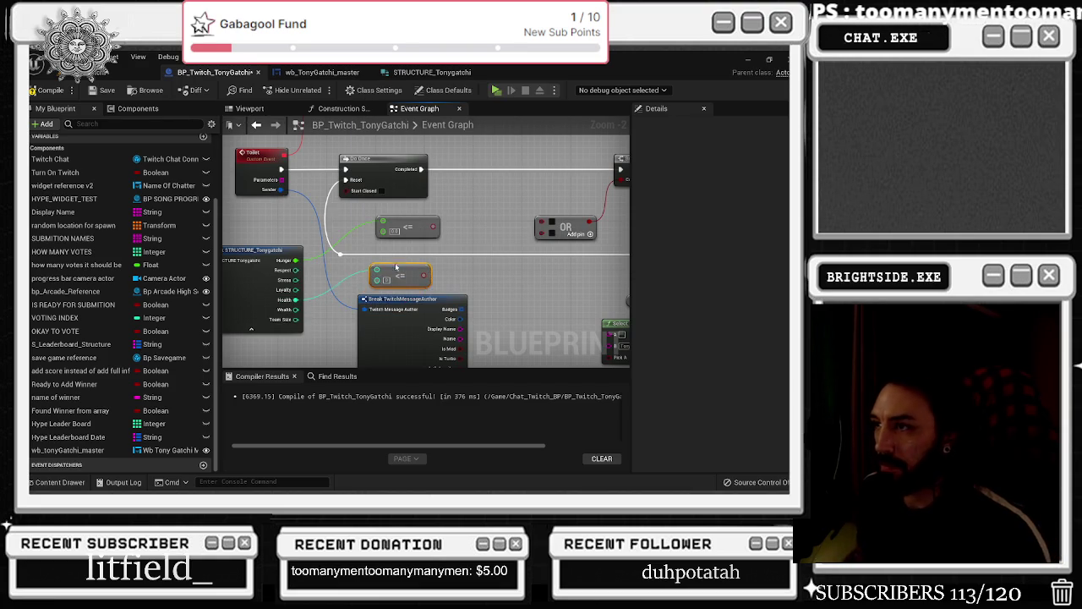
{"action": "left_click_drag", "start_coordinate": [461, 272], "coordinate": [466, 253]}
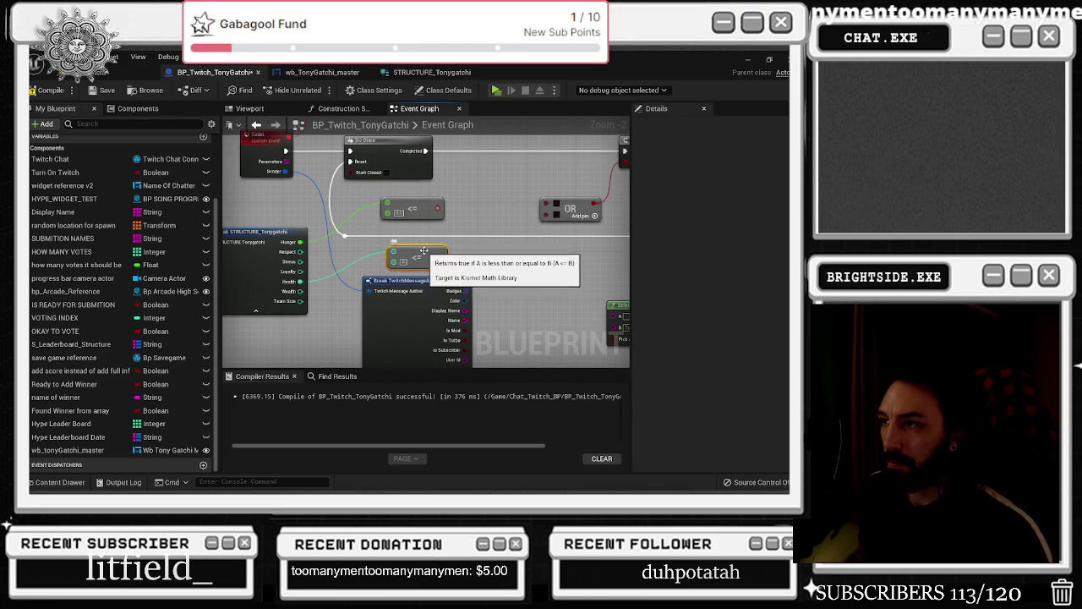
{"action": "mouse_move", "coordinate": [455, 228]}
{"action": "left_mouse_down"}
{"action": "mouse_move", "coordinate": [441, 262]}
{"action": "mouse_move", "coordinate": [404, 264]}
{"action": "mouse_move", "coordinate": [483, 258]}
{"action": "left_mouse_up"}
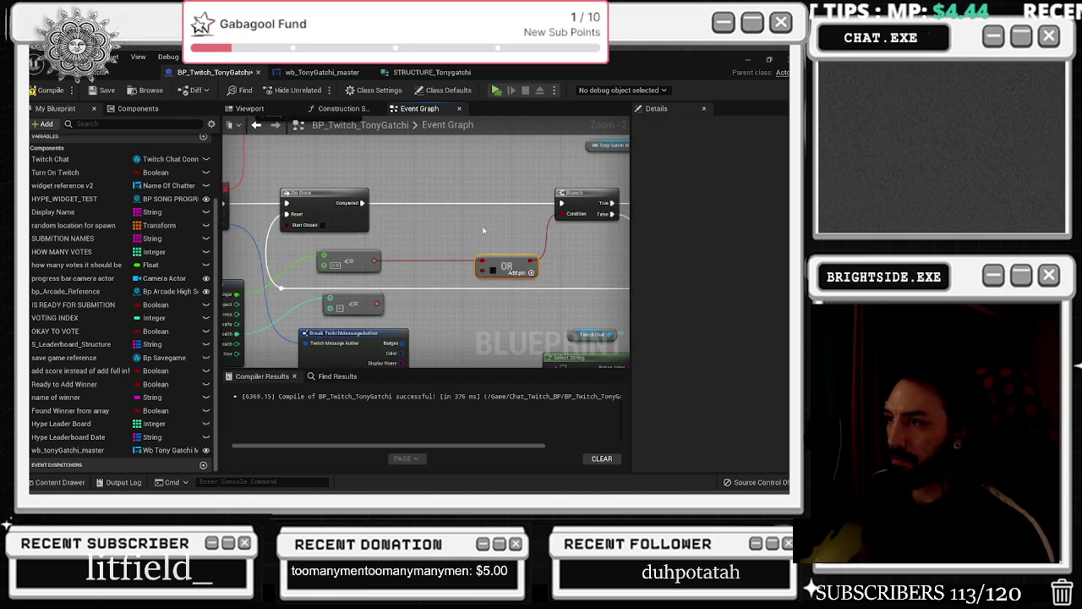
{"action": "mouse_move", "coordinate": [381, 303]}
{"action": "left_mouse_down"}
{"action": "mouse_move", "coordinate": [509, 267]}
{"action": "mouse_move", "coordinate": [491, 262]}
{"action": "mouse_move", "coordinate": [530, 262]}
{"action": "left_mouse_up"}
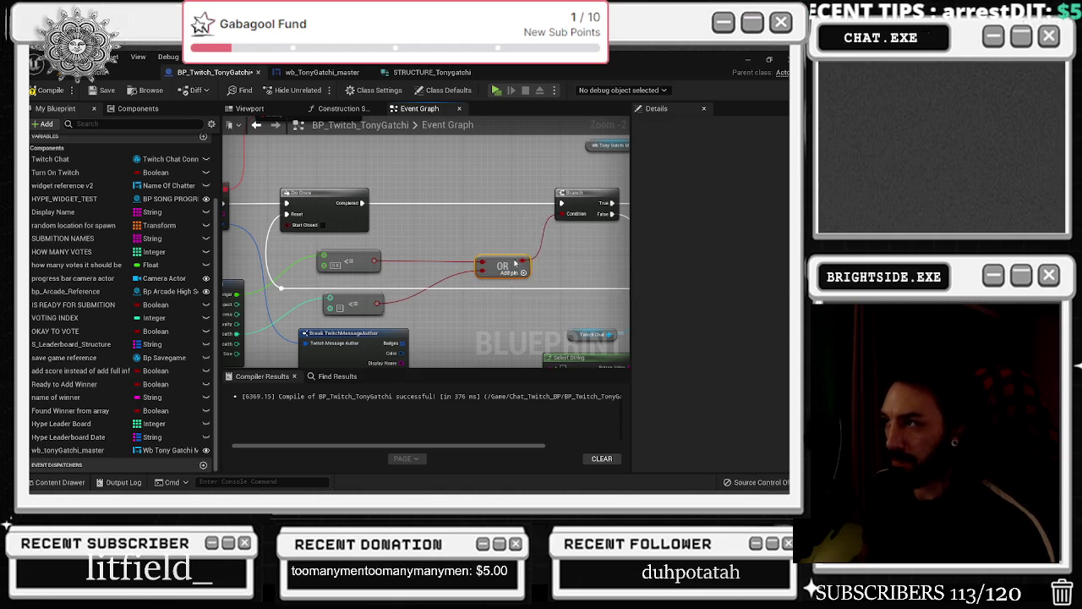
Rearrange the nodes and wire the Health <= check into the OR's second input
{"action": "left_click_drag", "start_coordinate": [371, 258], "coordinate": [401, 258]}
{"action": "mouse_move", "coordinate": [363, 303]}
{"action": "left_mouse_down"}
{"action": "mouse_move", "coordinate": [388, 302]}
{"action": "mouse_move", "coordinate": [446, 206]}
{"action": "left_mouse_up"}
{"action": "left_click", "coordinate": [358, 241]}
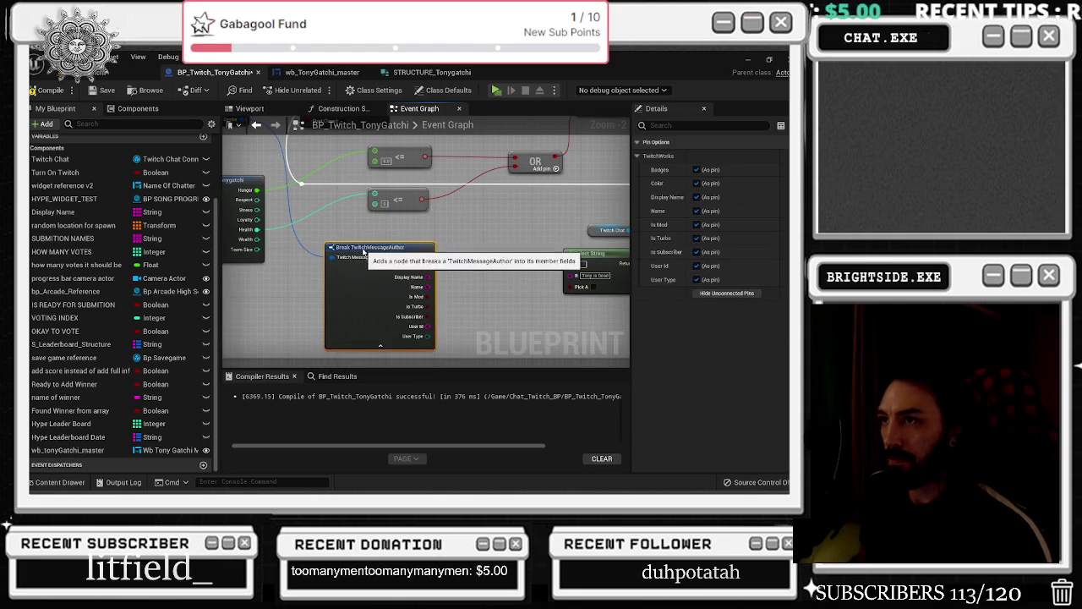
{"action": "scroll", "coordinate": [438, 260], "scroll_direction": "down", "scroll_amount": 3}
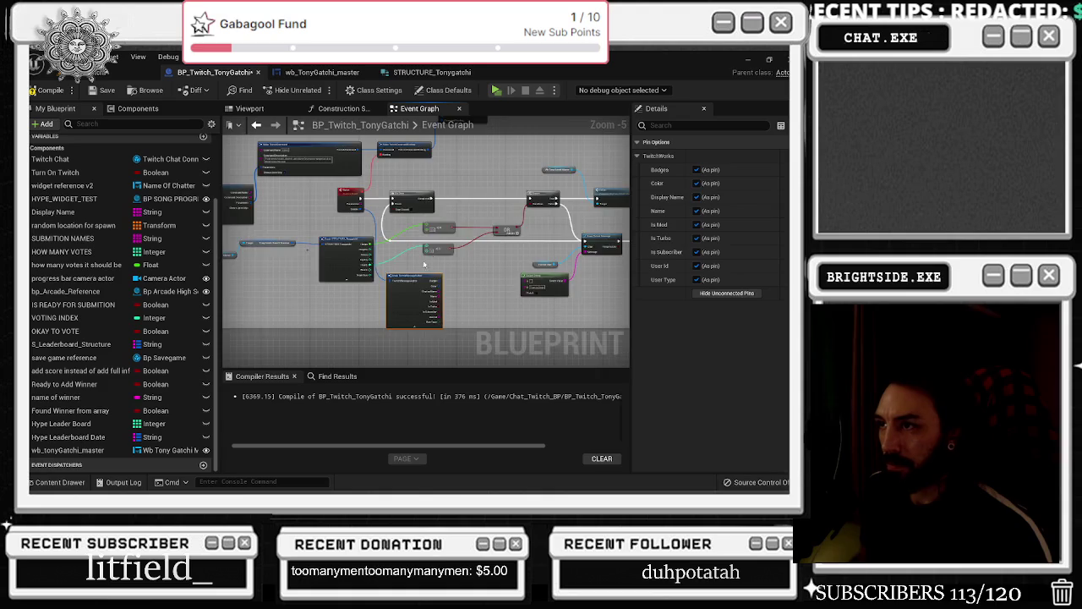
{"action": "scroll", "coordinate": [448, 241], "scroll_direction": "up", "scroll_amount": 2}
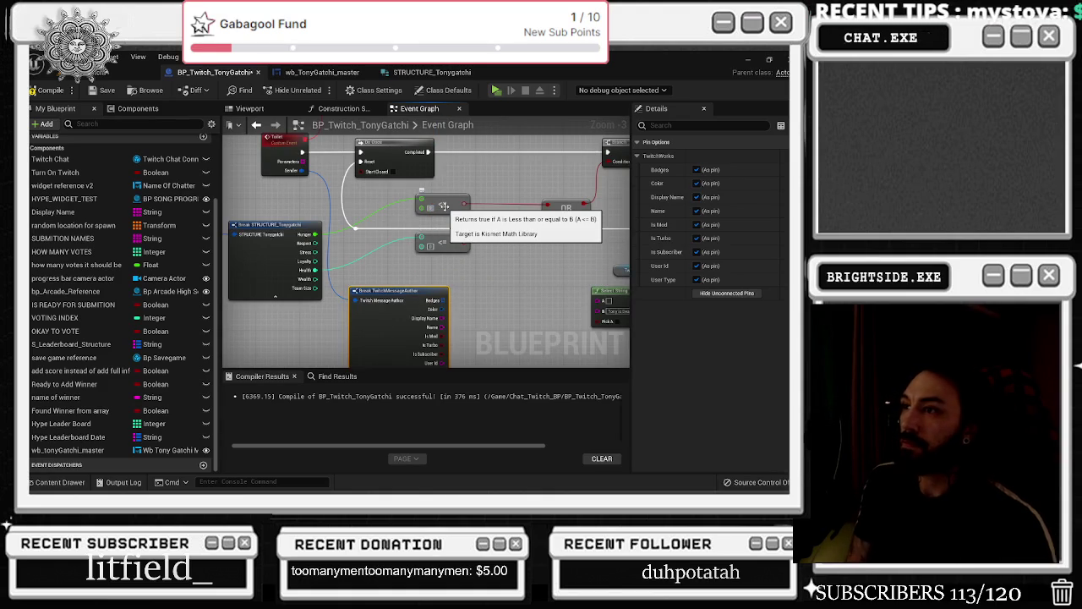
{"action": "mouse_move", "coordinate": [547, 214]}
{"action": "left_mouse_down"}
{"action": "mouse_move", "coordinate": [464, 242]}
{"action": "mouse_move", "coordinate": [423, 272]}
{"action": "left_mouse_up"}
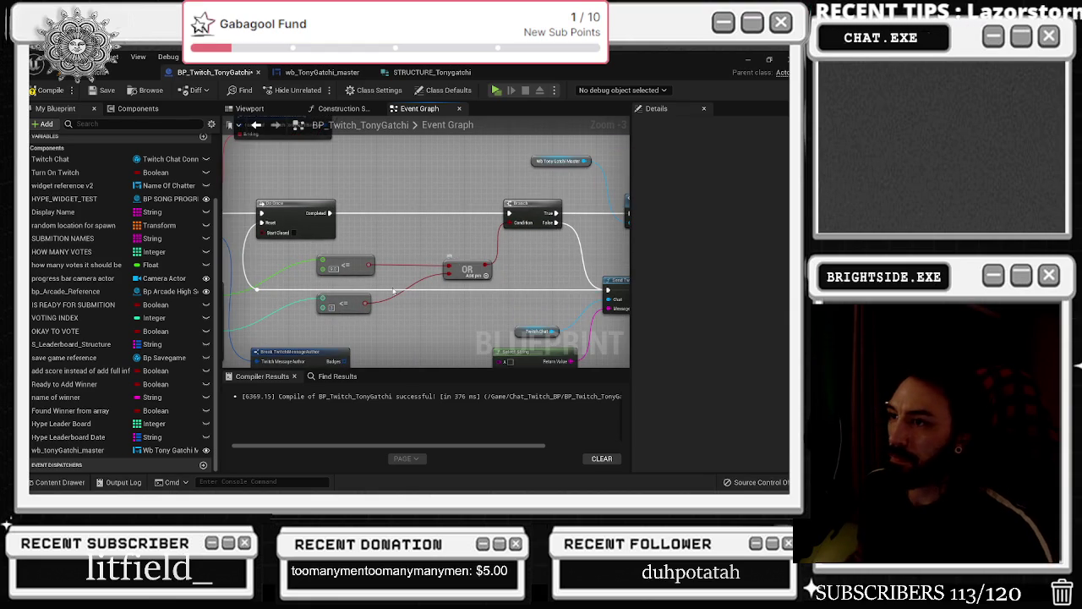
Reposition the Health comparison near Select String and edit its threshold value
{"action": "left_click_drag", "start_coordinate": [489, 328], "coordinate": [470, 265]}
{"action": "left_click_drag", "start_coordinate": [499, 314], "coordinate": [462, 309]}
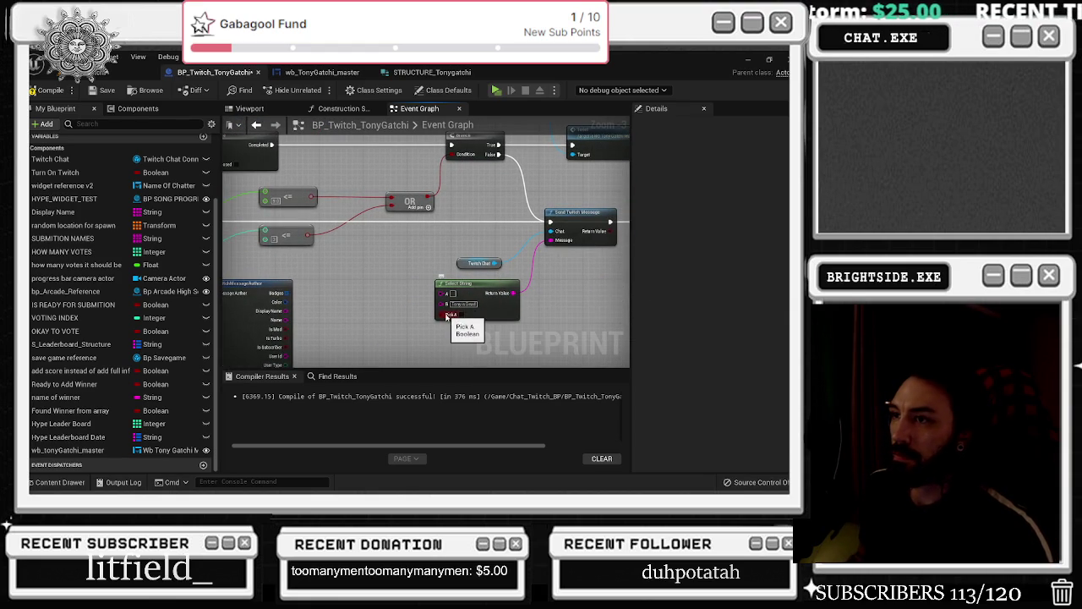
{"action": "left_click_drag", "start_coordinate": [306, 237], "coordinate": [445, 315]}
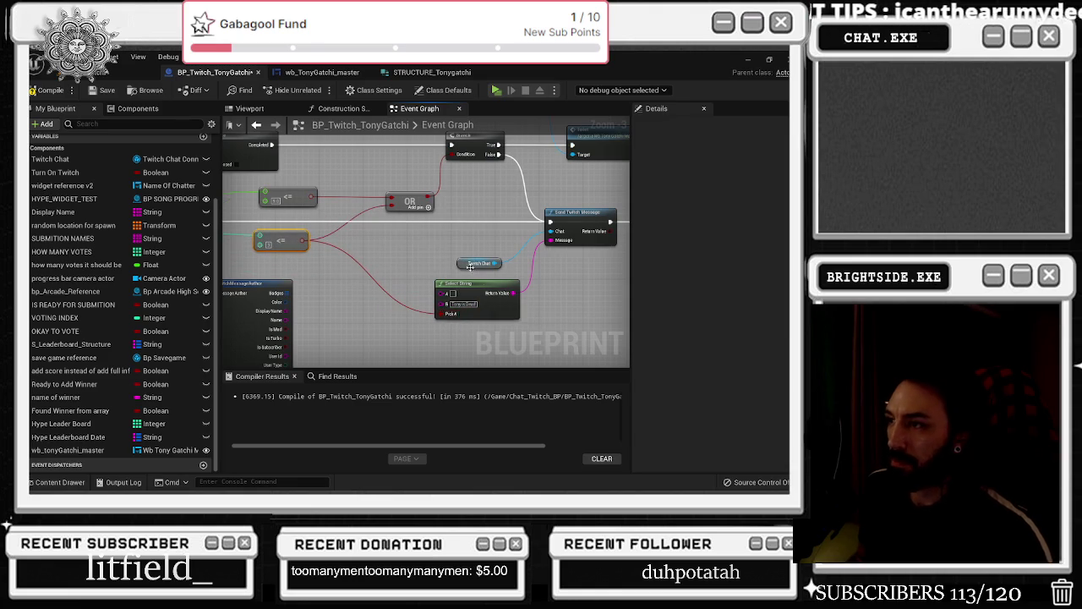
{"action": "left_click", "coordinate": [373, 233]}
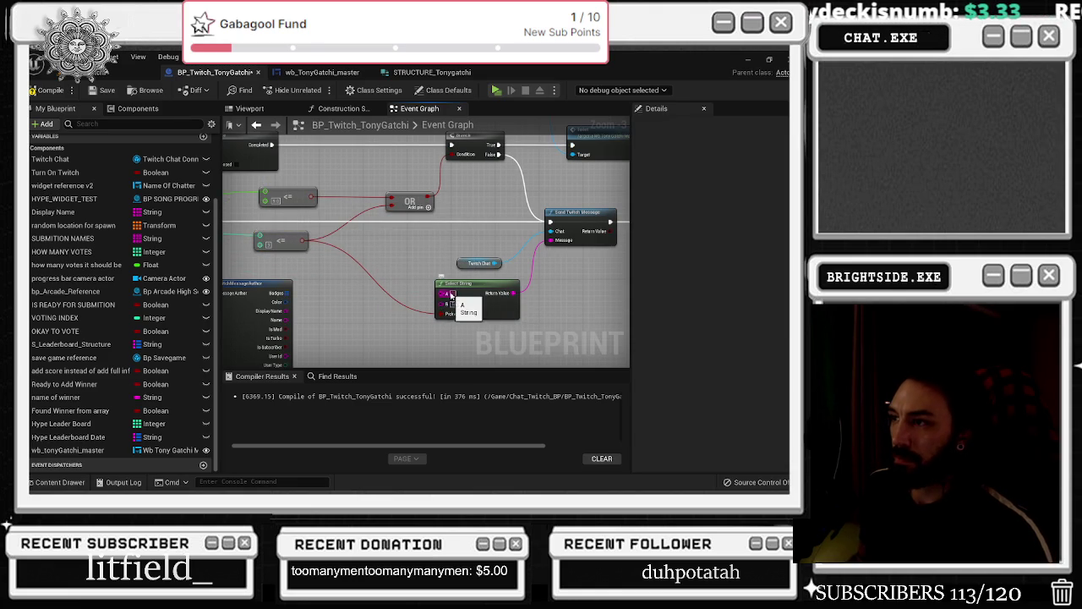
{"action": "left_click_drag", "start_coordinate": [450, 294], "coordinate": [538, 311]}
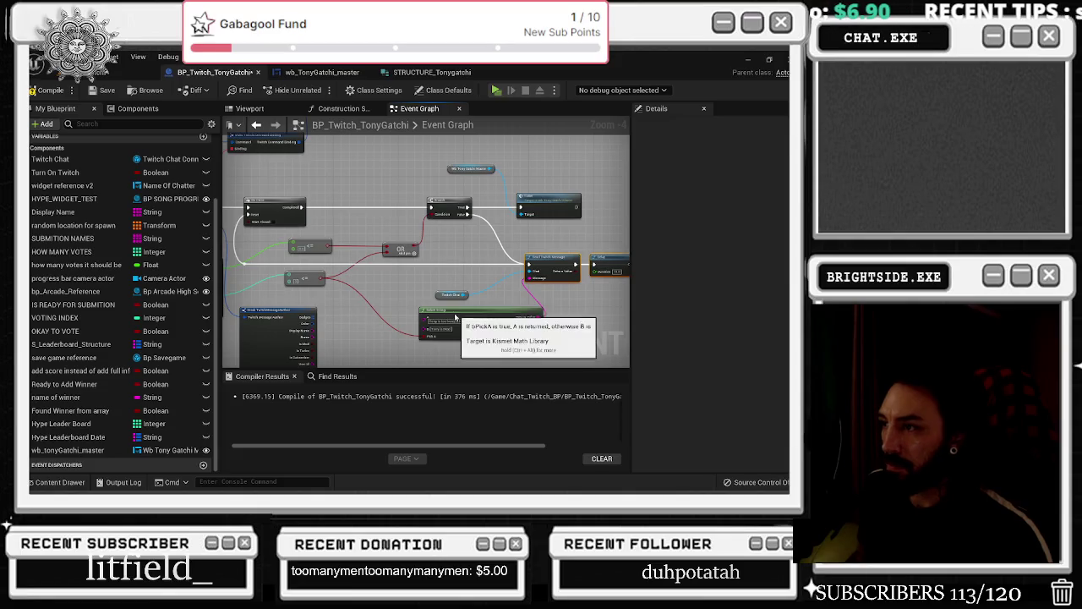
Edit the Delay node's Duration value
{"action": "scroll", "coordinate": [425, 270], "scroll_direction": "down", "scroll_amount": 1}
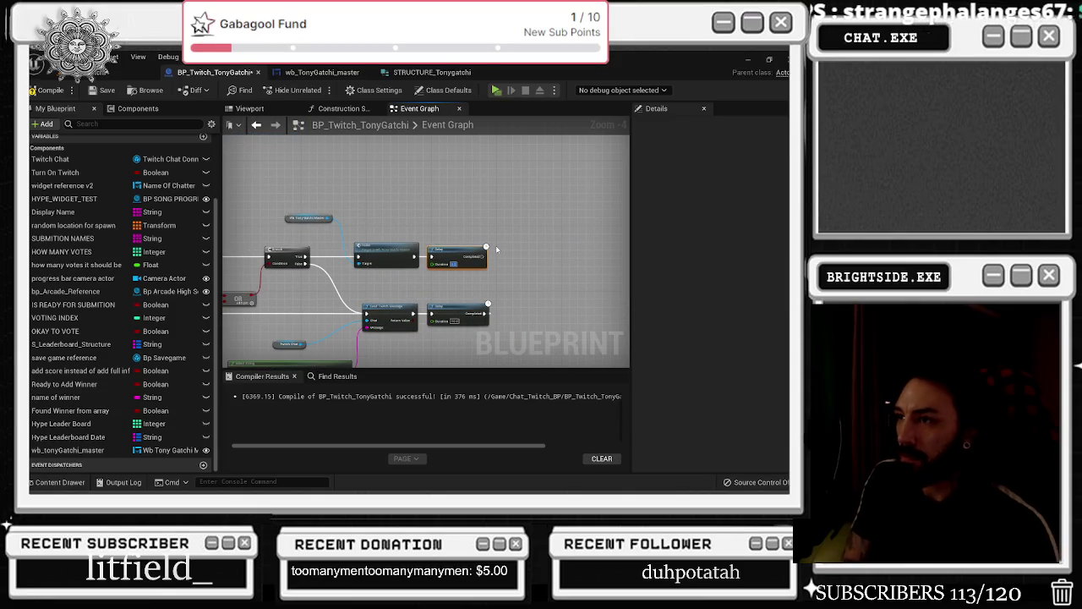
{"action": "scroll", "coordinate": [475, 254], "scroll_direction": "up", "scroll_amount": 2}
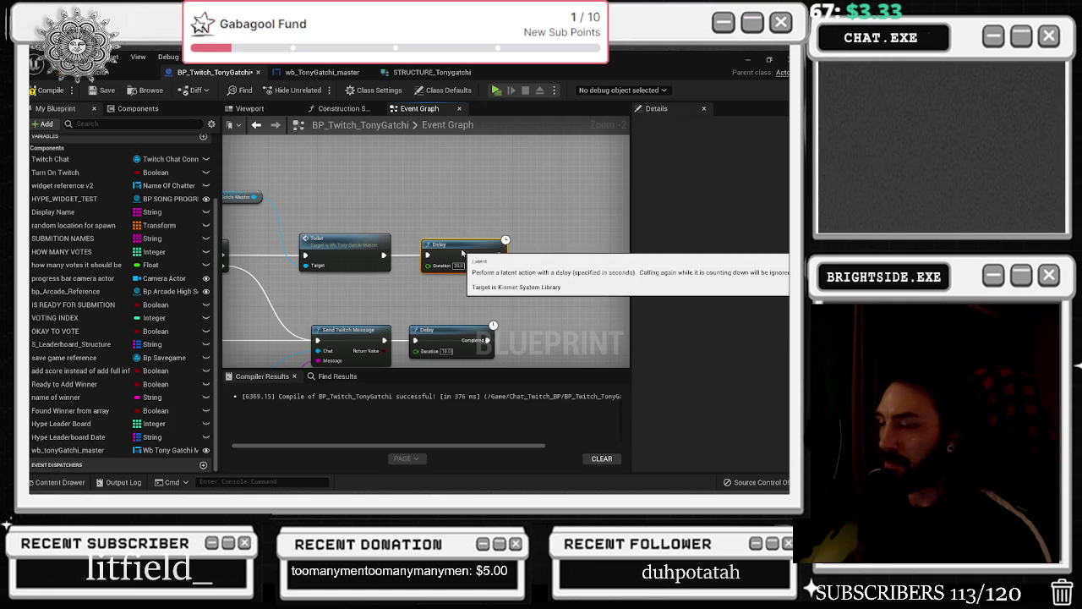
{"action": "scroll", "coordinate": [459, 250], "scroll_direction": "down", "scroll_amount": 1}
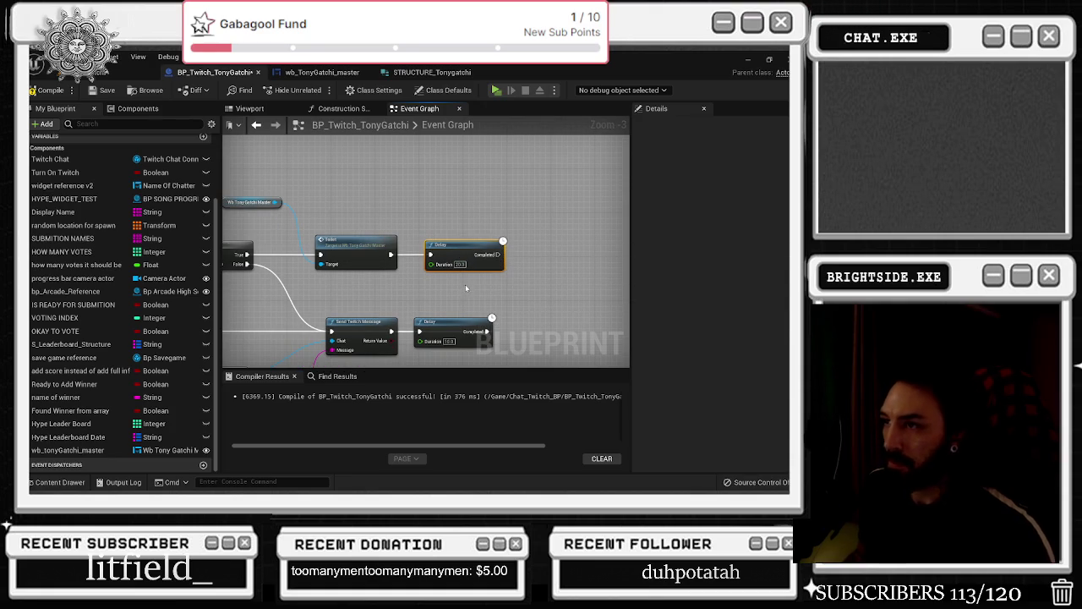
{"action": "left_click", "coordinate": [456, 265]}
Shift the widget reference, Toilet call and Delay right, then jump to the widget's Toilet event
{"action": "left_click_drag", "start_coordinate": [553, 265], "coordinate": [401, 293]}
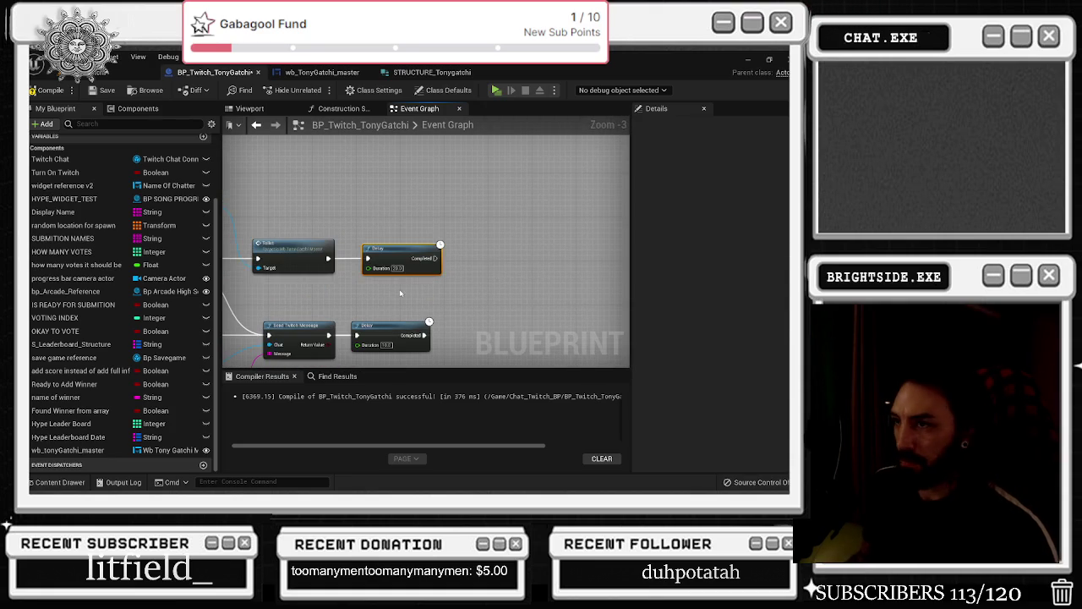
{"action": "left_click_drag", "start_coordinate": [336, 301], "coordinate": [453, 295]}
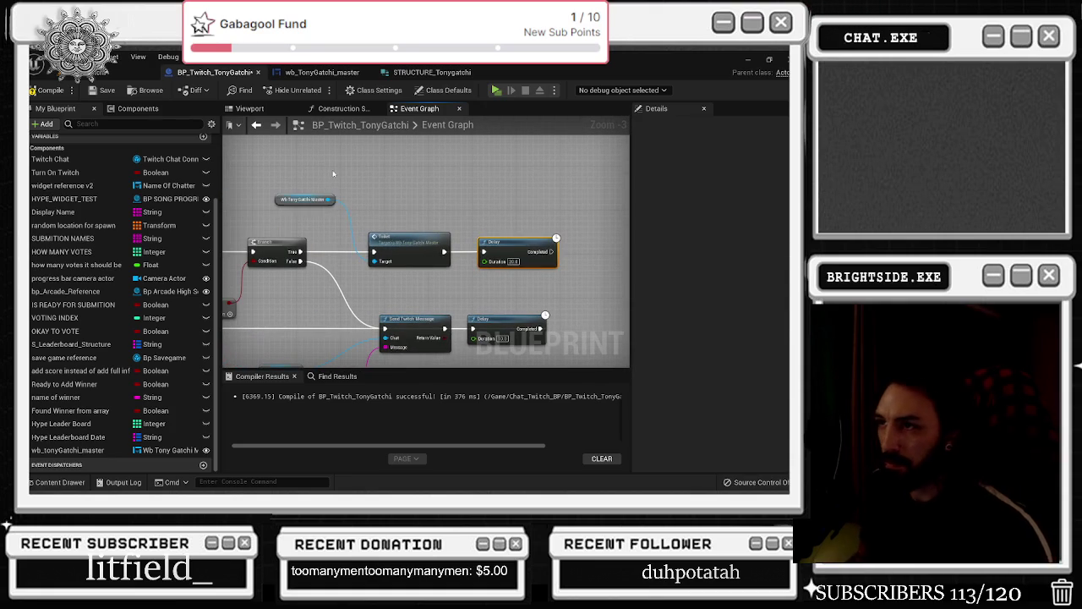
{"action": "left_click_drag", "start_coordinate": [491, 252], "coordinate": [541, 252]}
{"action": "mouse_move", "coordinate": [404, 304]}
{"action": "left_mouse_down"}
{"action": "mouse_move", "coordinate": [406, 260]}
{"action": "mouse_move", "coordinate": [242, 287]}
{"action": "left_mouse_up"}
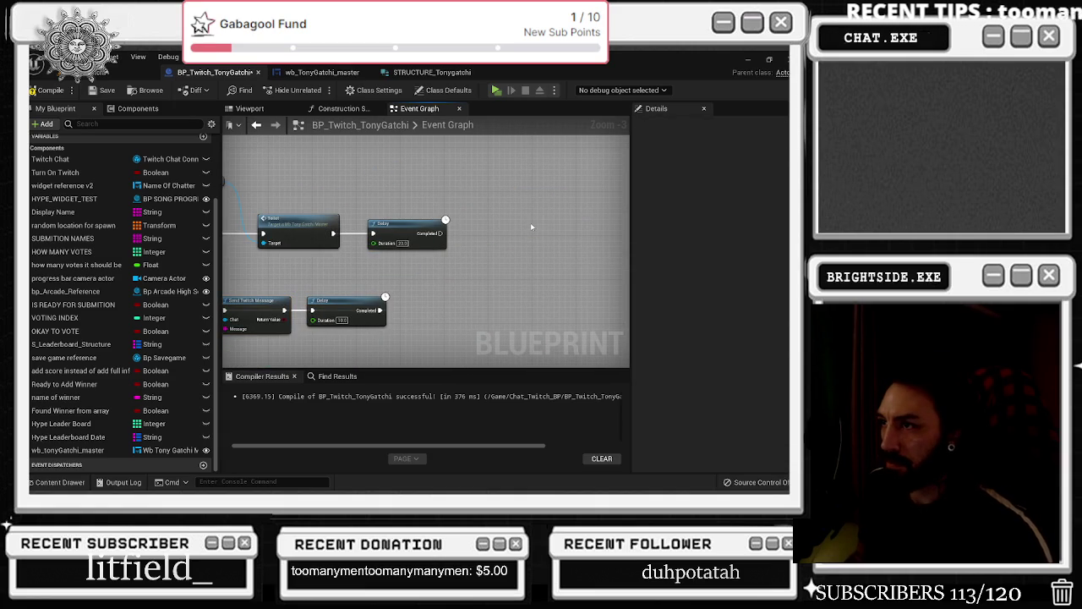
{"action": "key", "text": "ctrl+space"}
{"action": "key", "text": "ctrl+space"}
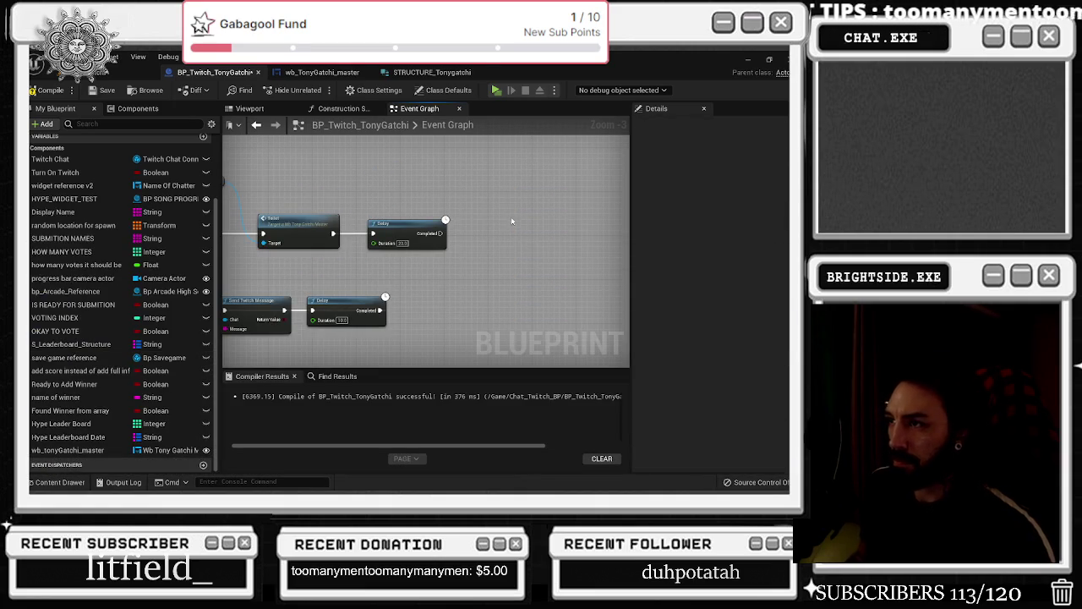
{"action": "double_click", "coordinate": [297, 221]}
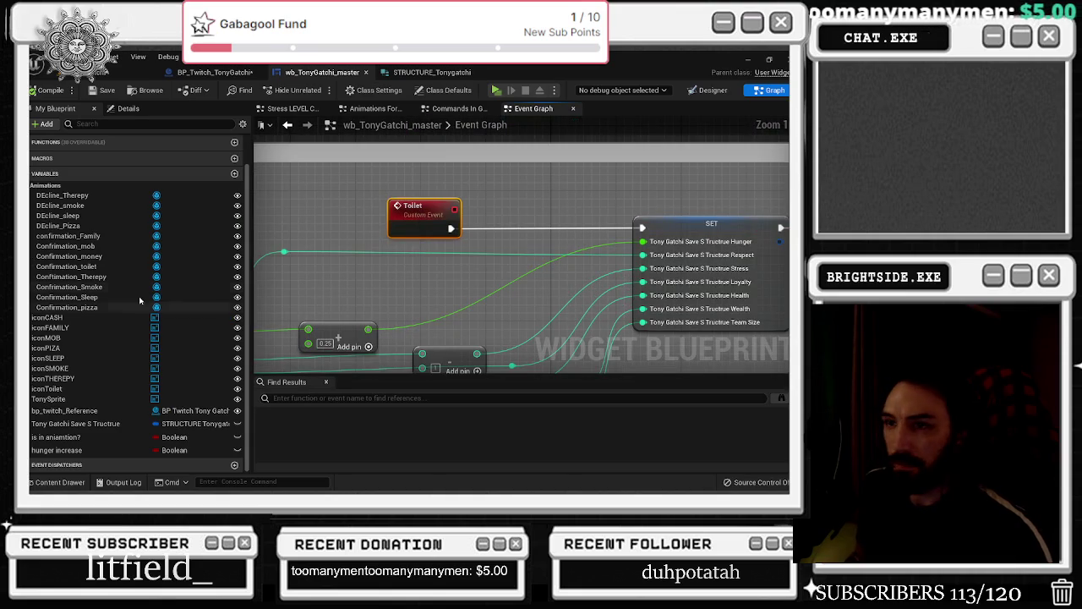
Add a Boolean input named 'Too Stressed?' to the widget's Toilet custom event
{"action": "left_click", "coordinate": [416, 213]}
{"action": "left_click", "coordinate": [238, 246]}
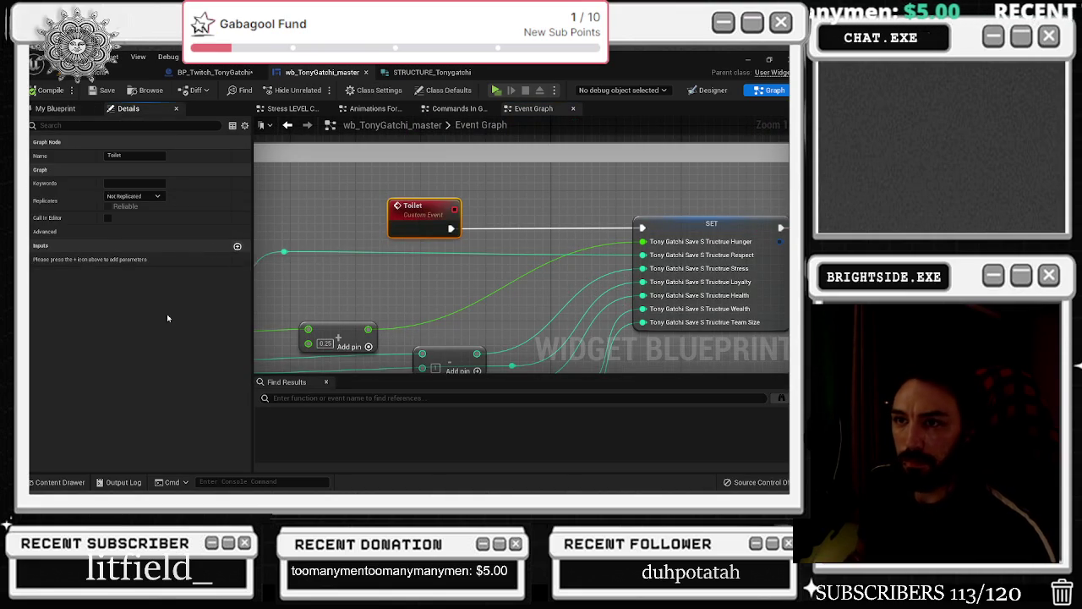
{"action": "left_click", "coordinate": [83, 260]}
{"action": "type", "text": "too stressed?"}
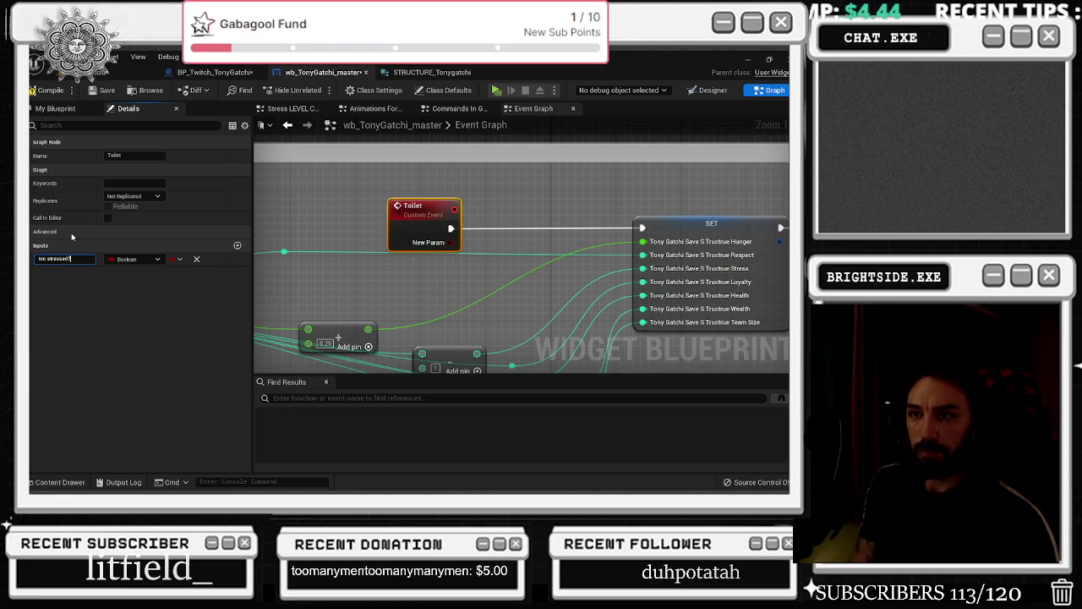
{"action": "key", "text": "Return"}
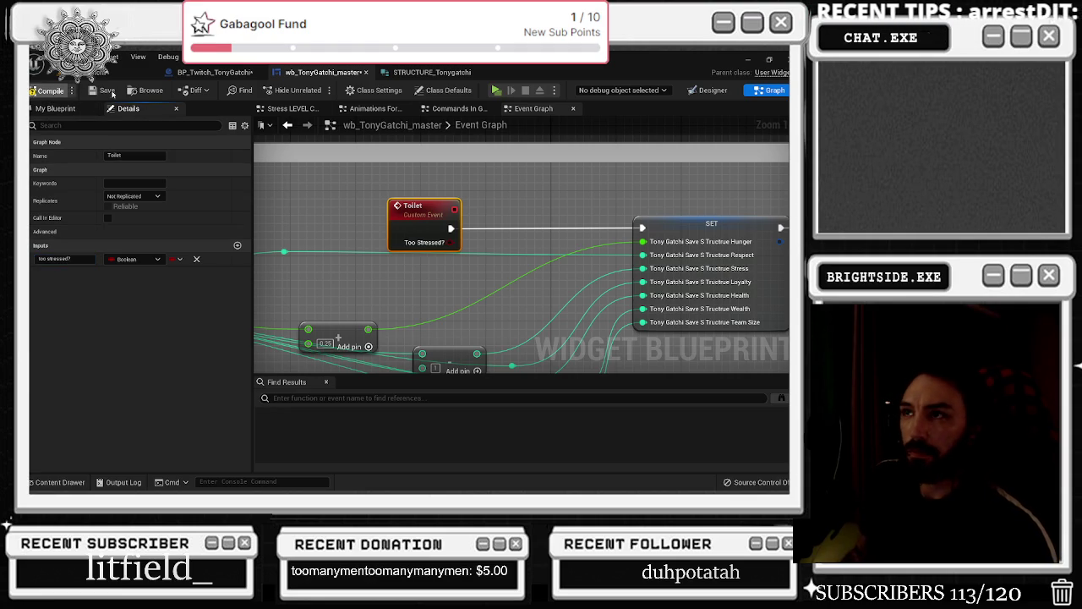
Switch via the Commands In Game graph back to the main Event Graph
{"action": "left_click", "coordinate": [456, 108]}
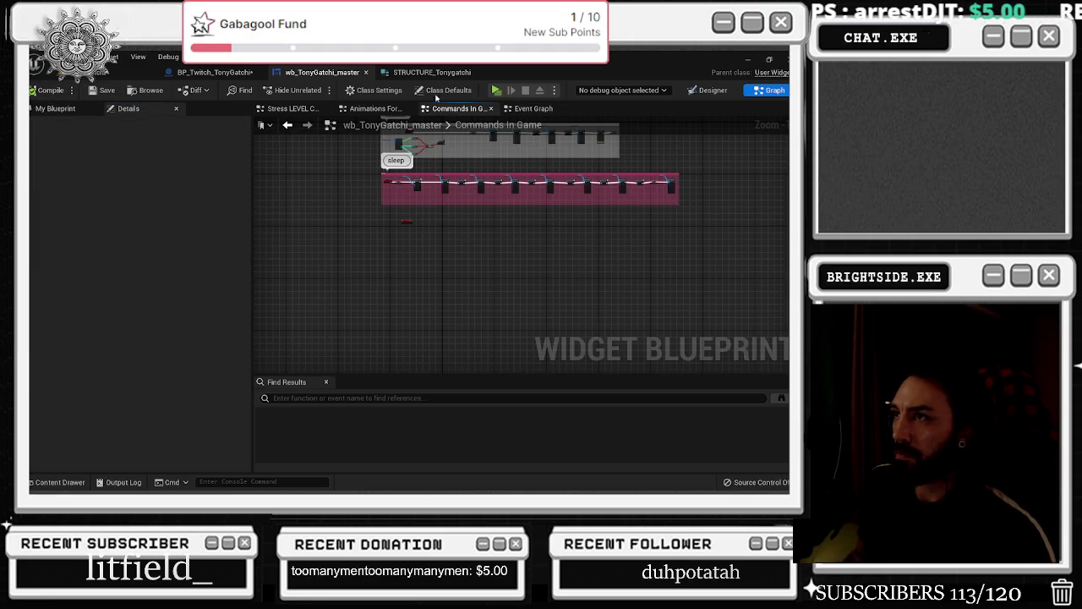
{"action": "left_click", "coordinate": [386, 110]}
{"action": "left_click", "coordinate": [533, 108]}
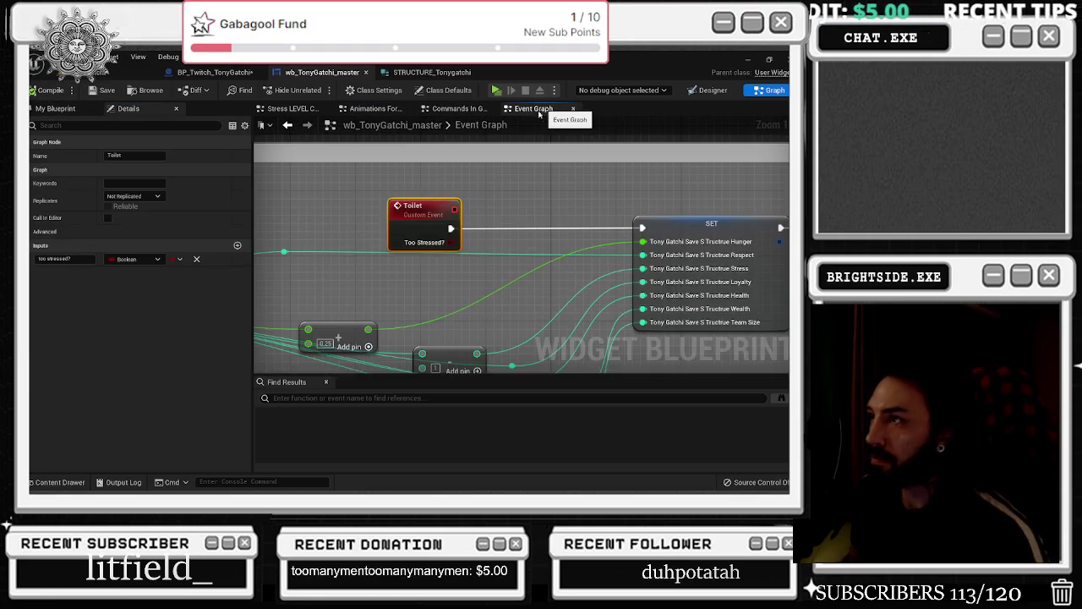
{"action": "scroll", "coordinate": [474, 220], "scroll_direction": "down", "scroll_amount": 4}
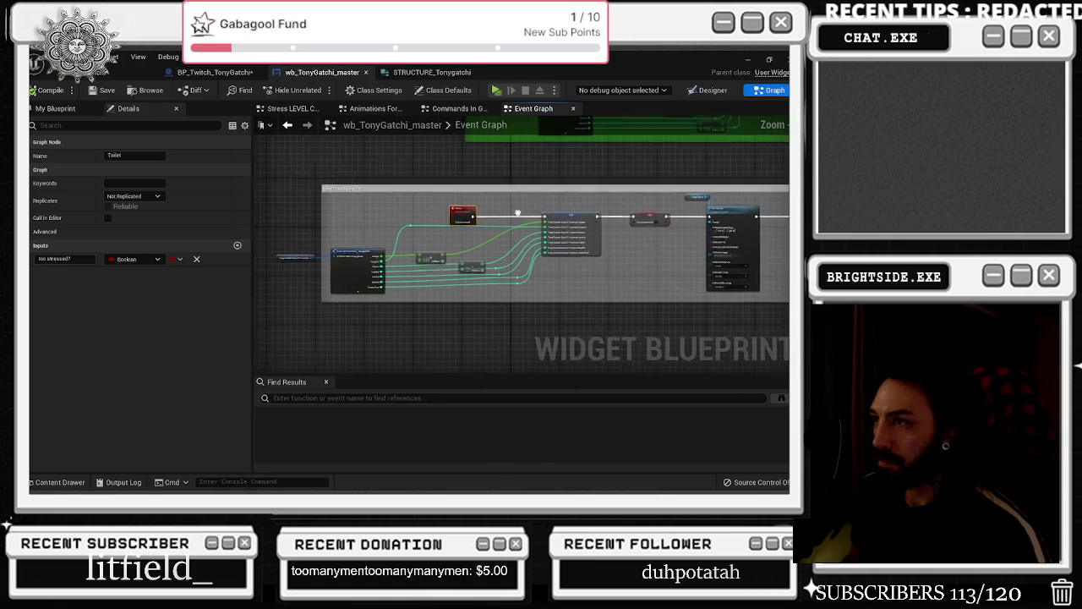
{"action": "left_click", "coordinate": [322, 230]}
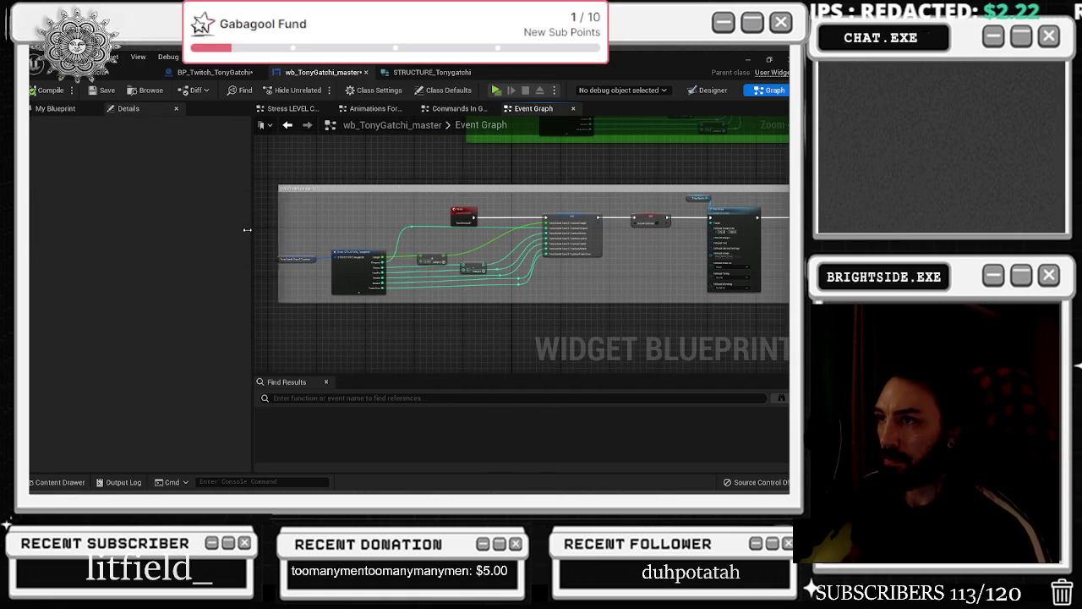
Move the Toilet event node left and the Addition node slightly down
{"action": "left_click_drag", "start_coordinate": [461, 214], "coordinate": [426, 216]}
{"action": "left_click", "coordinate": [423, 262]}
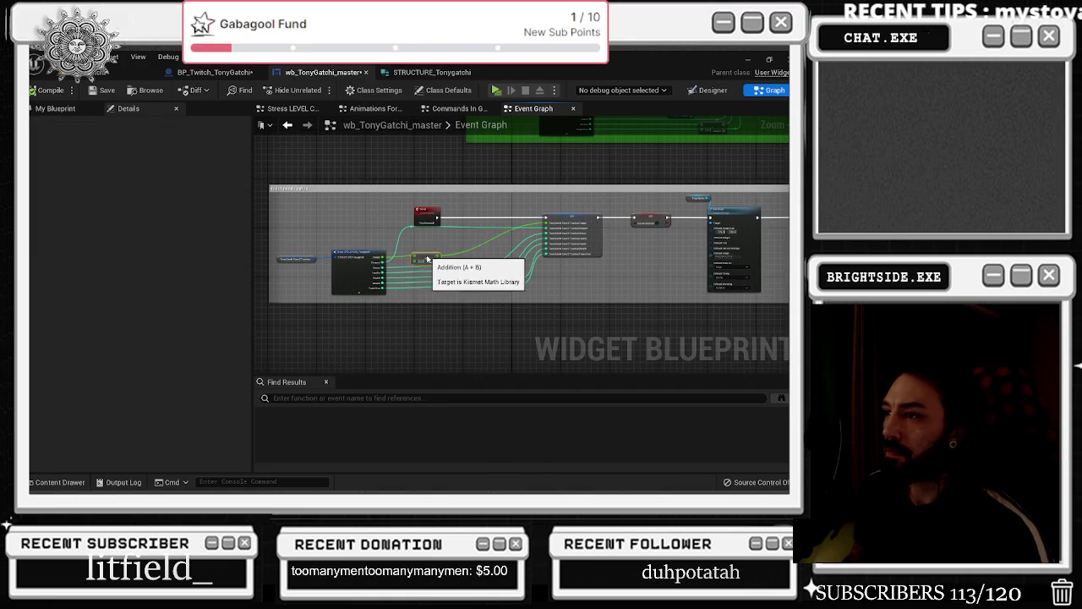
{"action": "scroll", "coordinate": [424, 256], "scroll_direction": "up", "scroll_amount": 5}
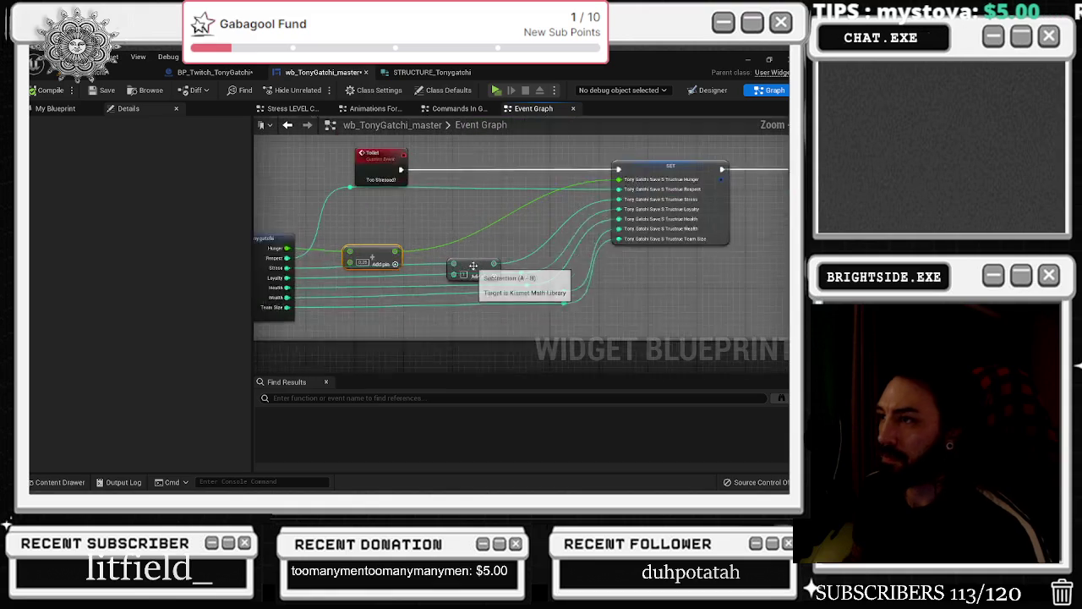
{"action": "left_click_drag", "start_coordinate": [369, 245], "coordinate": [359, 247]}
{"action": "left_click", "coordinate": [439, 270]}
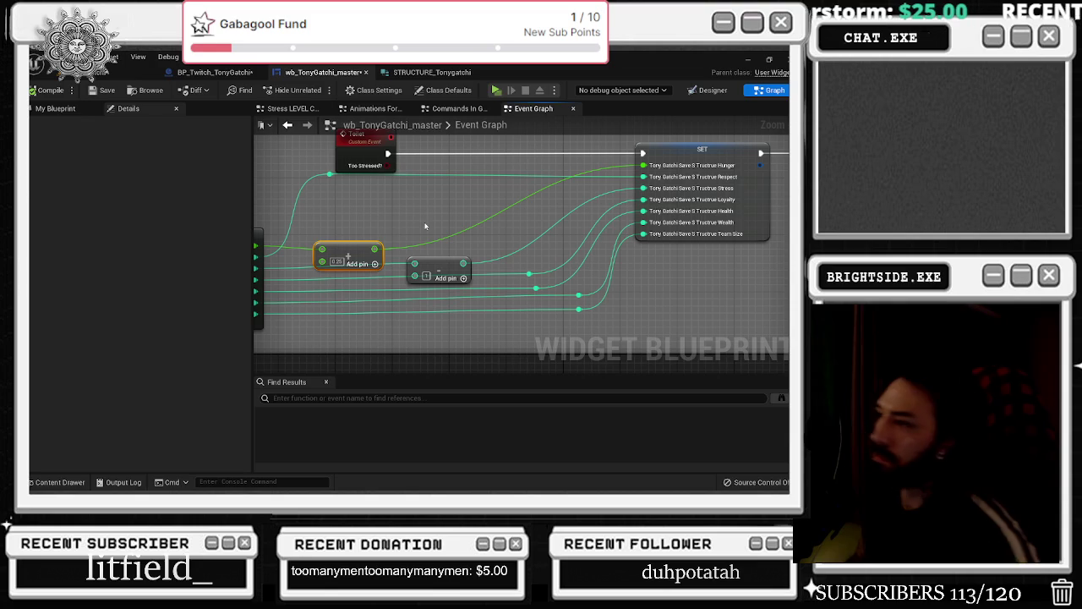
{"action": "scroll", "coordinate": [391, 254], "scroll_direction": "down", "scroll_amount": 2}
{"action": "left_click_drag", "start_coordinate": [391, 254], "coordinate": [369, 277]}
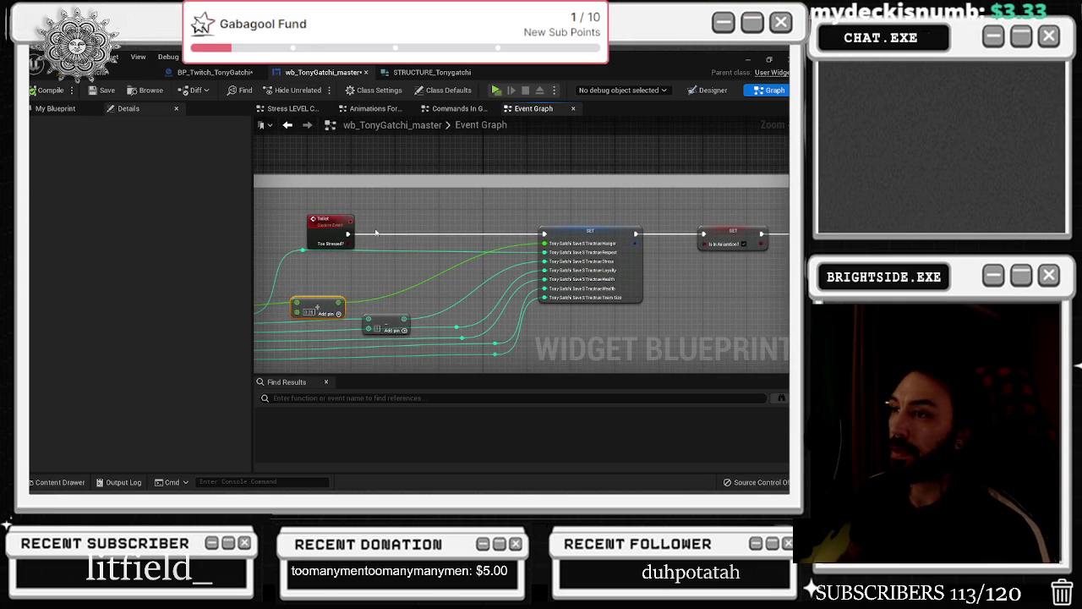
{"action": "mouse_move", "coordinate": [358, 231]}
{"action": "left_mouse_down"}
{"action": "mouse_move", "coordinate": [467, 227]}
{"action": "mouse_move", "coordinate": [467, 250]}
{"action": "left_mouse_up"}
{"action": "scroll", "coordinate": [467, 250], "scroll_direction": "up", "scroll_amount": 3}
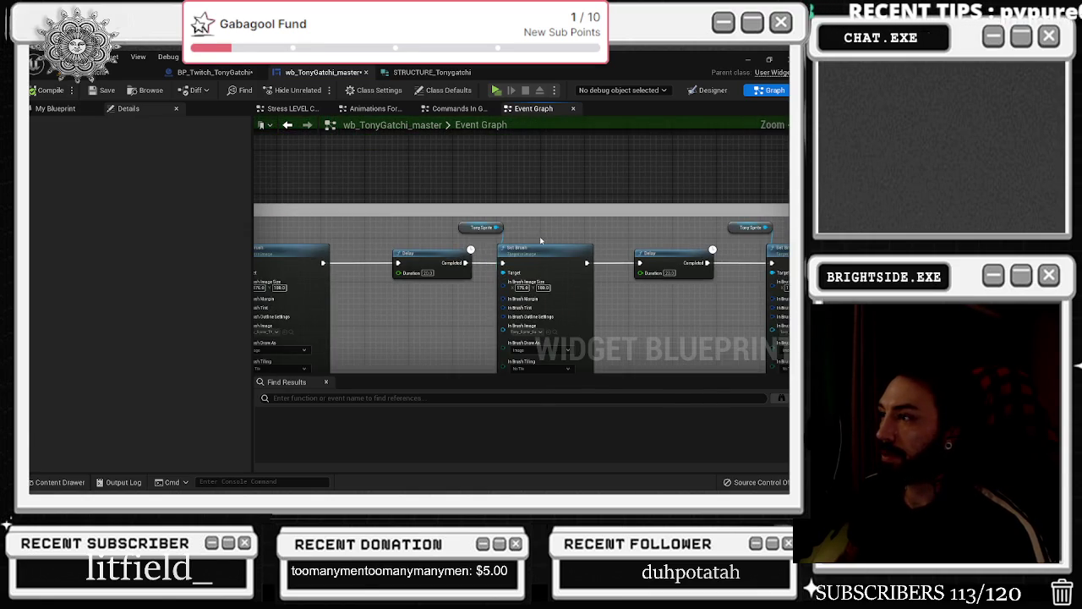
Enlarge the lower comment box and move the sprite-changing node chain down to make room
{"action": "scroll", "coordinate": [439, 246], "scroll_direction": "down", "scroll_amount": 5}
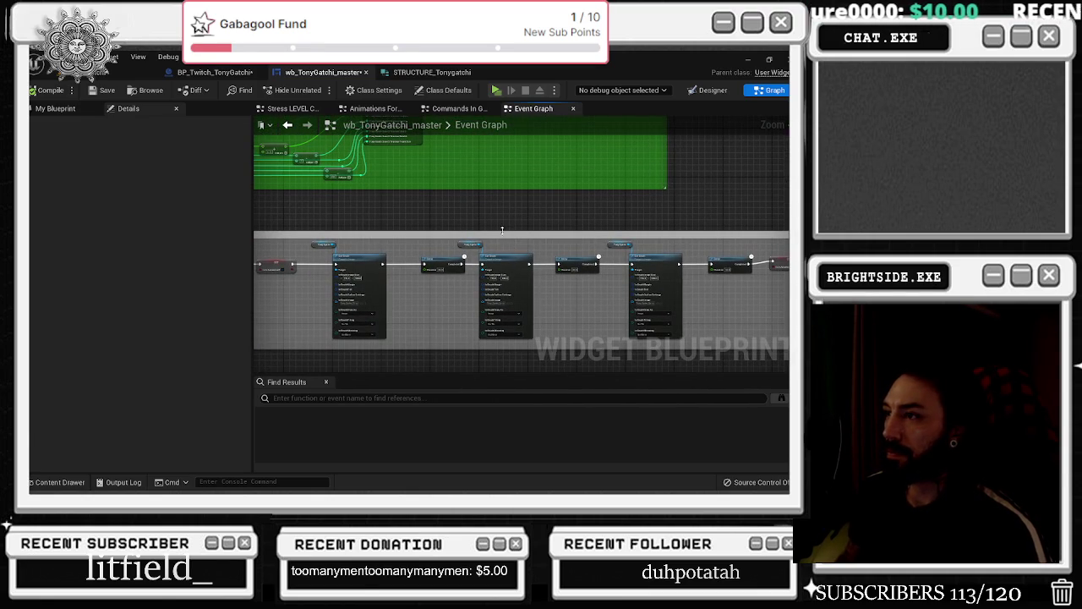
{"action": "left_click_drag", "start_coordinate": [503, 233], "coordinate": [507, 202]}
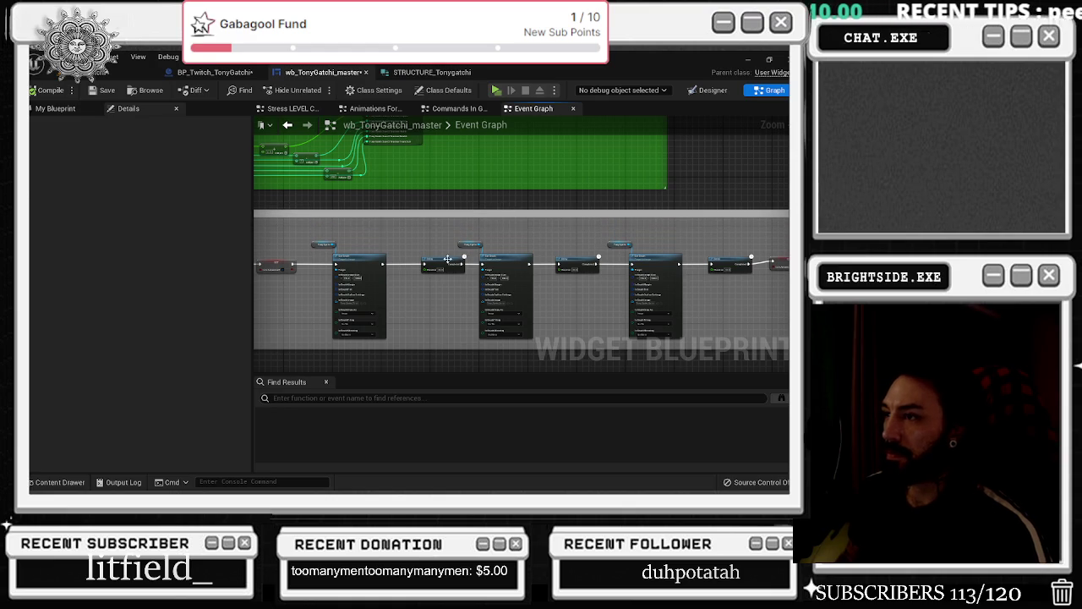
{"action": "mouse_move", "coordinate": [467, 233]}
{"action": "left_mouse_down"}
{"action": "mouse_move", "coordinate": [516, 275]}
{"action": "mouse_move", "coordinate": [758, 279]}
{"action": "left_mouse_up"}
{"action": "left_click_drag", "start_coordinate": [643, 270], "coordinate": [668, 296]}
{"action": "scroll", "coordinate": [439, 266], "scroll_direction": "up", "scroll_amount": 3}
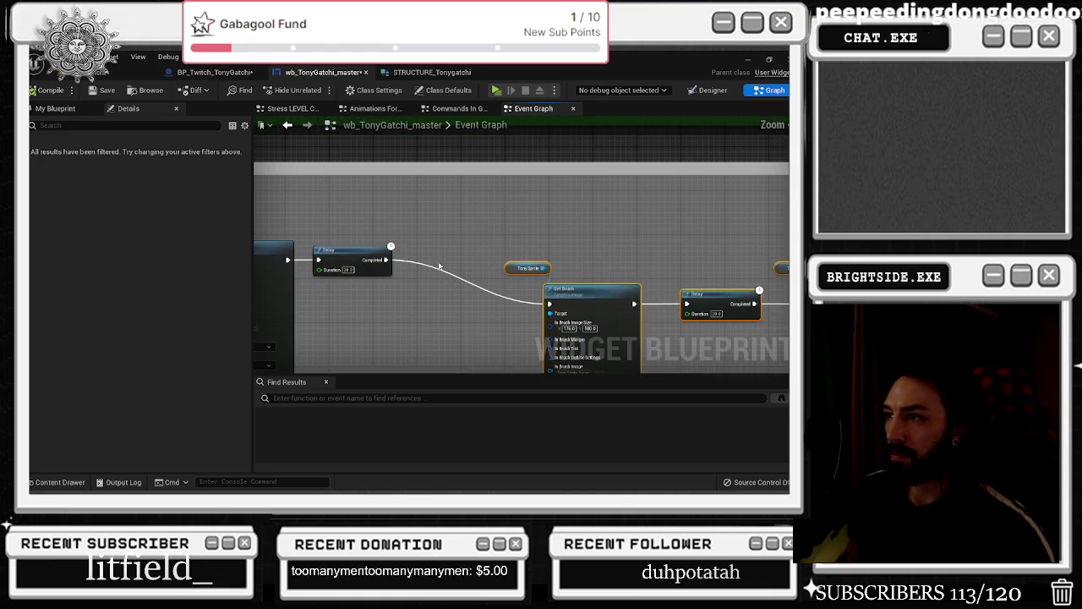
Place a Branch between the Delay and Set Brush, wiring Delay into it and it into Set Brush
{"action": "left_click", "coordinate": [422, 258]}
{"action": "mouse_move", "coordinate": [387, 259]}
{"action": "left_mouse_down"}
{"action": "mouse_move", "coordinate": [472, 269]}
{"action": "mouse_move", "coordinate": [427, 271]}
{"action": "left_mouse_up"}
{"action": "mouse_move", "coordinate": [435, 258]}
{"action": "left_mouse_down"}
{"action": "mouse_move", "coordinate": [433, 250]}
{"action": "mouse_move", "coordinate": [169, 285]}
{"action": "mouse_move", "coordinate": [522, 270]}
{"action": "left_mouse_up"}
{"action": "scroll", "coordinate": [529, 255], "scroll_direction": "up", "scroll_amount": 3}
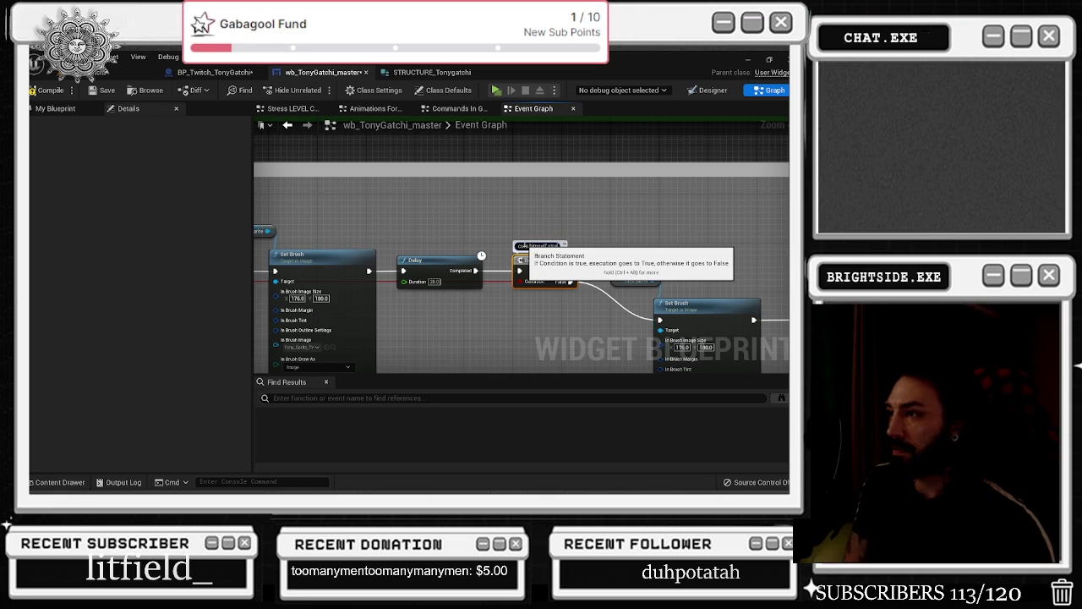
{"action": "left_click", "coordinate": [506, 296]}
{"action": "scroll", "coordinate": [507, 295], "scroll_direction": "up", "scroll_amount": 2}
Paste a copy of the Set Brush and Tony Sprite nodes and wire Branch True into it, with Is in Animation? on the end
{"action": "key", "text": "ctrl+v"}
{"action": "left_click_drag", "start_coordinate": [377, 321], "coordinate": [473, 279]}
{"action": "left_click_drag", "start_coordinate": [580, 346], "coordinate": [581, 267]}
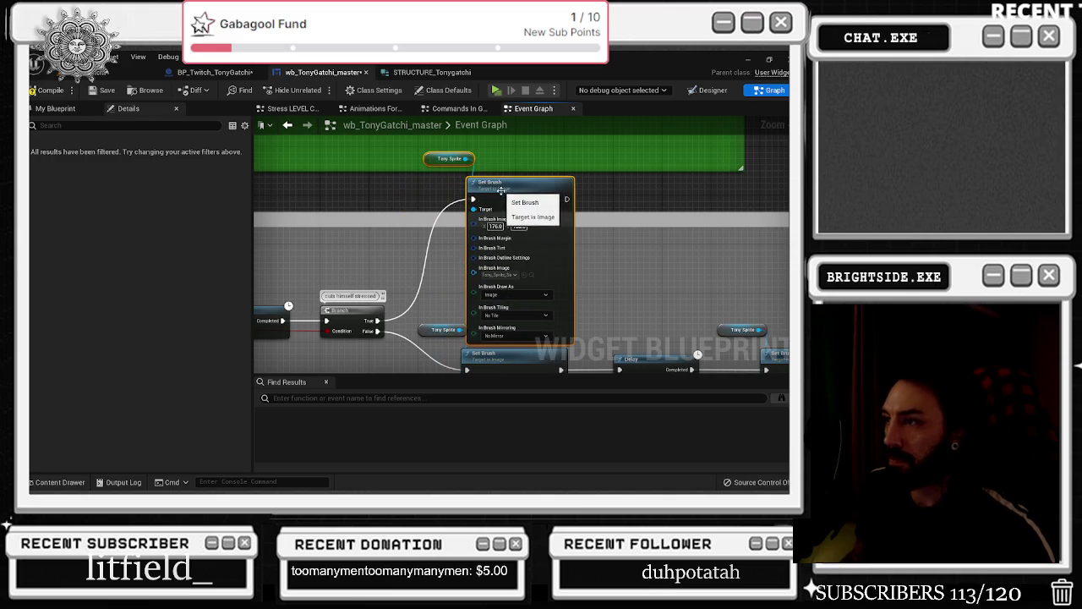
{"action": "left_click", "coordinate": [580, 266]}
{"action": "scroll", "coordinate": [432, 218], "scroll_direction": "down", "scroll_amount": 5}
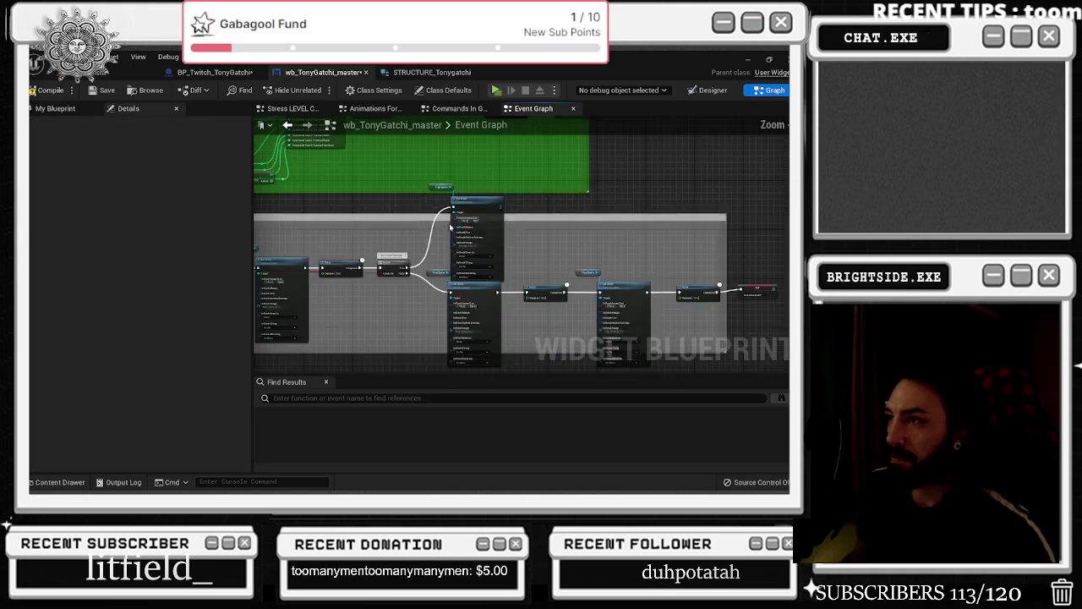
{"action": "left_click_drag", "start_coordinate": [511, 223], "coordinate": [500, 253]}
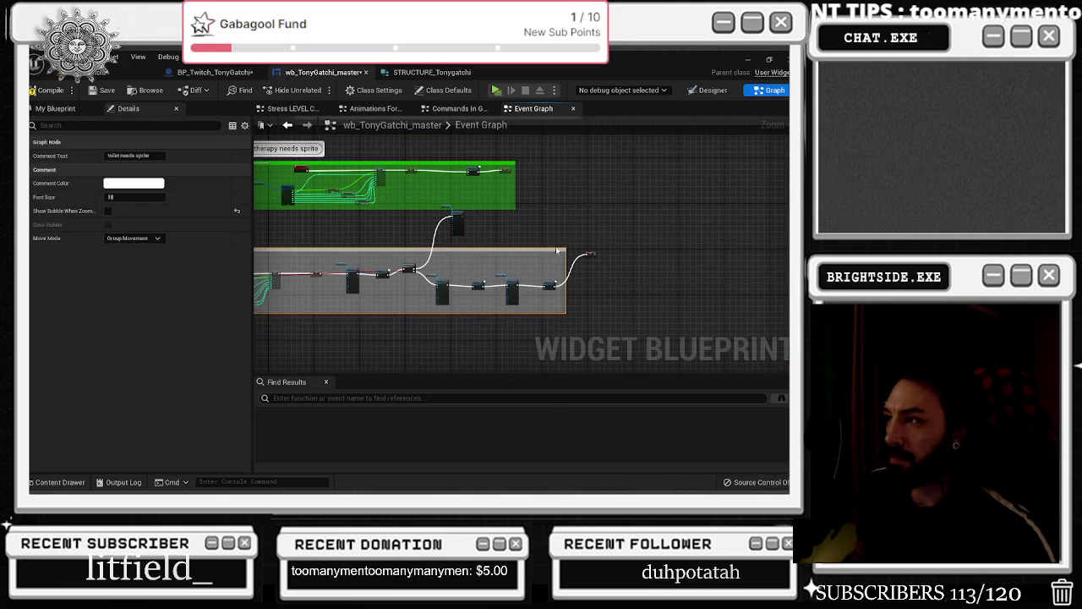
{"action": "mouse_move", "coordinate": [590, 262]}
{"action": "left_mouse_down"}
{"action": "mouse_move", "coordinate": [582, 289]}
{"action": "mouse_move", "coordinate": [613, 270]}
{"action": "left_mouse_up"}
{"action": "left_click_drag", "start_coordinate": [541, 250], "coordinate": [542, 217]}
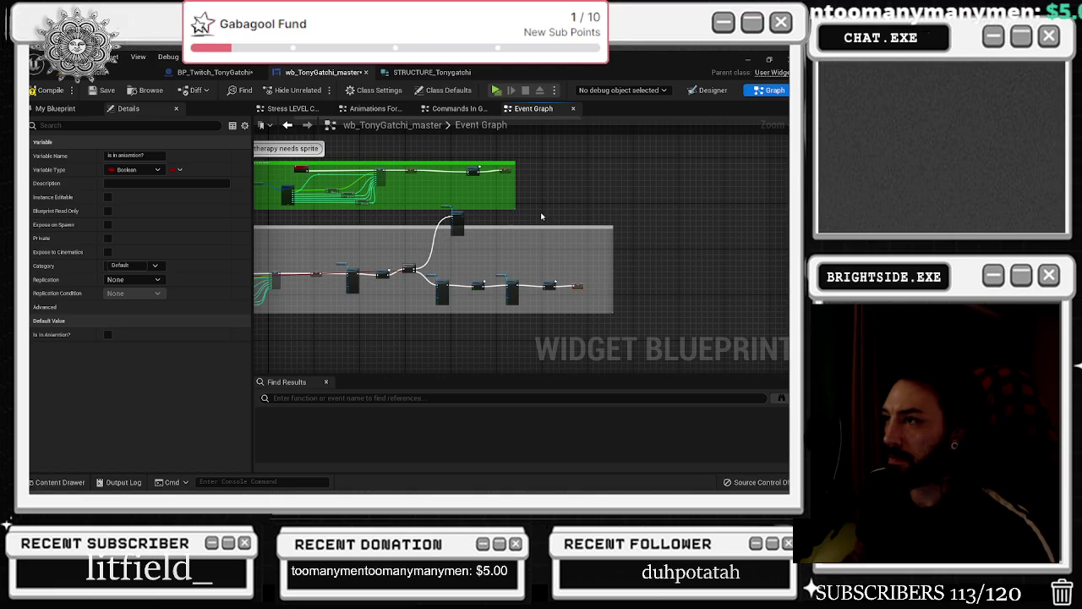
Set the copied Set Brush image to the Tony_Sprite_Happy_9 sprite
{"action": "left_click", "coordinate": [450, 212]}
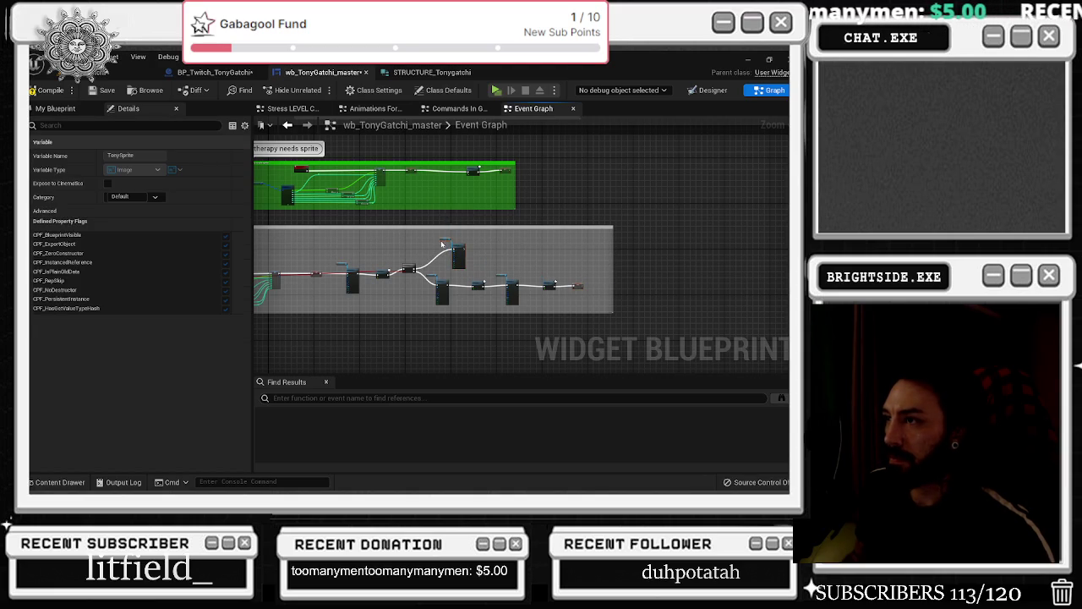
{"action": "scroll", "coordinate": [457, 215], "scroll_direction": "up", "scroll_amount": 4}
{"action": "right_click", "coordinate": [475, 300]}
{"action": "key", "text": "Escape"}
{"action": "scroll", "coordinate": [507, 298], "scroll_direction": "up", "scroll_amount": 2}
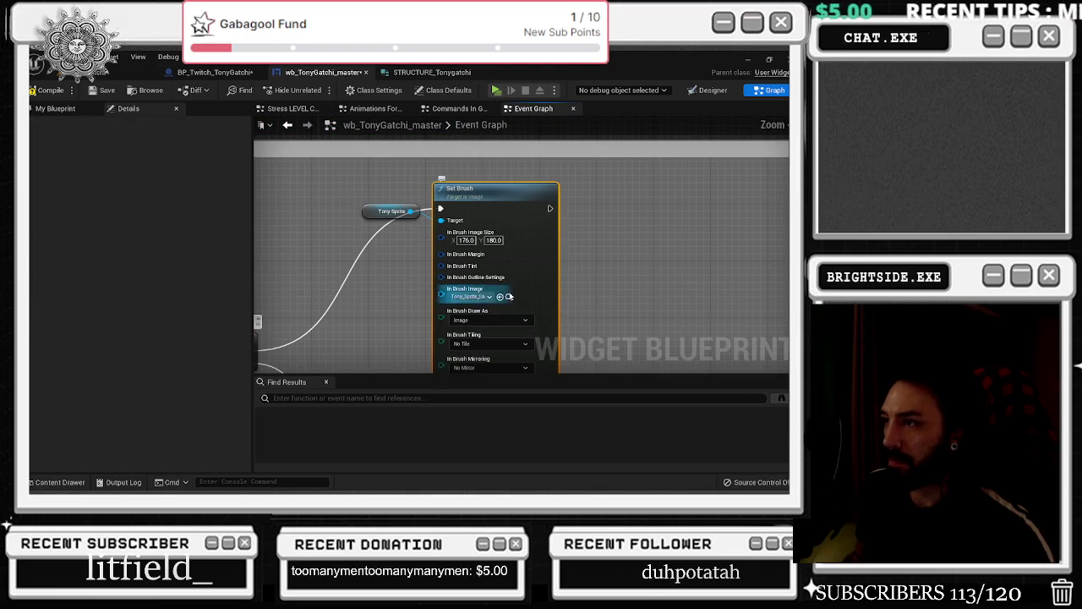
{"action": "left_click", "coordinate": [508, 297]}
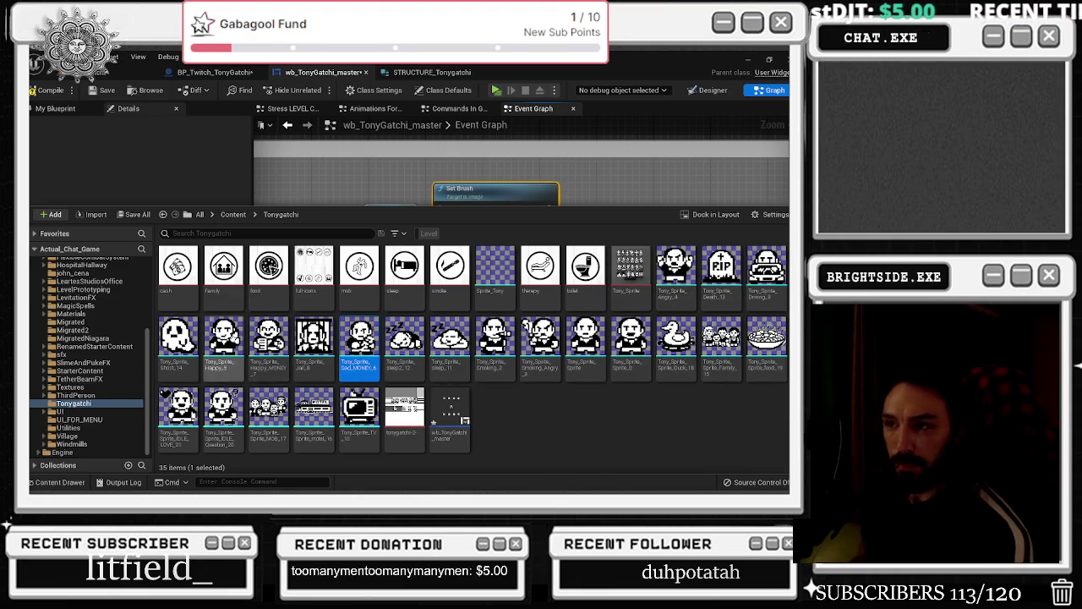
{"action": "left_click", "coordinate": [223, 339]}
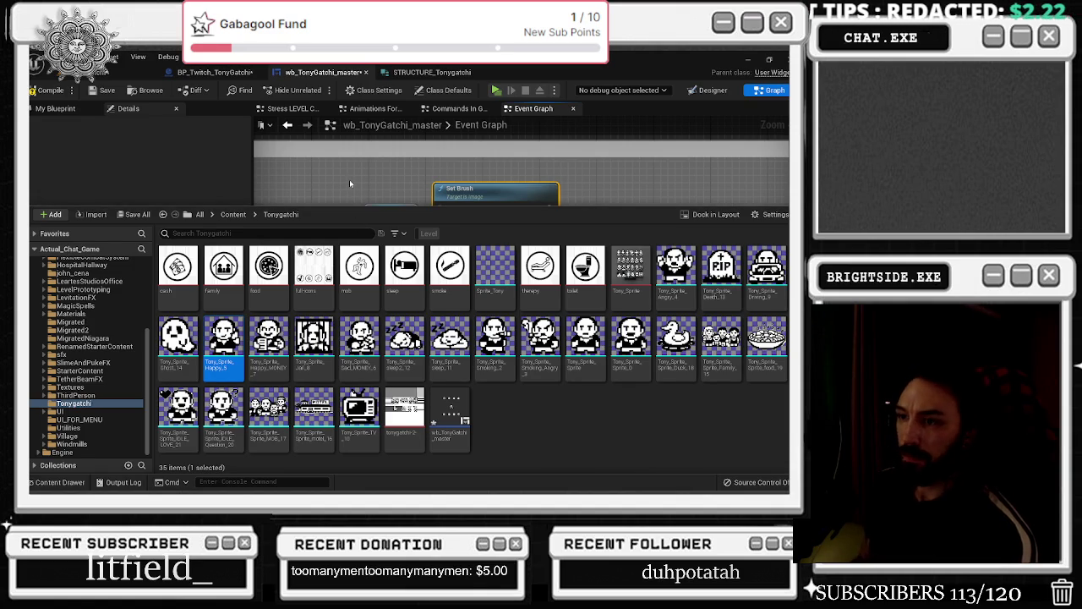
{"action": "left_click", "coordinate": [350, 179]}
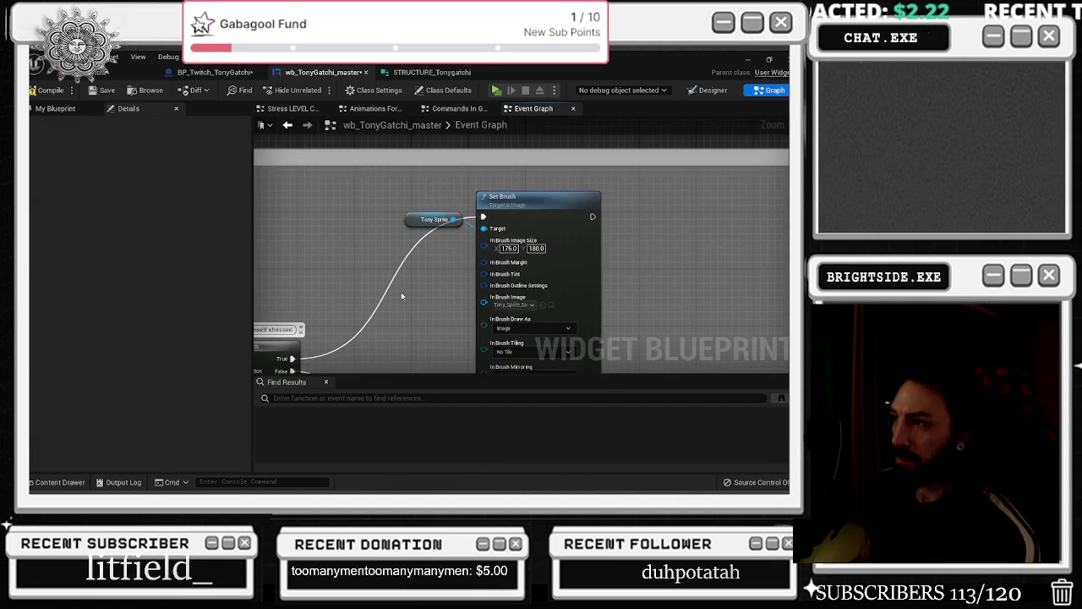
Bring the second Set Brush, Branch and Delay nodes into view and move Set Brush up-left
{"action": "scroll", "coordinate": [402, 296], "scroll_direction": "down", "scroll_amount": 3}
{"action": "scroll", "coordinate": [581, 246], "scroll_direction": "up", "scroll_amount": 3}
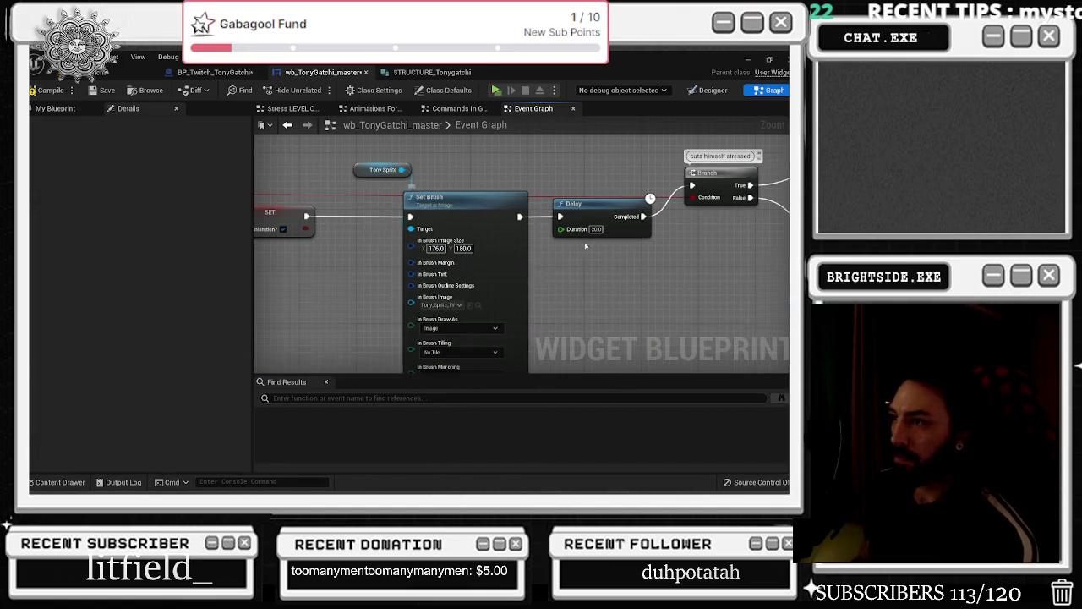
{"action": "left_click_drag", "start_coordinate": [581, 246], "coordinate": [564, 239]}
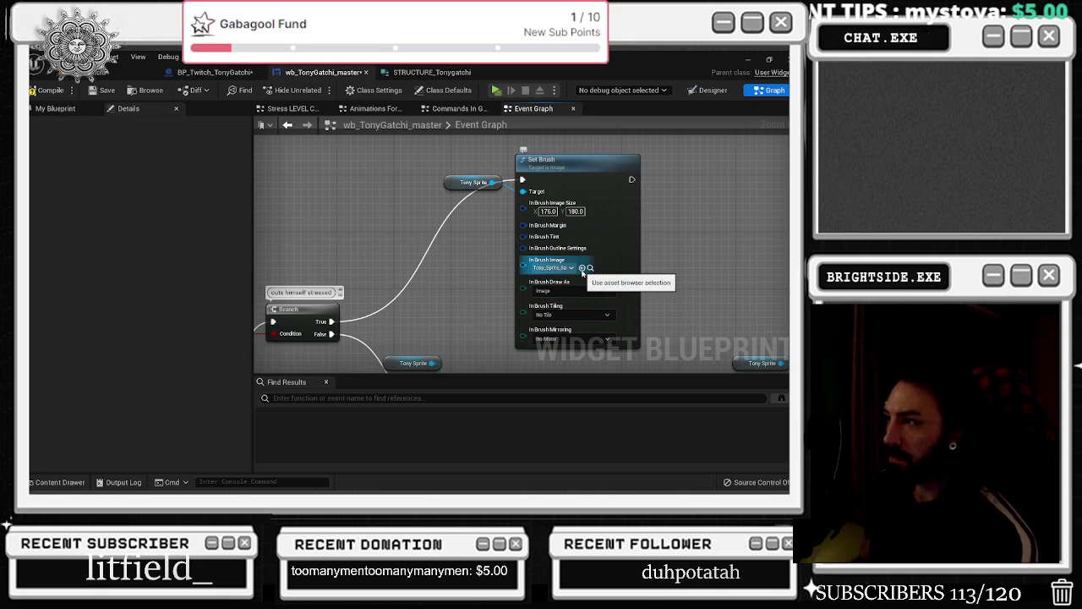
{"action": "mouse_move", "coordinate": [487, 307]}
{"action": "left_mouse_down"}
{"action": "mouse_move", "coordinate": [520, 146]}
{"action": "mouse_move", "coordinate": [522, 160]}
{"action": "left_mouse_up"}
{"action": "scroll", "coordinate": [448, 313], "scroll_direction": "down", "scroll_amount": 2}
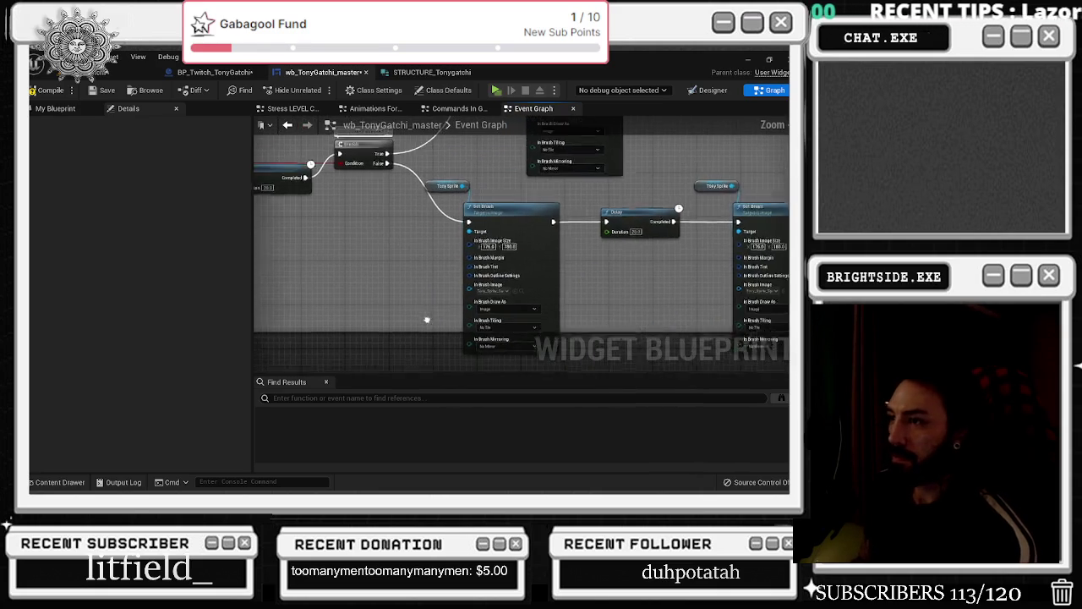
{"action": "left_click_drag", "start_coordinate": [493, 310], "coordinate": [494, 397]}
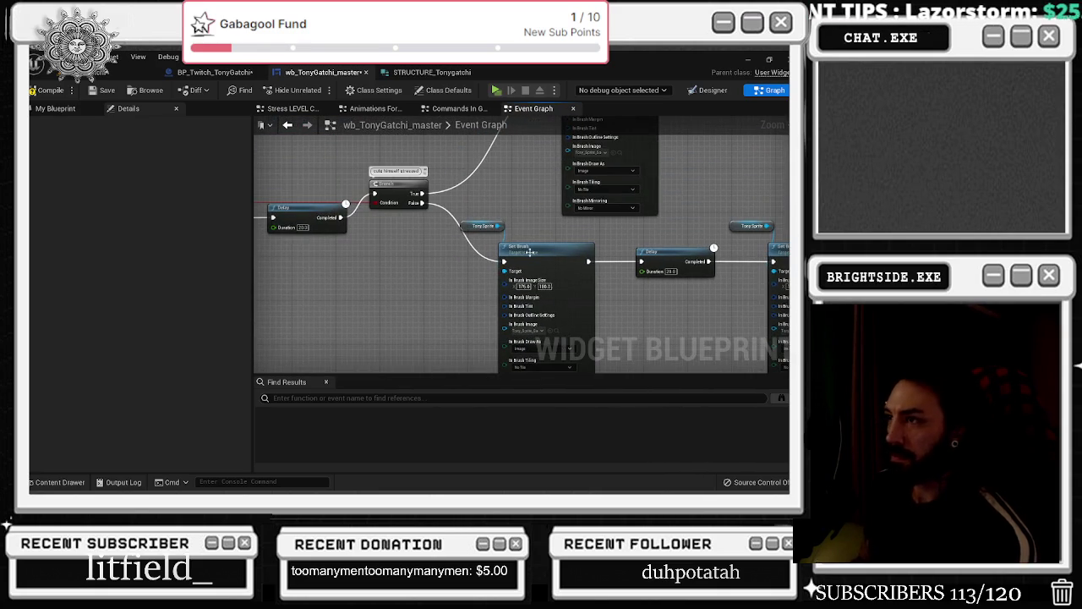
{"action": "scroll", "coordinate": [558, 296], "scroll_direction": "up", "scroll_amount": 1}
{"action": "left_click_drag", "start_coordinate": [578, 290], "coordinate": [461, 284]}
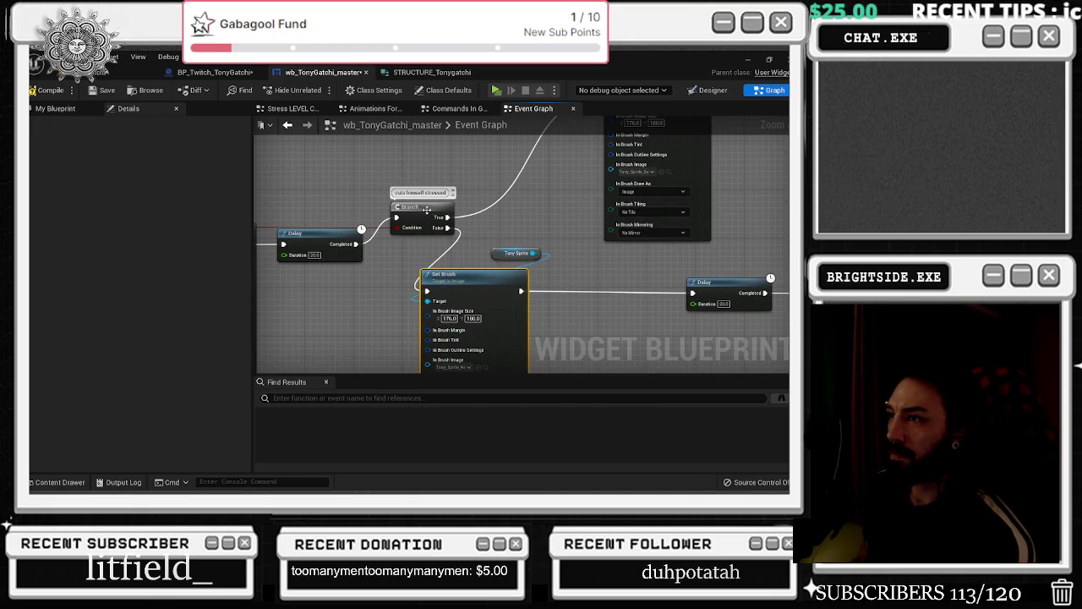
Wire the Delay's Completed output into Set Brush and rearrange the Branch, Delay and sprite nodes
{"action": "left_click_drag", "start_coordinate": [356, 243], "coordinate": [428, 293]}
{"action": "left_click_drag", "start_coordinate": [427, 227], "coordinate": [579, 246]}
{"action": "mouse_move", "coordinate": [521, 290]}
{"action": "left_mouse_down"}
{"action": "mouse_move", "coordinate": [548, 236]}
{"action": "mouse_move", "coordinate": [351, 302]}
{"action": "left_mouse_up"}
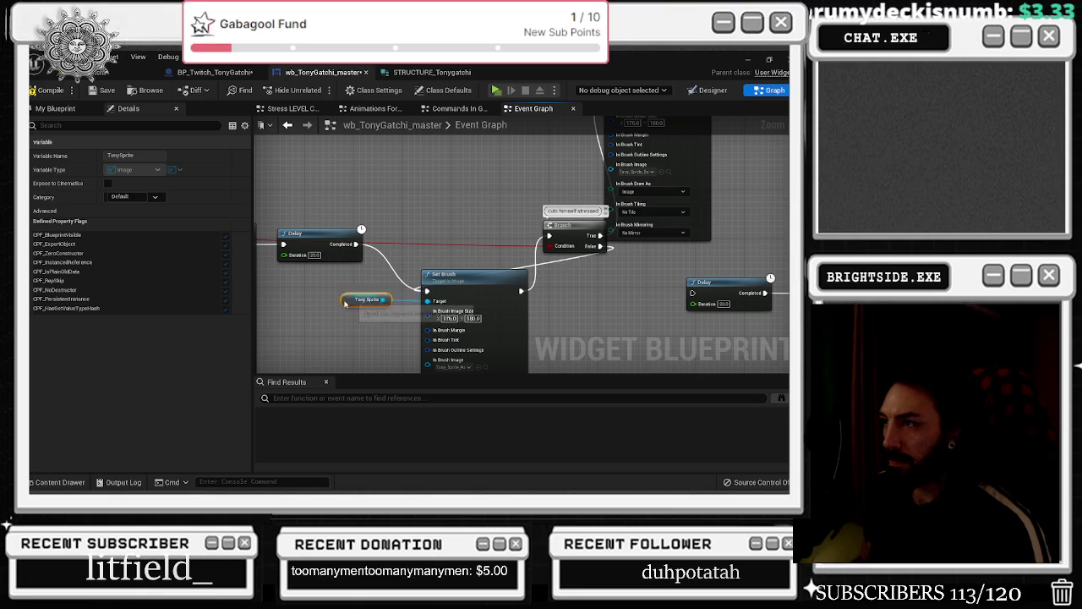
{"action": "left_click_drag", "start_coordinate": [463, 274], "coordinate": [445, 274]}
{"action": "mouse_move", "coordinate": [563, 225]}
{"action": "left_mouse_down"}
{"action": "mouse_move", "coordinate": [555, 280]}
{"action": "mouse_move", "coordinate": [692, 293]}
{"action": "mouse_move", "coordinate": [632, 261]}
{"action": "mouse_move", "coordinate": [499, 264]}
{"action": "mouse_move", "coordinate": [553, 218]}
{"action": "mouse_move", "coordinate": [572, 277]}
{"action": "mouse_move", "coordinate": [620, 258]}
{"action": "mouse_move", "coordinate": [456, 328]}
{"action": "left_mouse_up"}
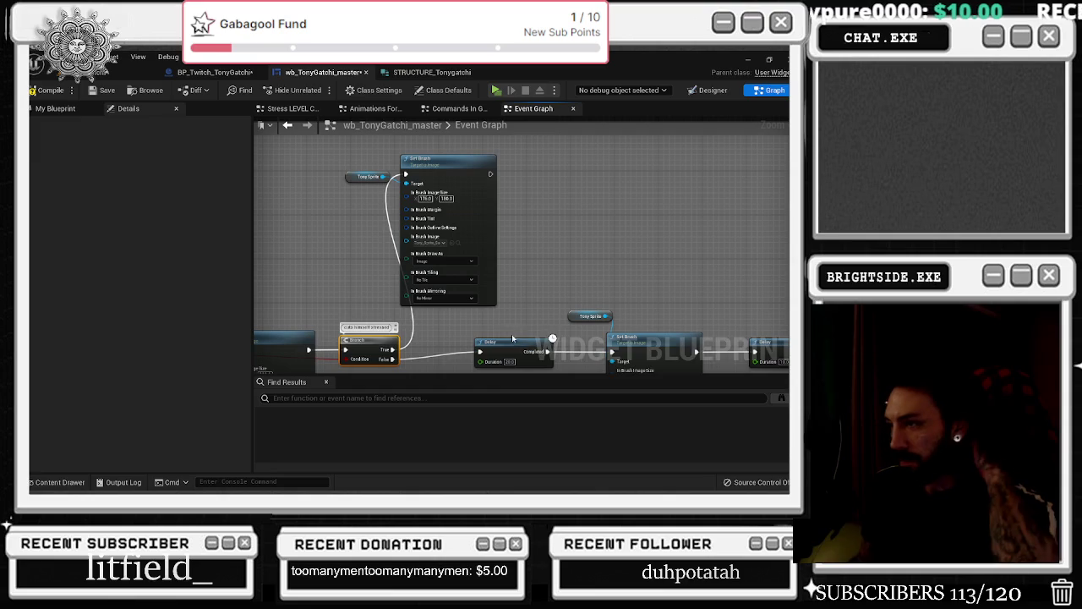
{"action": "left_click_drag", "start_coordinate": [510, 349], "coordinate": [466, 352]}
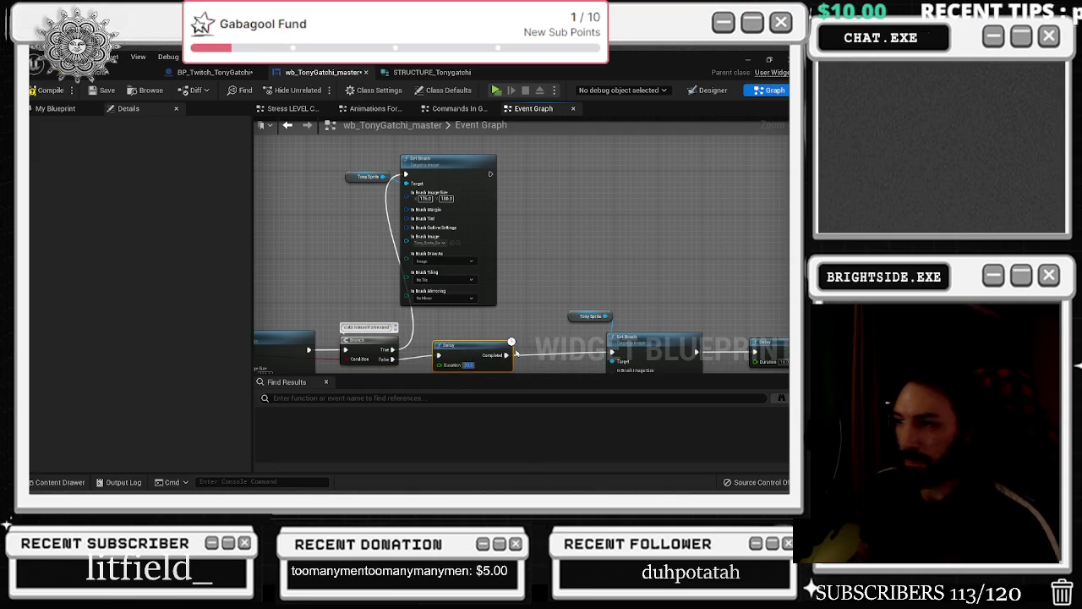
{"action": "mouse_move", "coordinate": [397, 163]}
{"action": "left_mouse_down"}
{"action": "mouse_move", "coordinate": [342, 203]}
{"action": "mouse_move", "coordinate": [497, 189]}
{"action": "left_mouse_up"}
Paste a new Delay between the Branch True output and the added Tony Sprite Set Brush
{"action": "left_click", "coordinate": [413, 188]}
{"action": "key", "text": "ctrl+v"}
{"action": "mouse_move", "coordinate": [392, 350]}
{"action": "left_mouse_down"}
{"action": "mouse_move", "coordinate": [430, 197]}
{"action": "mouse_move", "coordinate": [398, 347]}
{"action": "left_mouse_up"}
{"action": "key", "text": "Escape"}
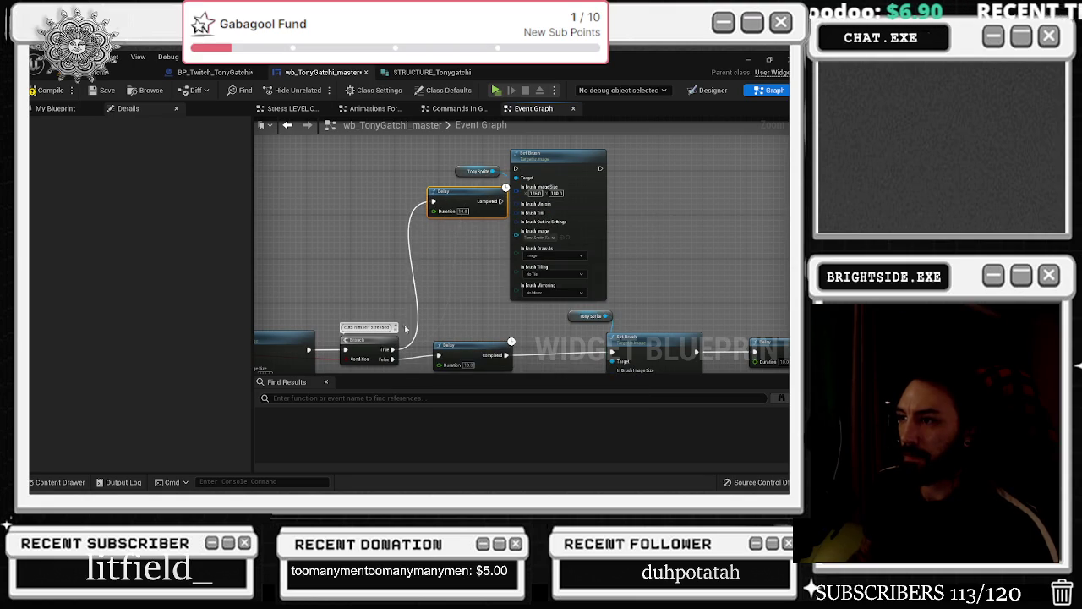
{"action": "key", "text": "ctrl+z"}
{"action": "left_click_drag", "start_coordinate": [484, 191], "coordinate": [519, 172]}
{"action": "left_click_drag", "start_coordinate": [449, 180], "coordinate": [427, 163]}
{"action": "left_click_drag", "start_coordinate": [486, 339], "coordinate": [486, 246]}
{"action": "left_click", "coordinate": [486, 250]}
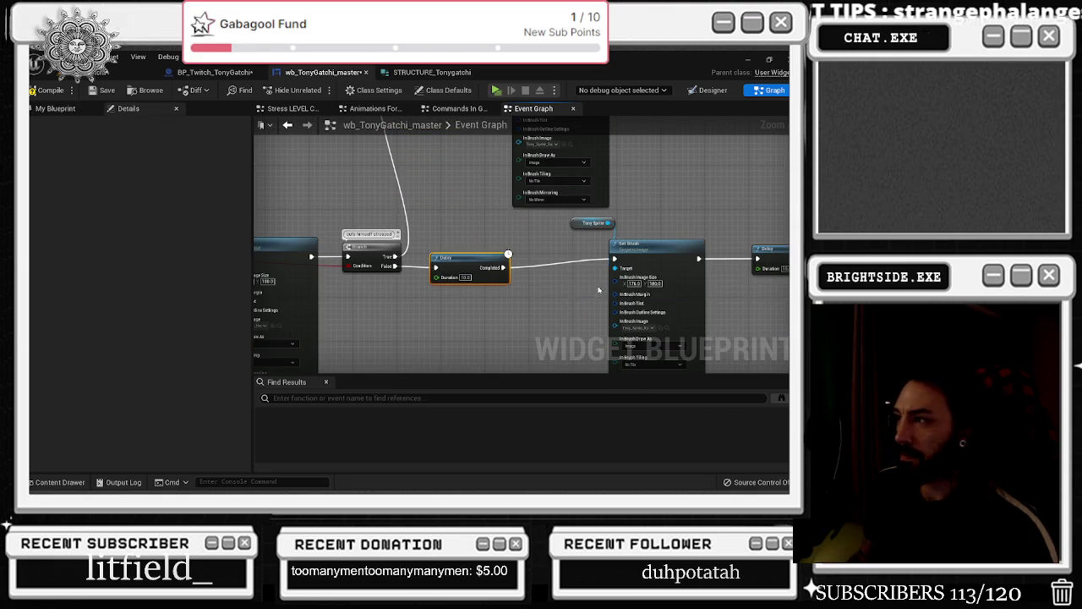
Check Tony's sprite assets and reposition the Delay and Set Brush nodes to the right
{"action": "left_click_drag", "start_coordinate": [575, 280], "coordinate": [483, 264]}
{"action": "left_click_drag", "start_coordinate": [570, 315], "coordinate": [468, 285]}
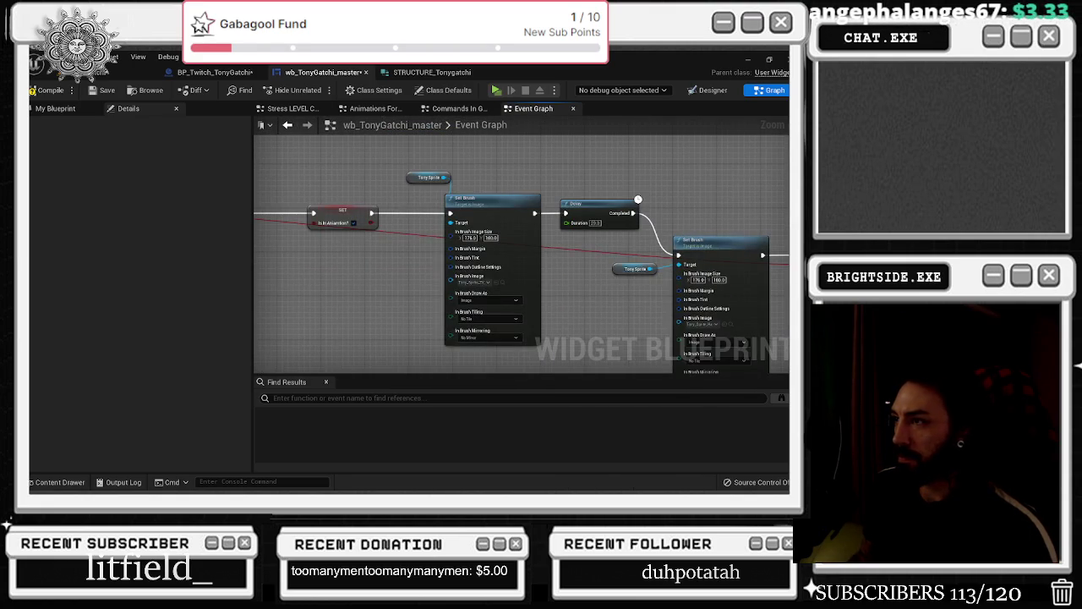
{"action": "left_click_drag", "start_coordinate": [735, 286], "coordinate": [509, 252]}
{"action": "left_click_drag", "start_coordinate": [691, 266], "coordinate": [721, 326]}
{"action": "left_click_drag", "start_coordinate": [554, 354], "coordinate": [553, 347]}
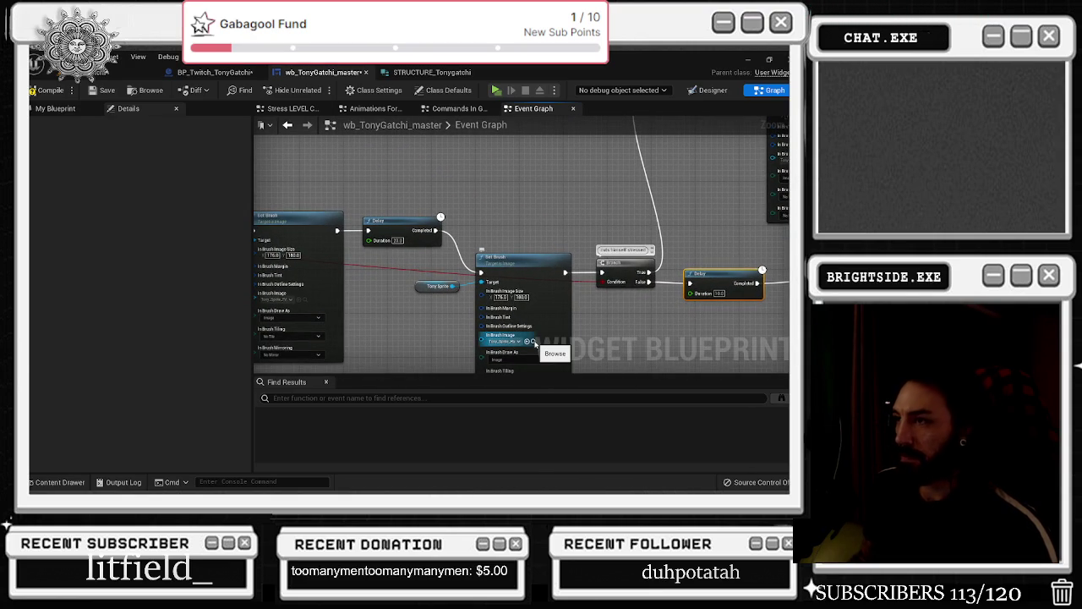
{"action": "left_click", "coordinate": [533, 342]}
{"action": "left_click", "coordinate": [540, 193]}
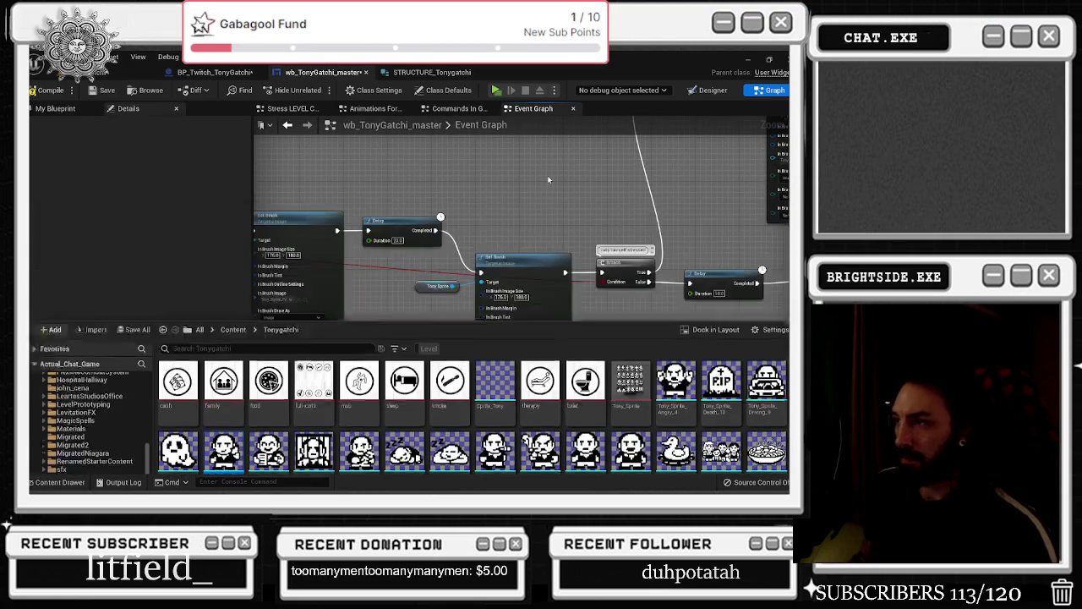
{"action": "mouse_move", "coordinate": [381, 242]}
{"action": "left_mouse_down"}
{"action": "mouse_move", "coordinate": [444, 198]}
{"action": "mouse_move", "coordinate": [372, 251]}
{"action": "left_mouse_up"}
{"action": "left_click_drag", "start_coordinate": [363, 182], "coordinate": [609, 254]}
{"action": "mouse_move", "coordinate": [414, 287]}
{"action": "left_mouse_down"}
{"action": "mouse_move", "coordinate": [480, 288]}
{"action": "mouse_move", "coordinate": [530, 209]}
{"action": "left_mouse_up"}
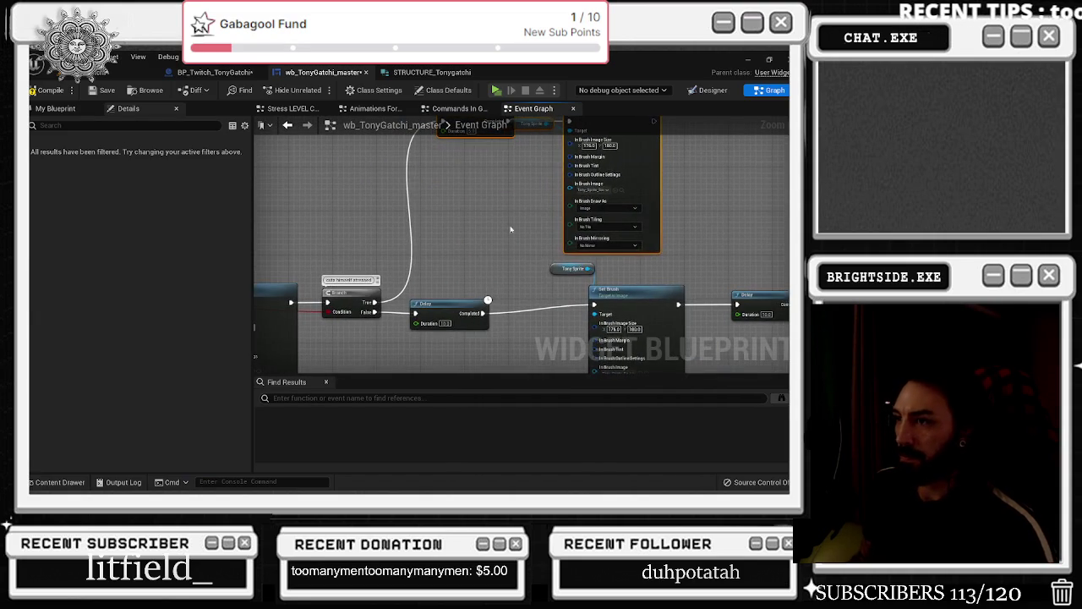
{"action": "left_click_drag", "start_coordinate": [465, 300], "coordinate": [476, 299]}
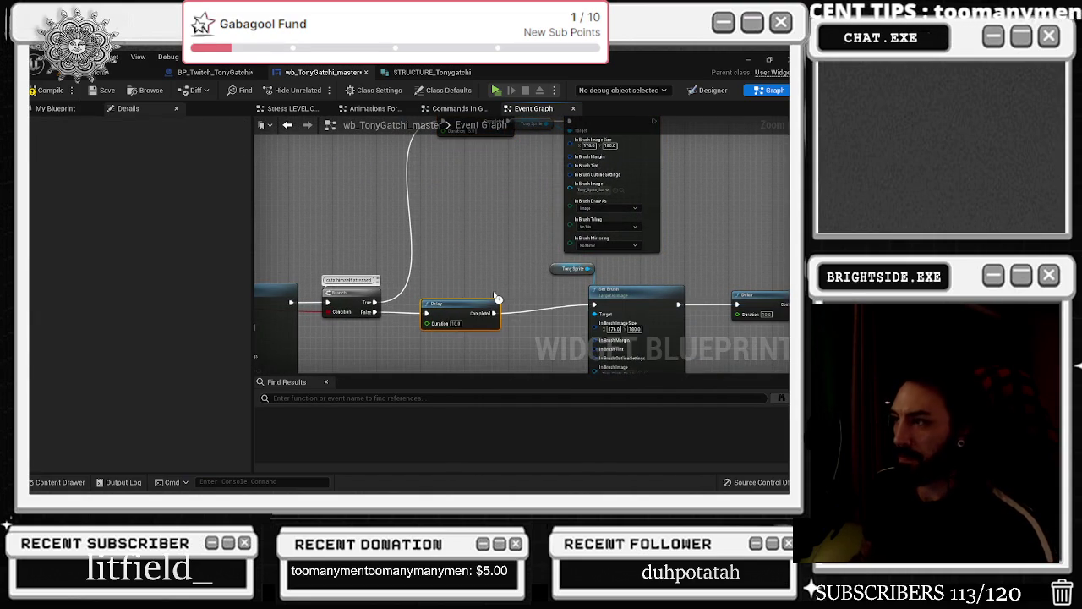
Connect the stressed Set Brush's output to the next Delay and lower the Tony Sprite getter
{"action": "left_click_drag", "start_coordinate": [777, 303], "coordinate": [563, 324]}
{"action": "left_click", "coordinate": [563, 325]}
{"action": "scroll", "coordinate": [563, 325], "scroll_direction": "down", "scroll_amount": 2}
{"action": "scroll", "coordinate": [439, 188], "scroll_direction": "up", "scroll_amount": 2}
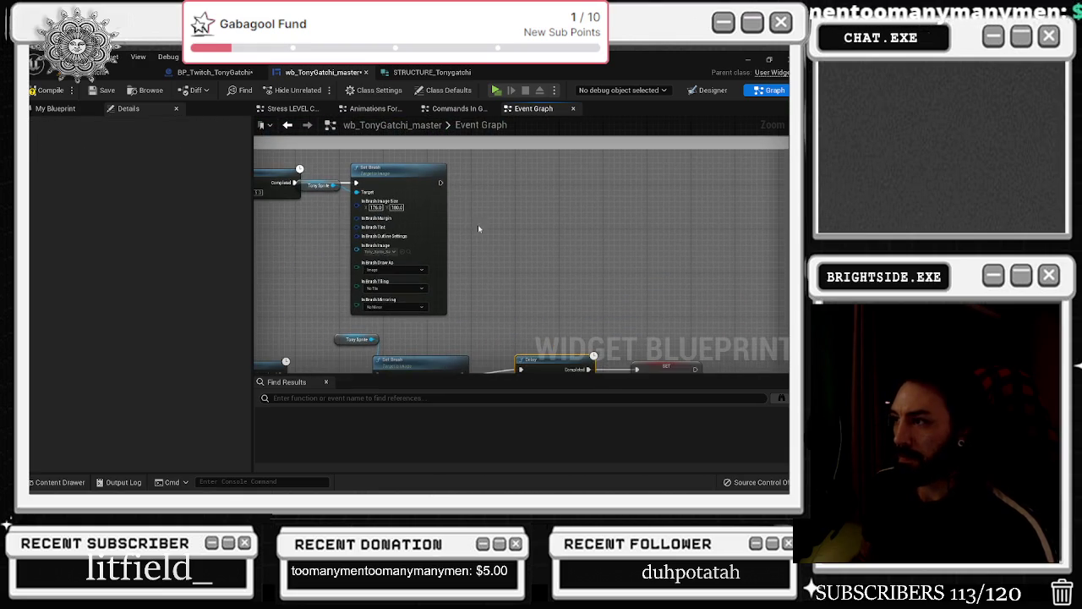
{"action": "left_click_drag", "start_coordinate": [440, 188], "coordinate": [521, 369]}
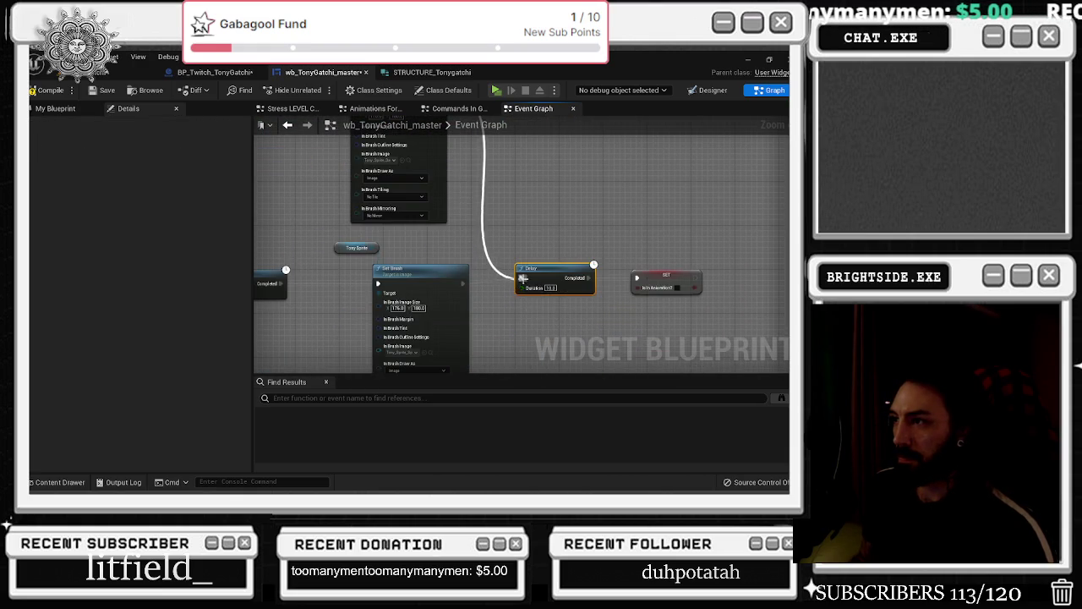
{"action": "key", "text": "ctrl+space"}
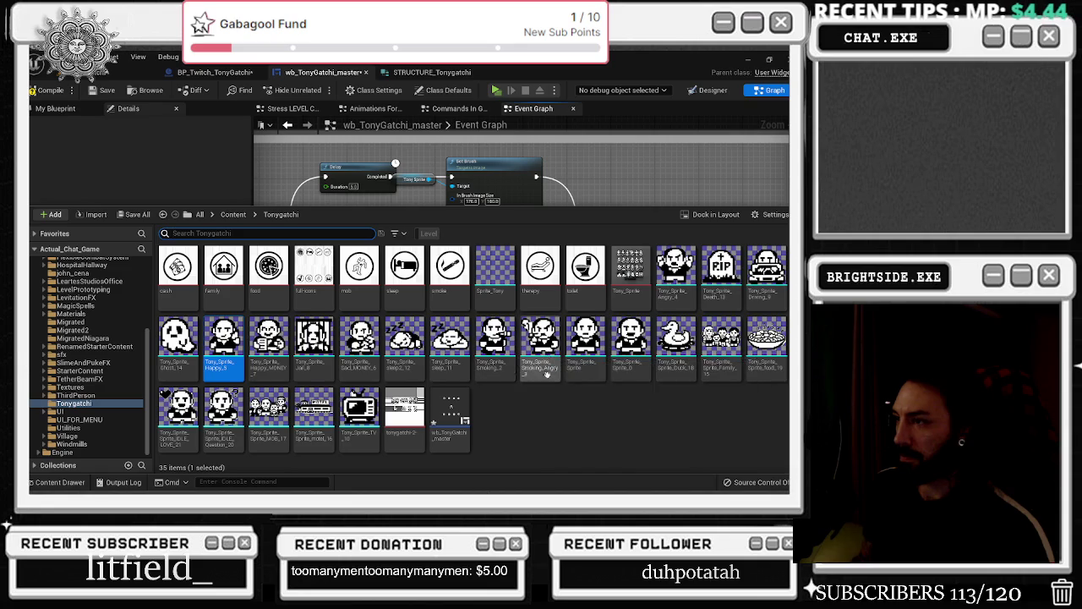
{"action": "key", "text": "ctrl+space"}
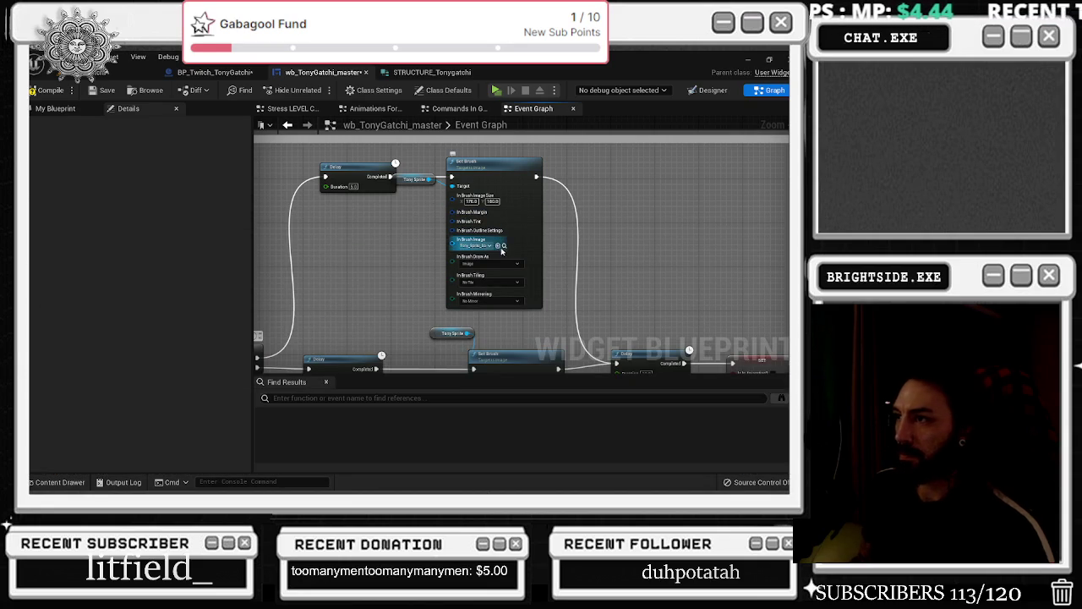
{"action": "left_click_drag", "start_coordinate": [406, 181], "coordinate": [406, 208]}
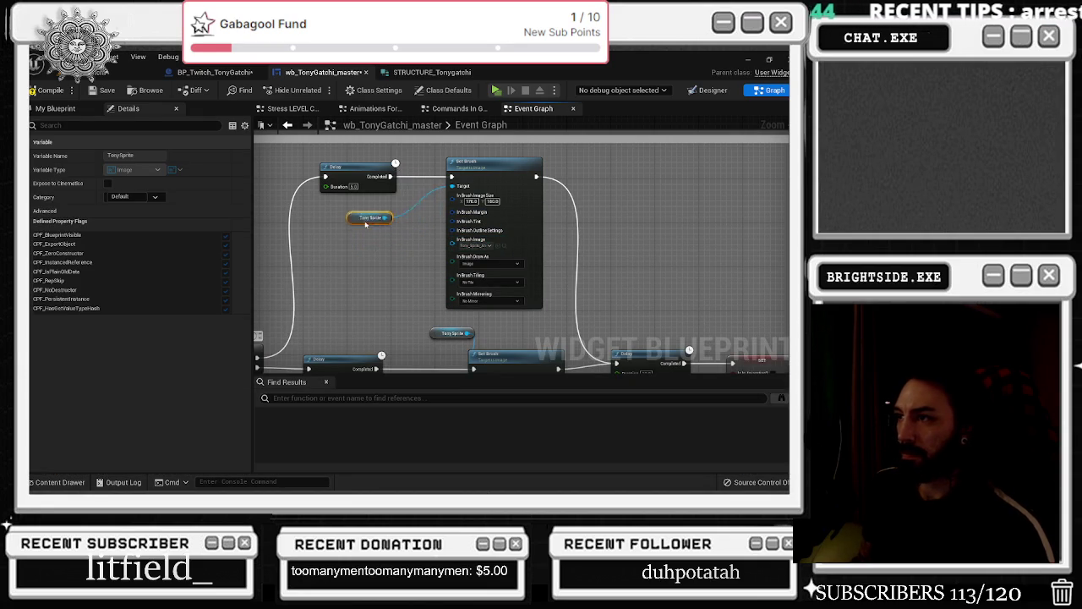
{"action": "scroll", "coordinate": [515, 287], "scroll_direction": "down", "scroll_amount": 6}
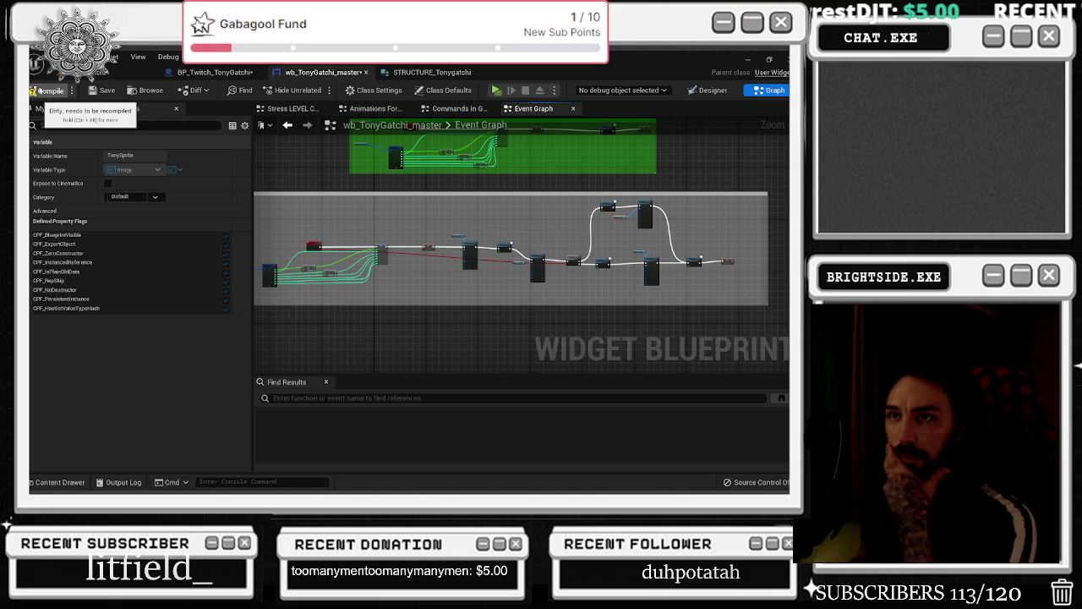
Compile BP_Twitch_TonyGatchi
{"action": "left_click", "coordinate": [431, 72]}
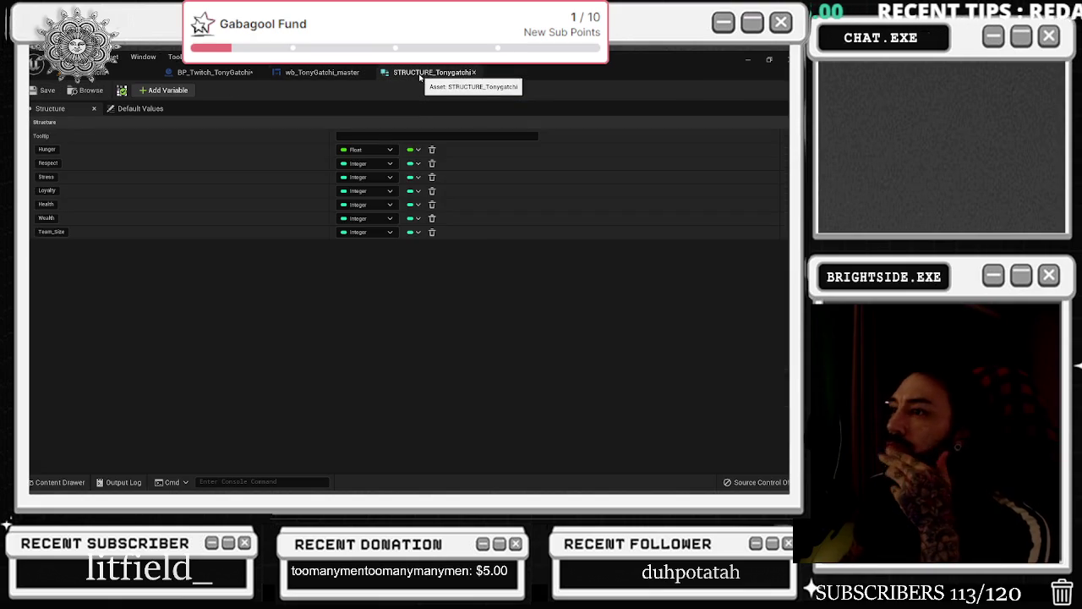
{"action": "left_click", "coordinate": [213, 72]}
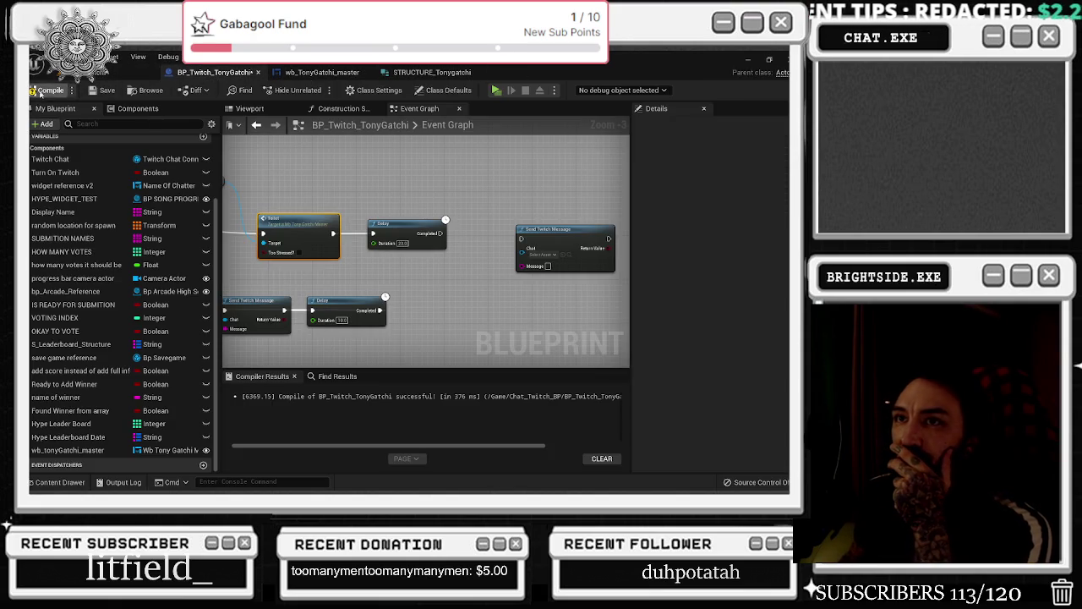
{"action": "left_click", "coordinate": [44, 90]}
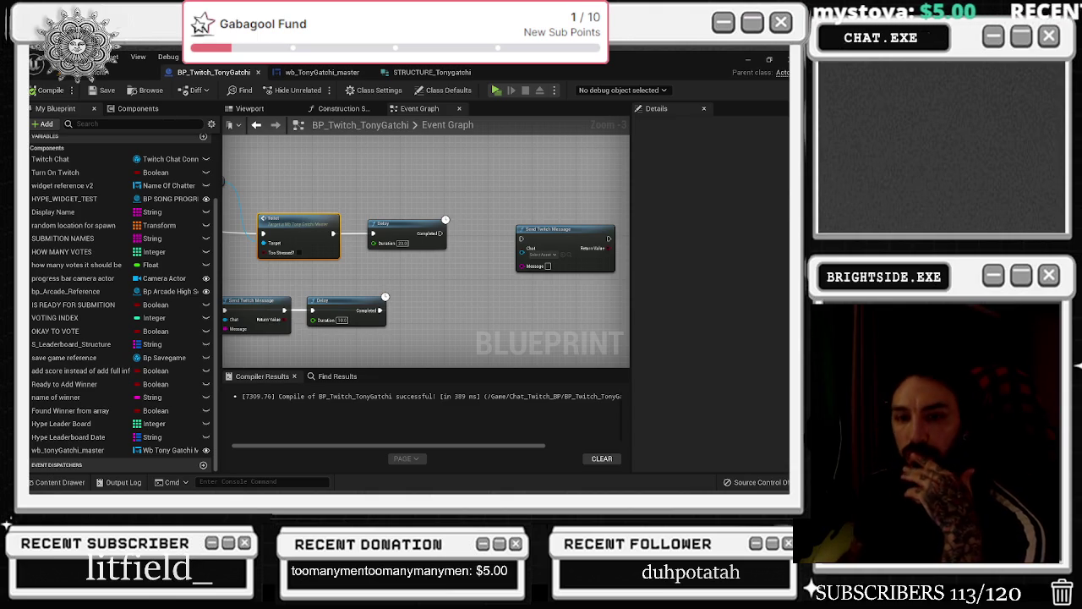
Pan and zoom the Event Graph to the Branch, OR and Toilet command nodes
{"action": "left_click_drag", "start_coordinate": [426, 234], "coordinate": [527, 268]}
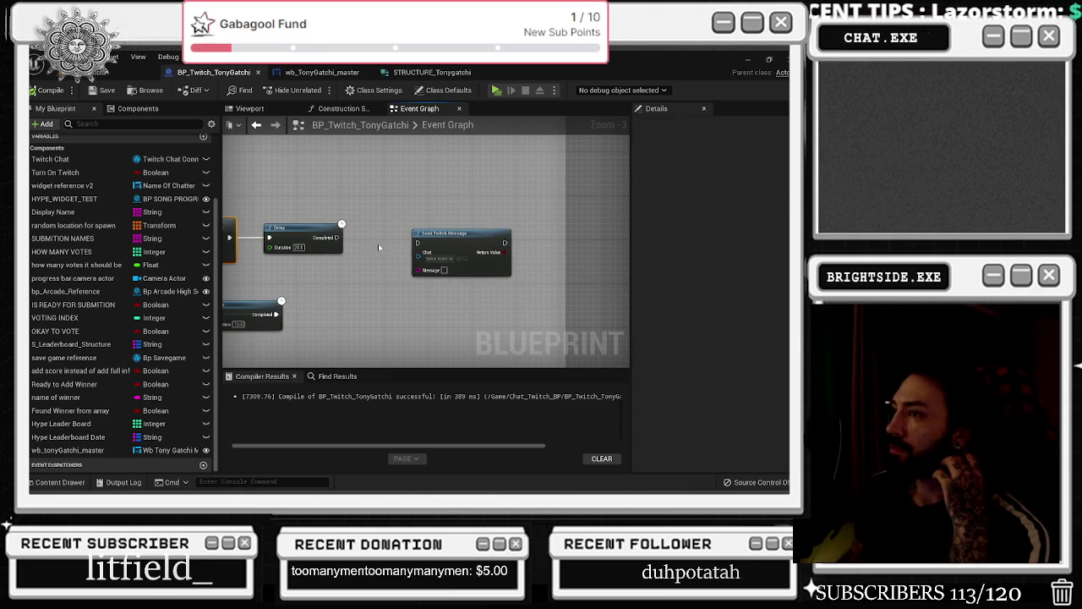
{"action": "mouse_move", "coordinate": [331, 245]}
{"action": "left_mouse_down"}
{"action": "mouse_move", "coordinate": [492, 271]}
{"action": "mouse_move", "coordinate": [429, 290]}
{"action": "left_mouse_up"}
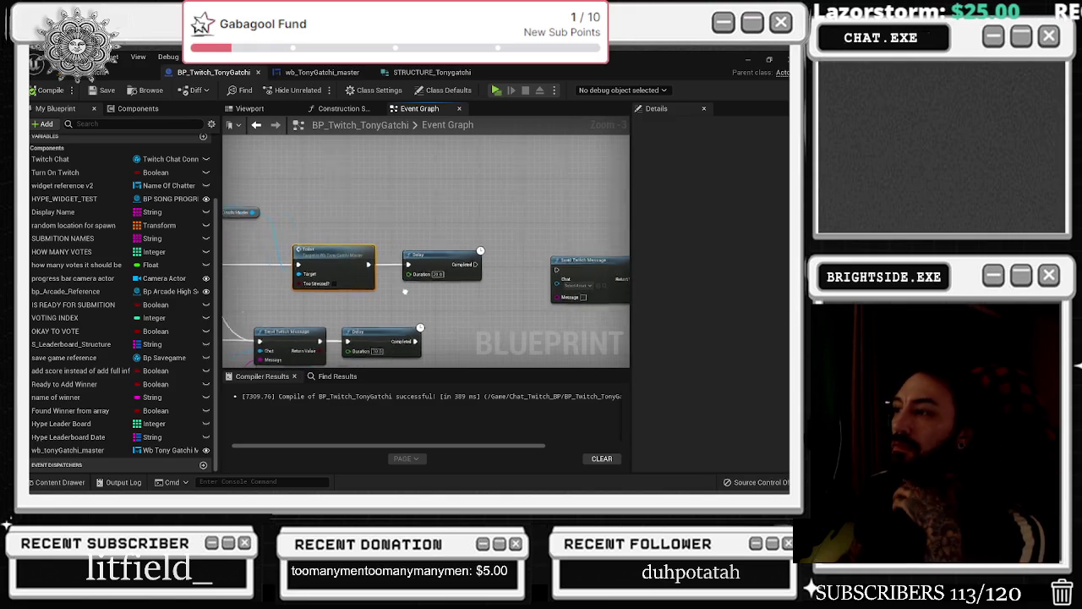
{"action": "left_click_drag", "start_coordinate": [532, 233], "coordinate": [623, 217]}
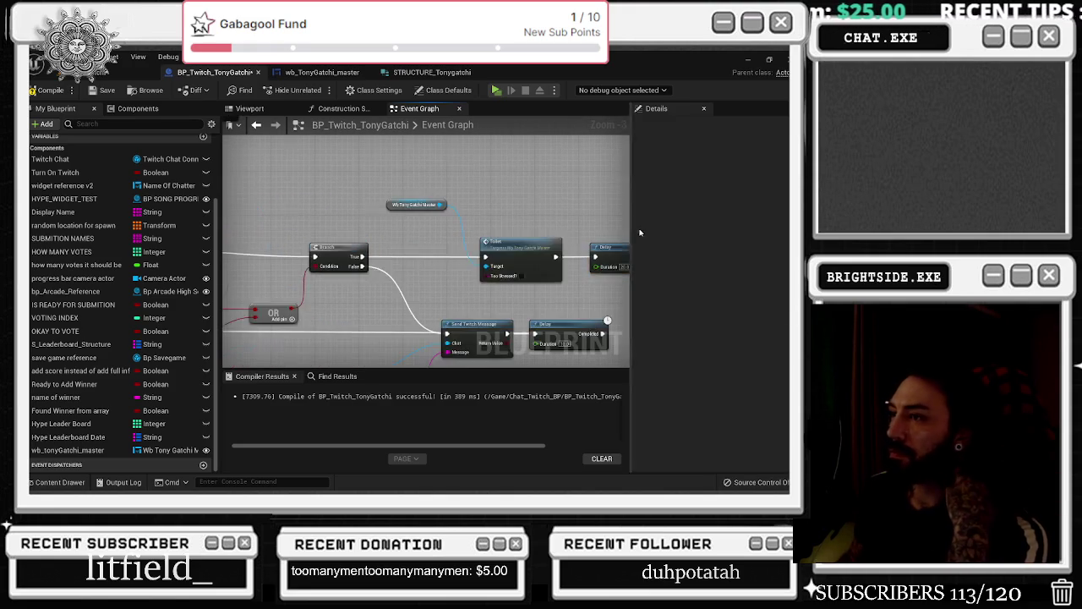
{"action": "left_click_drag", "start_coordinate": [253, 279], "coordinate": [464, 288]}
{"action": "scroll", "coordinate": [372, 296], "scroll_direction": "up", "scroll_amount": 1}
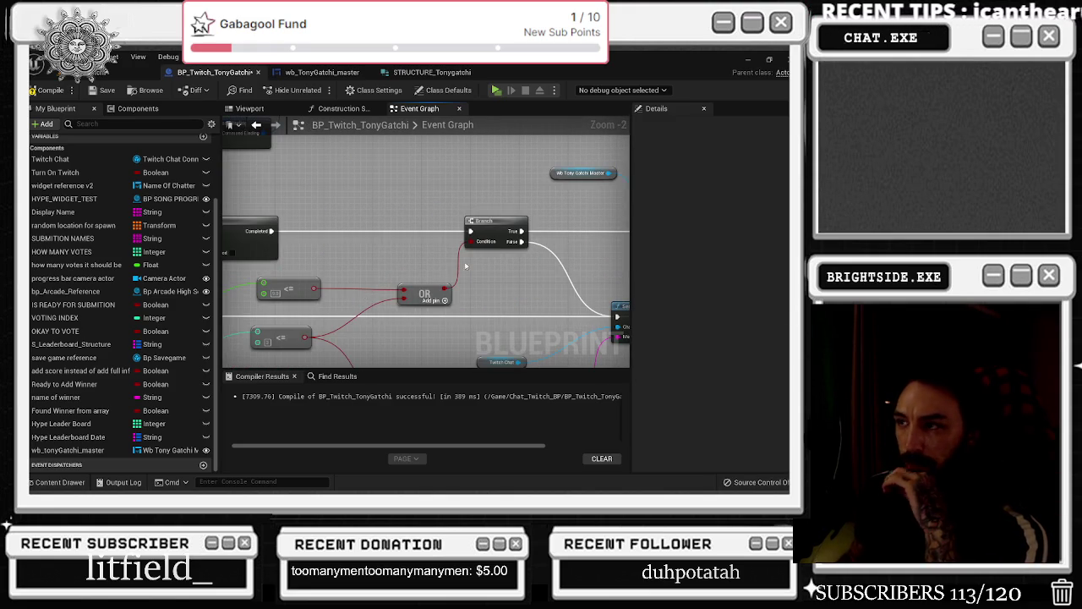
{"action": "scroll", "coordinate": [457, 269], "scroll_direction": "down", "scroll_amount": 2}
{"action": "left_click_drag", "start_coordinate": [435, 275], "coordinate": [476, 293]}
{"action": "left_click_drag", "start_coordinate": [406, 289], "coordinate": [221, 280]}
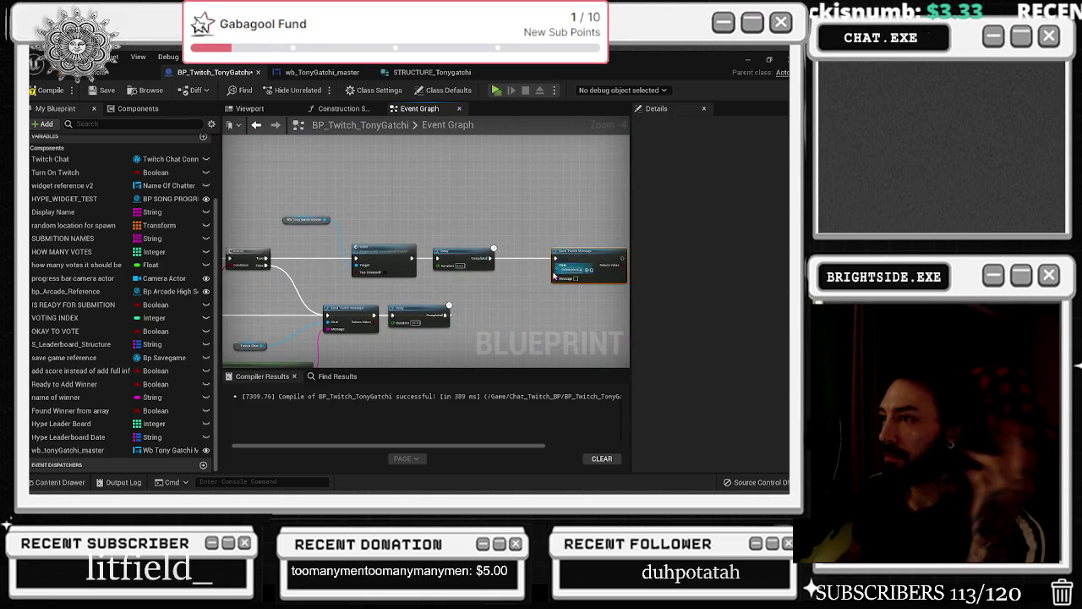
{"action": "scroll", "coordinate": [415, 286], "scroll_direction": "up", "scroll_amount": 3}
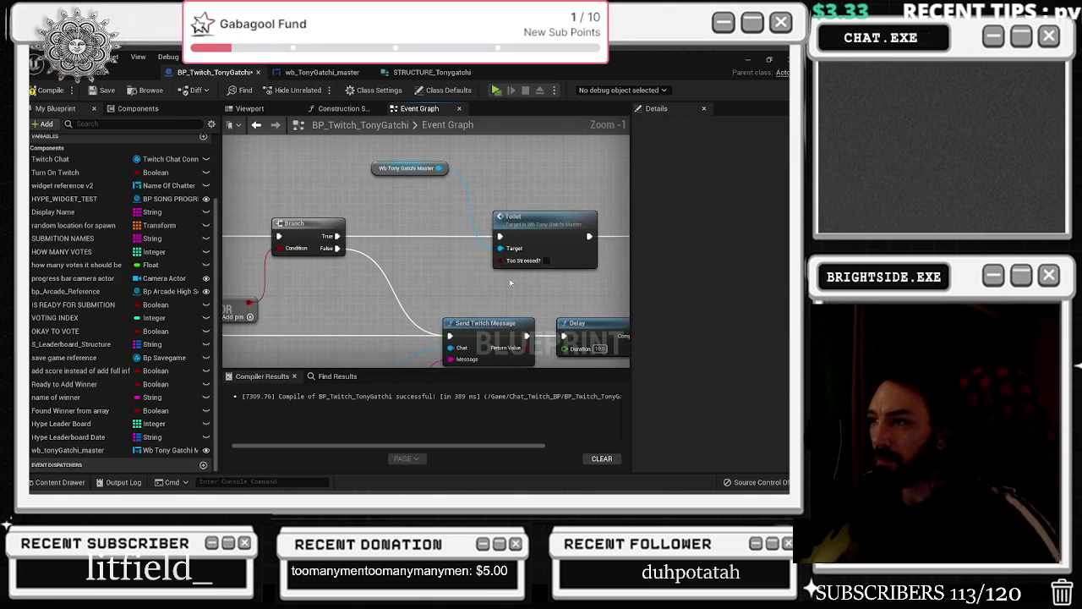
Add a Random Bool with Weight node on the Toilet call's Too Stressed? input
{"action": "mouse_move", "coordinate": [506, 255]}
{"action": "left_mouse_down"}
{"action": "mouse_move", "coordinate": [562, 263]}
{"action": "mouse_move", "coordinate": [496, 284]}
{"action": "left_mouse_up"}
{"action": "type", "text": "random with wie"}
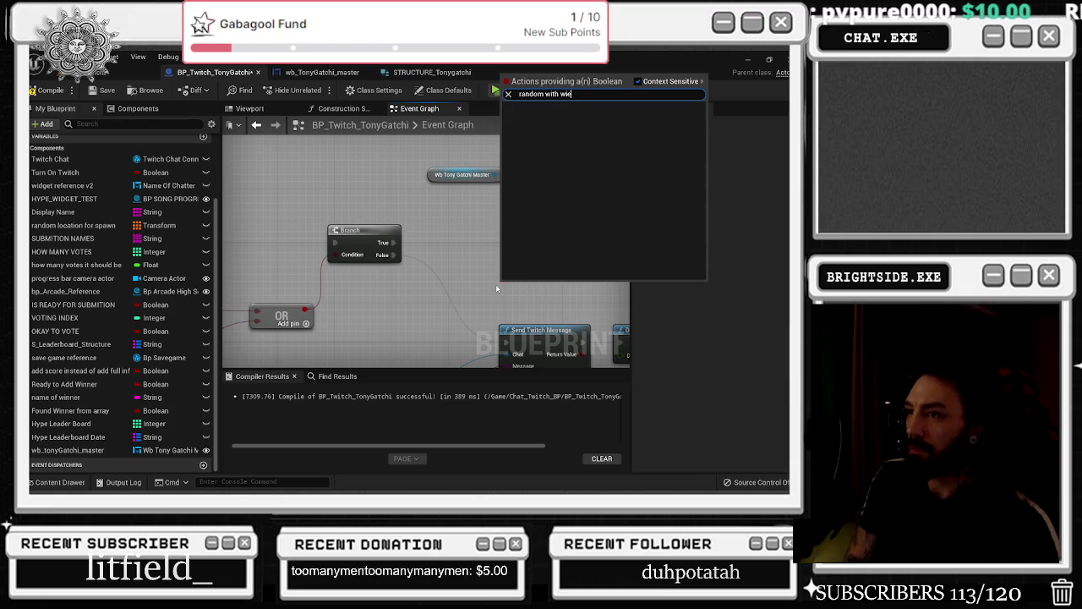
{"action": "key", "text": "BackSpace"}
{"action": "key", "text": "BackSpace"}
{"action": "type", "text": "ei"}
{"action": "key", "text": "Return"}
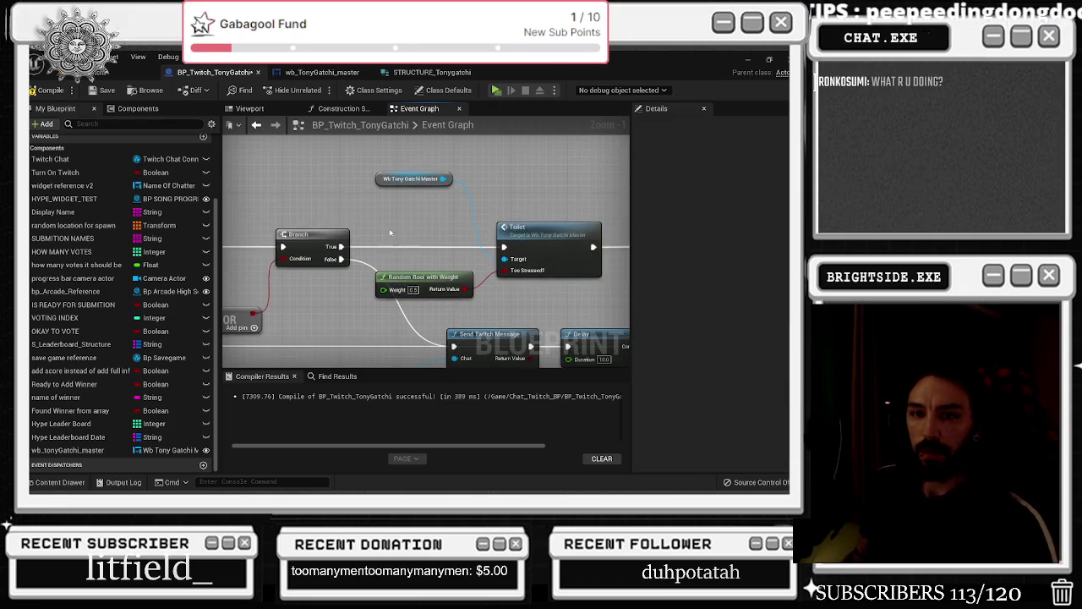
Move the Random Bool with Weight node beside the Wb Tony Gatchi Master getter
{"action": "left_click", "coordinate": [305, 249]}
{"action": "left_click_drag", "start_coordinate": [295, 360], "coordinate": [293, 288]}
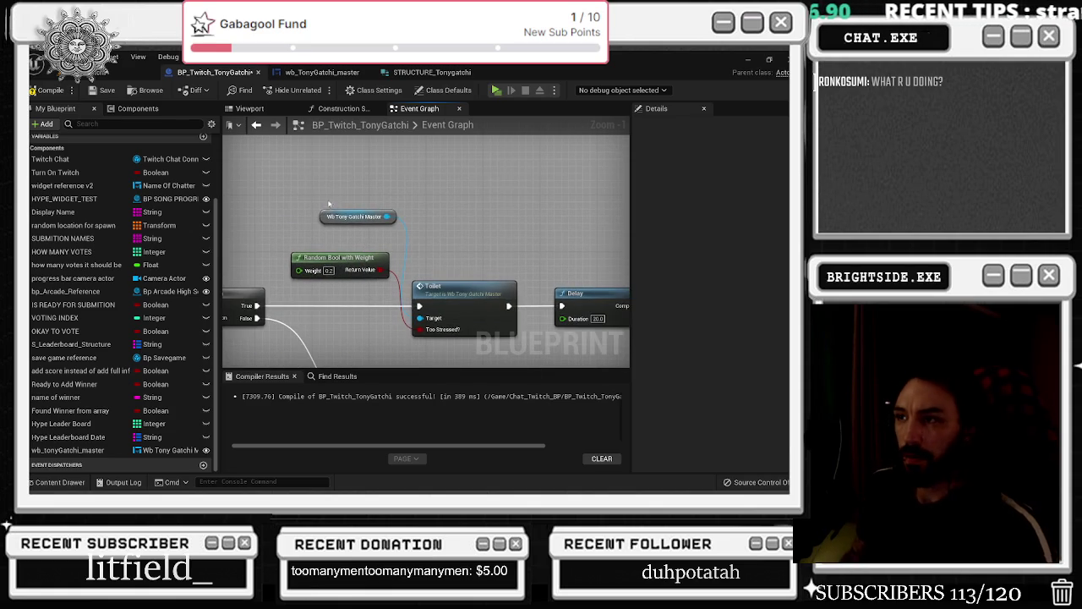
{"action": "left_click", "coordinate": [347, 223]}
{"action": "left_click_drag", "start_coordinate": [338, 259], "coordinate": [317, 258]}
{"action": "left_click", "coordinate": [456, 300]}
{"action": "left_click_drag", "start_coordinate": [458, 223], "coordinate": [433, 197]}
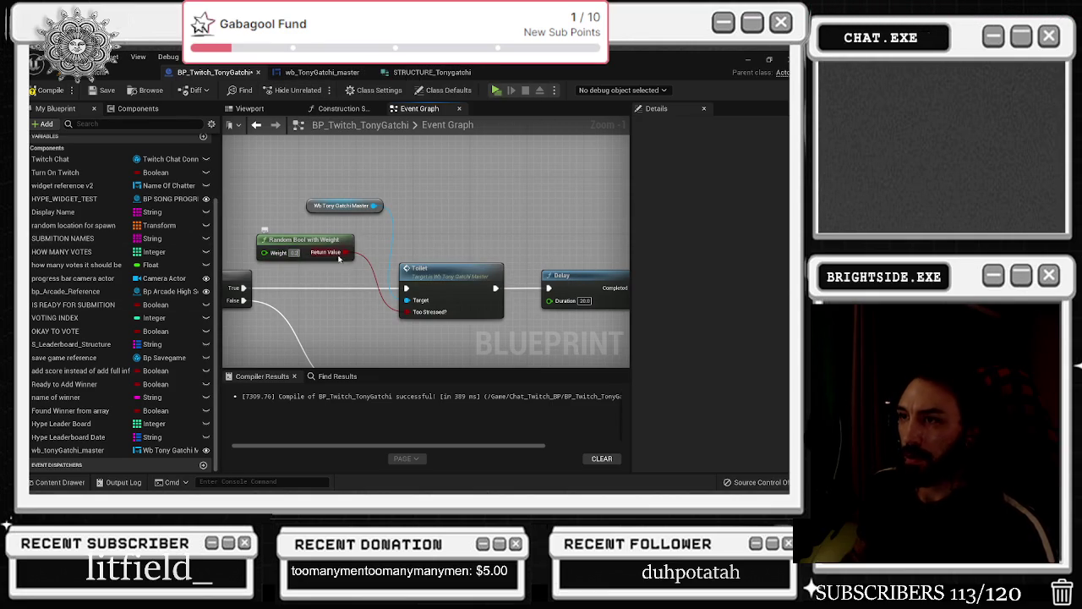
{"action": "mouse_move", "coordinate": [300, 221]}
{"action": "left_mouse_down"}
{"action": "mouse_move", "coordinate": [427, 203]}
{"action": "mouse_move", "coordinate": [605, 339]}
{"action": "mouse_move", "coordinate": [464, 231]}
{"action": "mouse_move", "coordinate": [499, 228]}
{"action": "mouse_move", "coordinate": [474, 281]}
{"action": "mouse_move", "coordinate": [333, 284]}
{"action": "mouse_move", "coordinate": [338, 257]}
{"action": "left_mouse_up"}
Add a Greater comparison and a Select Float feeding Weight, with Pick A driven by Greater
{"action": "type", "text": "greater"}
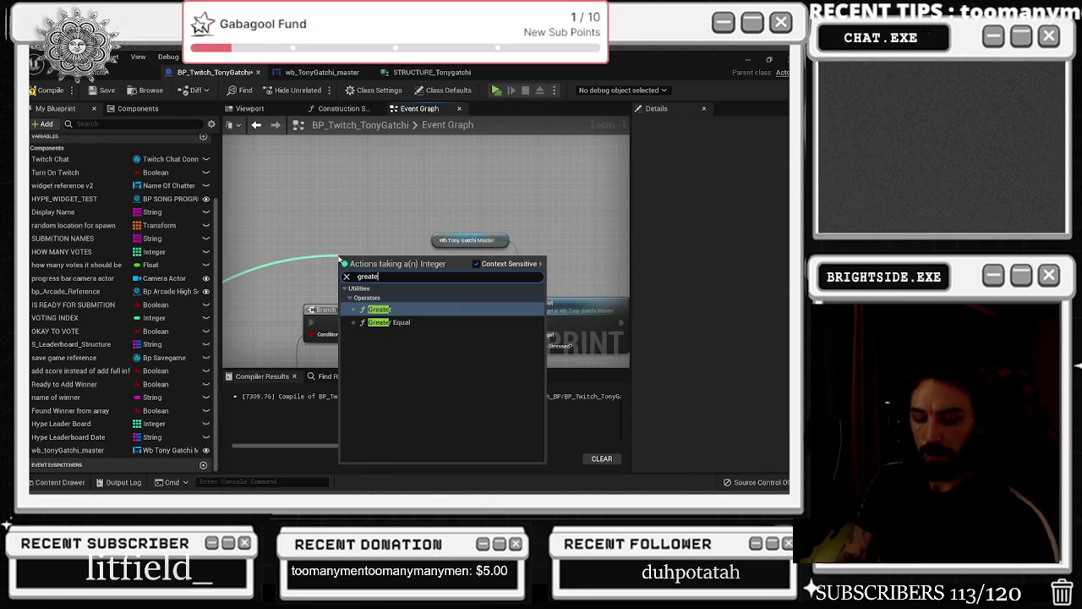
{"action": "key", "text": "Return"}
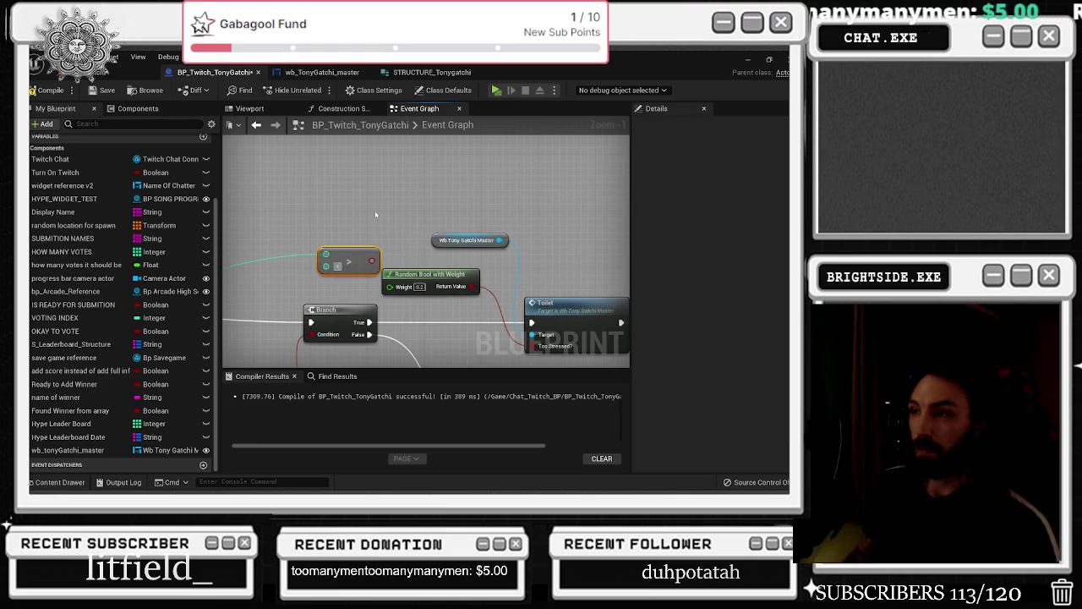
{"action": "left_click_drag", "start_coordinate": [351, 255], "coordinate": [285, 245]}
{"action": "left_click_drag", "start_coordinate": [470, 284], "coordinate": [443, 258]}
{"action": "type", "text": "selex"}
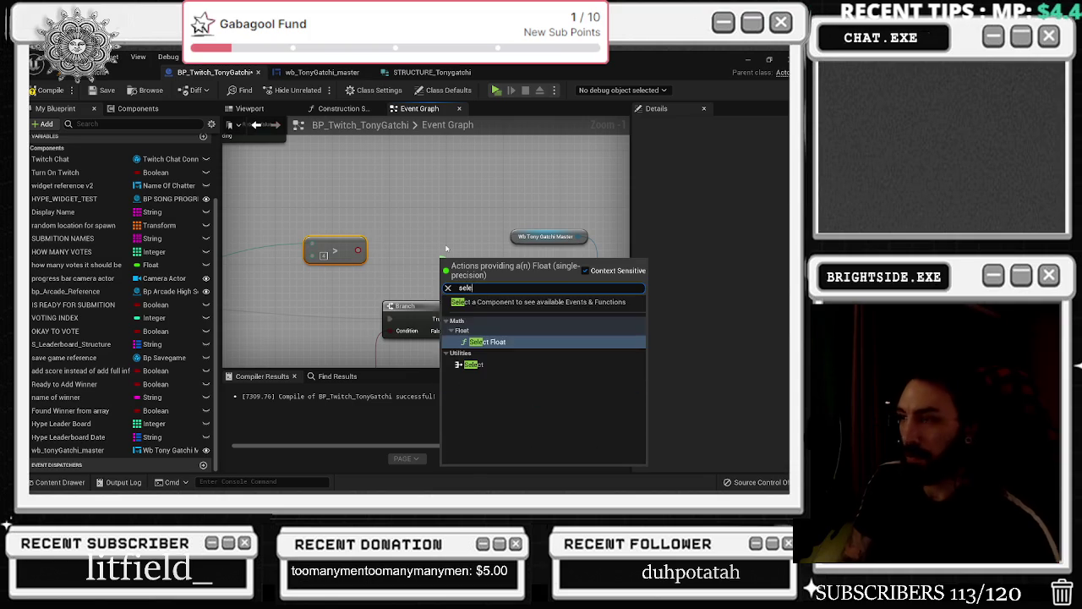
{"action": "key", "text": "Return"}
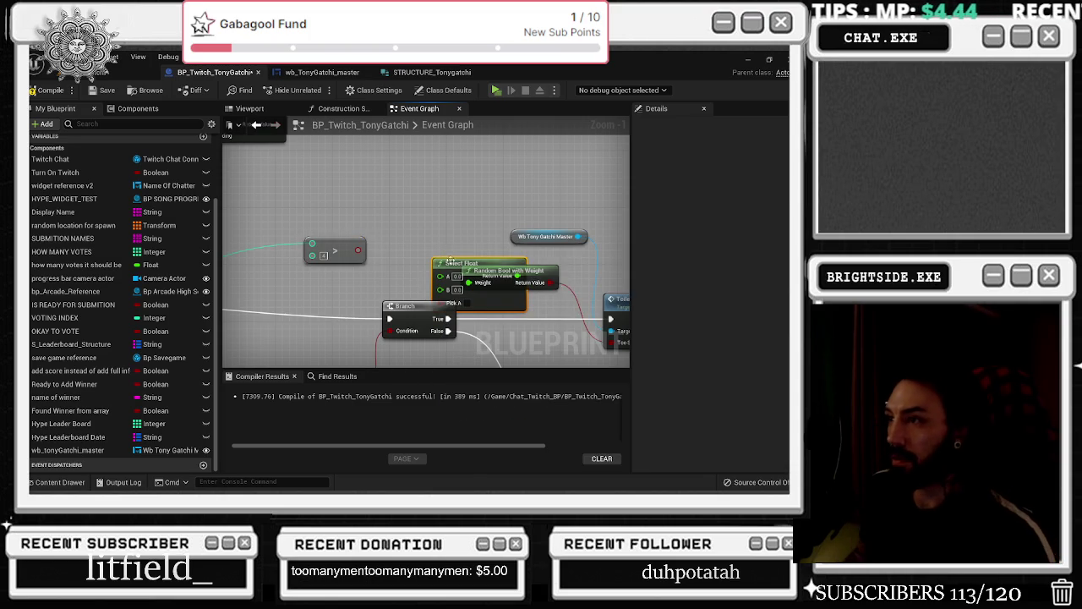
{"action": "left_click_drag", "start_coordinate": [451, 263], "coordinate": [407, 228]}
{"action": "left_click_drag", "start_coordinate": [396, 267], "coordinate": [392, 267]}
{"action": "left_click_drag", "start_coordinate": [350, 239], "coordinate": [350, 239]}
{"action": "left_click_drag", "start_coordinate": [350, 239], "coordinate": [325, 260]}
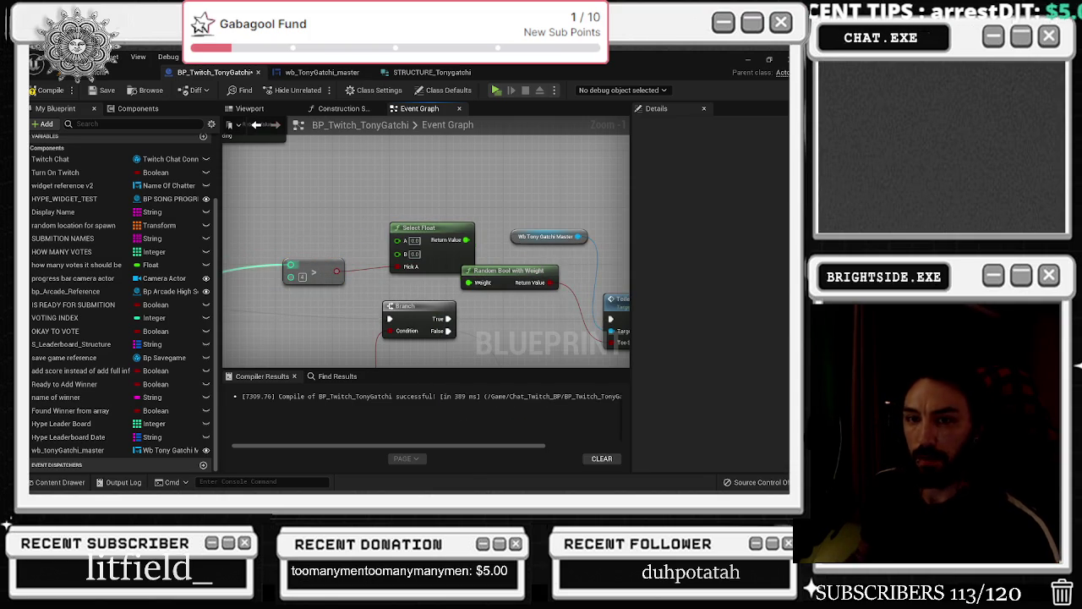
{"action": "left_click", "coordinate": [302, 233]}
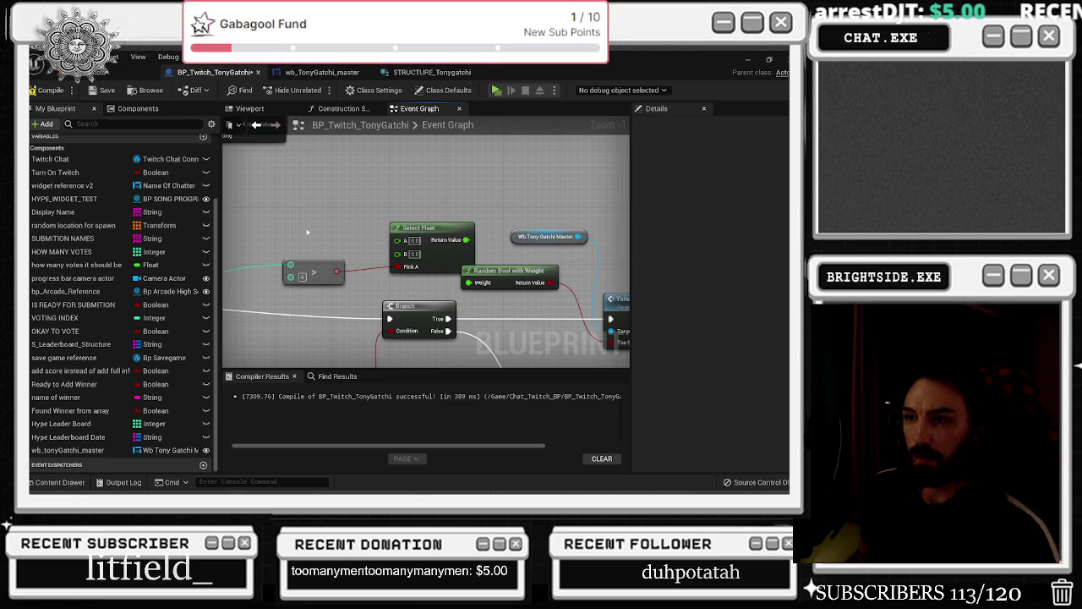
Inspect the Break STRUCTURE pins and shift the Select Float and Greater nodes left
{"action": "scroll", "coordinate": [298, 229], "scroll_direction": "down", "scroll_amount": 3}
{"action": "left_click_drag", "start_coordinate": [432, 251], "coordinate": [401, 208]}
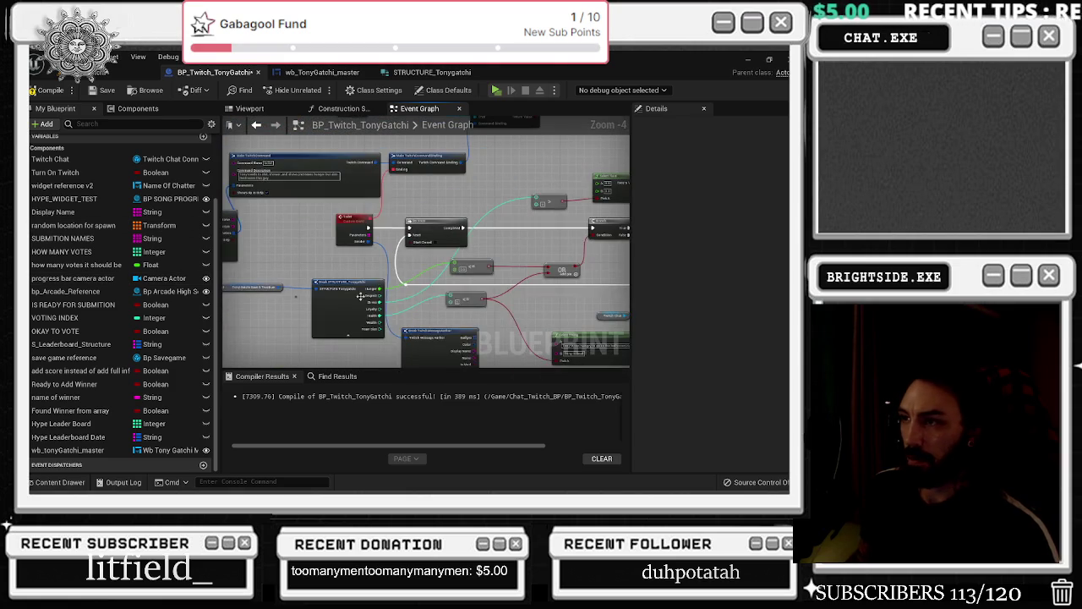
{"action": "mouse_move", "coordinate": [346, 286]}
{"action": "left_mouse_down"}
{"action": "mouse_move", "coordinate": [336, 262]}
{"action": "mouse_move", "coordinate": [348, 246]}
{"action": "mouse_move", "coordinate": [208, 262]}
{"action": "left_mouse_up"}
{"action": "scroll", "coordinate": [348, 246], "scroll_direction": "up", "scroll_amount": 3}
{"action": "left_click", "coordinate": [335, 253]}
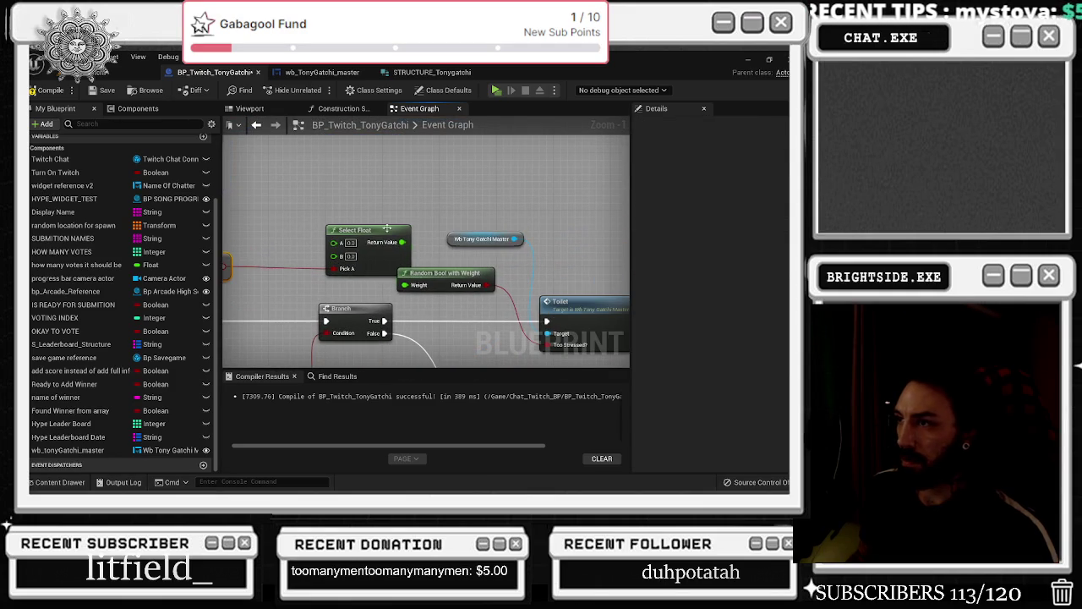
{"action": "left_click_drag", "start_coordinate": [384, 224], "coordinate": [341, 225]}
{"action": "left_click_drag", "start_coordinate": [226, 275], "coordinate": [318, 266]}
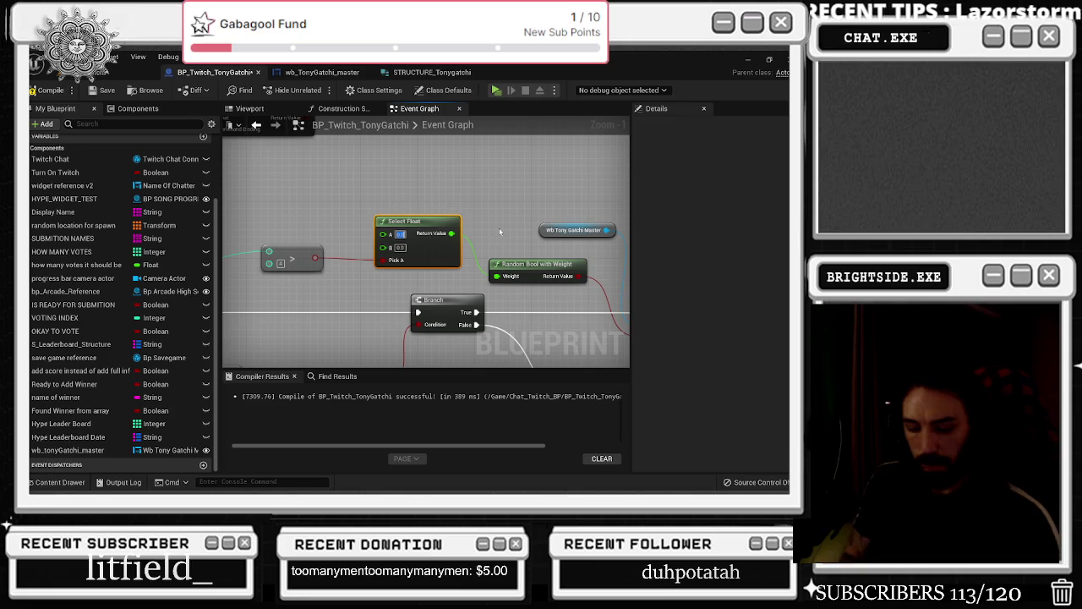
Set the Select Float A value to 0.75 and edit its B value
{"action": "type", "text": "1"}
{"action": "type", "text": ".75"}
{"action": "key", "text": "Return"}
{"action": "left_click", "coordinate": [486, 210]}
{"action": "left_click", "coordinate": [400, 247]}
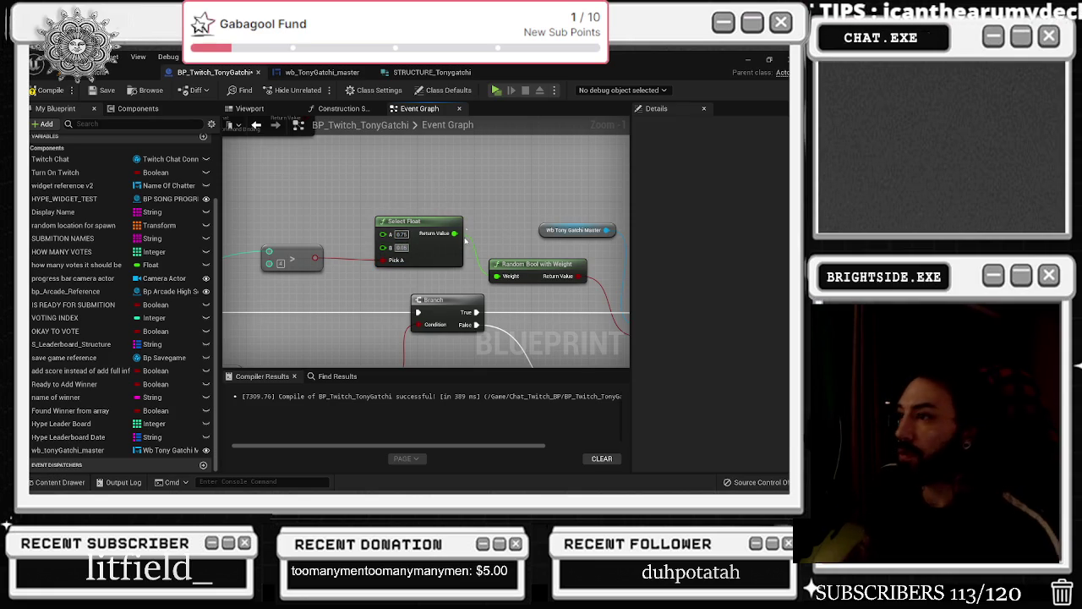
{"action": "left_click", "coordinate": [300, 260]}
{"action": "left_click_drag", "start_coordinate": [378, 254], "coordinate": [276, 227]}
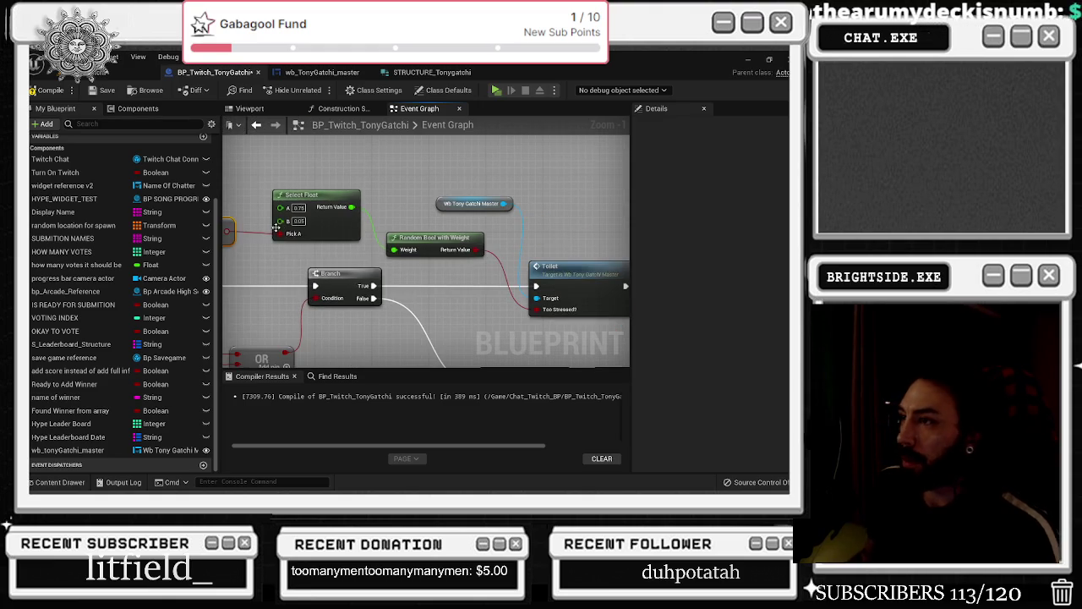
{"action": "scroll", "coordinate": [370, 251], "scroll_direction": "down", "scroll_amount": 2}
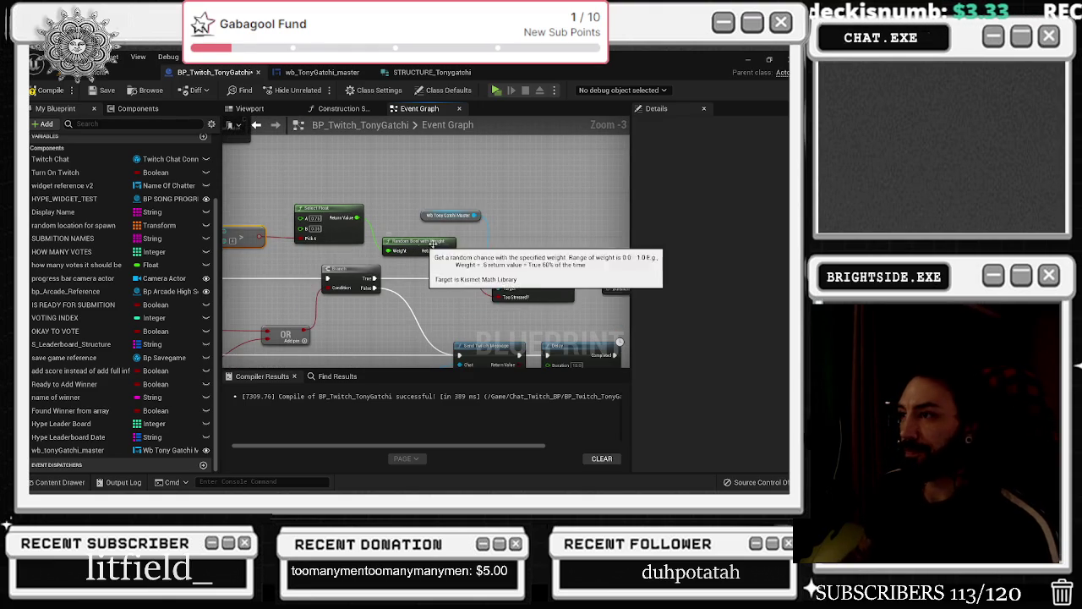
{"action": "mouse_move", "coordinate": [520, 217]}
{"action": "left_mouse_down"}
{"action": "mouse_move", "coordinate": [495, 244]}
{"action": "mouse_move", "coordinate": [423, 226]}
{"action": "mouse_move", "coordinate": [470, 213]}
{"action": "mouse_move", "coordinate": [362, 216]}
{"action": "left_mouse_up"}
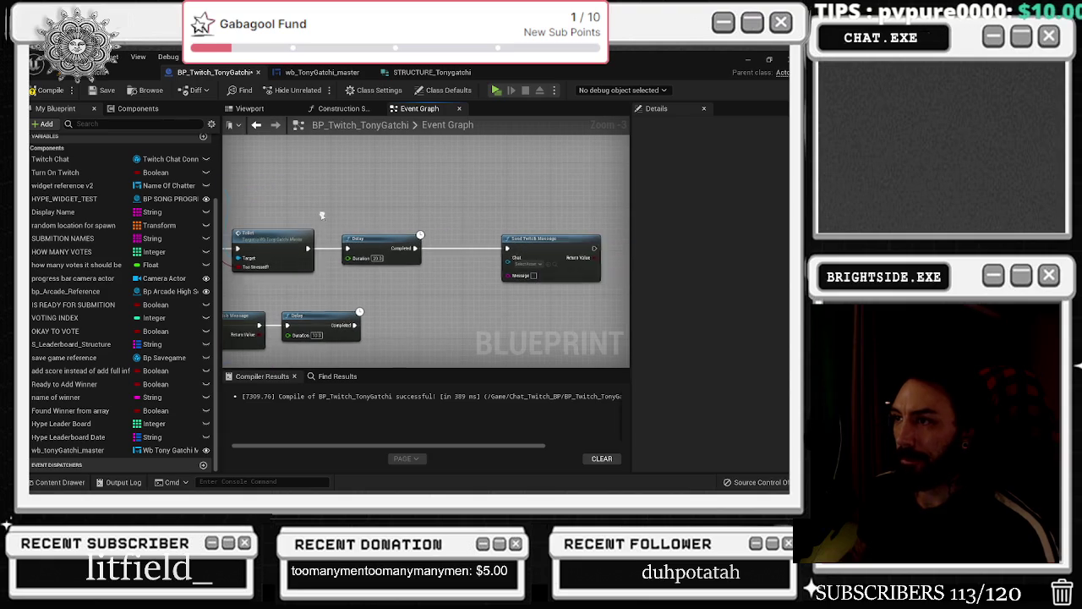
Place a Branch between the Delay and Send Twitch Message, checking the widget's Toilet event
{"action": "left_click", "coordinate": [567, 246]}
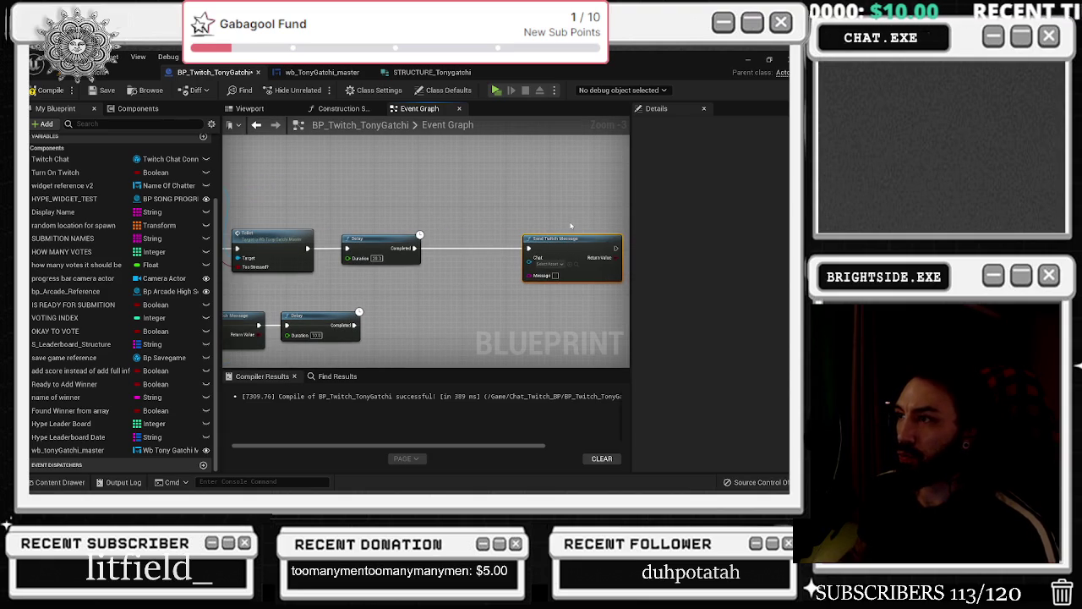
{"action": "left_click", "coordinate": [444, 245]}
{"action": "left_click_drag", "start_coordinate": [416, 247], "coordinate": [447, 252]}
{"action": "double_click", "coordinate": [270, 239]}
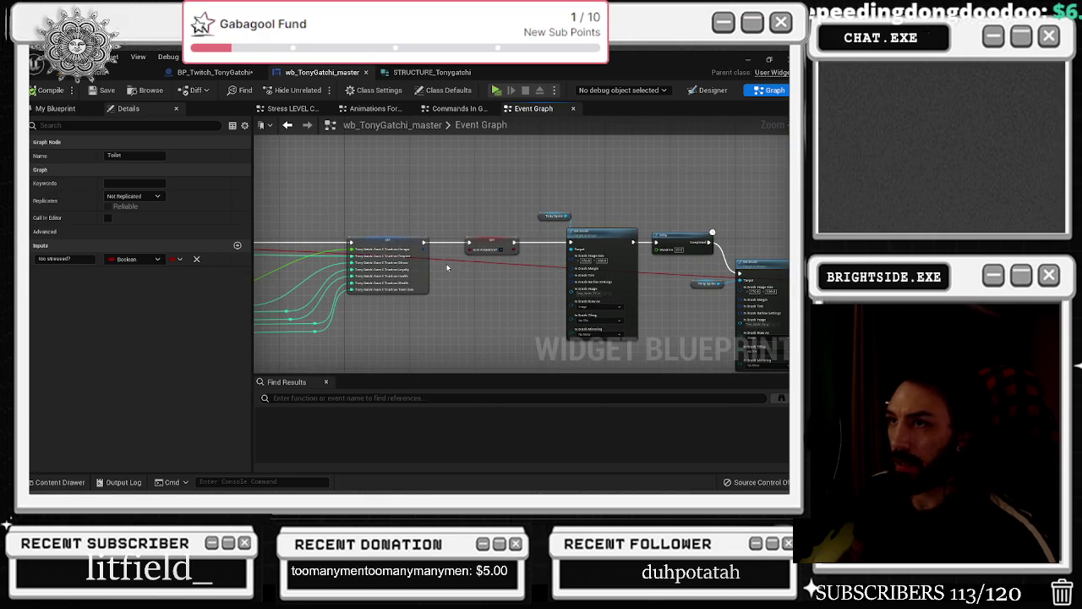
{"action": "left_click", "coordinate": [215, 72]}
{"action": "scroll", "coordinate": [423, 253], "scroll_direction": "up", "scroll_amount": 2}
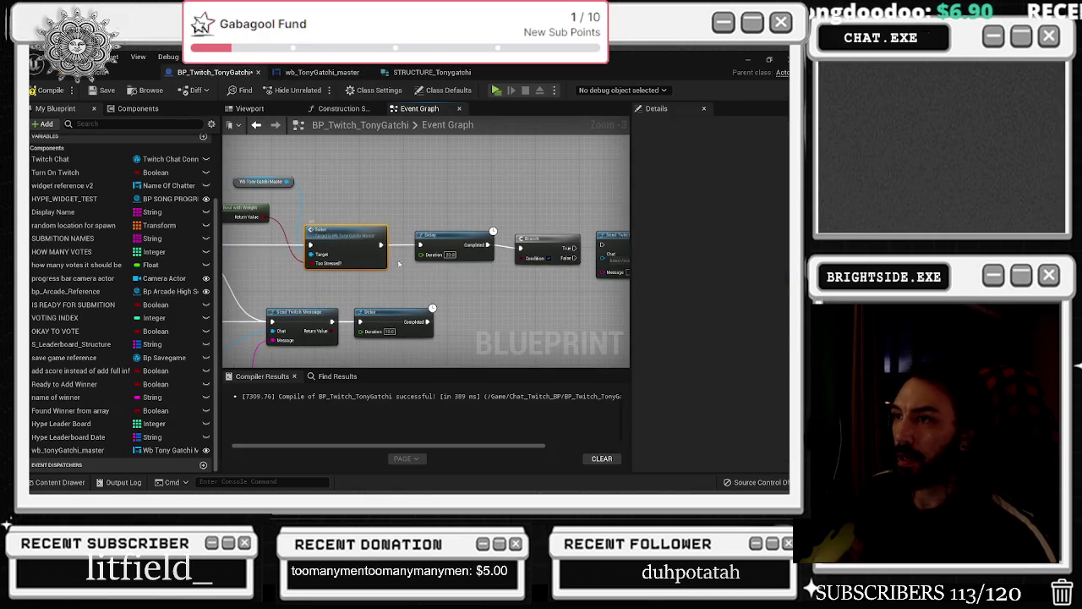
{"action": "left_click", "coordinate": [479, 280]}
{"action": "left_click_drag", "start_coordinate": [622, 230], "coordinate": [520, 231]}
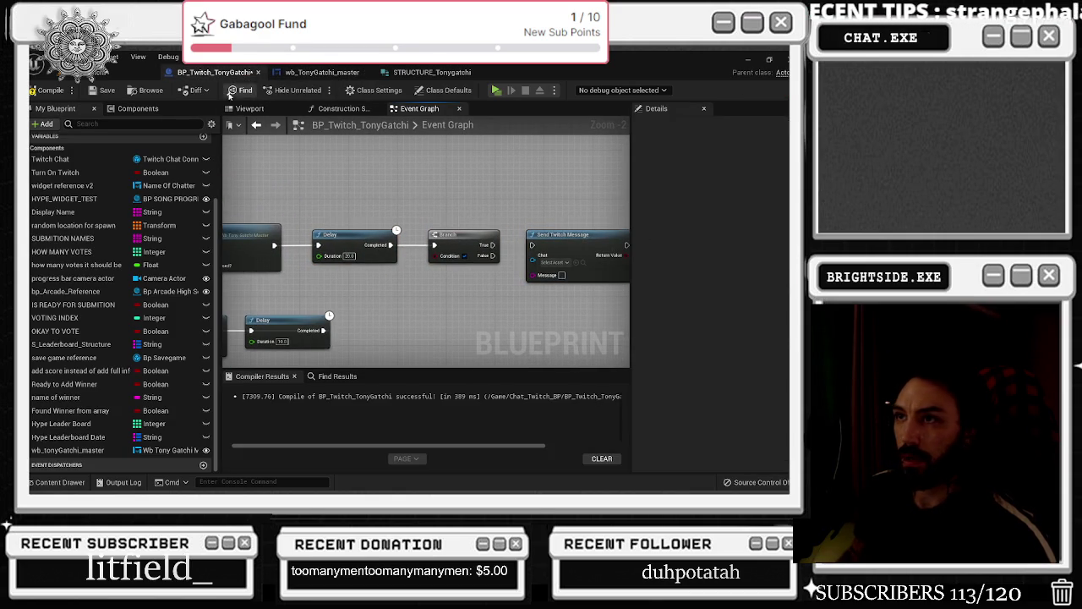
Review the Set Brush, Branch and Delay chain in wb_TonyGatchi_master and the STRUCTURE_Tonygatchi structure
{"action": "left_click", "coordinate": [322, 73]}
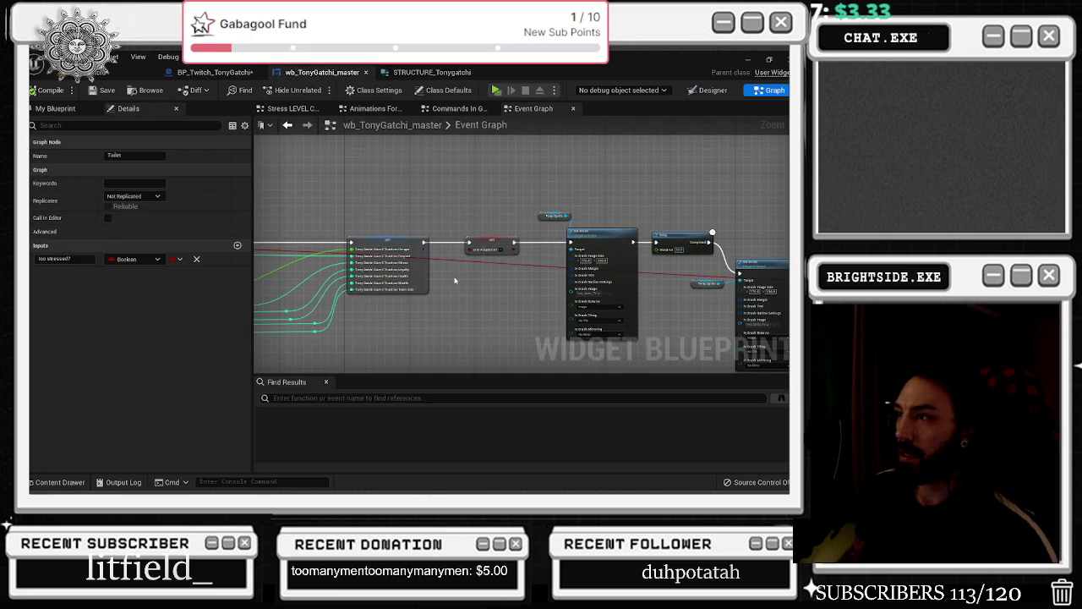
{"action": "scroll", "coordinate": [454, 280], "scroll_direction": "down", "scroll_amount": 2}
{"action": "scroll", "coordinate": [366, 252], "scroll_direction": "up", "scroll_amount": 2}
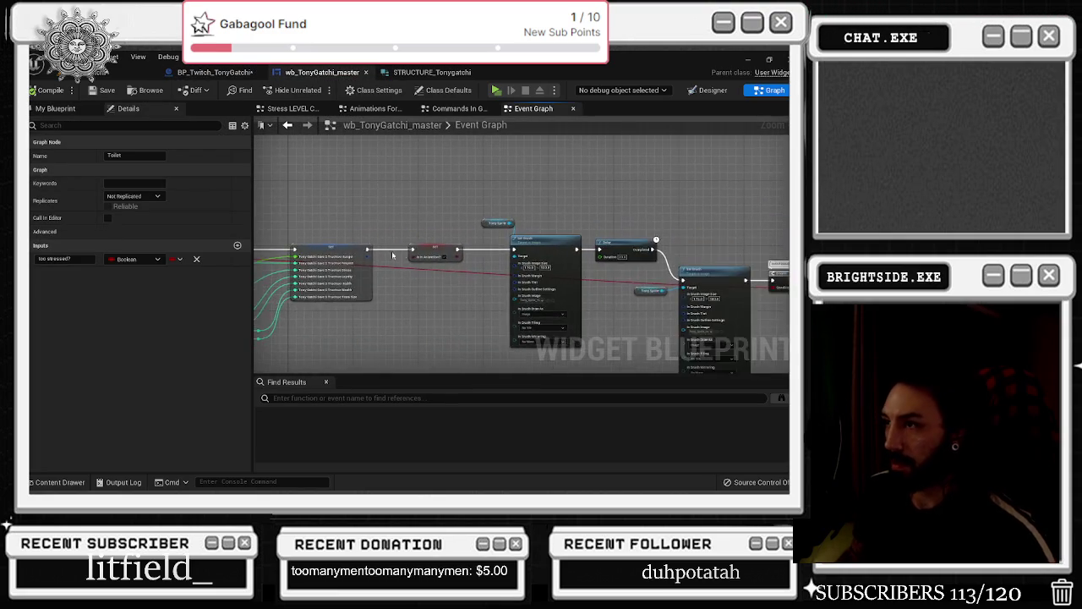
{"action": "scroll", "coordinate": [267, 267], "scroll_direction": "up", "scroll_amount": 2}
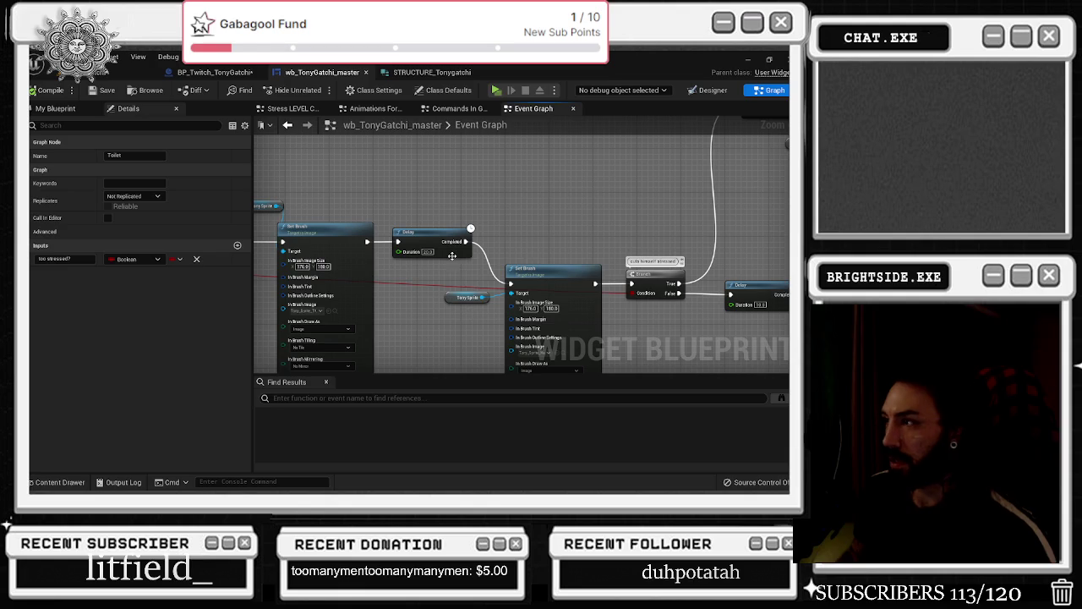
{"action": "mouse_move", "coordinate": [452, 257]}
{"action": "left_mouse_down"}
{"action": "mouse_move", "coordinate": [394, 266]}
{"action": "mouse_move", "coordinate": [350, 327]}
{"action": "mouse_move", "coordinate": [400, 318]}
{"action": "left_mouse_up"}
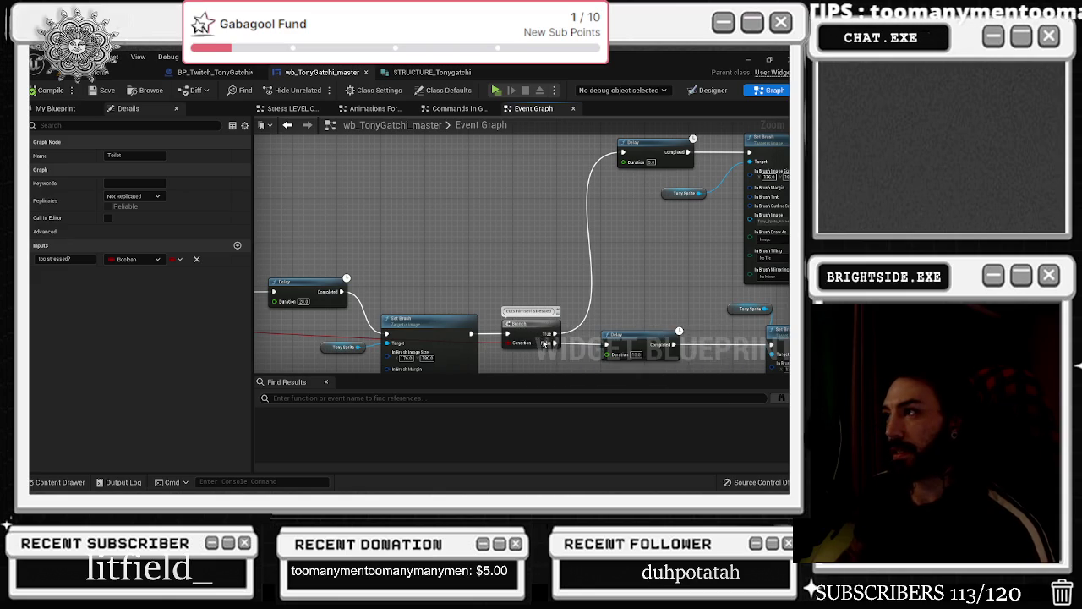
{"action": "left_click", "coordinate": [427, 73]}
{"action": "left_click", "coordinate": [230, 73]}
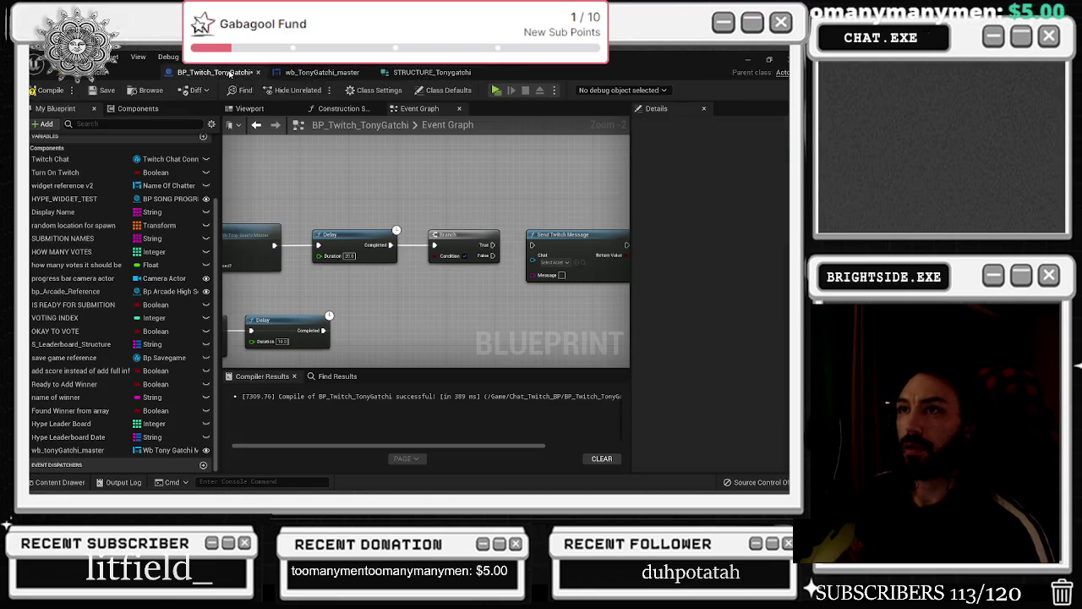
{"action": "left_click", "coordinate": [356, 255]}
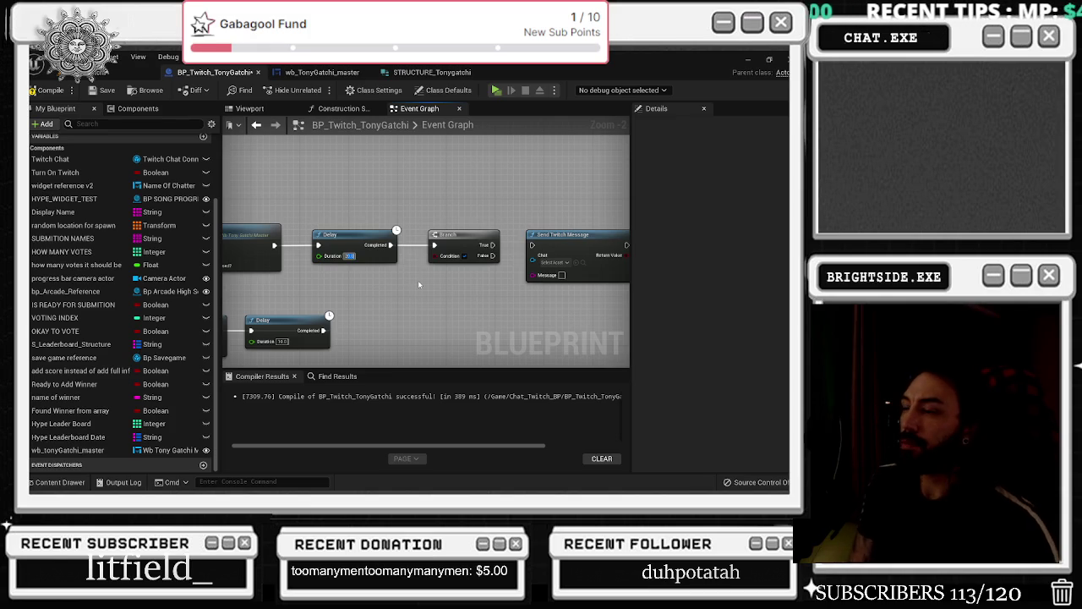
{"action": "type", "text": "20"}
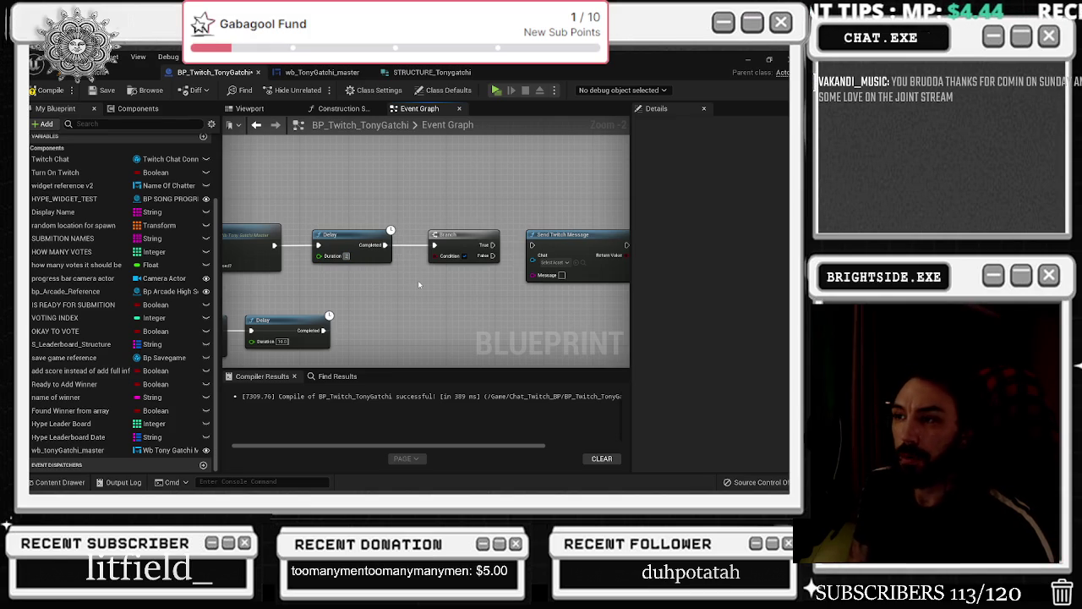
{"action": "key", "text": "Return"}
{"action": "left_click_drag", "start_coordinate": [417, 280], "coordinate": [355, 277]}
{"action": "mouse_move", "coordinate": [435, 252]}
{"action": "left_mouse_down"}
{"action": "mouse_move", "coordinate": [533, 247]}
{"action": "mouse_move", "coordinate": [433, 294]}
{"action": "left_mouse_up"}
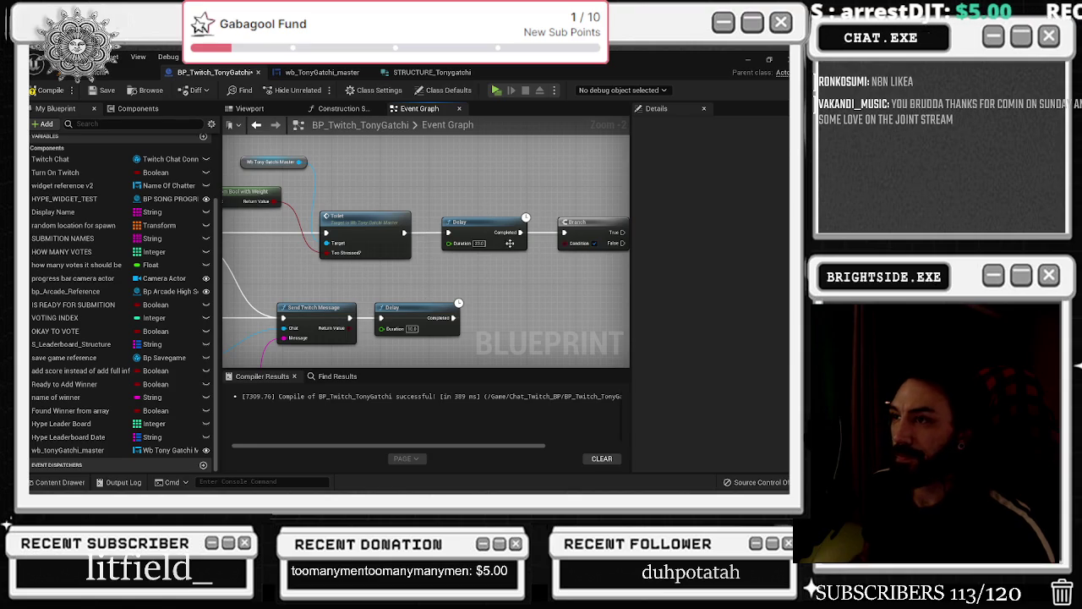
{"action": "left_click_drag", "start_coordinate": [455, 280], "coordinate": [279, 290]}
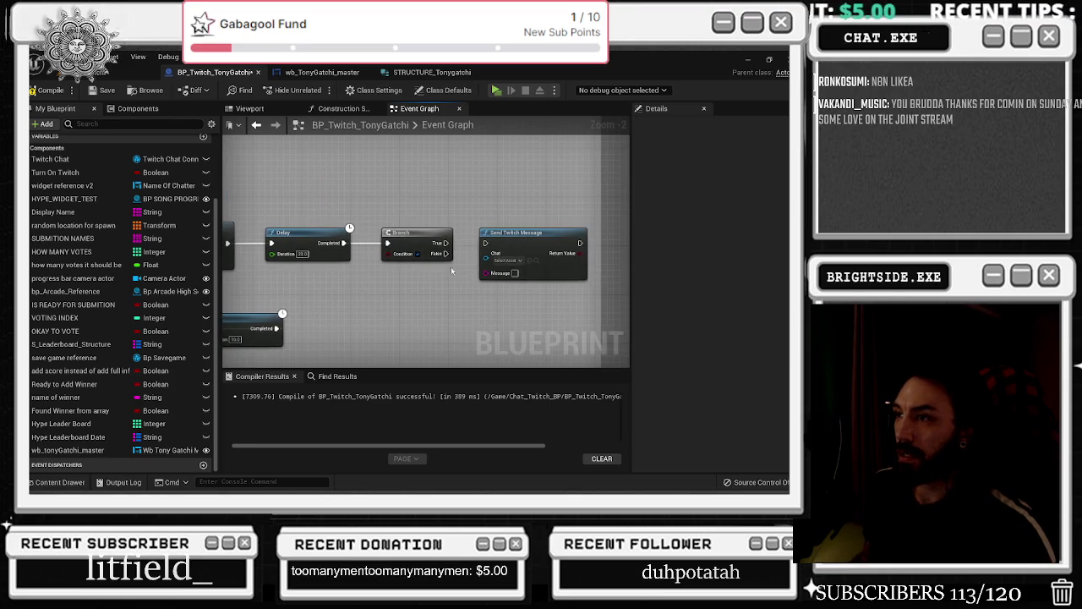
{"action": "left_click", "coordinate": [505, 242]}
{"action": "left_click_drag", "start_coordinate": [355, 296], "coordinate": [449, 299]}
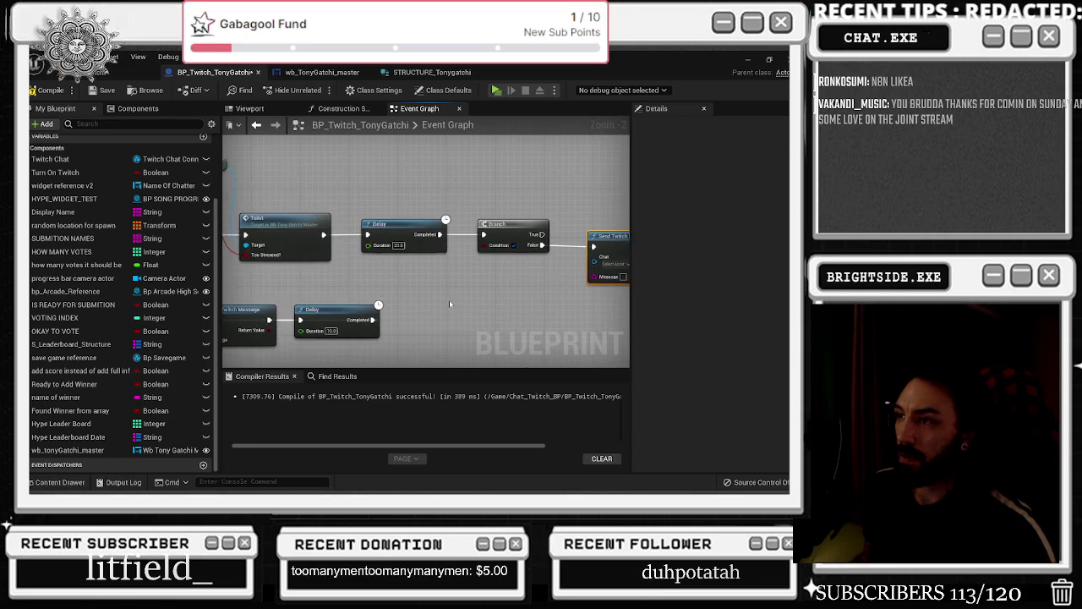
{"action": "scroll", "coordinate": [419, 300], "scroll_direction": "down", "scroll_amount": 1}
{"action": "scroll", "coordinate": [360, 298], "scroll_direction": "down", "scroll_amount": 4}
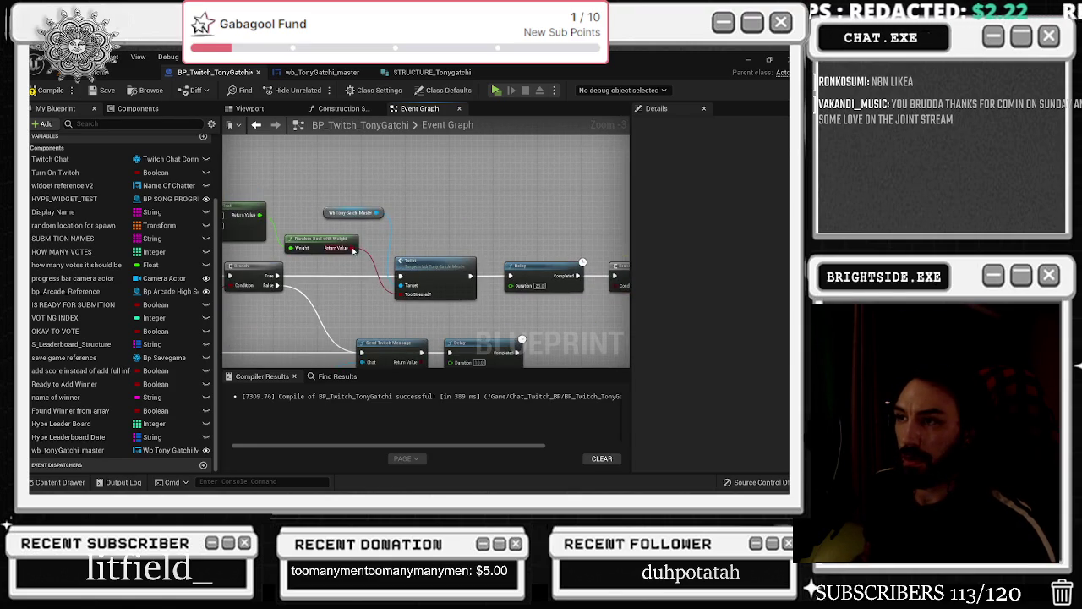
{"action": "scroll", "coordinate": [416, 295], "scroll_direction": "up", "scroll_amount": 5}
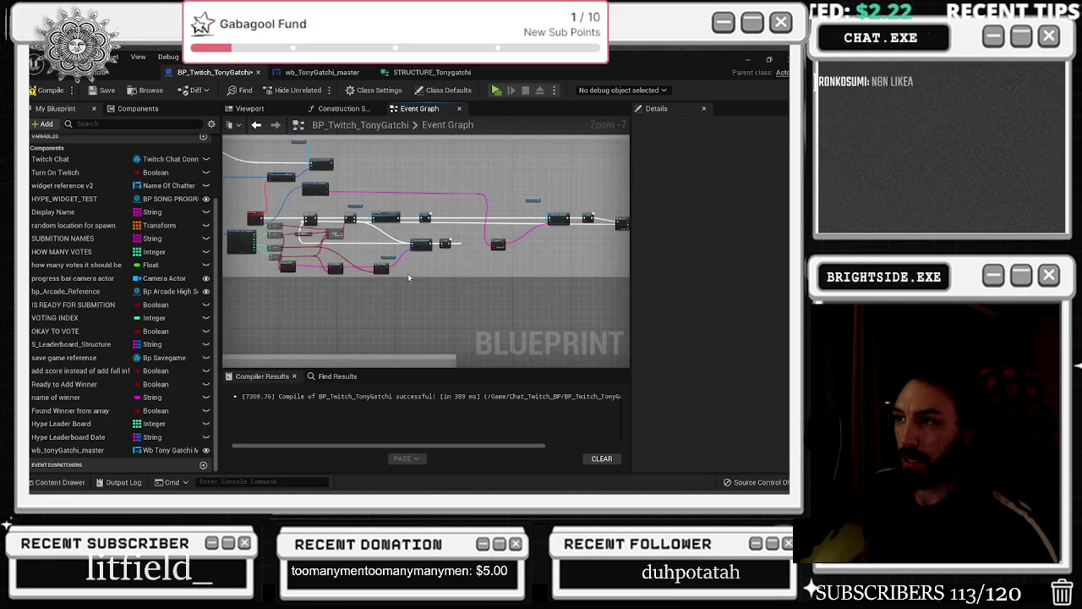
Add a Twitch Chat getter and wire it into Send Twitch Message's Chat pin
{"action": "left_click", "coordinate": [394, 260]}
{"action": "scroll", "coordinate": [389, 288], "scroll_direction": "down", "scroll_amount": 3}
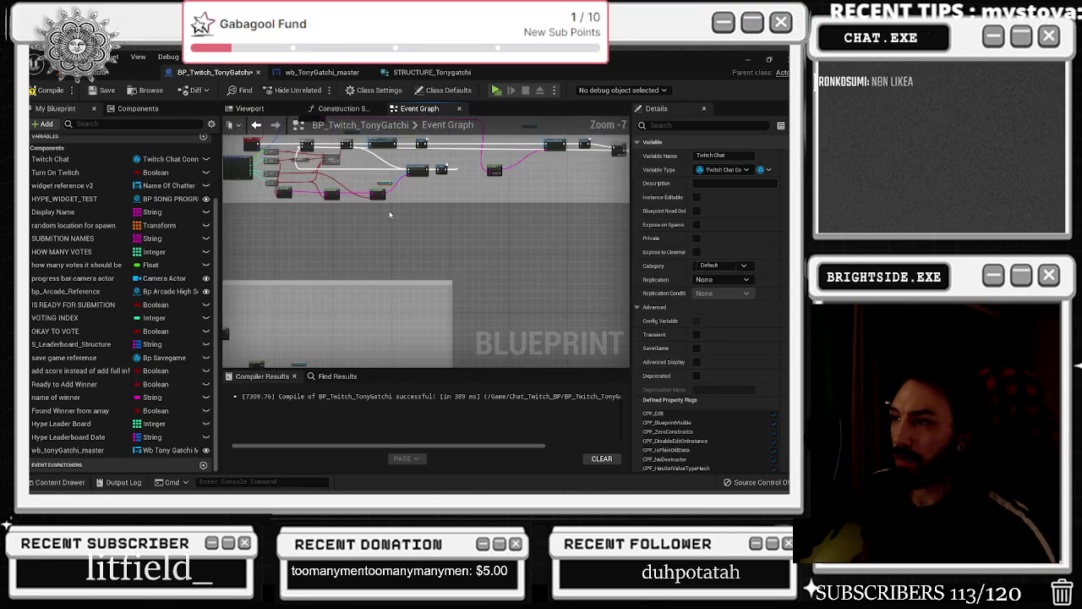
{"action": "scroll", "coordinate": [391, 294], "scroll_direction": "up", "scroll_amount": 2}
{"action": "right_click", "coordinate": [391, 294]}
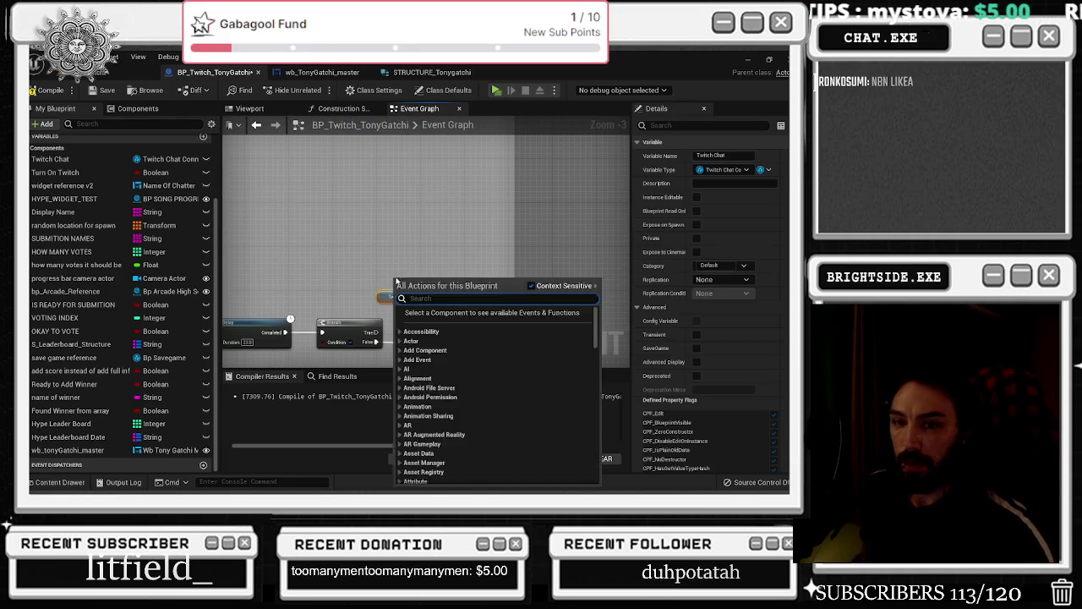
{"action": "left_click", "coordinate": [415, 359]}
{"action": "left_click_drag", "start_coordinate": [407, 256], "coordinate": [413, 314]}
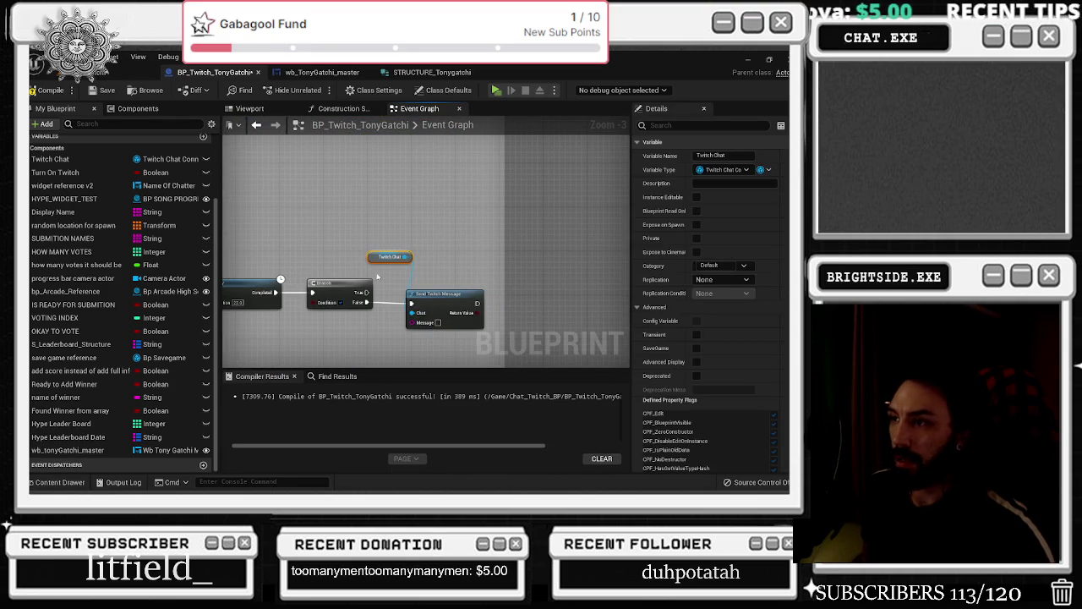
{"action": "mouse_move", "coordinate": [391, 256]}
{"action": "left_mouse_down"}
{"action": "mouse_move", "coordinate": [364, 256]}
{"action": "mouse_move", "coordinate": [478, 257]}
{"action": "mouse_move", "coordinate": [440, 224]}
{"action": "left_mouse_up"}
{"action": "left_click", "coordinate": [450, 294]}
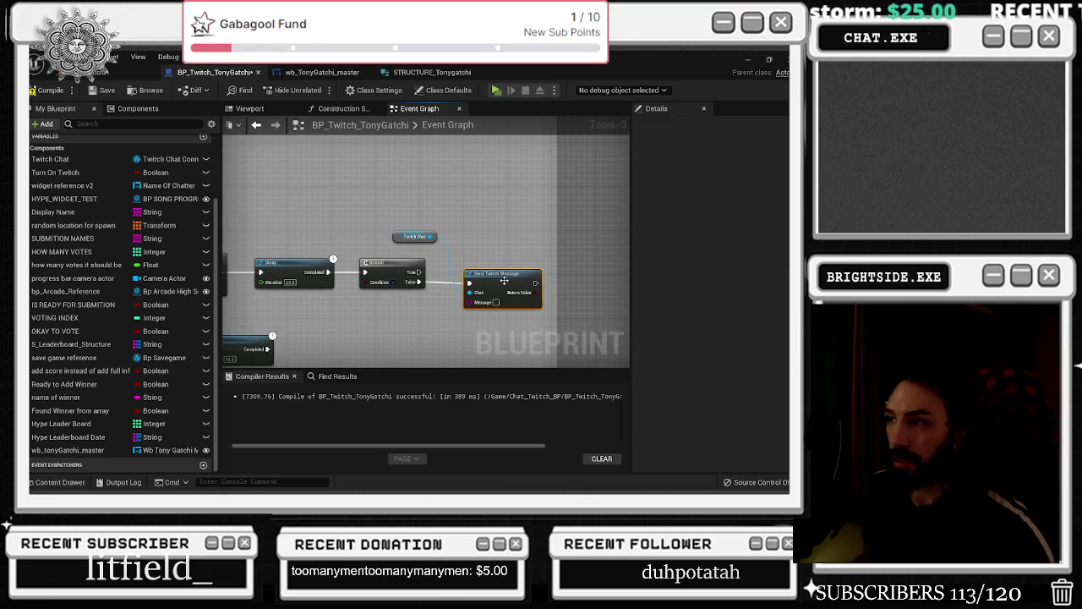
Wire the Random Bool with Weight result into the Branch condition and move the comparison node left
{"action": "left_click_drag", "start_coordinate": [331, 310], "coordinate": [543, 307]}
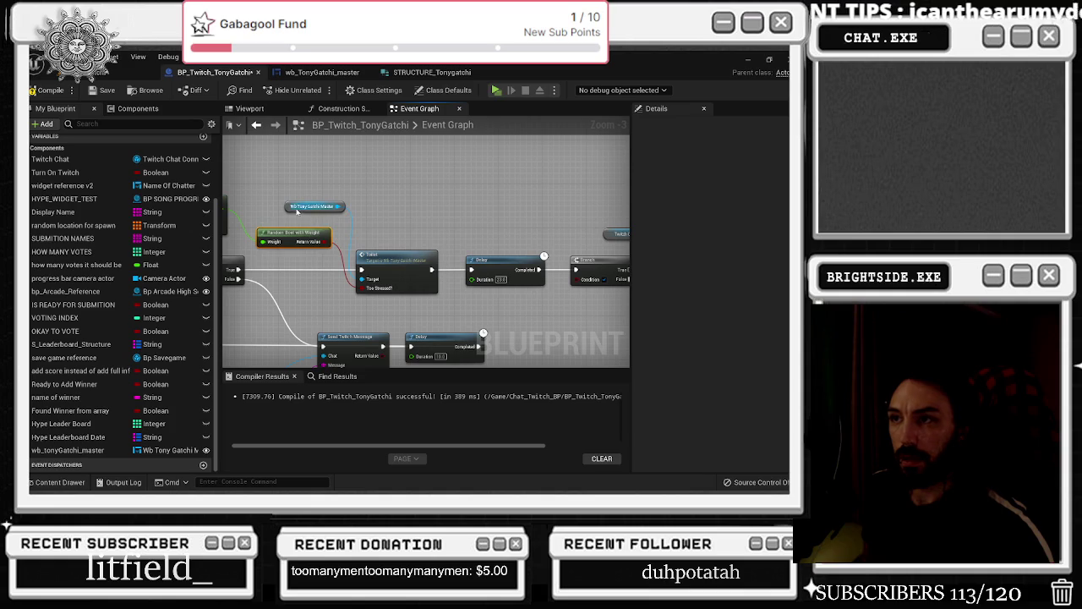
{"action": "left_click", "coordinate": [286, 207]}
{"action": "mouse_move", "coordinate": [284, 213]}
{"action": "left_mouse_down"}
{"action": "mouse_move", "coordinate": [367, 246]}
{"action": "mouse_move", "coordinate": [296, 251]}
{"action": "left_mouse_up"}
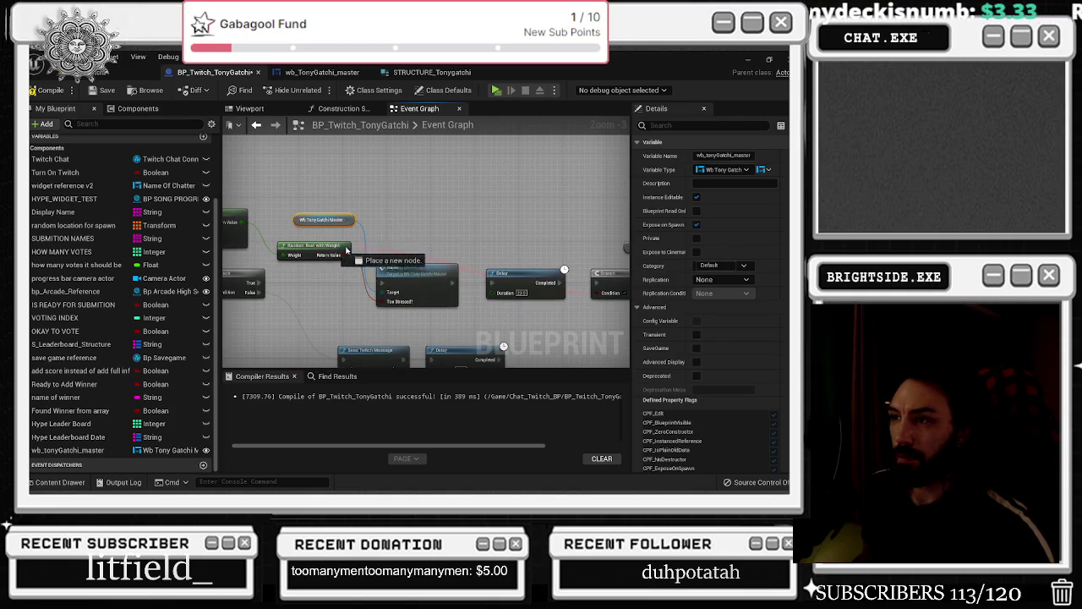
{"action": "left_click", "coordinate": [366, 275]}
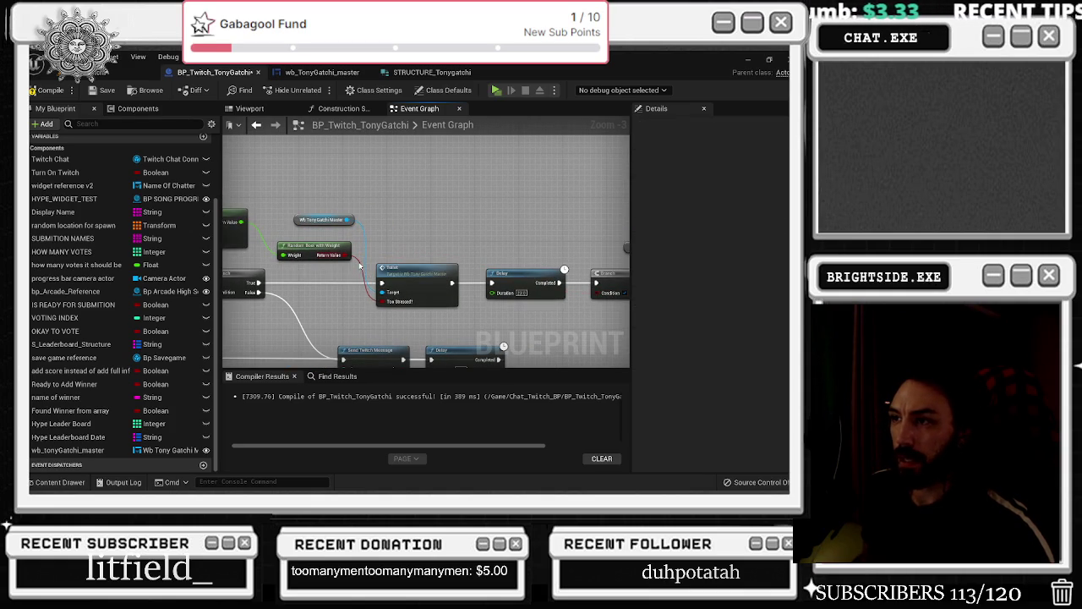
{"action": "left_click_drag", "start_coordinate": [361, 262], "coordinate": [607, 292]}
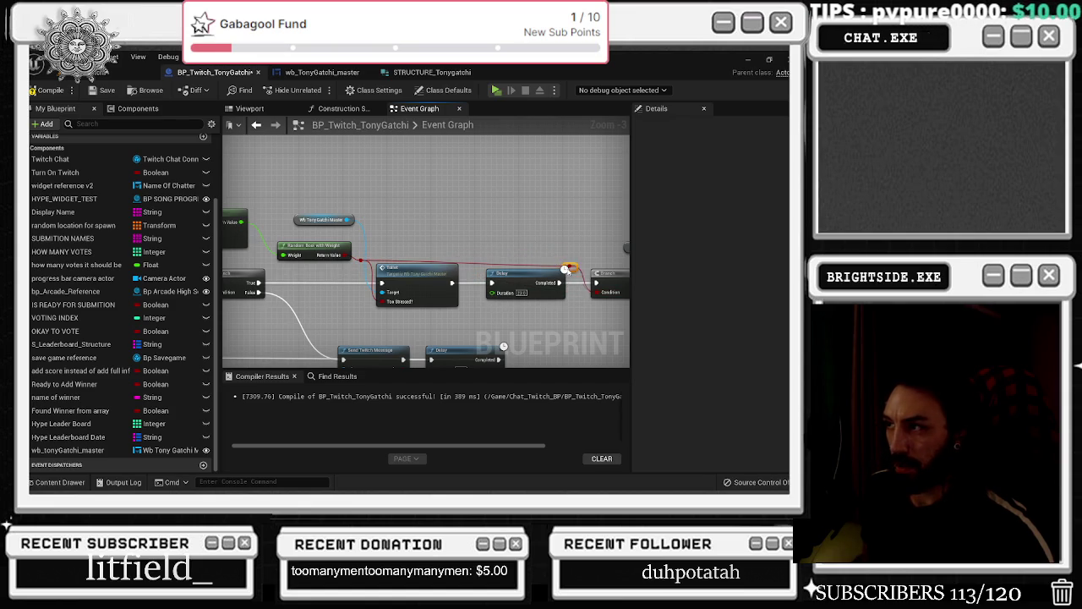
{"action": "left_click_drag", "start_coordinate": [565, 268], "coordinate": [798, 270]}
{"action": "left_click_drag", "start_coordinate": [359, 244], "coordinate": [235, 247]}
{"action": "left_click_drag", "start_coordinate": [335, 222], "coordinate": [395, 234]}
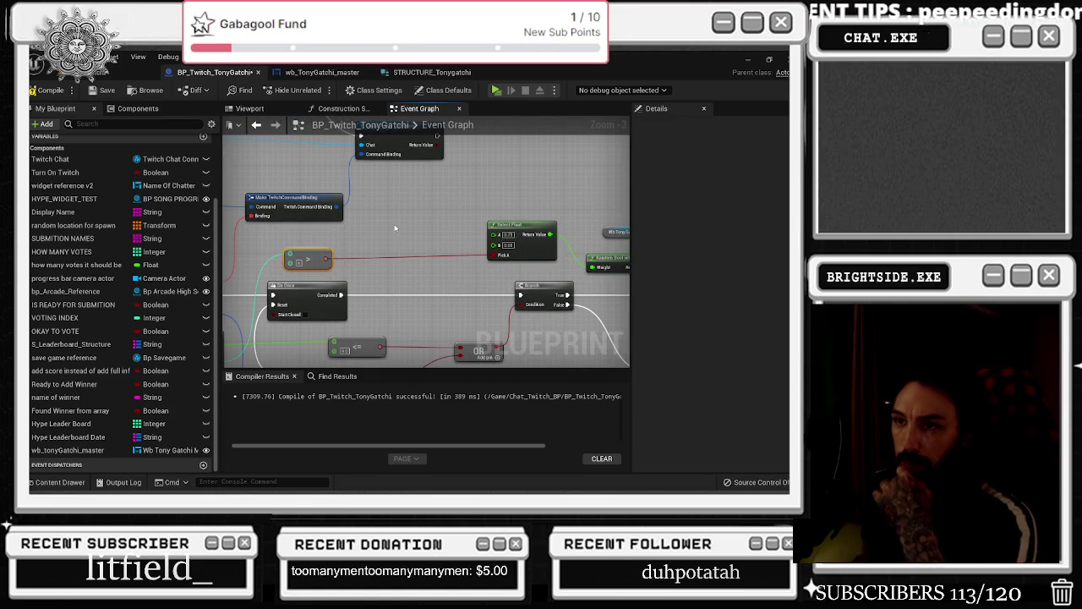
Align Send Twitch Message with the Toilet Branch and type Tony's stressed, cut-himself-shaving message
{"action": "left_click_drag", "start_coordinate": [385, 238], "coordinate": [267, 245]}
{"action": "mouse_move", "coordinate": [473, 253]}
{"action": "left_mouse_down"}
{"action": "mouse_move", "coordinate": [355, 258]}
{"action": "mouse_move", "coordinate": [353, 270]}
{"action": "left_mouse_up"}
{"action": "left_click_drag", "start_coordinate": [455, 250], "coordinate": [385, 237]}
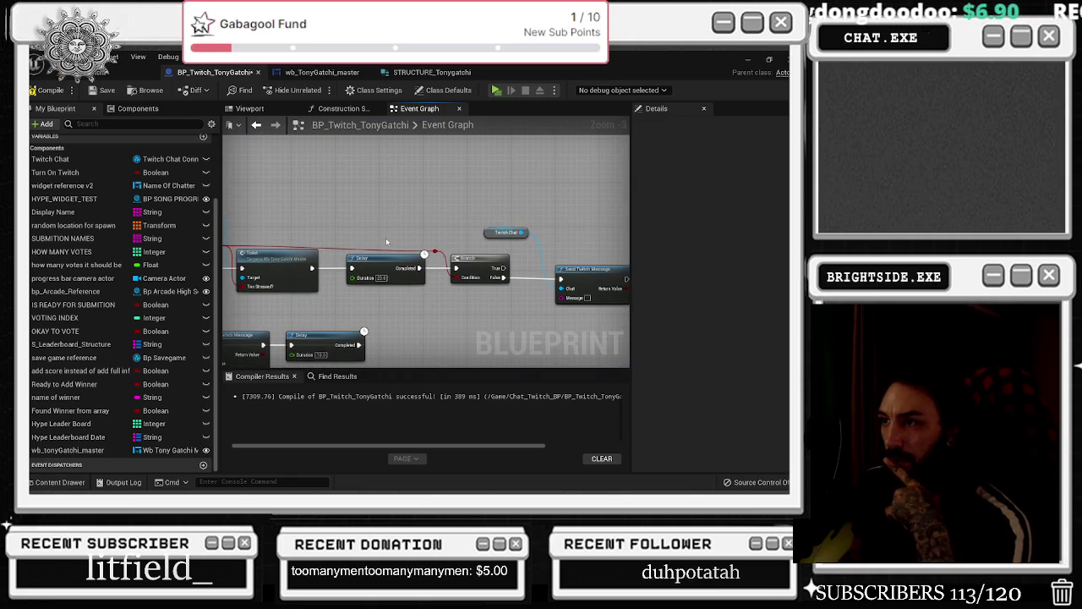
{"action": "left_click_drag", "start_coordinate": [456, 220], "coordinate": [407, 212]}
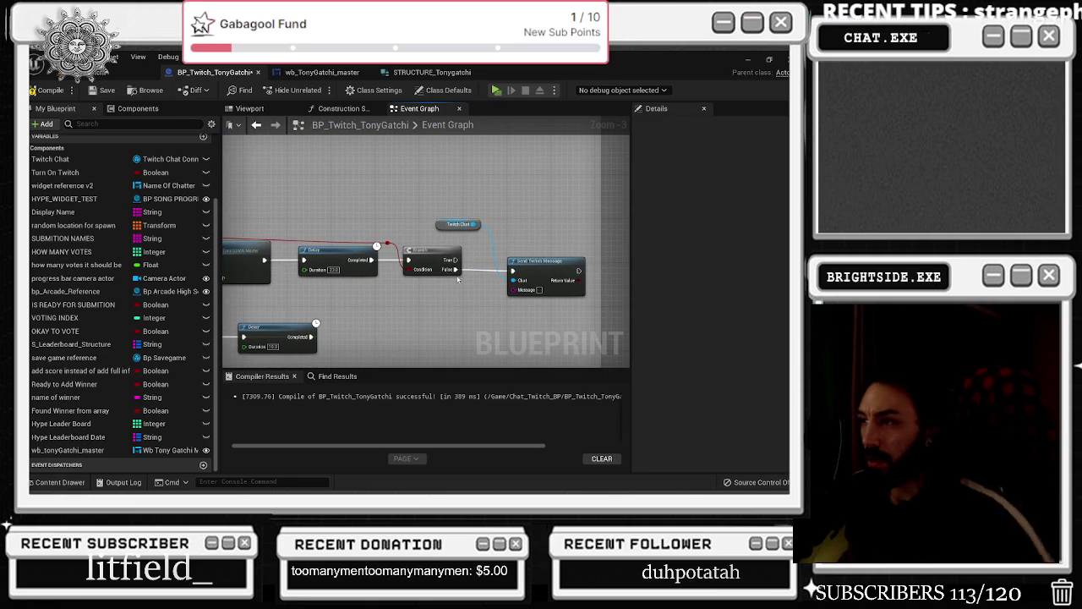
{"action": "mouse_move", "coordinate": [556, 271]}
{"action": "left_mouse_down"}
{"action": "mouse_move", "coordinate": [557, 244]}
{"action": "mouse_move", "coordinate": [551, 260]}
{"action": "left_mouse_up"}
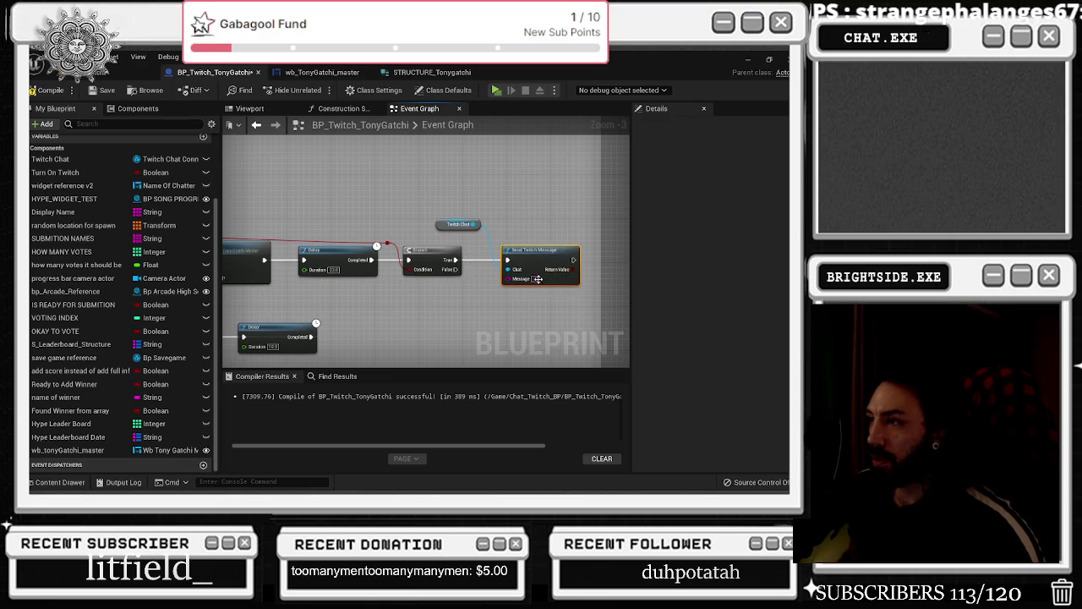
{"action": "type", "text": "test message liberated and"}
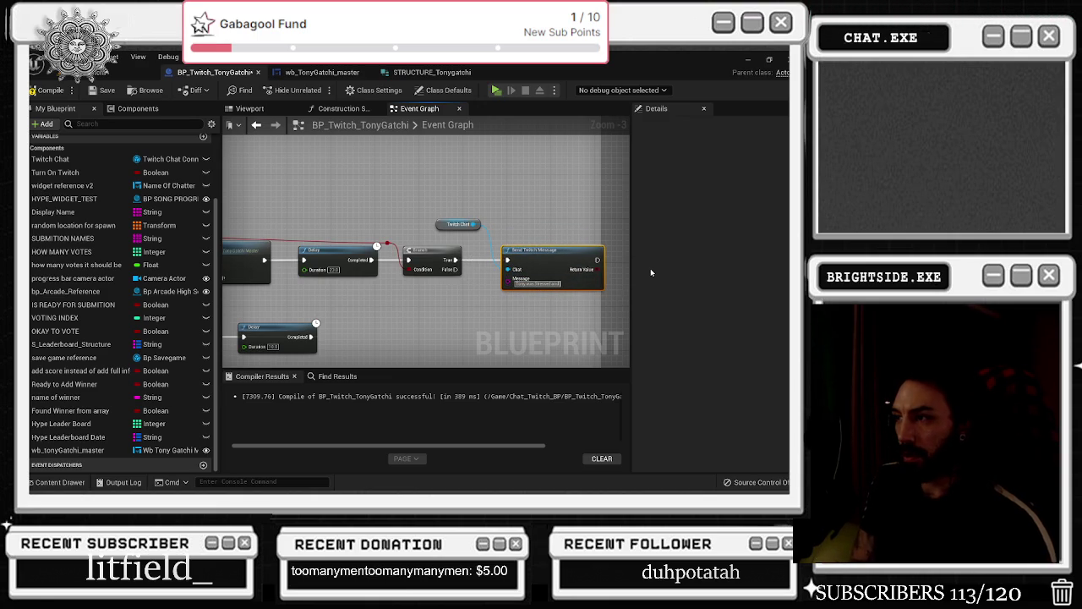
{"action": "type", "text": " cut & reset"}
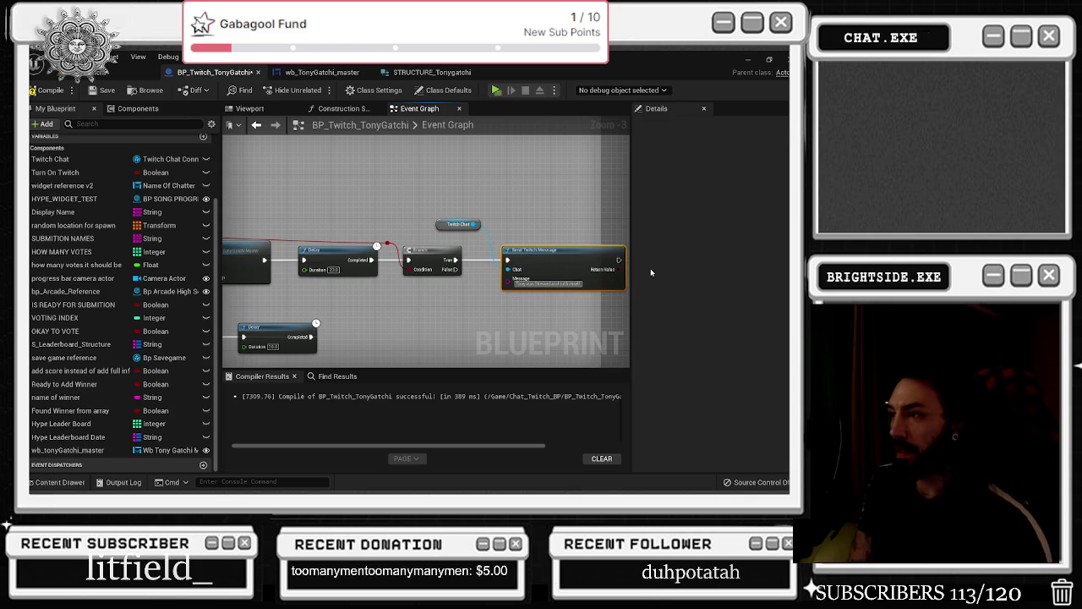
{"action": "type", "text": " Tony"}
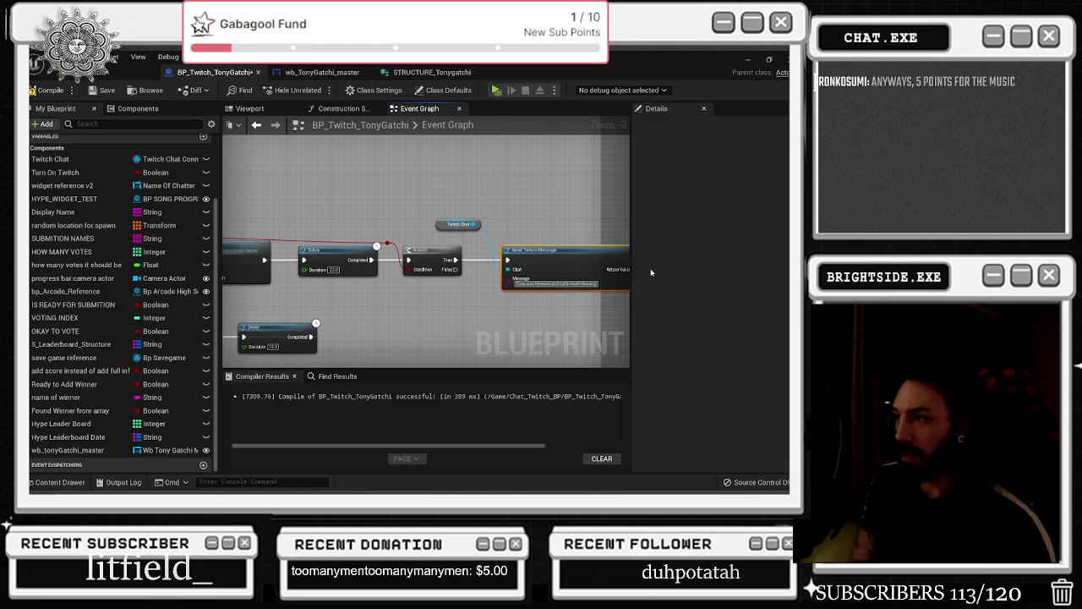
{"action": "scroll", "coordinate": [366, 244], "scroll_direction": "down", "scroll_amount": 2}
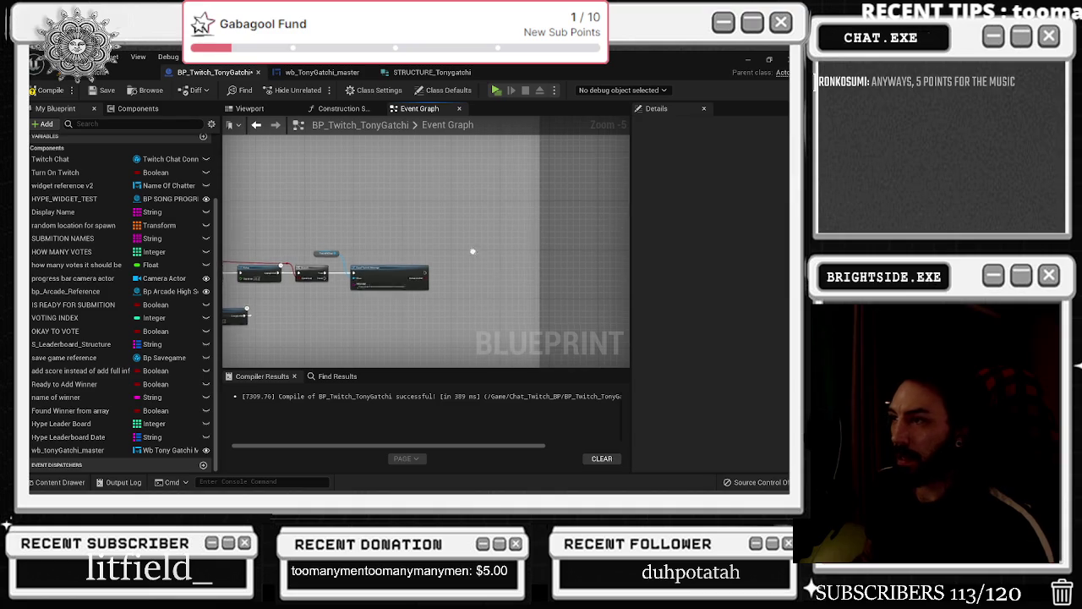
Paste a Delay node after Send Twitch Message and wire the message's exec output into it
{"action": "scroll", "coordinate": [338, 305], "scroll_direction": "up", "scroll_amount": 3}
{"action": "scroll", "coordinate": [418, 261], "scroll_direction": "up", "scroll_amount": 1}
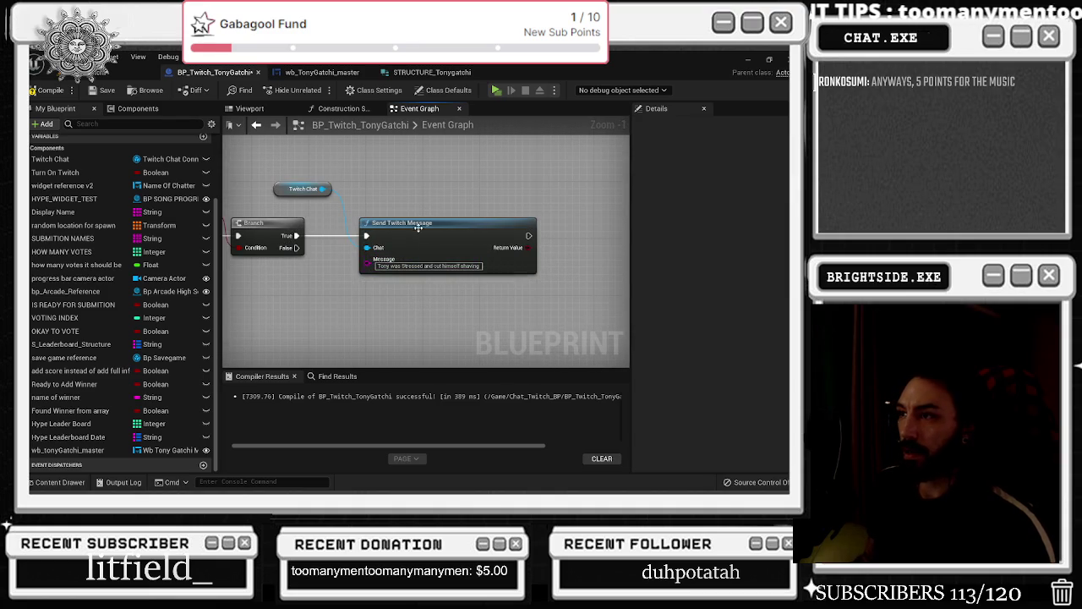
{"action": "scroll", "coordinate": [418, 263], "scroll_direction": "down", "scroll_amount": 1}
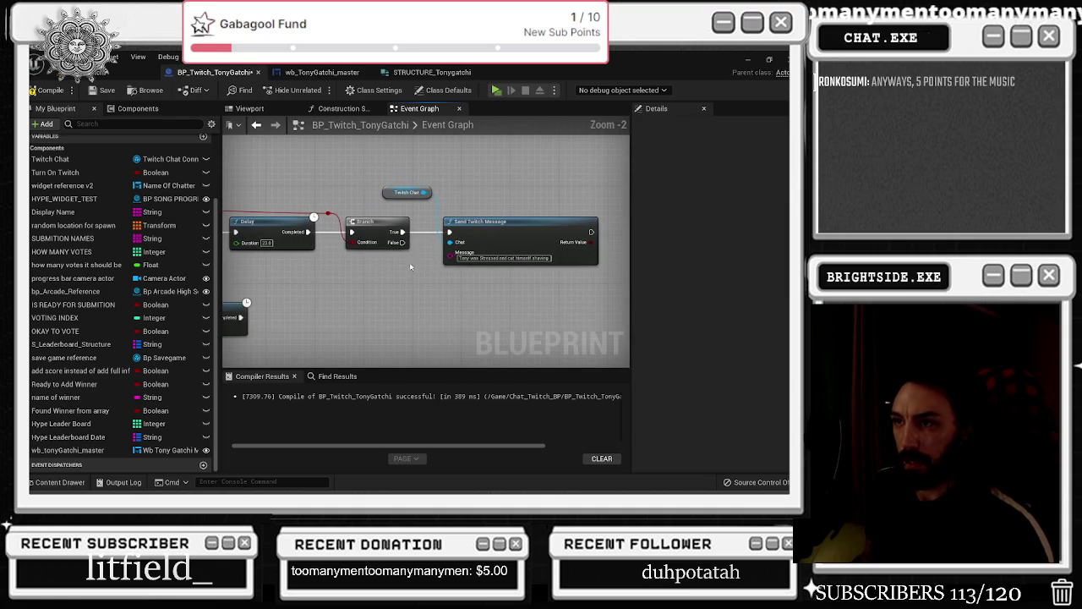
{"action": "key", "text": "ctrl+v"}
{"action": "mouse_move", "coordinate": [405, 238]}
{"action": "left_mouse_down"}
{"action": "mouse_move", "coordinate": [464, 248]}
{"action": "mouse_move", "coordinate": [454, 244]}
{"action": "left_mouse_up"}
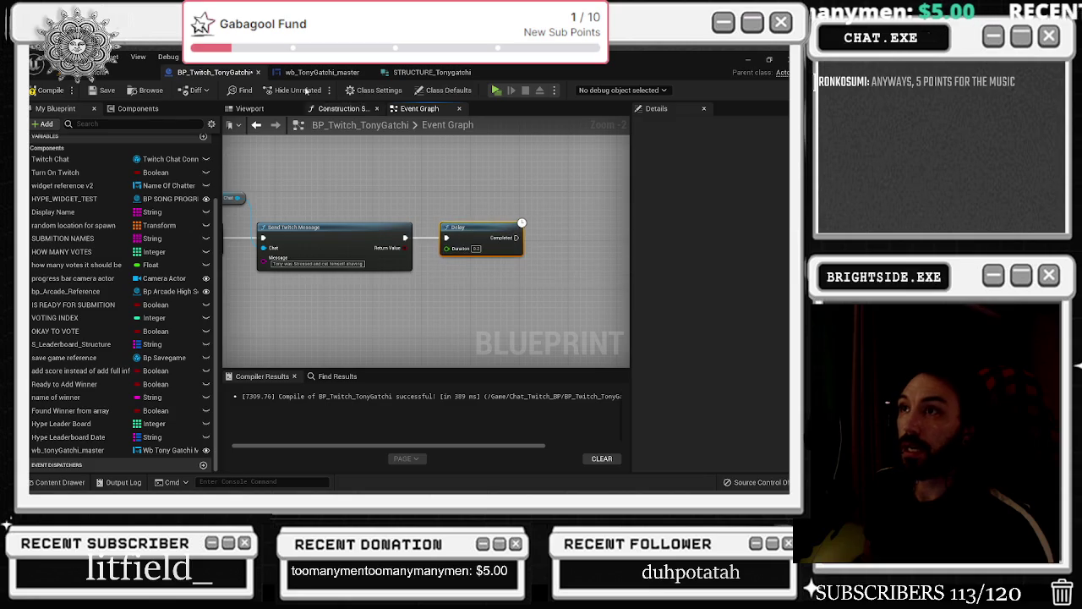
Review the widget blueprint's Toilet event, Set Brush and Branch nodes, then return to the Twitch blueprint
{"action": "left_click", "coordinate": [321, 71]}
{"action": "mouse_move", "coordinate": [338, 237]}
{"action": "left_mouse_down"}
{"action": "mouse_move", "coordinate": [313, 181]}
{"action": "mouse_move", "coordinate": [280, 171]}
{"action": "left_mouse_up"}
{"action": "mouse_move", "coordinate": [364, 251]}
{"action": "left_mouse_down"}
{"action": "mouse_move", "coordinate": [253, 254]}
{"action": "mouse_move", "coordinate": [629, 257]}
{"action": "left_mouse_up"}
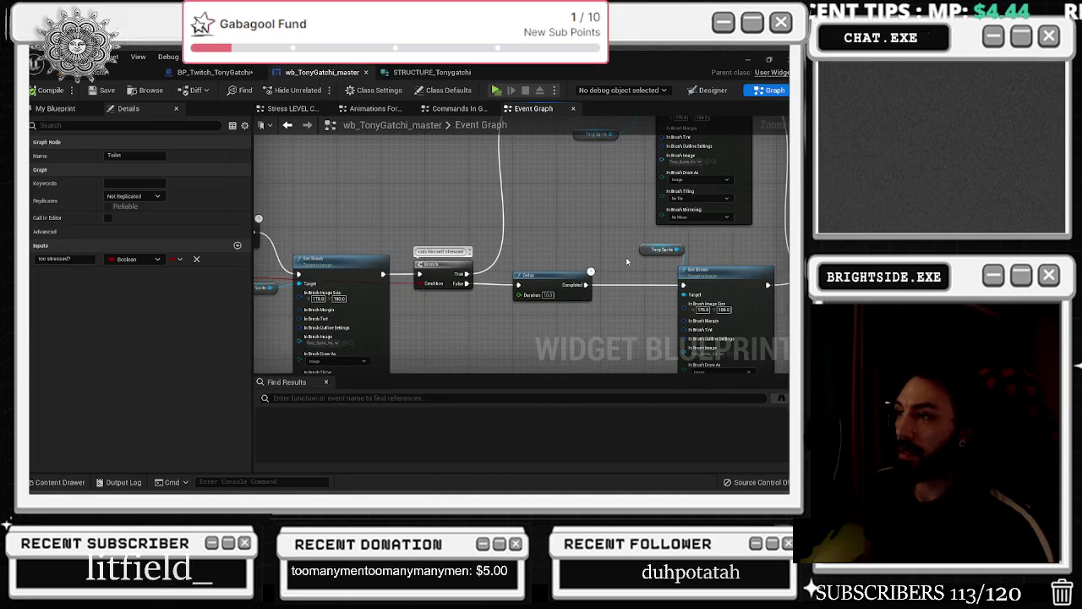
{"action": "left_click", "coordinate": [239, 73]}
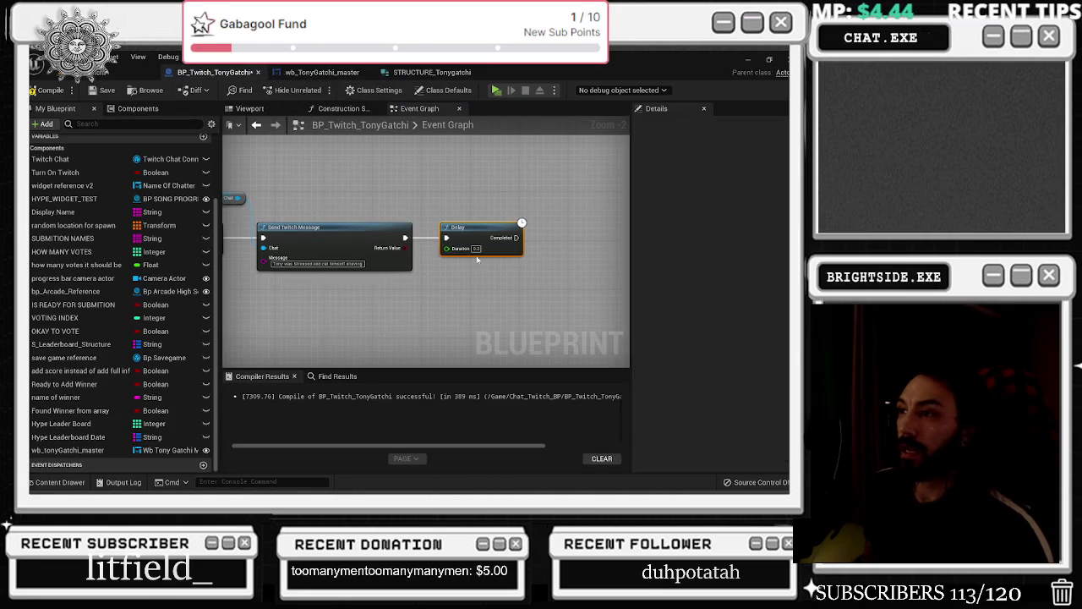
Wire the Toilet Branch's False path to the Delay node
{"action": "left_click_drag", "start_coordinate": [419, 184], "coordinate": [543, 192]}
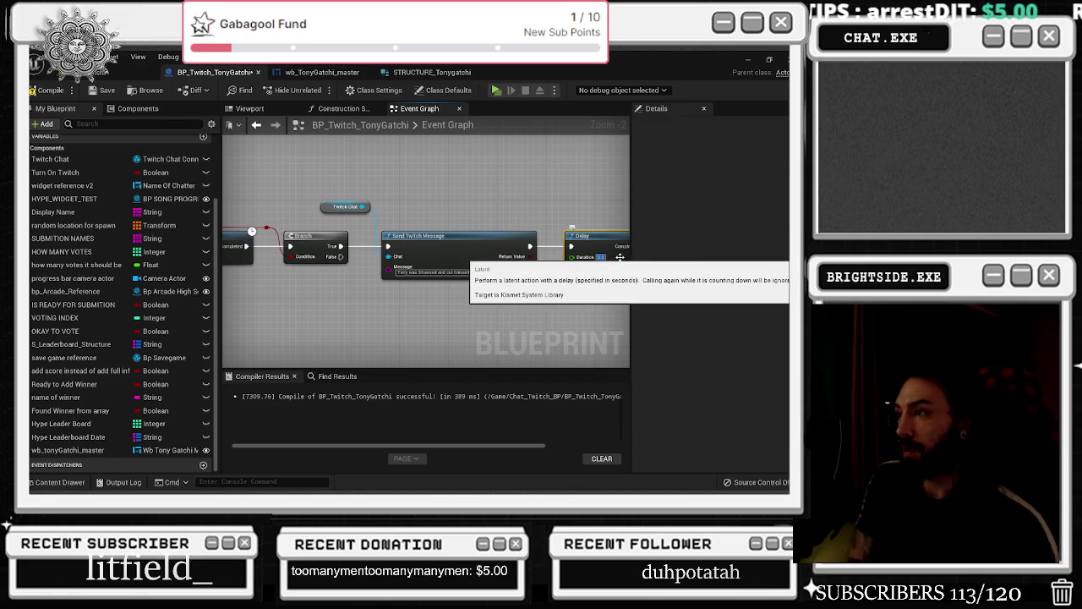
{"action": "mouse_move", "coordinate": [341, 256]}
{"action": "left_mouse_down"}
{"action": "mouse_move", "coordinate": [581, 253]}
{"action": "mouse_move", "coordinate": [572, 248]}
{"action": "left_mouse_up"}
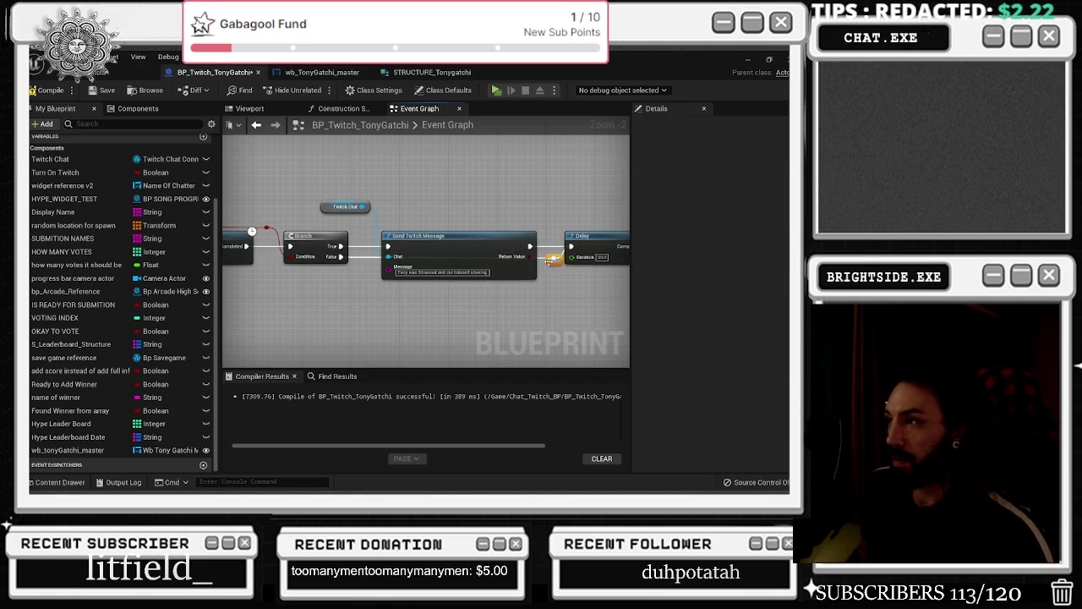
{"action": "left_click_drag", "start_coordinate": [549, 259], "coordinate": [425, 267]}
{"action": "left_click_drag", "start_coordinate": [493, 217], "coordinate": [419, 220]}
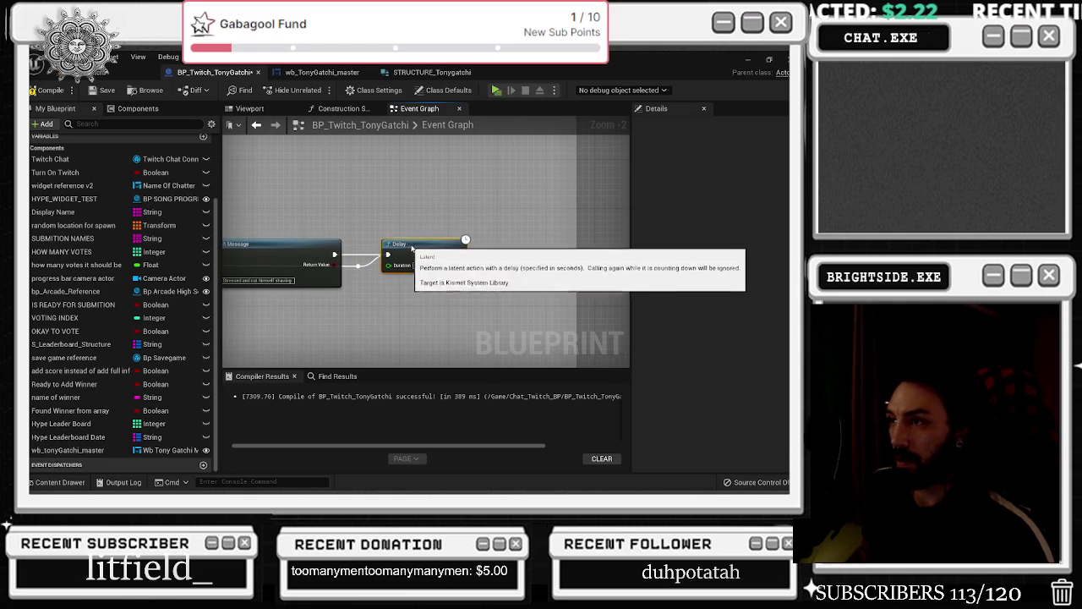
Recentre the graph on the Twitch Chat nodes and select the follow-up Send Twitch Message node
{"action": "scroll", "coordinate": [409, 248], "scroll_direction": "down", "scroll_amount": 2}
{"action": "left_click_drag", "start_coordinate": [428, 236], "coordinate": [527, 236]}
{"action": "left_click_drag", "start_coordinate": [411, 215], "coordinate": [223, 216]}
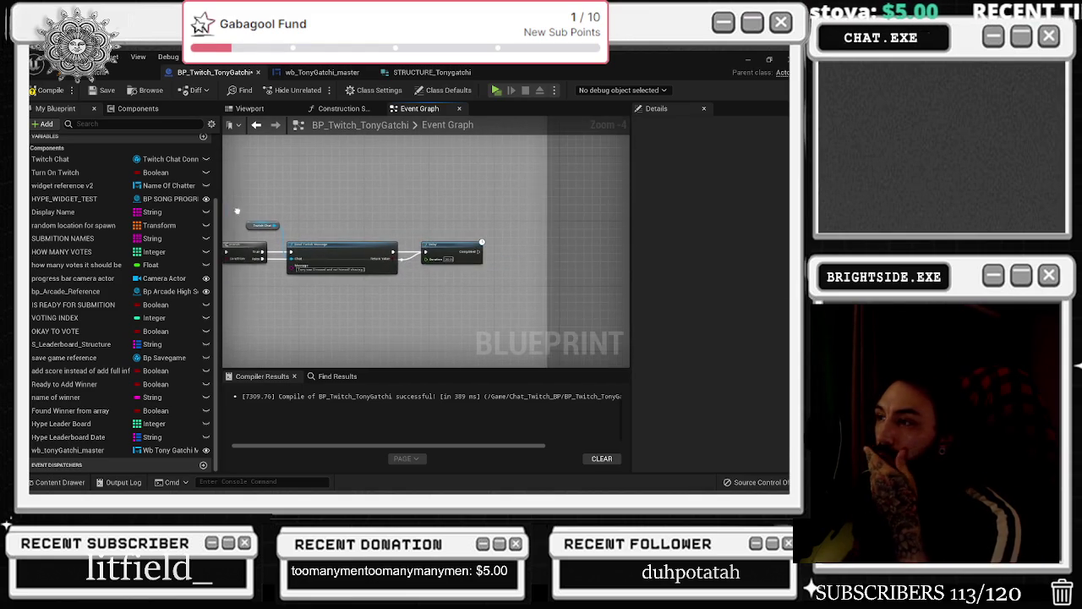
{"action": "scroll", "coordinate": [428, 215], "scroll_direction": "up", "scroll_amount": 2}
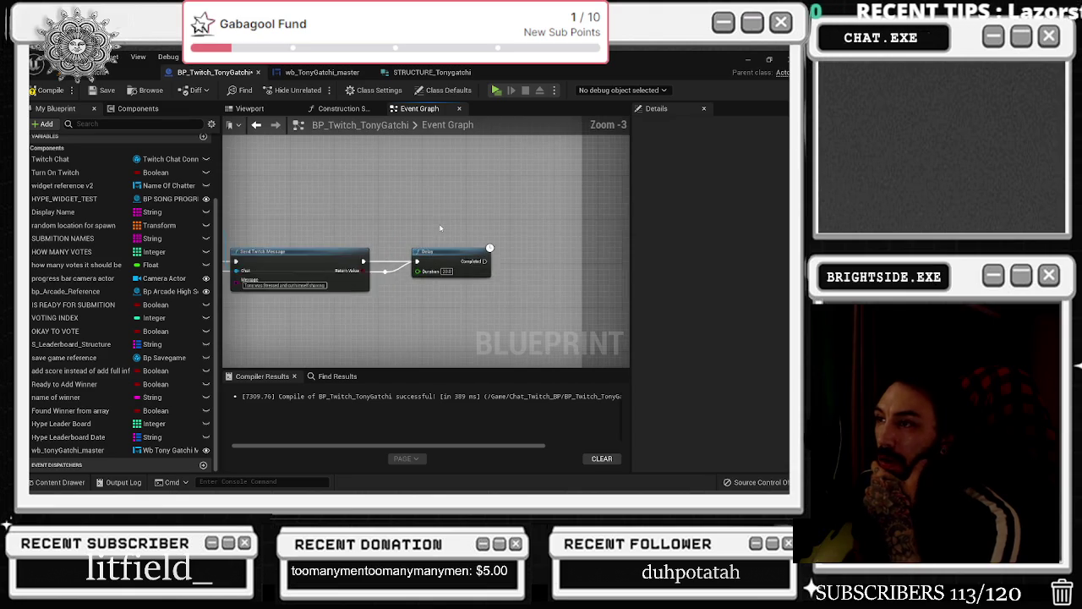
{"action": "mouse_move", "coordinate": [441, 235]}
{"action": "left_mouse_down"}
{"action": "mouse_move", "coordinate": [567, 216]}
{"action": "mouse_move", "coordinate": [444, 226]}
{"action": "mouse_move", "coordinate": [479, 241]}
{"action": "left_mouse_up"}
{"action": "scroll", "coordinate": [444, 226], "scroll_direction": "down", "scroll_amount": 2}
{"action": "mouse_move", "coordinate": [301, 215]}
{"action": "left_mouse_down"}
{"action": "mouse_move", "coordinate": [417, 220]}
{"action": "mouse_move", "coordinate": [490, 209]}
{"action": "mouse_move", "coordinate": [393, 217]}
{"action": "left_mouse_up"}
{"action": "left_click", "coordinate": [402, 254]}
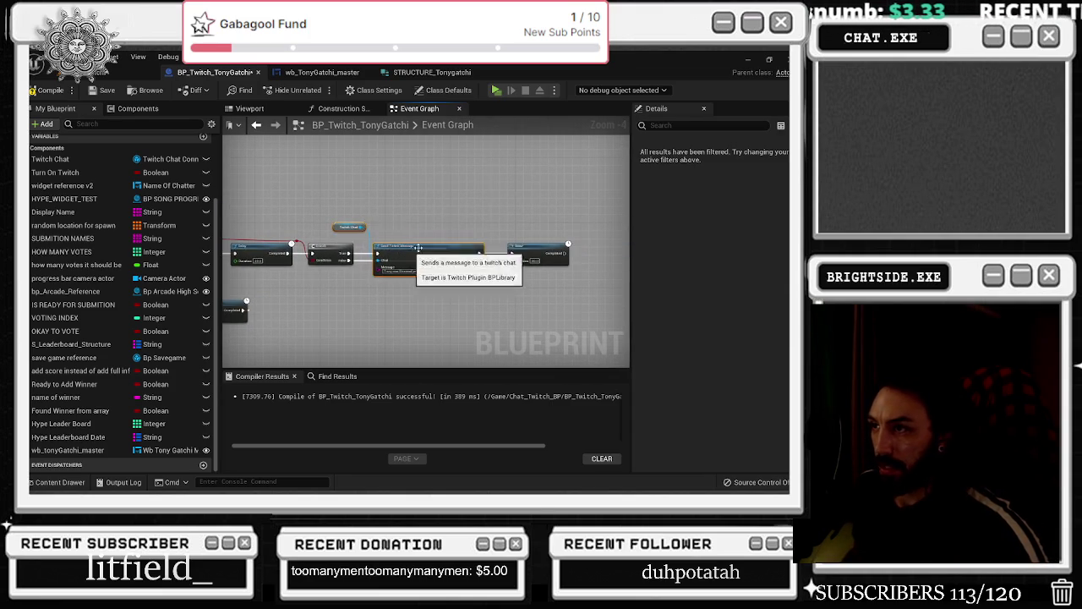
{"action": "scroll", "coordinate": [403, 254], "scroll_direction": "up", "scroll_amount": 3}
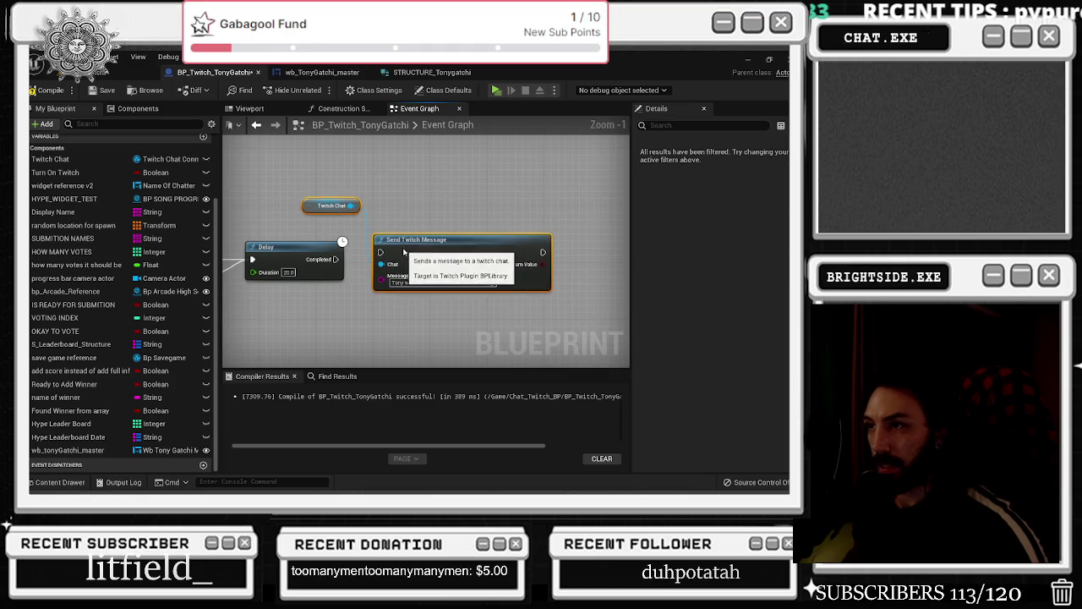
Replace the message with 'feels a little better after taking a hot shower and shave'
{"action": "left_click", "coordinate": [364, 253]}
{"action": "left_click", "coordinate": [422, 290]}
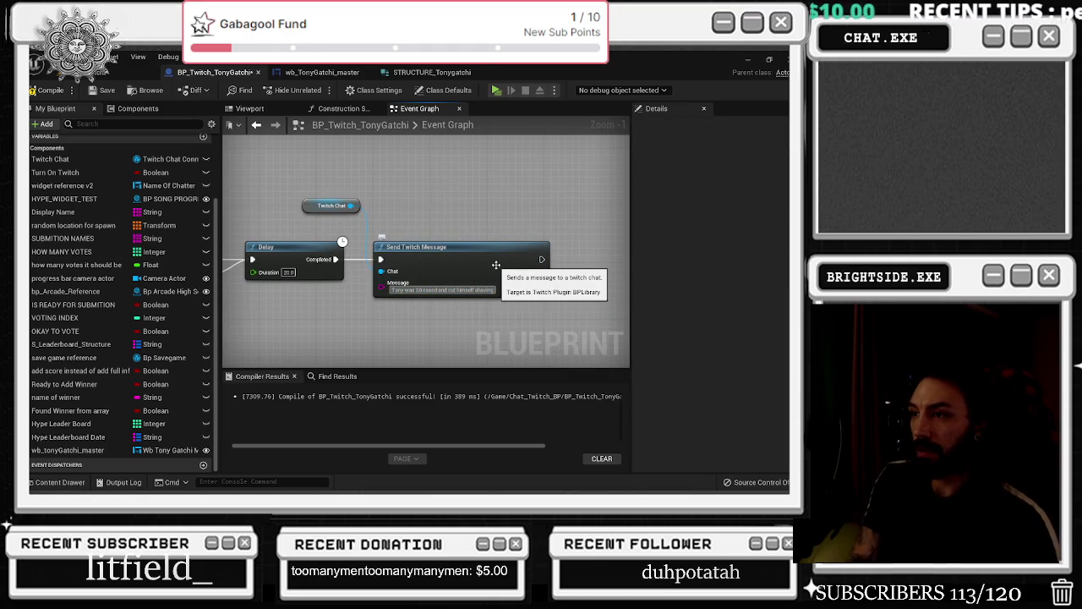
{"action": "key", "text": "BackSpace"}
{"action": "key", "text": "BackSpace"}
{"action": "key", "text": "BackSpace"}
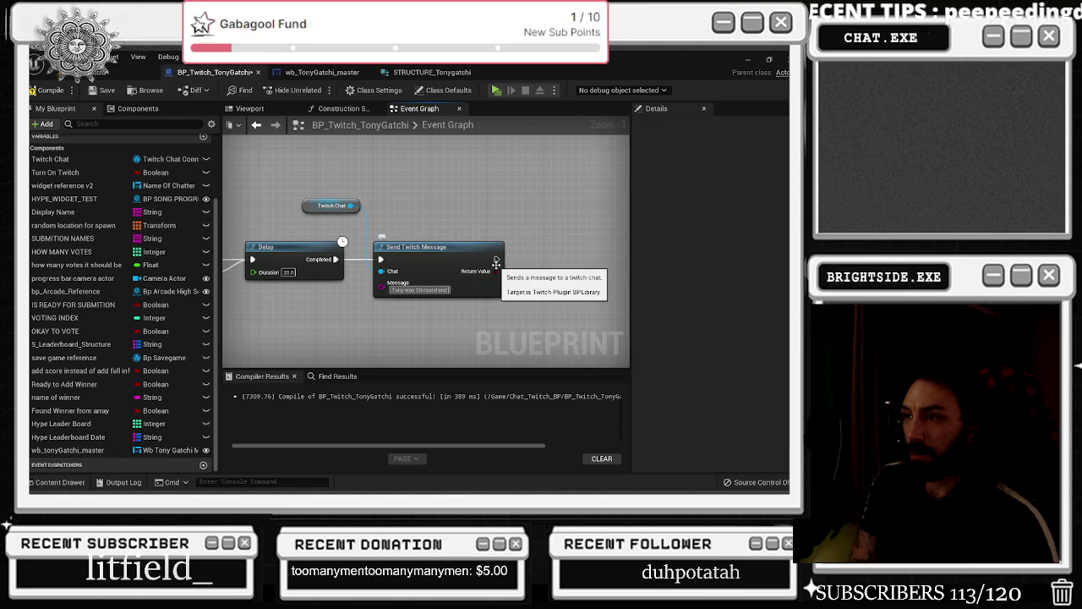
{"action": "key", "text": "BackSpace"}
{"action": "key", "text": "BackSpace"}
{"action": "key", "text": "BackSpace"}
{"action": "type", "text": "feels a little better "}
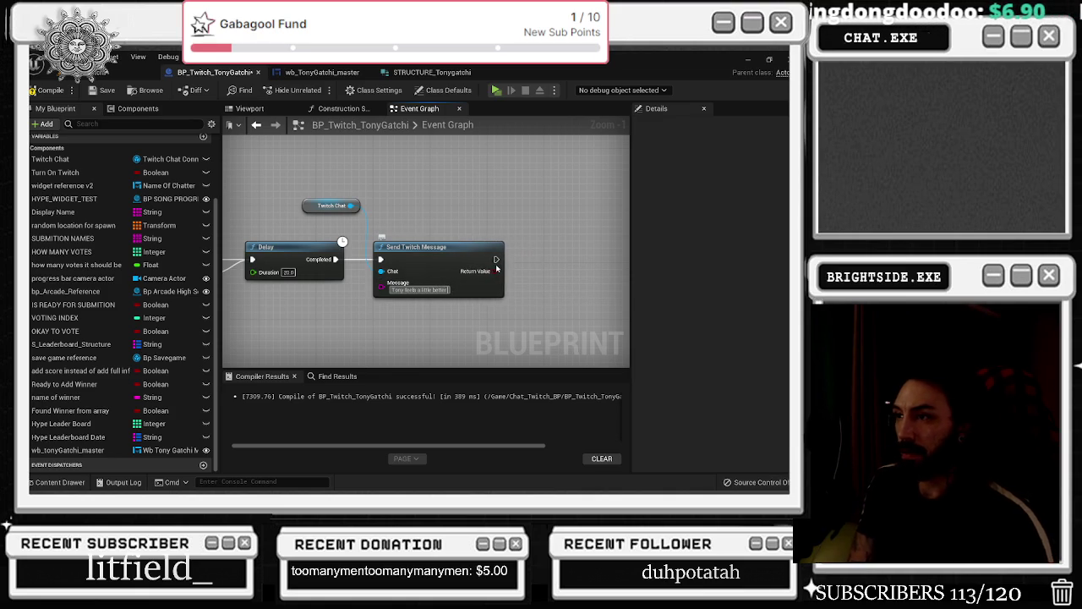
{"action": "type", "text": "after ta"}
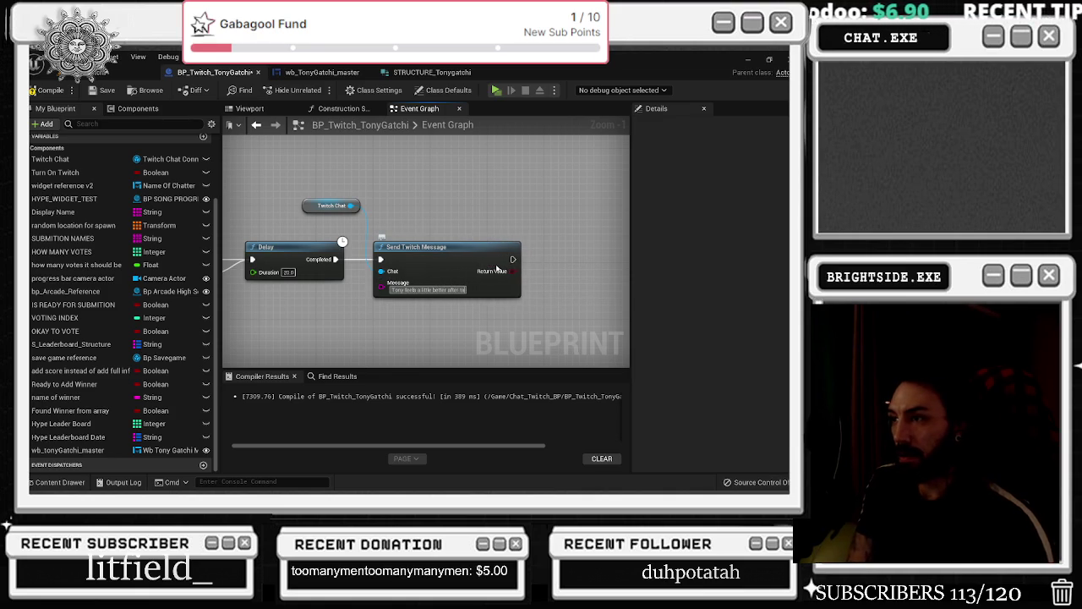
{"action": "type", "text": "king a hot shower!"}
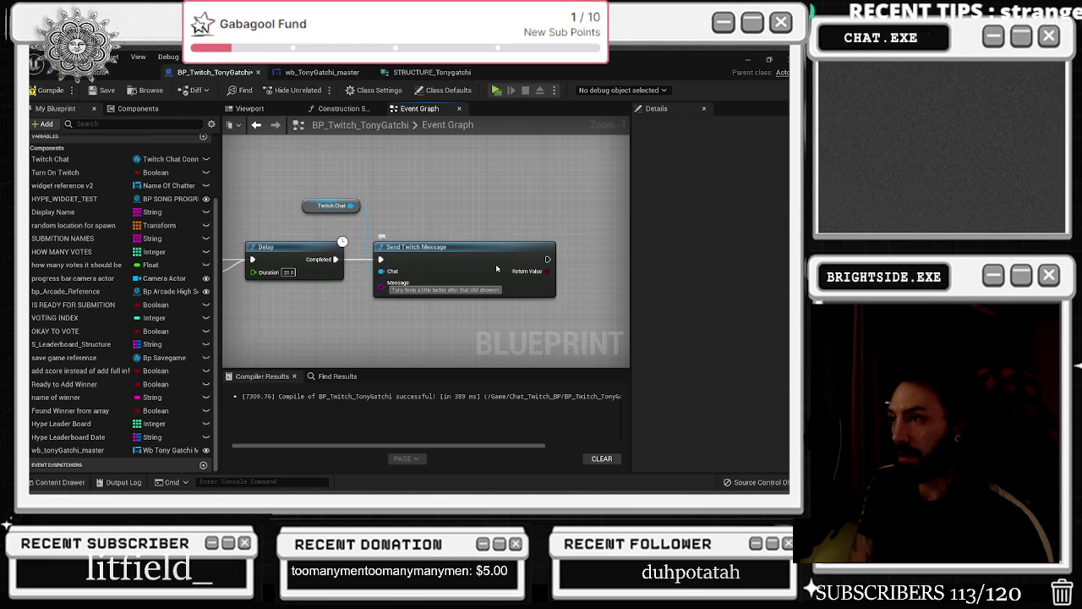
{"action": "key", "text": "BackSpace"}
{"action": "type", "text": " and shave"}
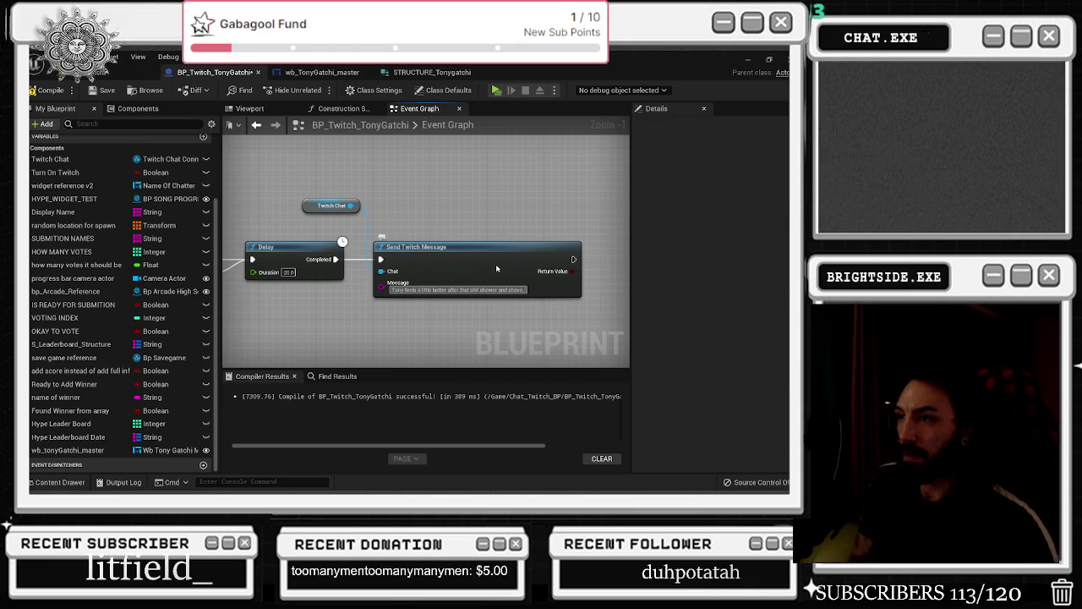
{"action": "left_click", "coordinate": [395, 290]}
Add an Append node feeding the Message input and position it below the Delay
{"action": "mouse_move", "coordinate": [381, 283]}
{"action": "left_mouse_down"}
{"action": "mouse_move", "coordinate": [394, 292]}
{"action": "mouse_move", "coordinate": [342, 327]}
{"action": "left_mouse_up"}
{"action": "type", "text": "append"}
{"action": "key", "text": "Return"}
{"action": "left_click_drag", "start_coordinate": [406, 247], "coordinate": [463, 247]}
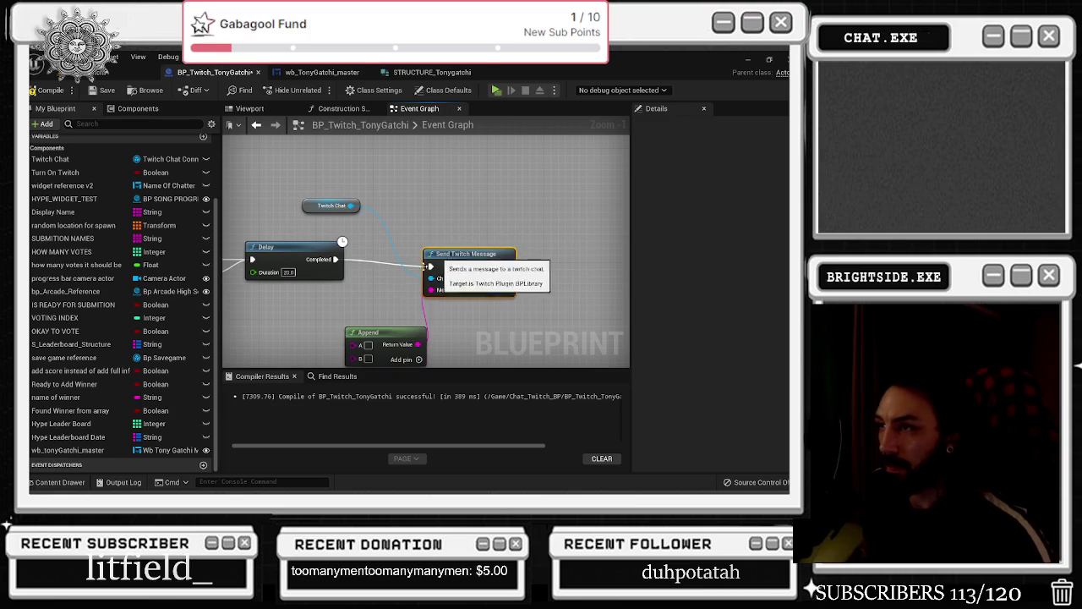
{"action": "left_click_drag", "start_coordinate": [396, 285], "coordinate": [459, 225]}
{"action": "mouse_move", "coordinate": [489, 273]}
{"action": "left_mouse_down"}
{"action": "mouse_move", "coordinate": [450, 252]}
{"action": "mouse_move", "coordinate": [357, 251]}
{"action": "left_mouse_up"}
Paste the shower text into Append input A, add a third pin, and set B to 'Spongebath provided by:'
{"action": "left_click", "coordinate": [397, 268]}
{"action": "type", "text": "Tony feels a little better after that shit shower and shave."}
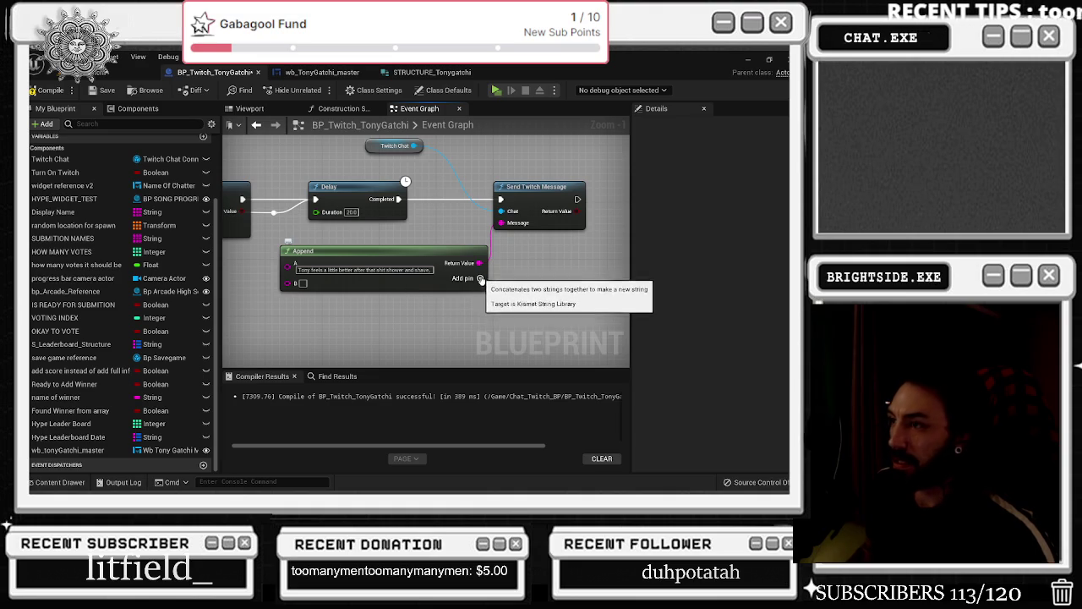
{"action": "left_click", "coordinate": [481, 278]}
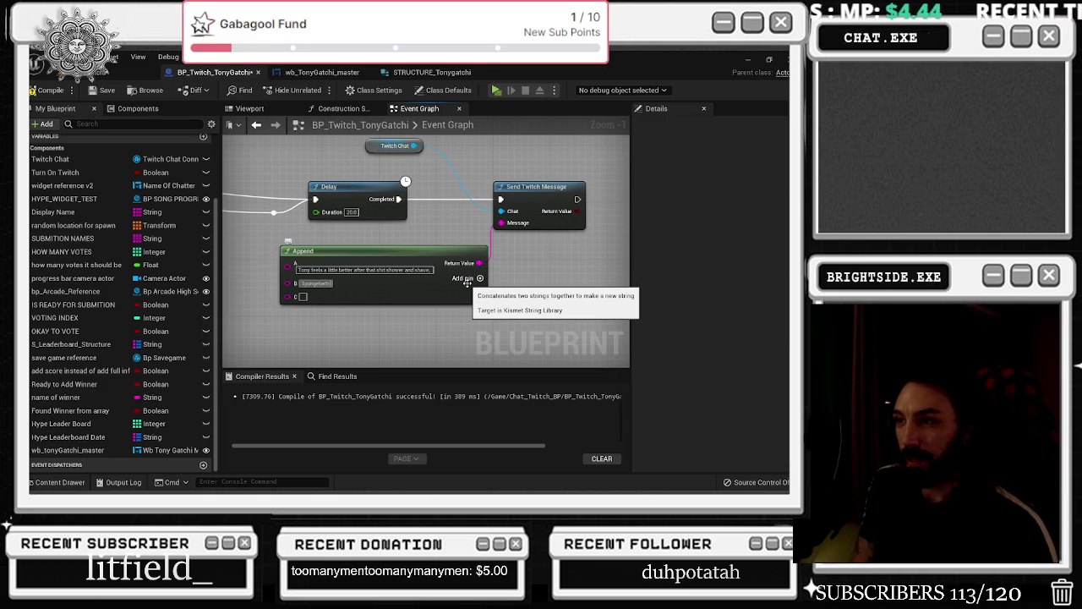
{"action": "type", "text": "Spongebath provided"}
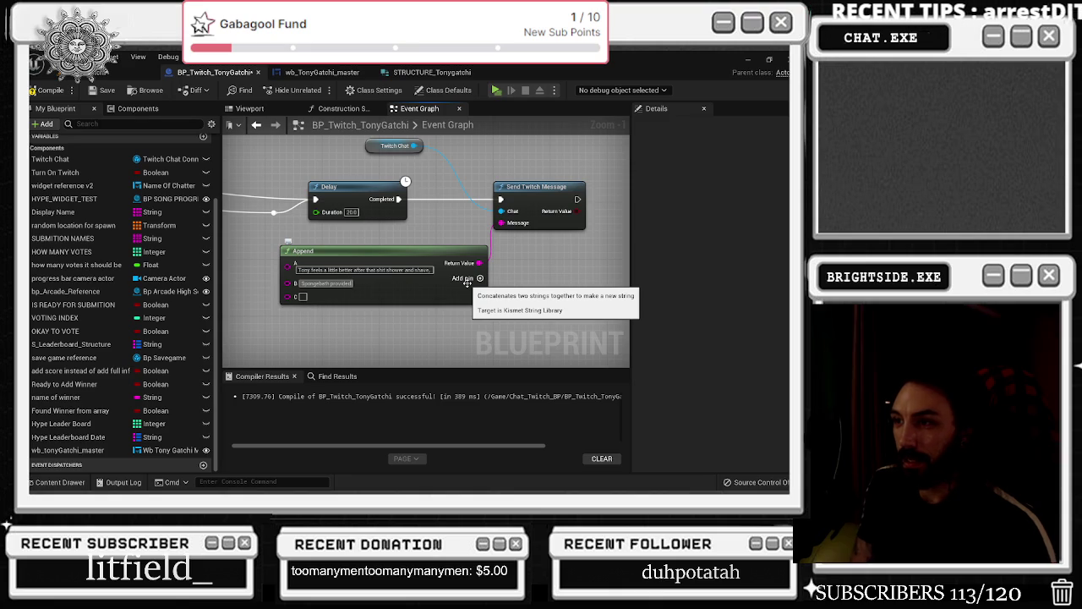
{"action": "type", "text": "by:"}
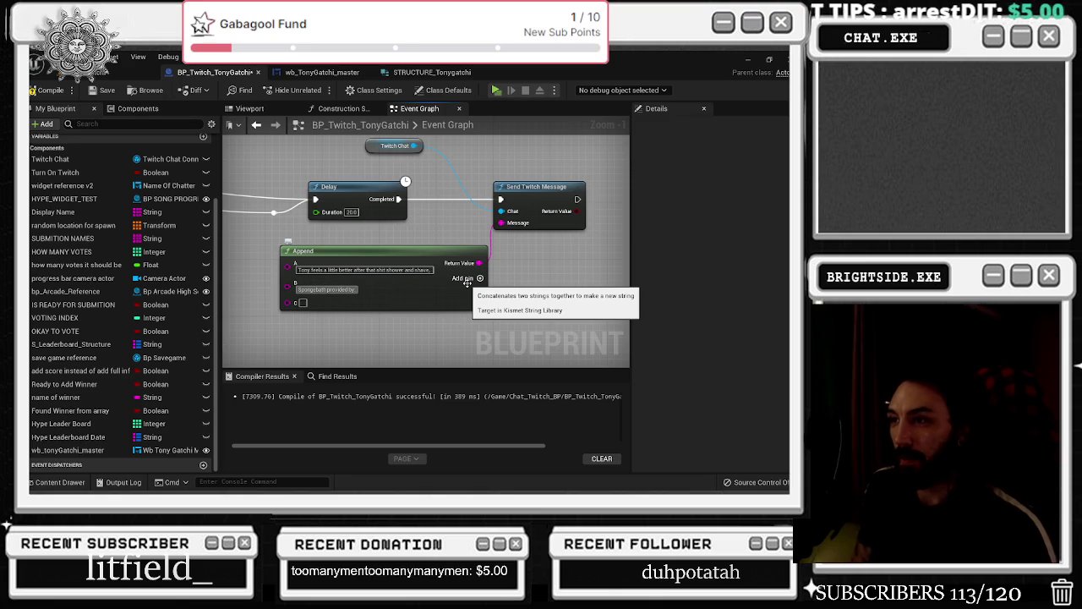
{"action": "scroll", "coordinate": [413, 244], "scroll_direction": "down", "scroll_amount": 4}
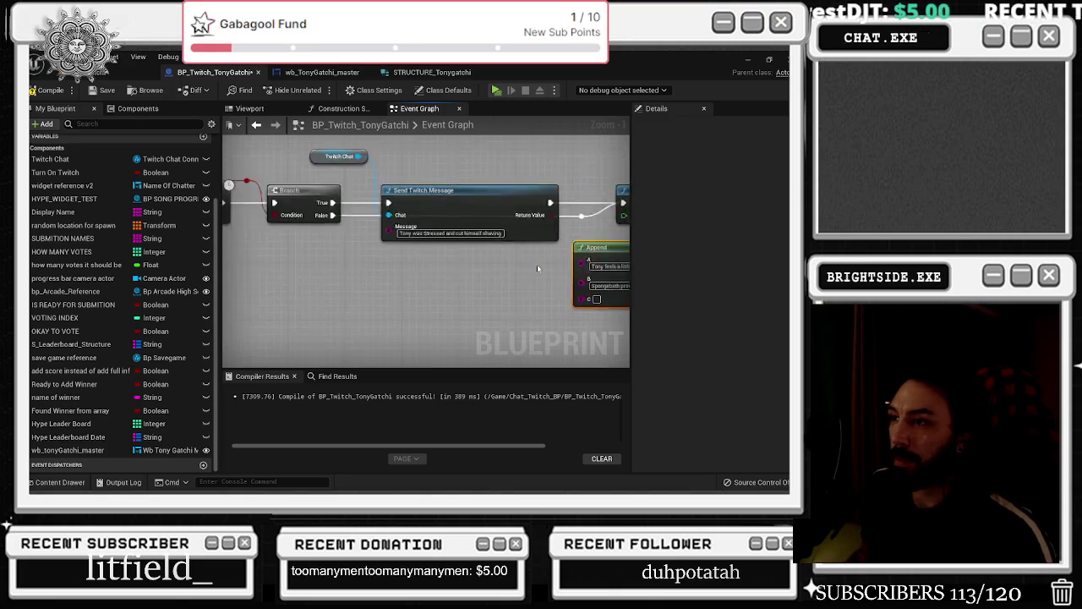
Connect the chatter's Display Name from Break TwitchMessageAuthor into Append input C
{"action": "scroll", "coordinate": [375, 312], "scroll_direction": "up", "scroll_amount": 2}
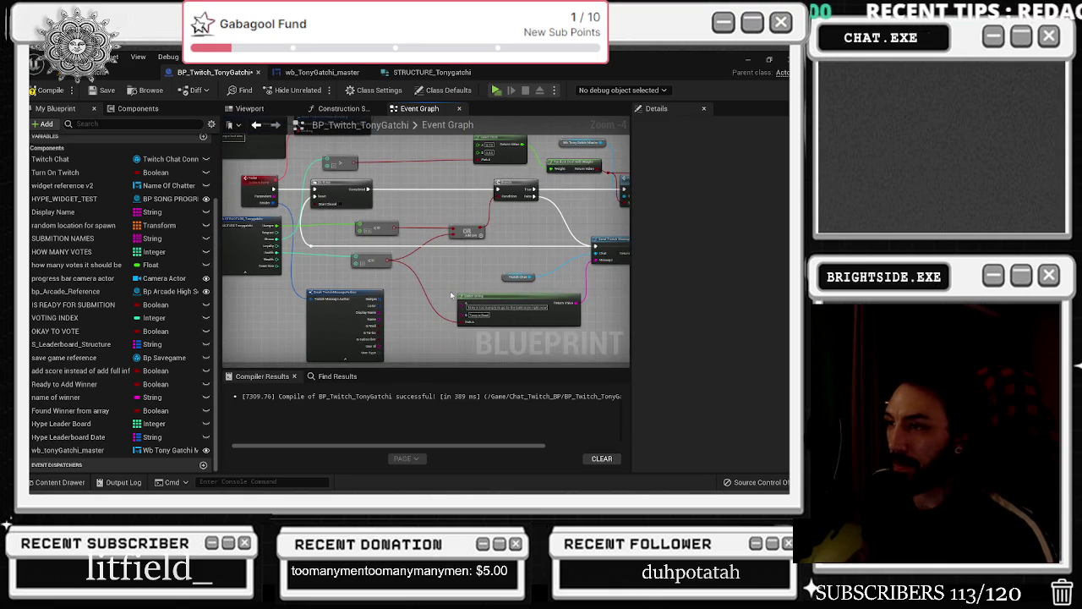
{"action": "mouse_move", "coordinate": [374, 312]}
{"action": "left_mouse_down"}
{"action": "mouse_move", "coordinate": [681, 308]}
{"action": "mouse_move", "coordinate": [480, 296]}
{"action": "mouse_move", "coordinate": [331, 212]}
{"action": "left_mouse_up"}
{"action": "left_click", "coordinate": [391, 240]}
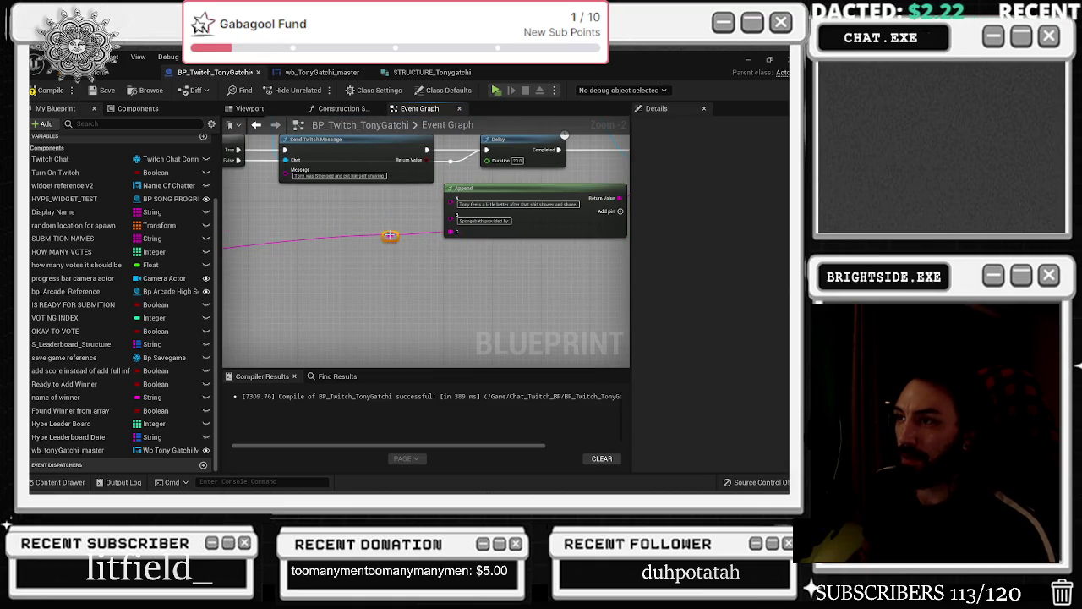
Jump from the Toilet call to its event in wb_TonyGatchi_master
{"action": "scroll", "coordinate": [404, 296], "scroll_direction": "down", "scroll_amount": 4}
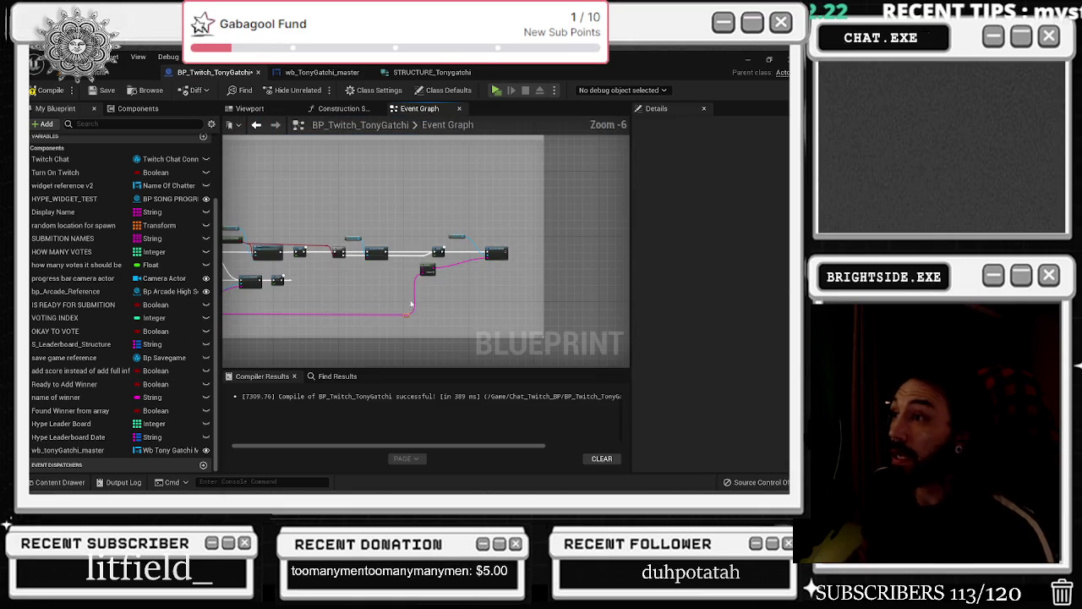
{"action": "scroll", "coordinate": [408, 281], "scroll_direction": "up", "scroll_amount": 3}
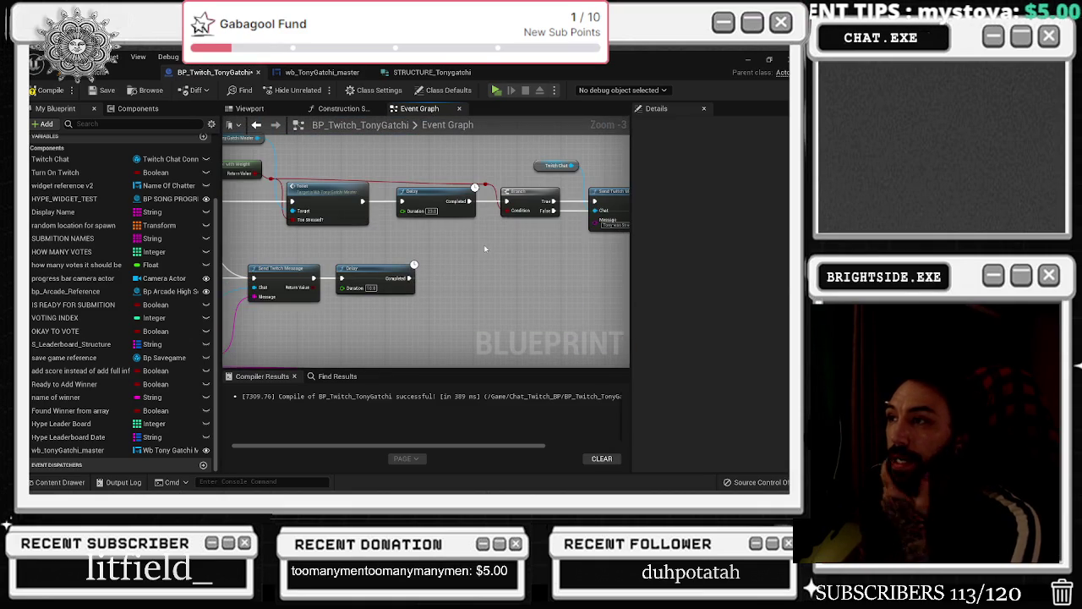
{"action": "left_click_drag", "start_coordinate": [477, 249], "coordinate": [529, 256]}
{"action": "mouse_move", "coordinate": [454, 221]}
{"action": "left_mouse_down"}
{"action": "mouse_move", "coordinate": [427, 216]}
{"action": "mouse_move", "coordinate": [422, 229]}
{"action": "left_mouse_up"}
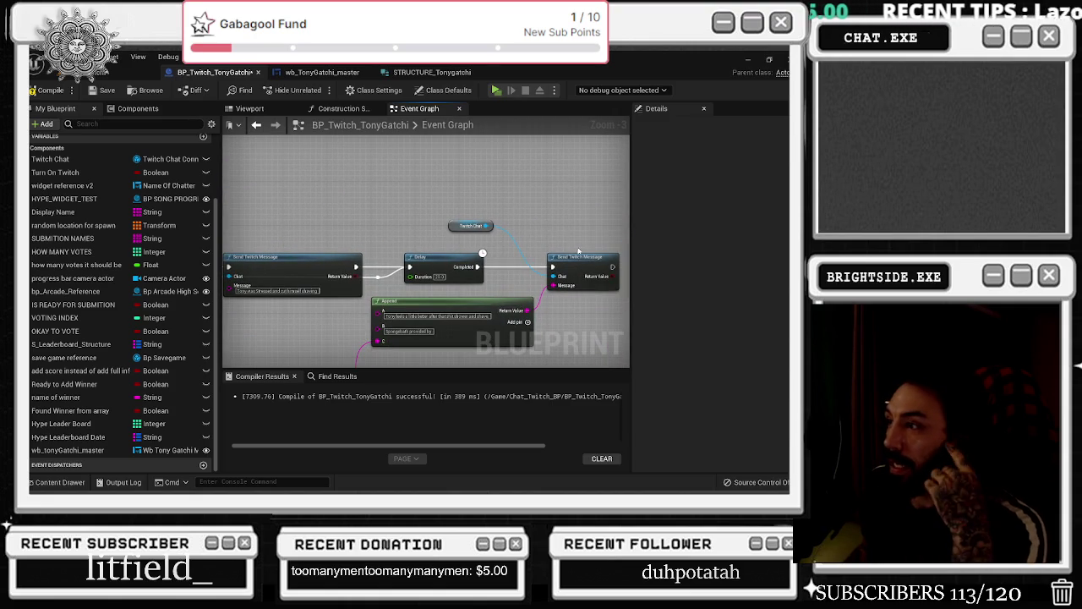
{"action": "left_click_drag", "start_coordinate": [400, 285], "coordinate": [494, 288]}
{"action": "double_click", "coordinate": [338, 241]}
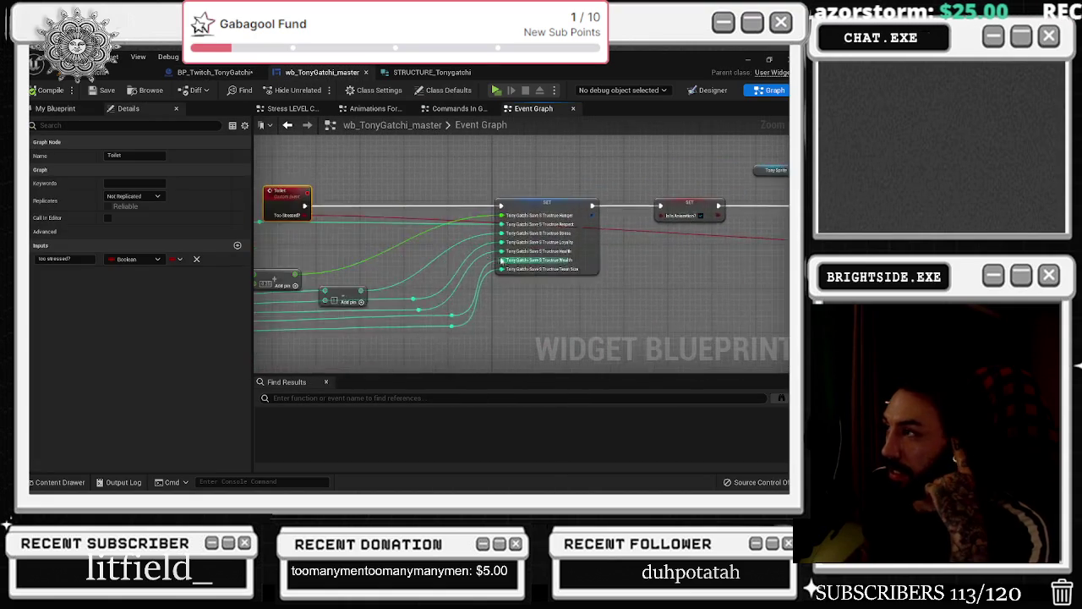
Inspect the nodes feeding the SET node and the Tony Gatchi save structure variable
{"action": "mouse_move", "coordinate": [283, 274]}
{"action": "left_mouse_down"}
{"action": "mouse_move", "coordinate": [761, 317]}
{"action": "mouse_move", "coordinate": [767, 346]}
{"action": "left_mouse_up"}
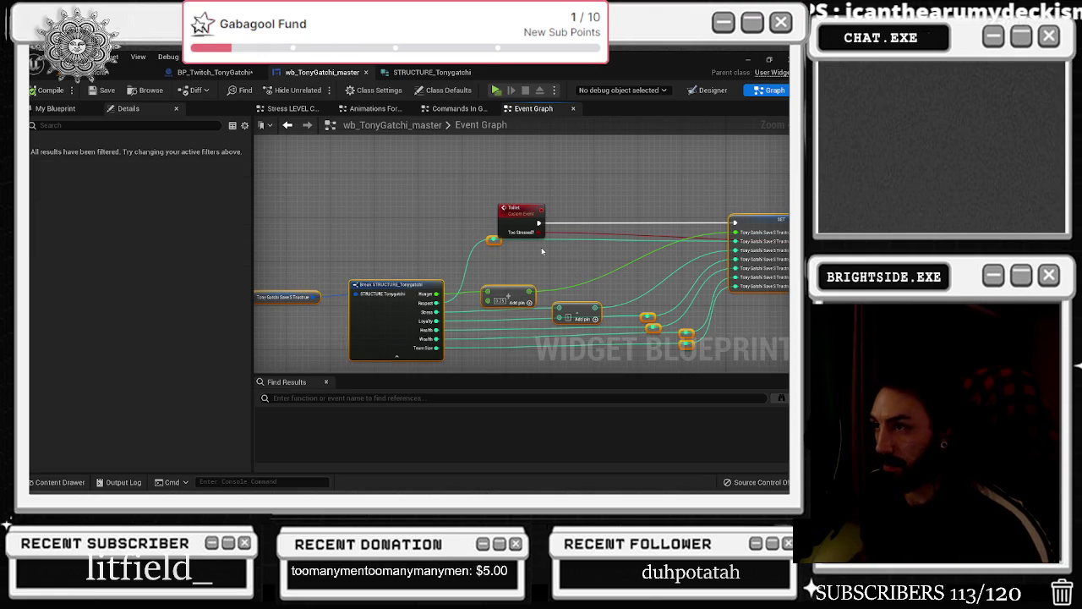
{"action": "left_click", "coordinate": [579, 255]}
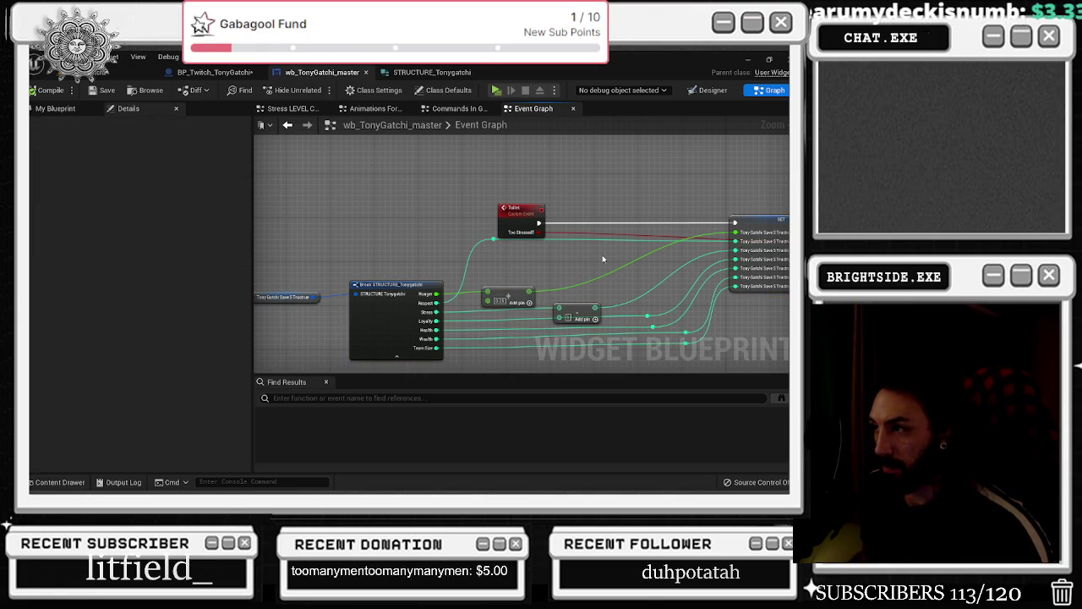
{"action": "mouse_move", "coordinate": [297, 262]}
{"action": "left_mouse_down"}
{"action": "mouse_move", "coordinate": [485, 362]}
{"action": "mouse_move", "coordinate": [761, 314]}
{"action": "mouse_move", "coordinate": [762, 303]}
{"action": "left_mouse_up"}
{"action": "left_click", "coordinate": [355, 262]}
{"action": "mouse_move", "coordinate": [292, 257]}
{"action": "left_mouse_down"}
{"action": "mouse_move", "coordinate": [761, 279]}
{"action": "mouse_move", "coordinate": [764, 346]}
{"action": "left_mouse_up"}
{"action": "left_click_drag", "start_coordinate": [720, 302], "coordinate": [478, 296]}
{"action": "left_click", "coordinate": [613, 215]}
{"action": "mouse_move", "coordinate": [613, 210]}
{"action": "left_mouse_down"}
{"action": "mouse_move", "coordinate": [257, 213]}
{"action": "mouse_move", "coordinate": [290, 234]}
{"action": "mouse_move", "coordinate": [468, 271]}
{"action": "mouse_move", "coordinate": [626, 326]}
{"action": "mouse_move", "coordinate": [725, 317]}
{"action": "mouse_move", "coordinate": [598, 280]}
{"action": "mouse_move", "coordinate": [416, 171]}
{"action": "mouse_move", "coordinate": [441, 184]}
{"action": "left_mouse_up"}
{"action": "left_click", "coordinate": [598, 278]}
Wire Set Brush's exec output into the SET node and drag out from the Tonygatchi save structure
{"action": "left_click", "coordinate": [551, 244]}
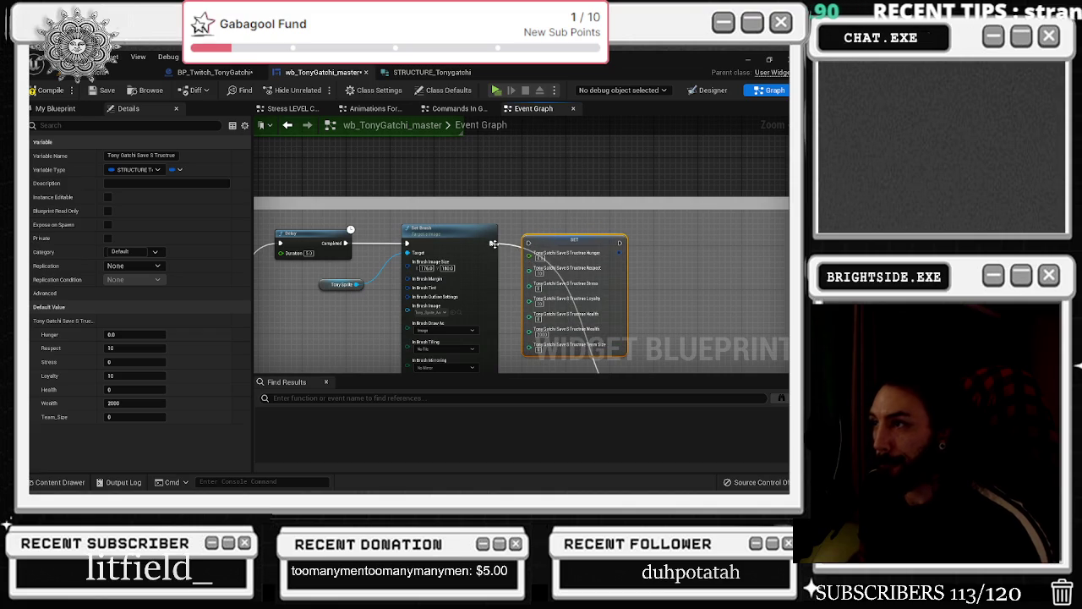
{"action": "left_click_drag", "start_coordinate": [491, 243], "coordinate": [534, 244]}
{"action": "scroll", "coordinate": [592, 246], "scroll_direction": "down", "scroll_amount": 3}
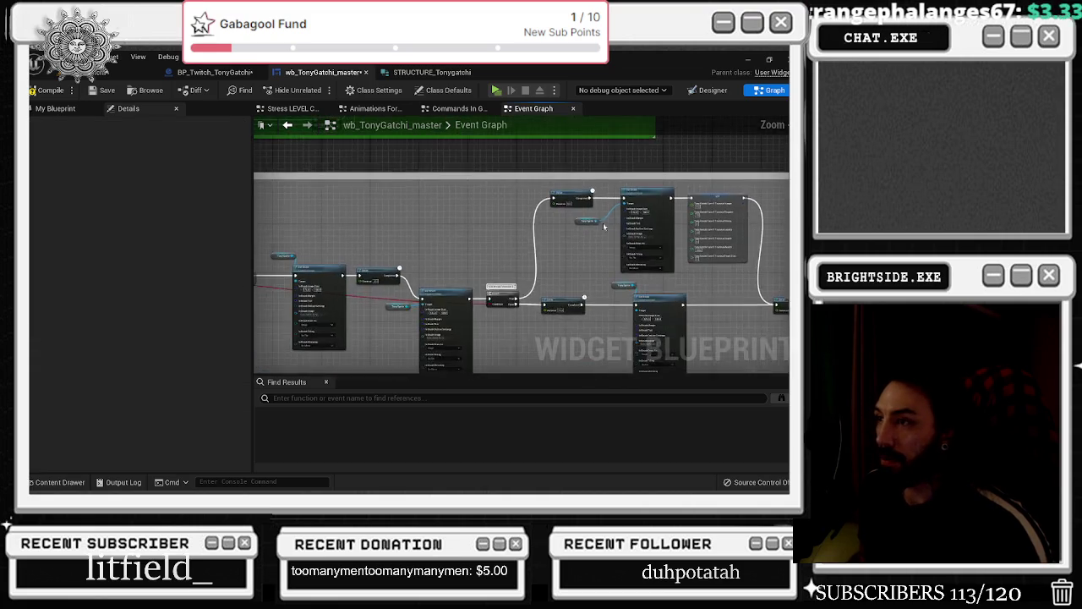
{"action": "left_click_drag", "start_coordinate": [301, 241], "coordinate": [474, 241]}
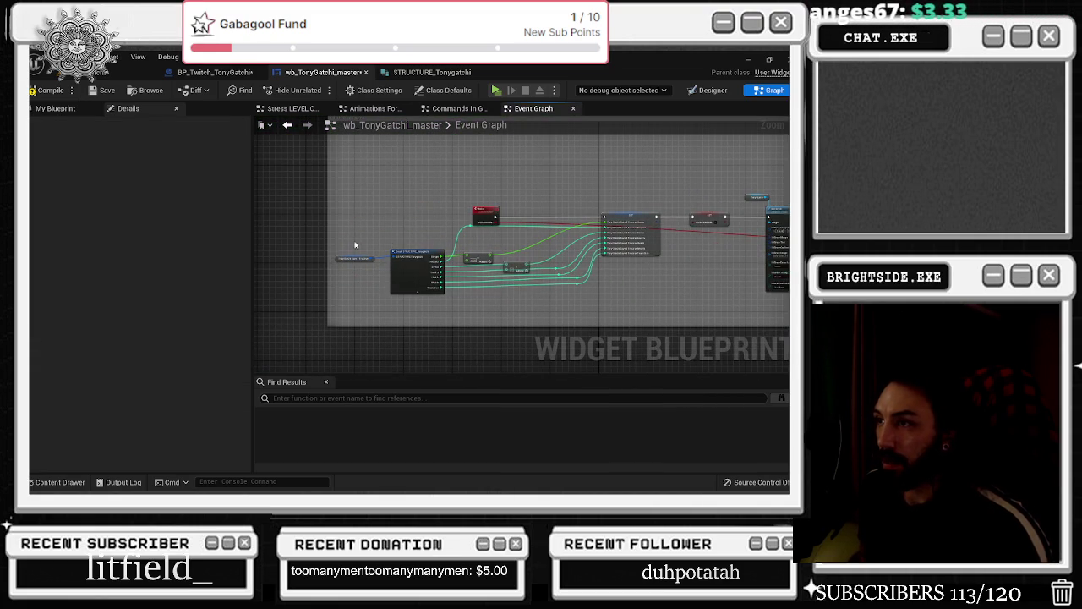
{"action": "left_click_drag", "start_coordinate": [683, 199], "coordinate": [695, 250]}
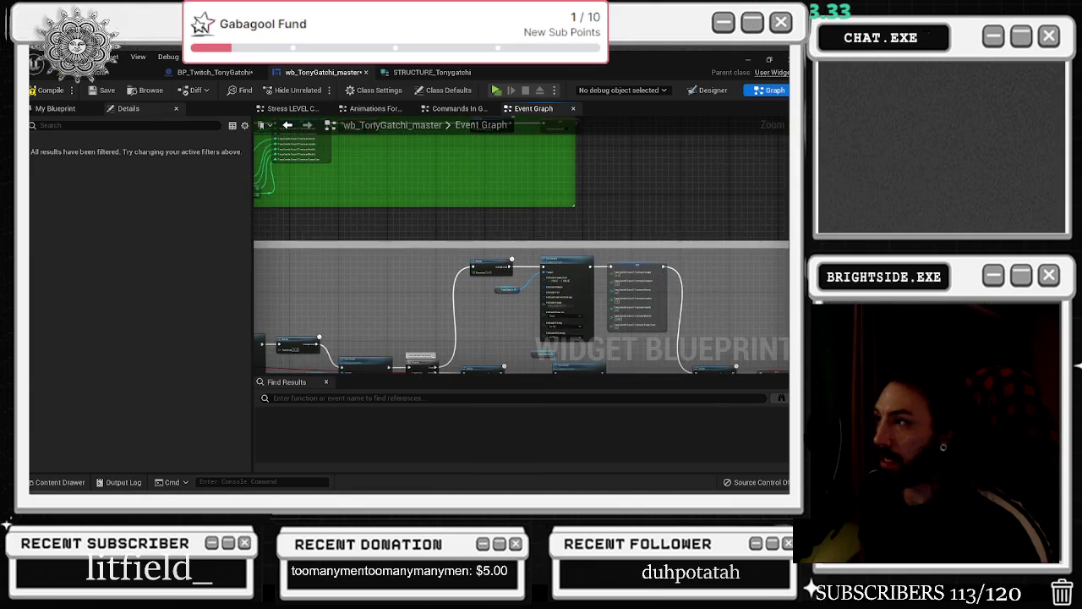
{"action": "mouse_move", "coordinate": [290, 266]}
{"action": "left_mouse_down"}
{"action": "mouse_move", "coordinate": [451, 204]}
{"action": "mouse_move", "coordinate": [362, 276]}
{"action": "mouse_move", "coordinate": [343, 278]}
{"action": "mouse_move", "coordinate": [588, 213]}
{"action": "left_mouse_up"}
Add Break STRUCTURE_Tonygatchi and wire Hunger, Respect and Stress into the SET node
{"action": "type", "text": "break"}
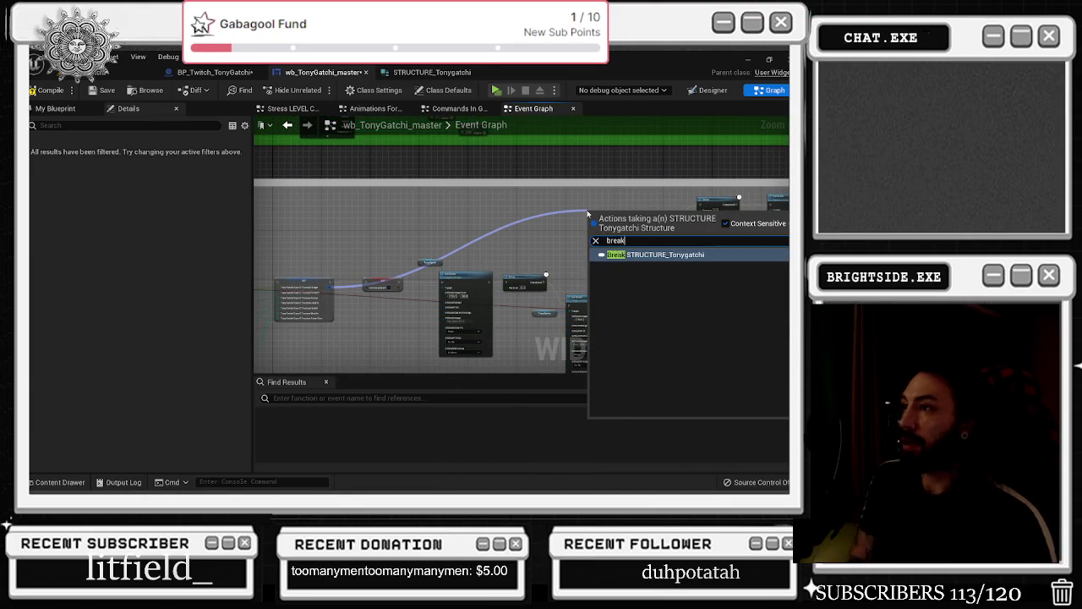
{"action": "key", "text": "Return"}
{"action": "scroll", "coordinate": [370, 268], "scroll_direction": "up", "scroll_amount": 3}
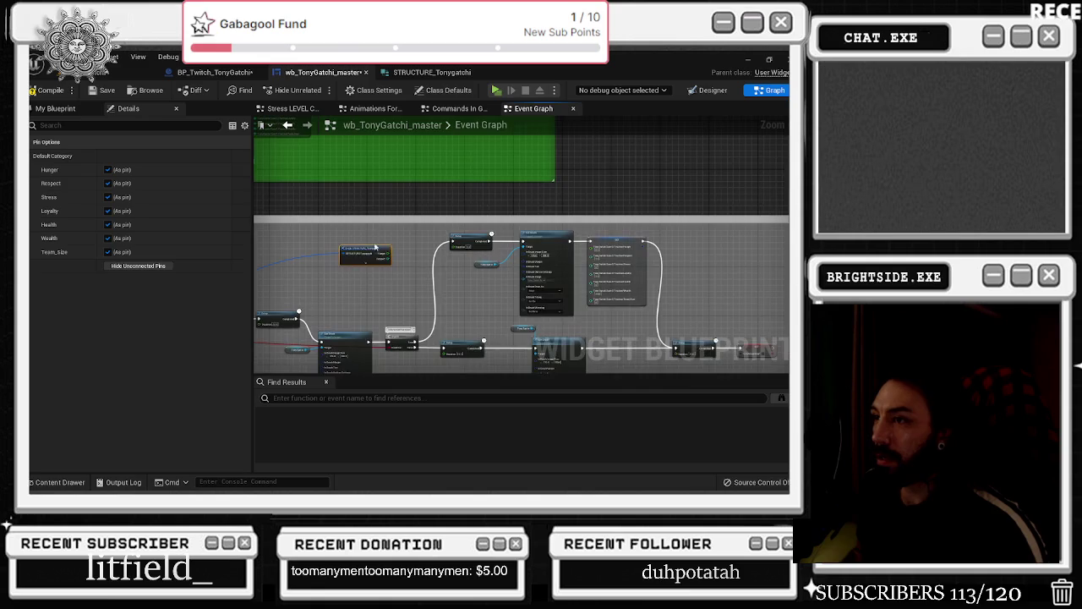
{"action": "left_click", "coordinate": [370, 268]}
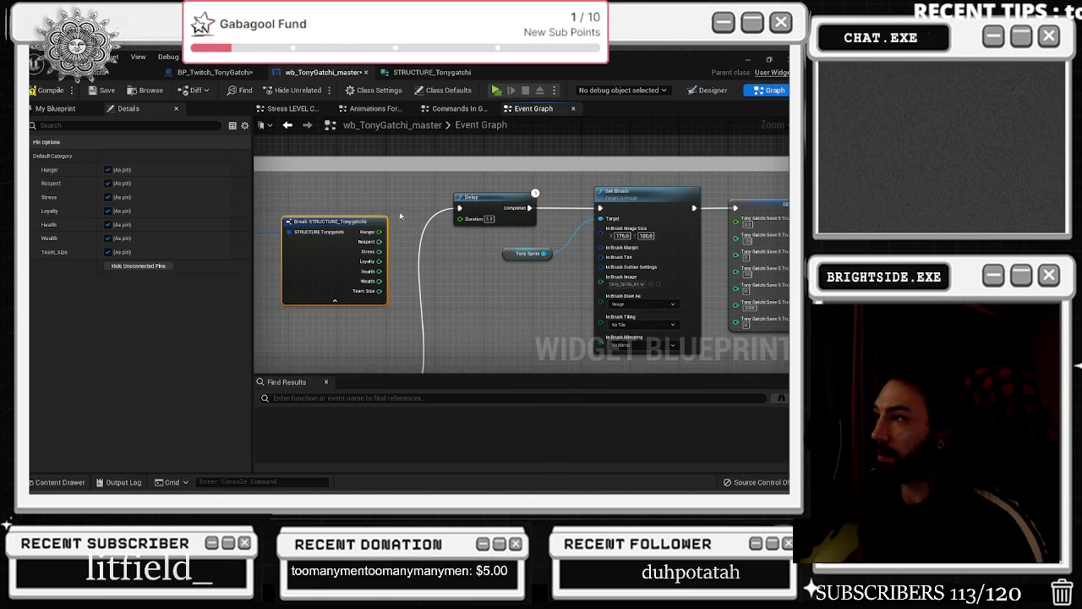
{"action": "left_click_drag", "start_coordinate": [379, 232], "coordinate": [735, 218]}
{"action": "mouse_move", "coordinate": [335, 223]}
{"action": "left_mouse_down"}
{"action": "mouse_move", "coordinate": [712, 242]}
{"action": "mouse_move", "coordinate": [735, 228]}
{"action": "left_mouse_up"}
{"action": "mouse_move", "coordinate": [373, 245]}
{"action": "left_mouse_down"}
{"action": "mouse_move", "coordinate": [474, 259]}
{"action": "mouse_move", "coordinate": [735, 237]}
{"action": "mouse_move", "coordinate": [389, 267]}
{"action": "mouse_move", "coordinate": [732, 248]}
{"action": "left_mouse_up"}
Route Health through a Subtract node into the SET node and compile the widget
{"action": "left_click_drag", "start_coordinate": [370, 266], "coordinate": [435, 278]}
{"action": "type", "text": "-"}
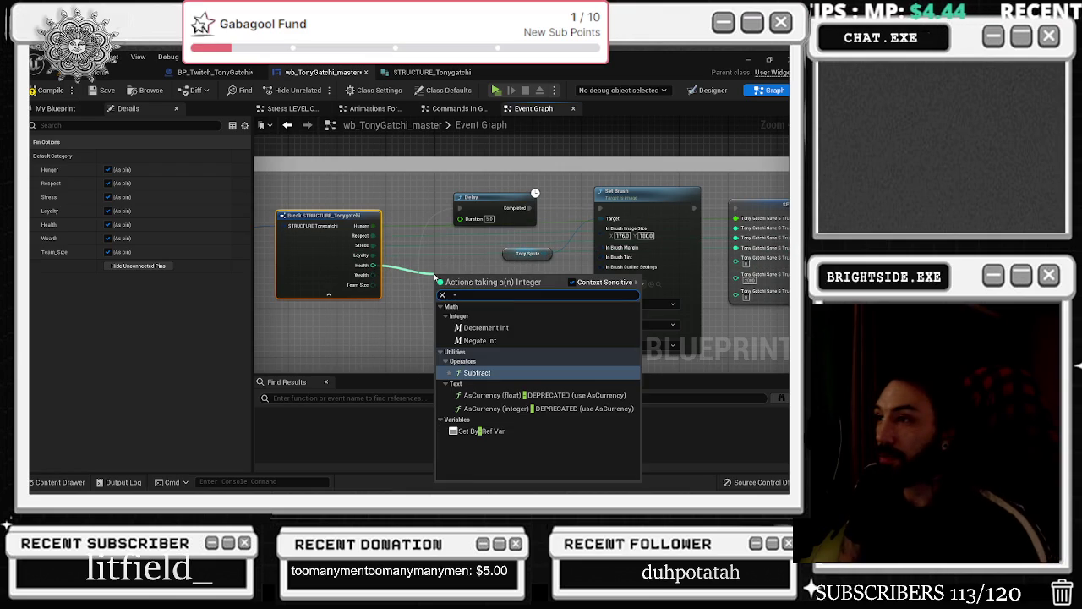
{"action": "key", "text": "Return"}
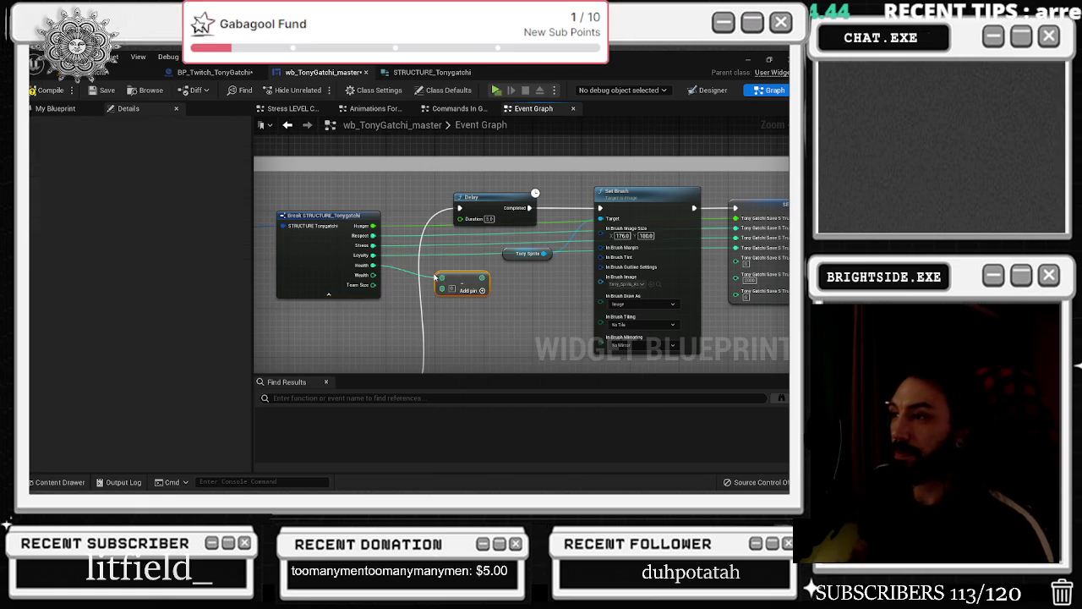
{"action": "mouse_move", "coordinate": [494, 271]}
{"action": "left_mouse_down"}
{"action": "mouse_move", "coordinate": [737, 262]}
{"action": "mouse_move", "coordinate": [483, 290]}
{"action": "mouse_move", "coordinate": [774, 284]}
{"action": "mouse_move", "coordinate": [644, 279]}
{"action": "mouse_move", "coordinate": [683, 277]}
{"action": "left_mouse_up"}
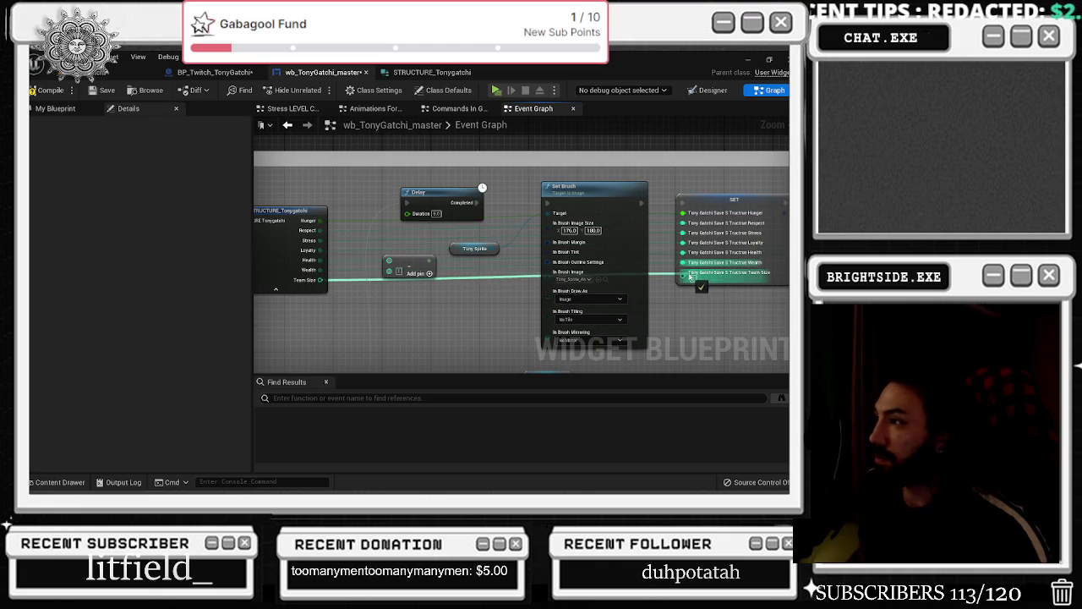
{"action": "scroll", "coordinate": [524, 253], "scroll_direction": "down", "scroll_amount": 3}
{"action": "left_click", "coordinate": [49, 89]}
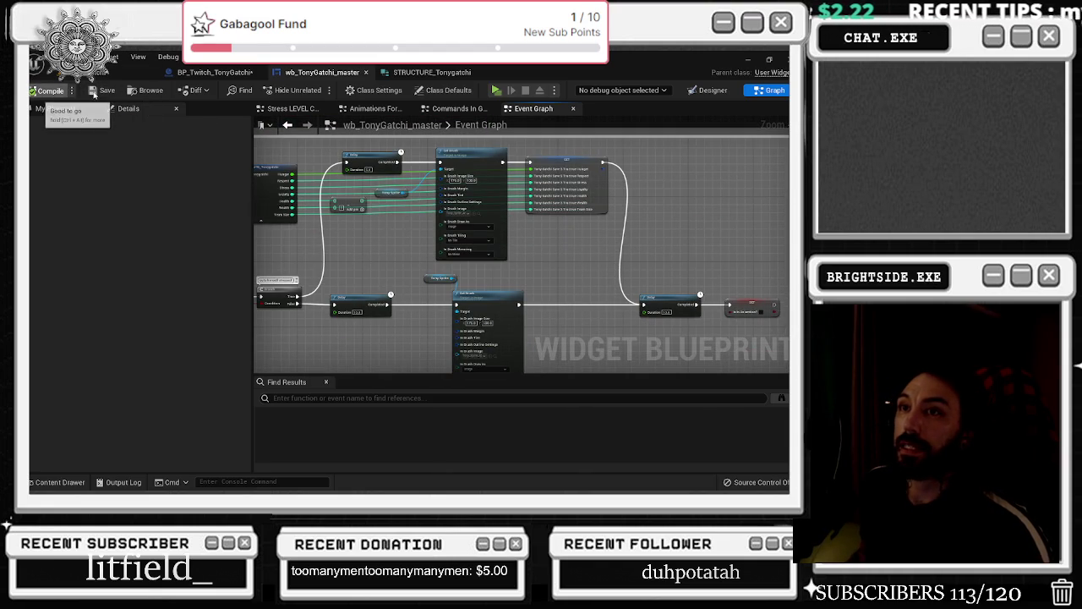
{"action": "left_click", "coordinate": [708, 89]}
{"action": "scroll", "coordinate": [409, 300], "scroll_direction": "up", "scroll_amount": 2}
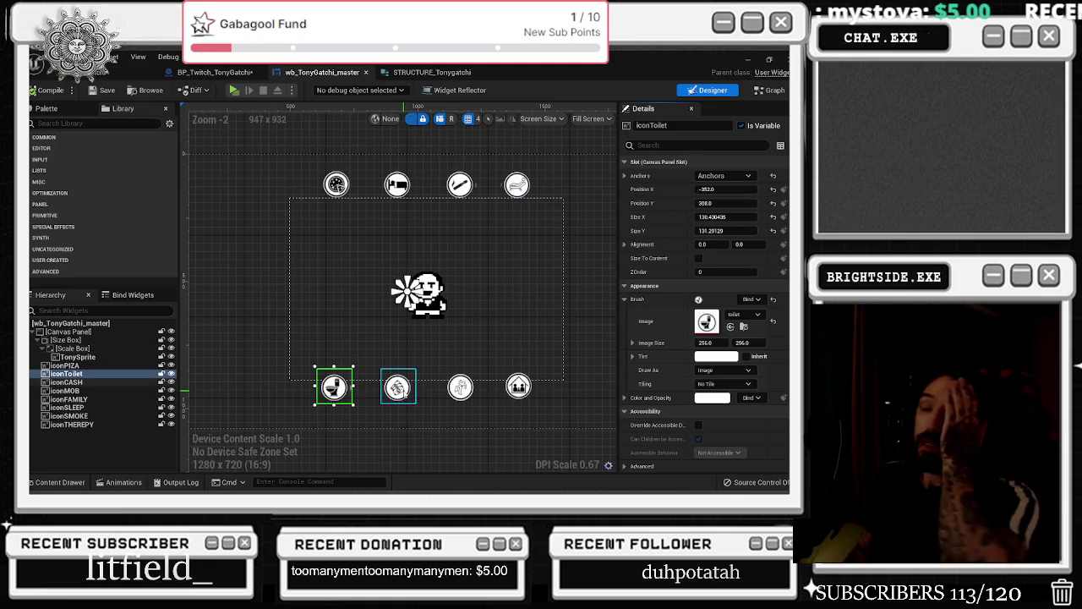
Select the cash icon, then the toilet icon, in the wb_TonyGatchi_master designer layout
{"action": "left_click", "coordinate": [397, 385]}
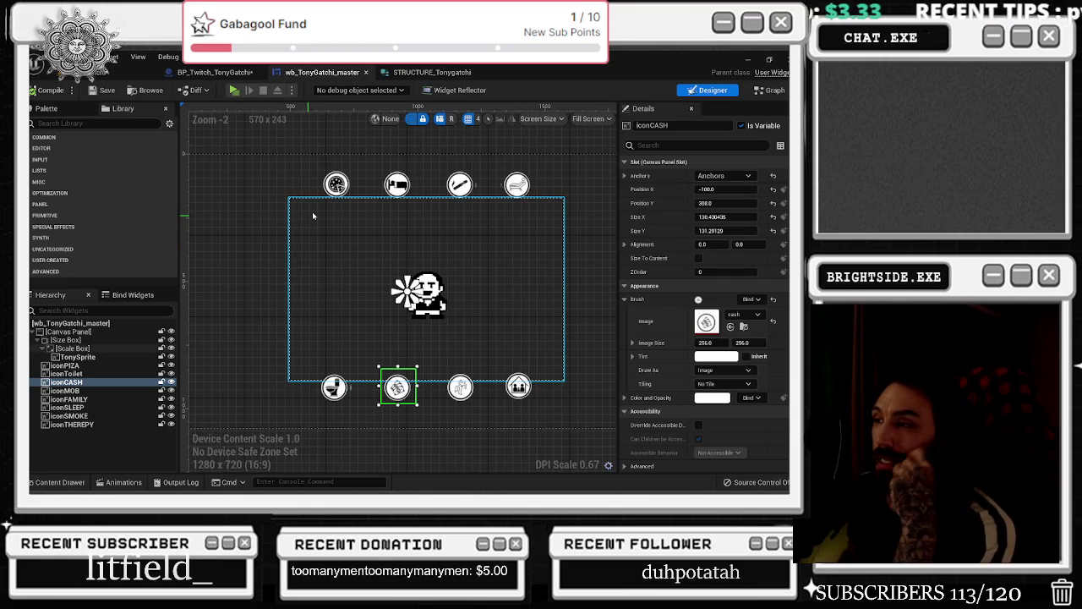
{"action": "scroll", "coordinate": [410, 243], "scroll_direction": "up", "scroll_amount": 2}
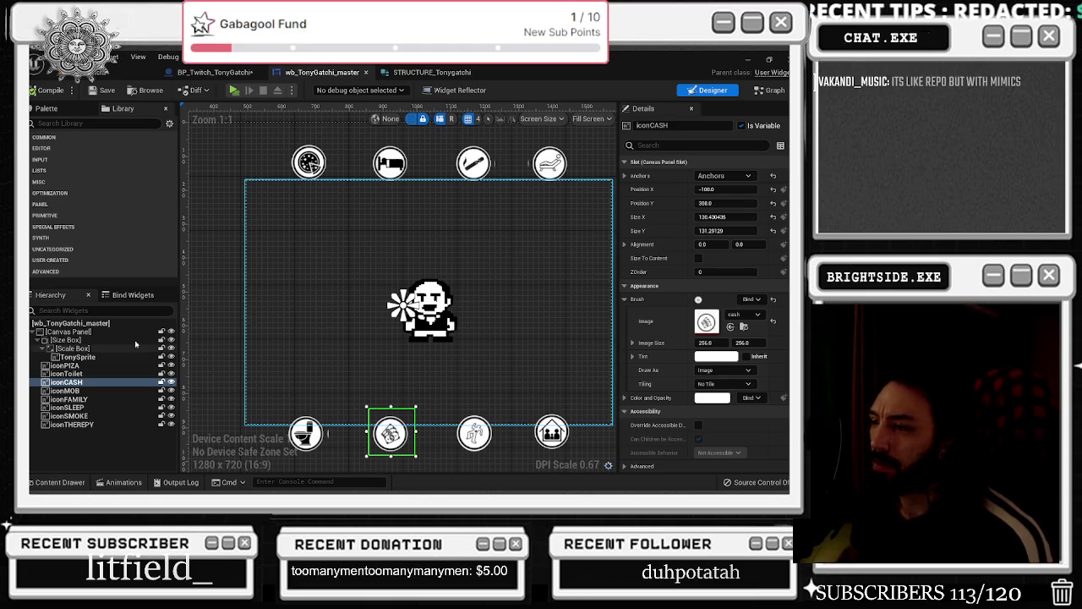
{"action": "scroll", "coordinate": [327, 356], "scroll_direction": "down", "scroll_amount": 2}
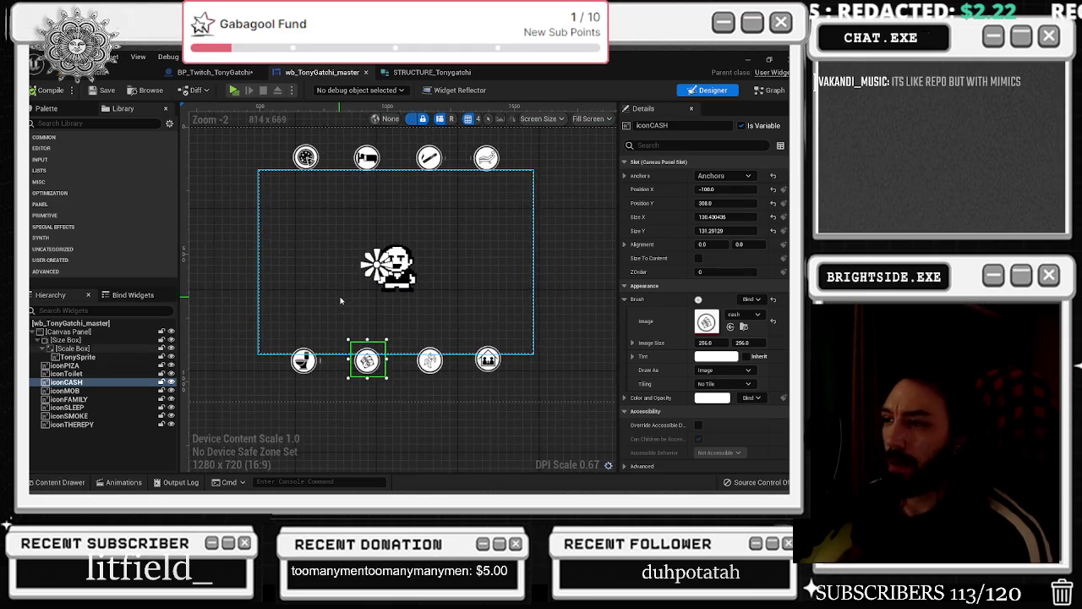
{"action": "scroll", "coordinate": [296, 313], "scroll_direction": "up", "scroll_amount": 3}
{"action": "left_click", "coordinate": [303, 399]}
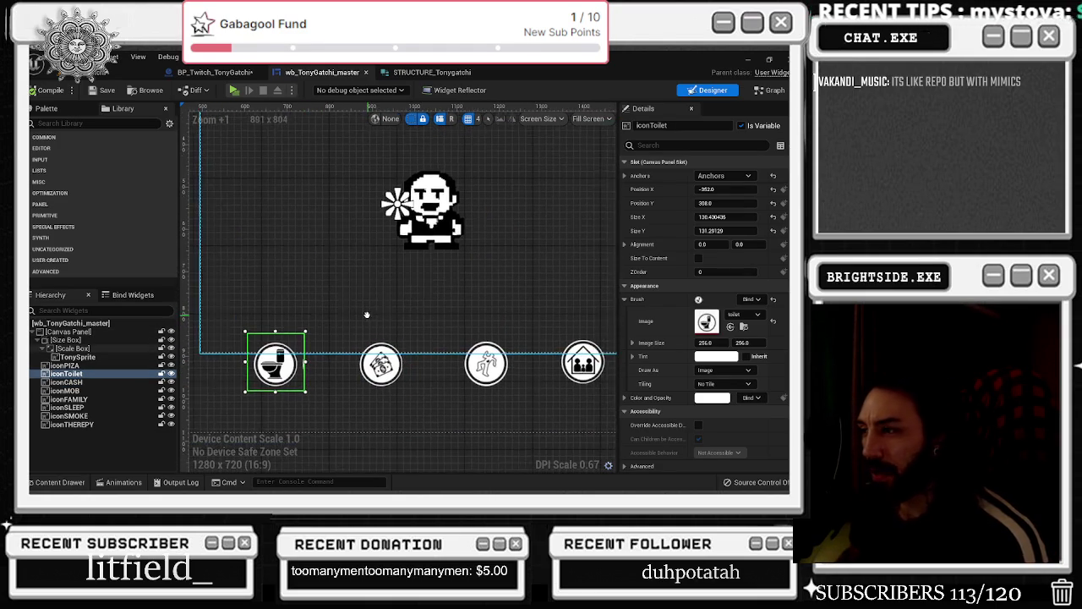
Look over the toilet icon's placement, then pan the widget's Event Graph to review its nodes
{"action": "scroll", "coordinate": [375, 329], "scroll_direction": "down", "scroll_amount": 3}
{"action": "left_click_drag", "start_coordinate": [385, 322], "coordinate": [384, 334]}
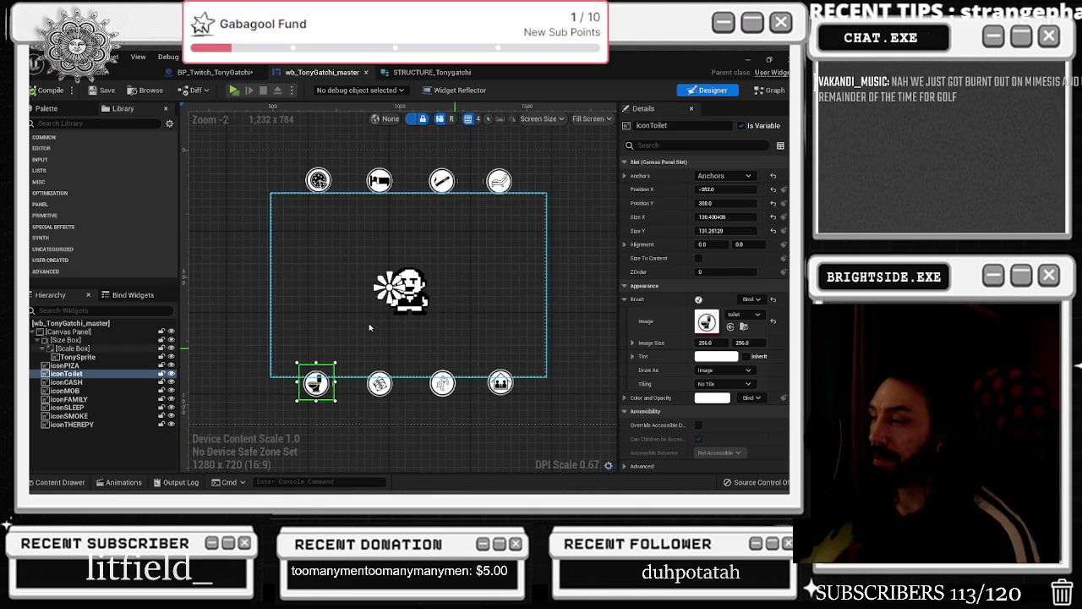
{"action": "scroll", "coordinate": [311, 375], "scroll_direction": "up", "scroll_amount": 1}
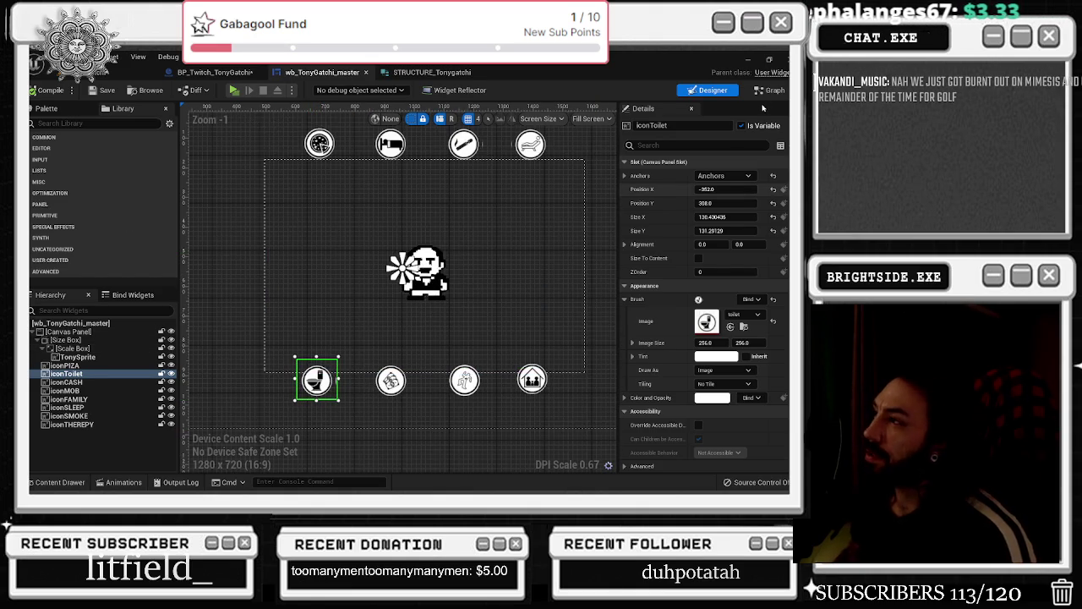
{"action": "left_click", "coordinate": [771, 90]}
{"action": "left_click_drag", "start_coordinate": [486, 258], "coordinate": [541, 364]}
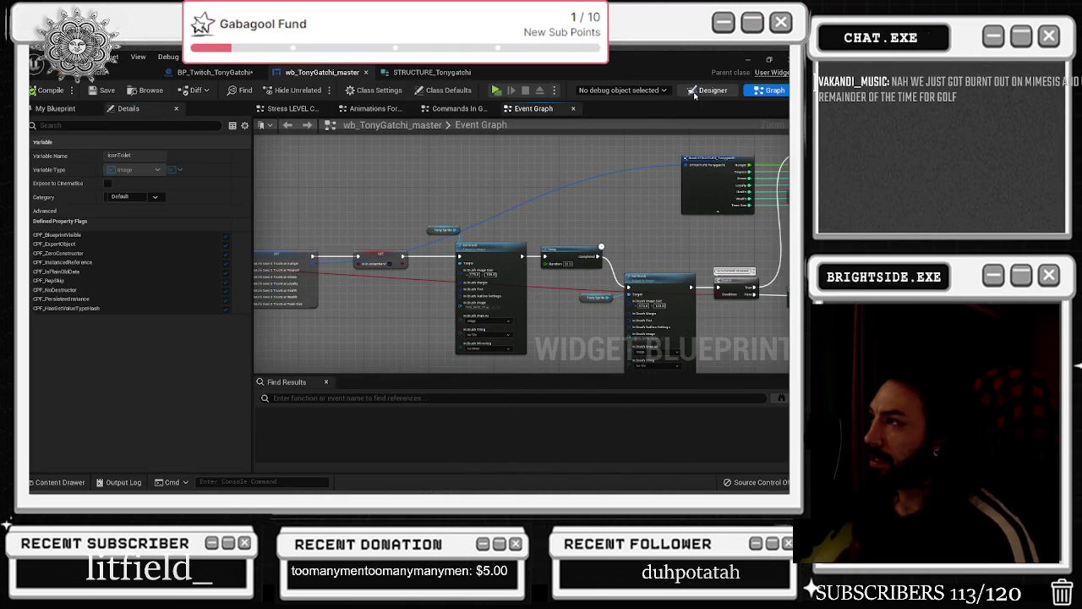
Check the widget's Designer and Graph views, shift the sprite comment right, then open BP_Twitch_TonyGatchi
{"action": "left_click", "coordinate": [708, 90]}
{"action": "left_click", "coordinate": [771, 90]}
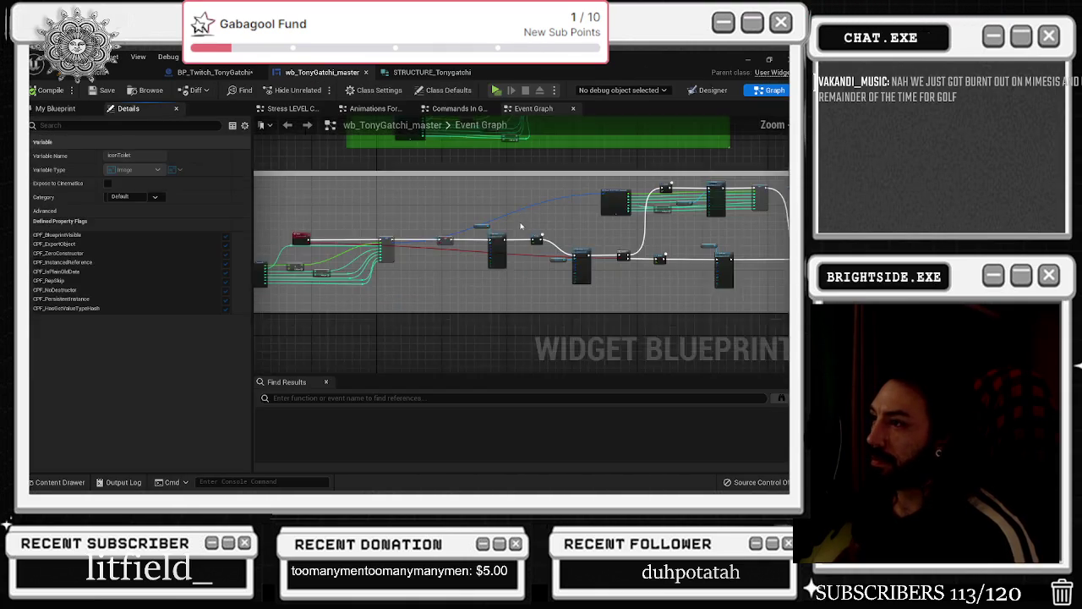
{"action": "left_click", "coordinate": [558, 246]}
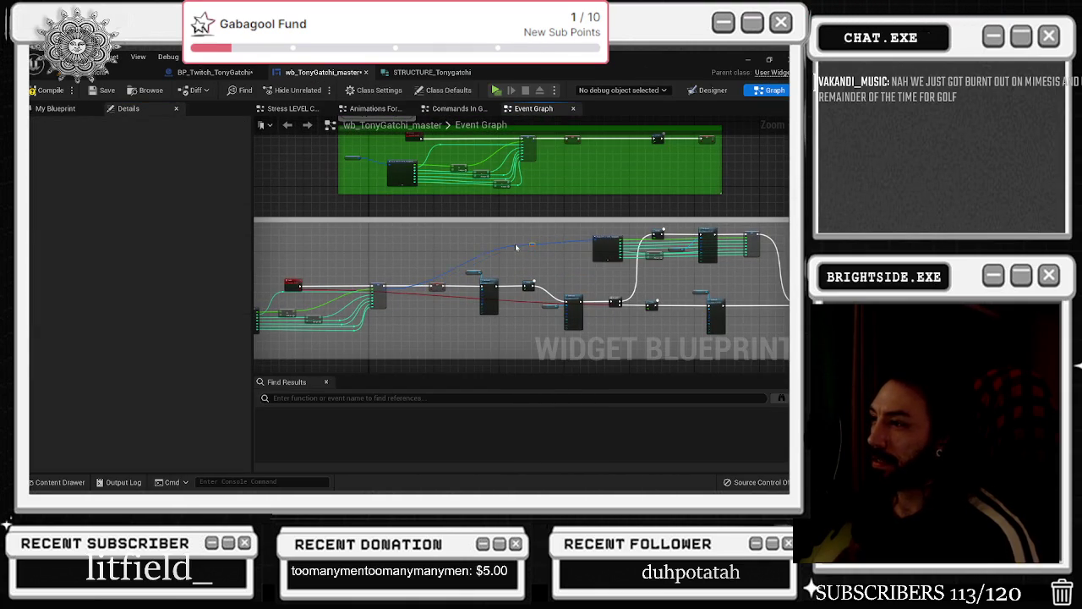
{"action": "left_click", "coordinate": [710, 89]}
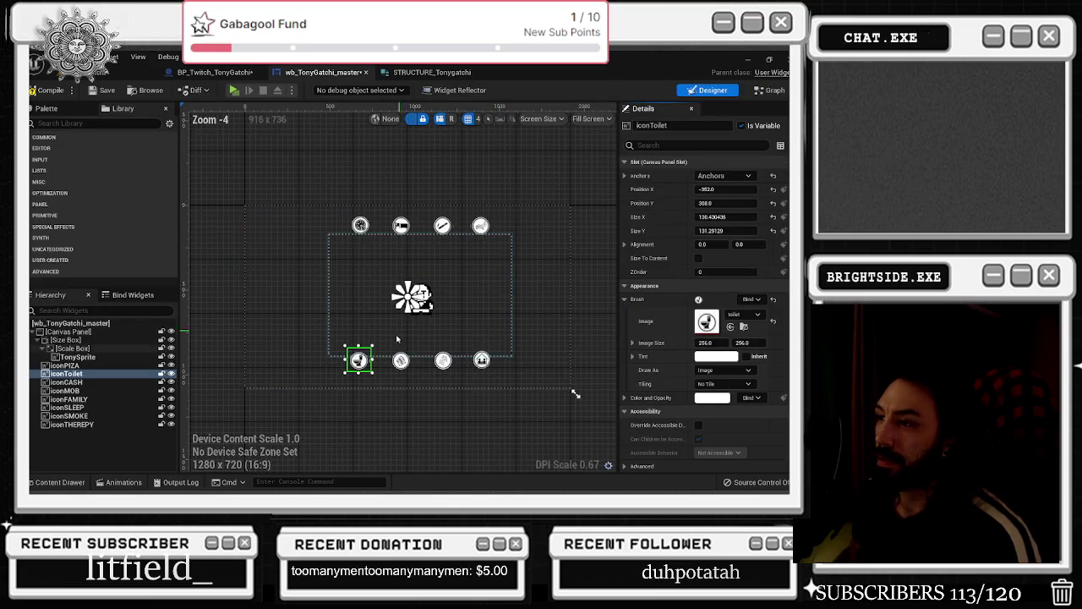
{"action": "left_click", "coordinate": [398, 360]}
{"action": "scroll", "coordinate": [400, 366], "scroll_direction": "up", "scroll_amount": 1}
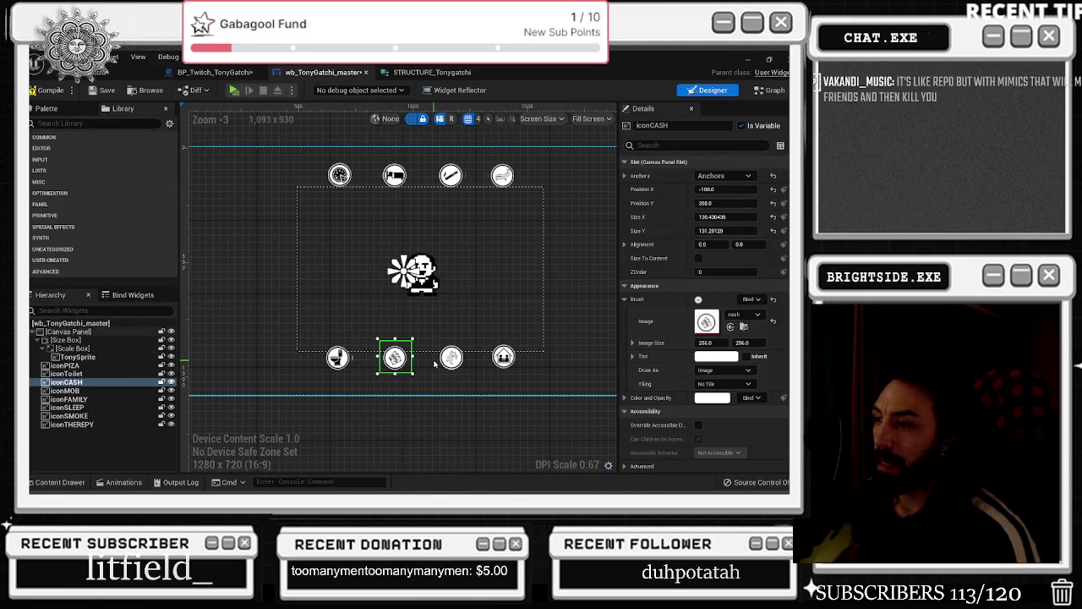
{"action": "left_click", "coordinate": [770, 89]}
{"action": "scroll", "coordinate": [383, 306], "scroll_direction": "down", "scroll_amount": 3}
{"action": "left_click_drag", "start_coordinate": [418, 264], "coordinate": [503, 250]}
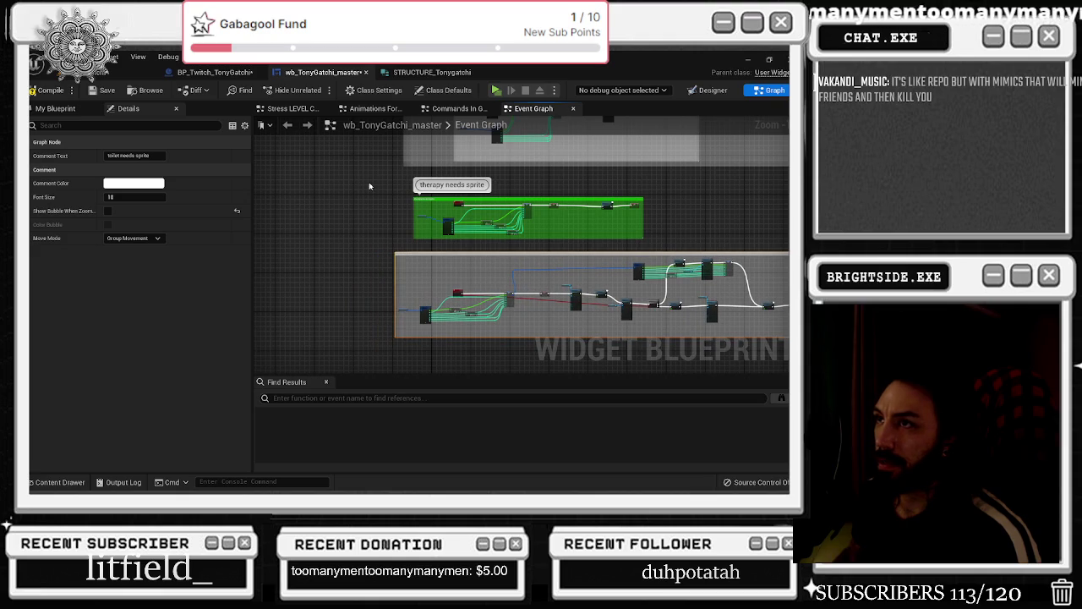
{"action": "left_click", "coordinate": [219, 72]}
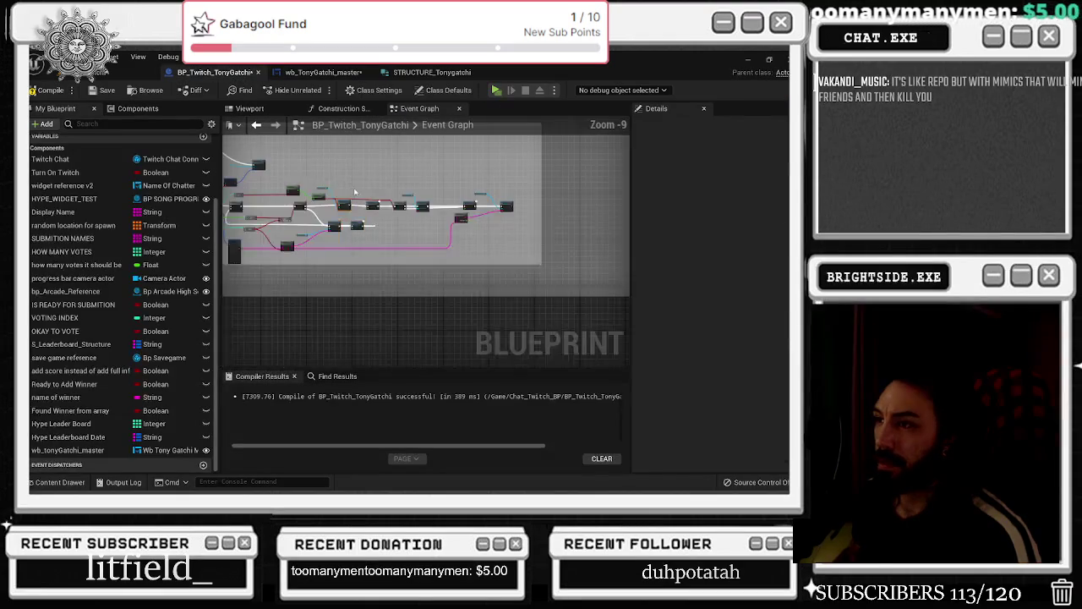
Connect the Sequence node's Then 7 output to the new Create Twitch Command node's exec input
{"action": "scroll", "coordinate": [422, 245], "scroll_direction": "up", "scroll_amount": 2}
{"action": "left_click_drag", "start_coordinate": [272, 213], "coordinate": [410, 252]}
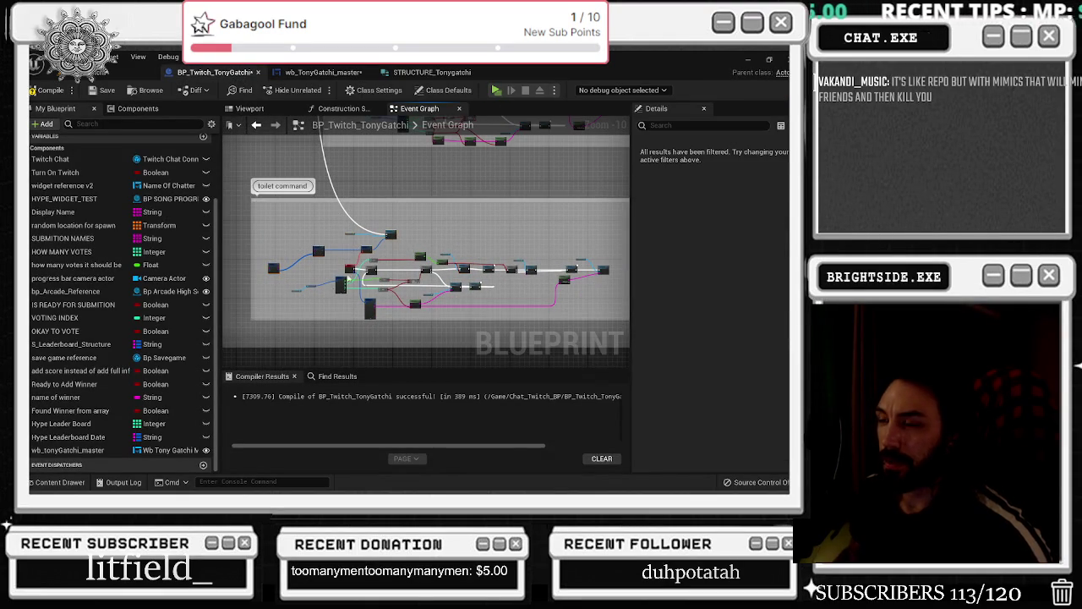
{"action": "scroll", "coordinate": [347, 275], "scroll_direction": "down", "scroll_amount": 1}
{"action": "mouse_move", "coordinate": [347, 274]}
{"action": "left_mouse_down"}
{"action": "mouse_move", "coordinate": [418, 246]}
{"action": "mouse_move", "coordinate": [414, 263]}
{"action": "mouse_move", "coordinate": [309, 260]}
{"action": "left_mouse_up"}
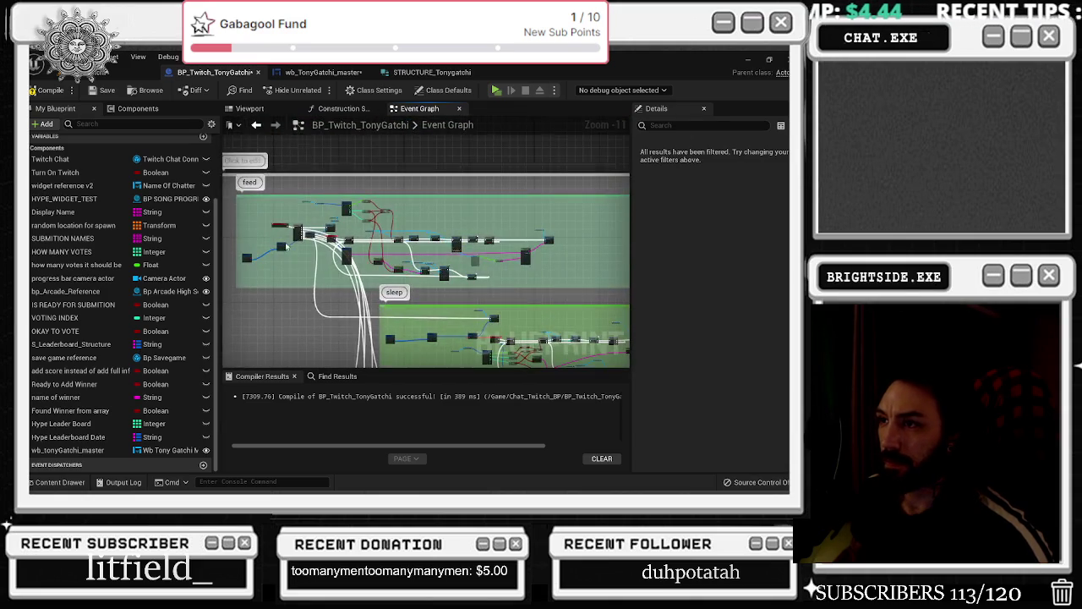
{"action": "scroll", "coordinate": [308, 260], "scroll_direction": "up", "scroll_amount": 8}
{"action": "mouse_move", "coordinate": [376, 237]}
{"action": "left_mouse_down"}
{"action": "mouse_move", "coordinate": [350, 338]}
{"action": "mouse_move", "coordinate": [556, 392]}
{"action": "mouse_move", "coordinate": [668, 392]}
{"action": "mouse_move", "coordinate": [451, 377]}
{"action": "mouse_move", "coordinate": [454, 324]}
{"action": "mouse_move", "coordinate": [434, 362]}
{"action": "mouse_move", "coordinate": [444, 280]}
{"action": "mouse_move", "coordinate": [400, 293]}
{"action": "mouse_move", "coordinate": [633, 234]}
{"action": "mouse_move", "coordinate": [395, 193]}
{"action": "left_mouse_up"}
{"action": "scroll", "coordinate": [451, 377], "scroll_direction": "down", "scroll_amount": 7}
{"action": "scroll", "coordinate": [435, 363], "scroll_direction": "up", "scroll_amount": 6}
{"action": "scroll", "coordinate": [634, 234], "scroll_direction": "up", "scroll_amount": 1}
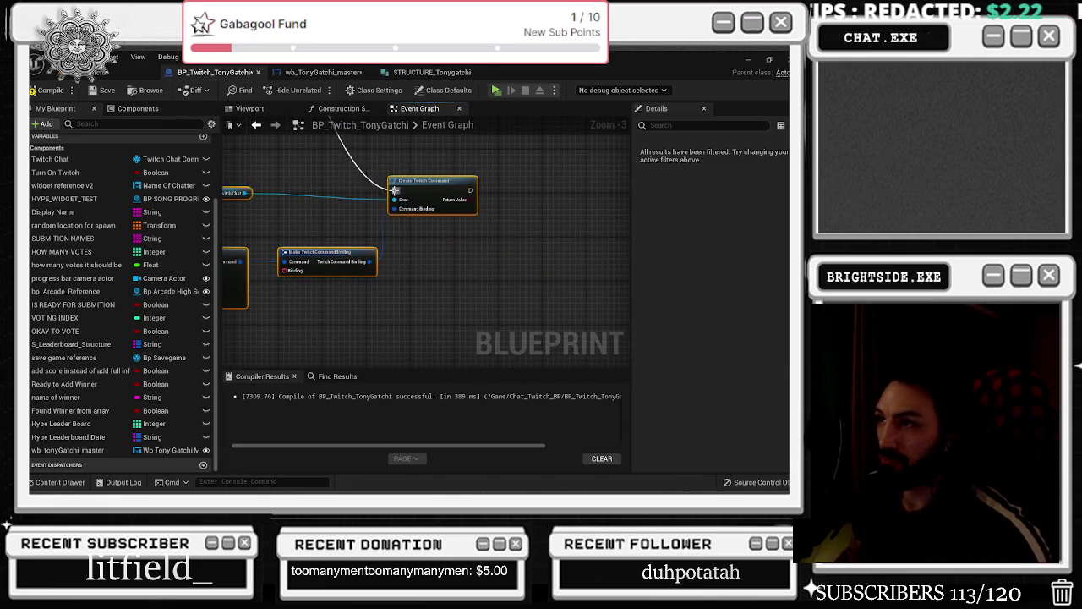
{"action": "scroll", "coordinate": [395, 192], "scroll_direction": "down", "scroll_amount": 4}
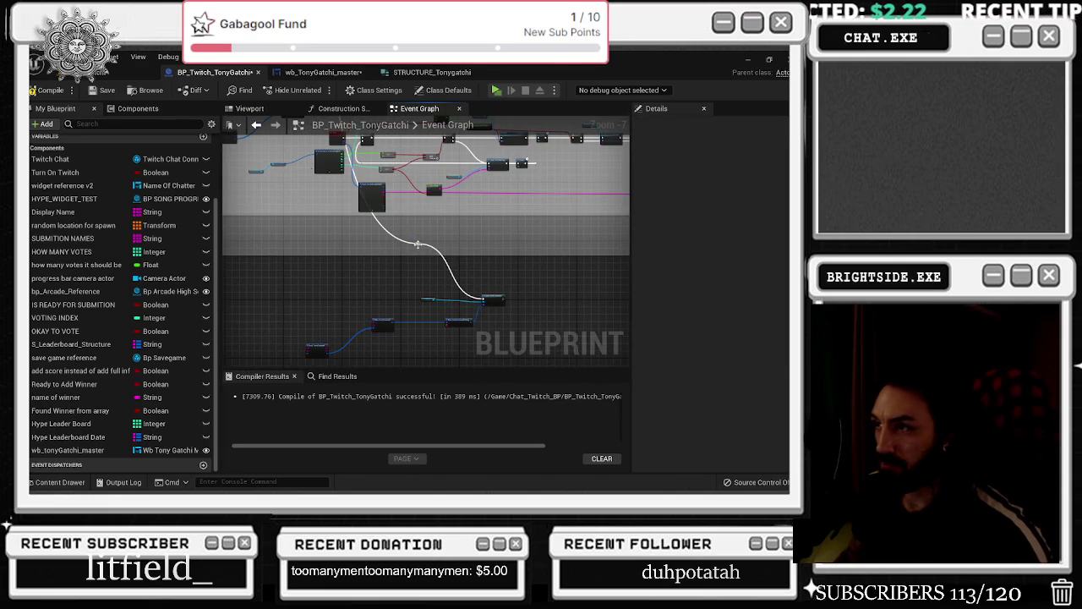
{"action": "left_click_drag", "start_coordinate": [415, 245], "coordinate": [263, 303]}
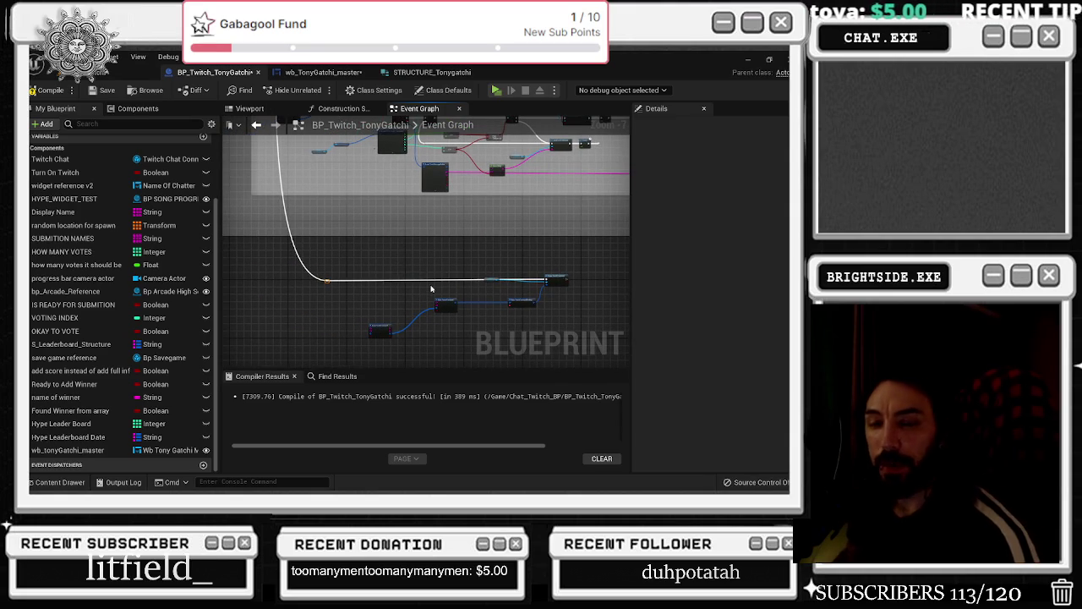
Box-select the four lower command nodes and shift them left beneath the toilet command
{"action": "left_click_drag", "start_coordinate": [438, 281], "coordinate": [448, 253]}
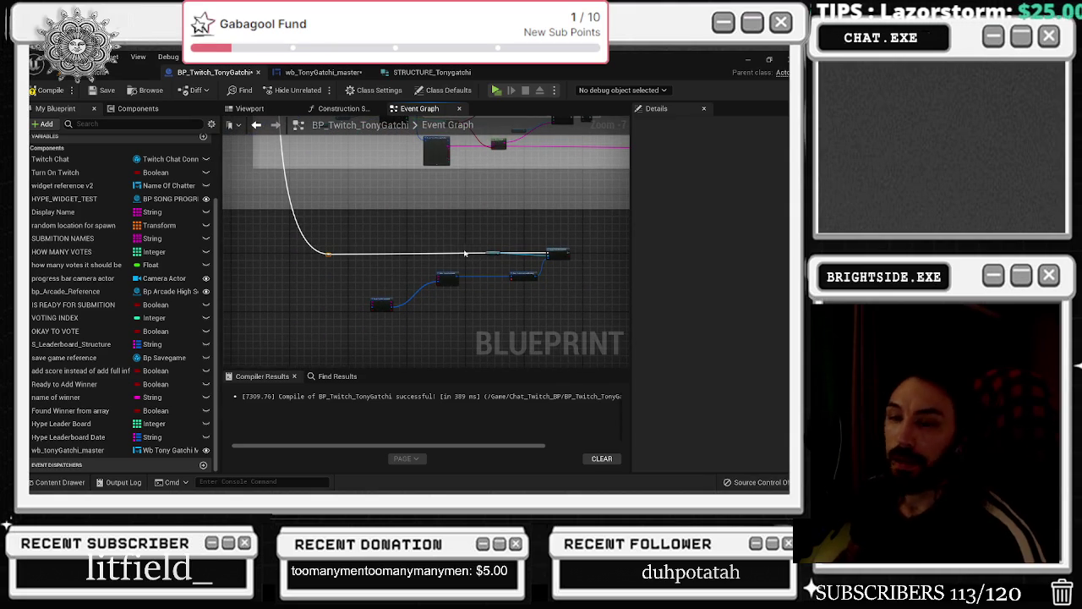
{"action": "left_click_drag", "start_coordinate": [381, 241], "coordinate": [569, 322]}
{"action": "left_click_drag", "start_coordinate": [516, 279], "coordinate": [485, 280]}
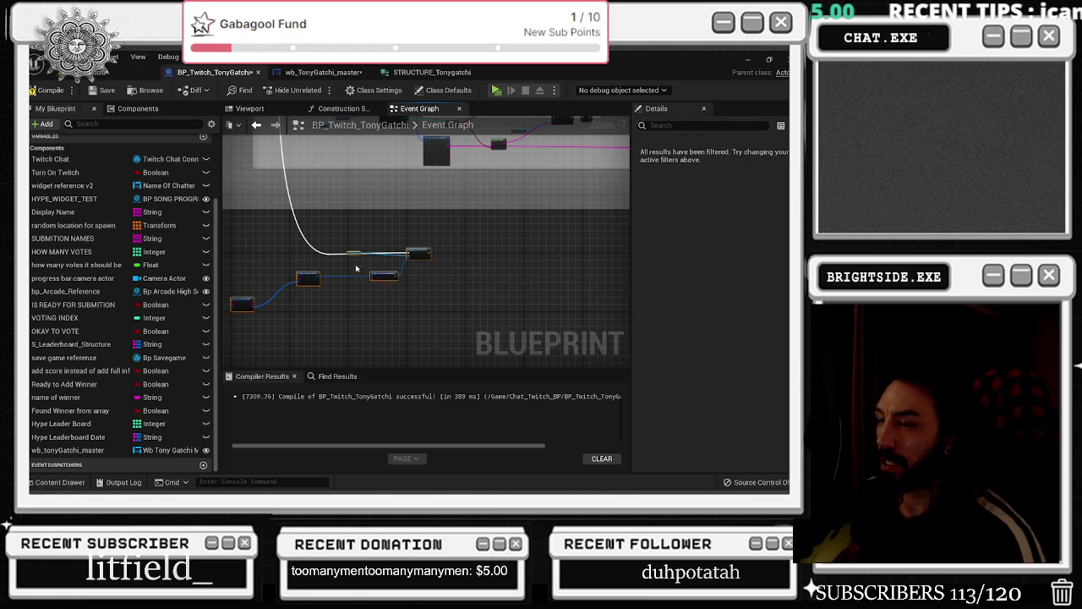
{"action": "scroll", "coordinate": [512, 232], "scroll_direction": "up", "scroll_amount": 4}
{"action": "mouse_move", "coordinate": [512, 232]}
{"action": "left_mouse_down"}
{"action": "mouse_move", "coordinate": [497, 243]}
{"action": "mouse_move", "coordinate": [519, 241]}
{"action": "left_mouse_up"}
{"action": "left_click", "coordinate": [541, 242]}
Place the Twitch Chat getter beside the command nodes and add a 'Show the Health' custom event on the Binding pin
{"action": "mouse_move", "coordinate": [338, 245]}
{"action": "left_mouse_down"}
{"action": "mouse_move", "coordinate": [389, 279]}
{"action": "mouse_move", "coordinate": [442, 272]}
{"action": "mouse_move", "coordinate": [431, 259]}
{"action": "mouse_move", "coordinate": [429, 292]}
{"action": "left_mouse_up"}
{"action": "scroll", "coordinate": [479, 157], "scroll_direction": "down", "scroll_amount": 2}
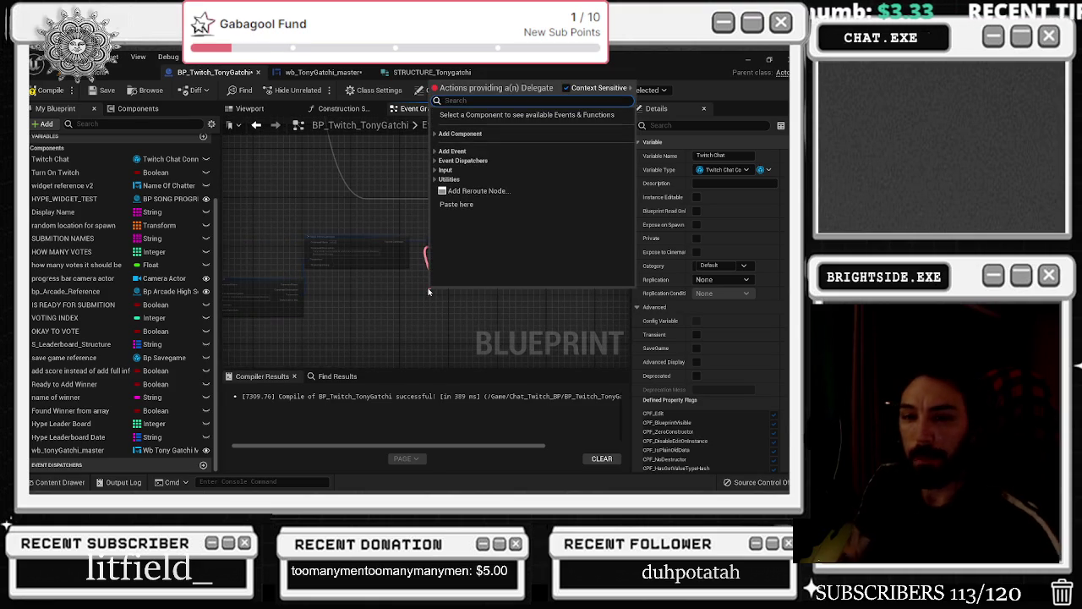
{"action": "type", "text": "cu"}
{"action": "key", "text": "Return"}
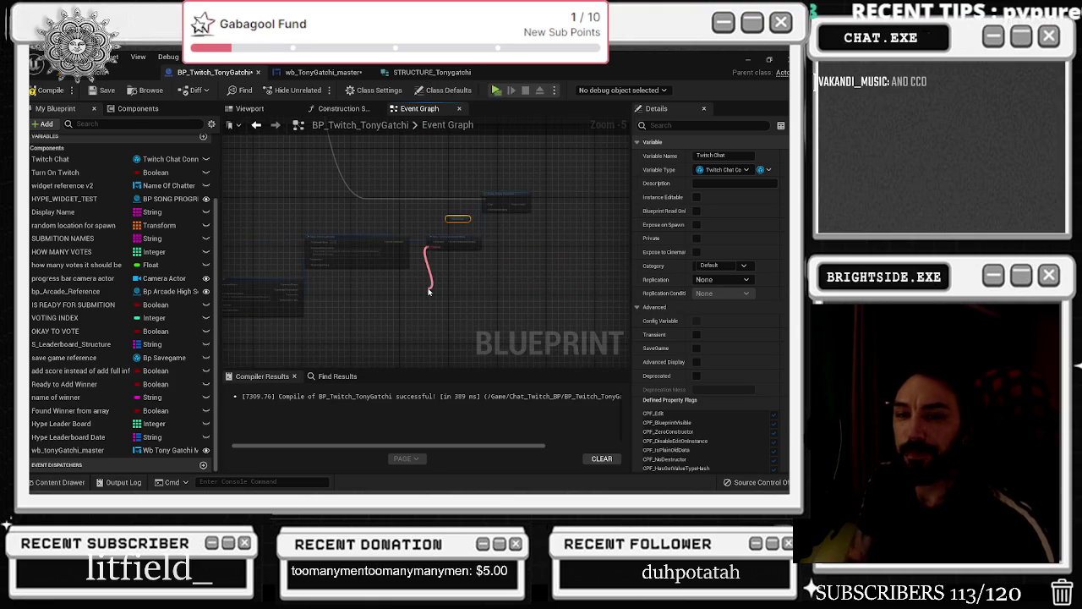
{"action": "scroll", "coordinate": [431, 292], "scroll_direction": "up", "scroll_amount": 5}
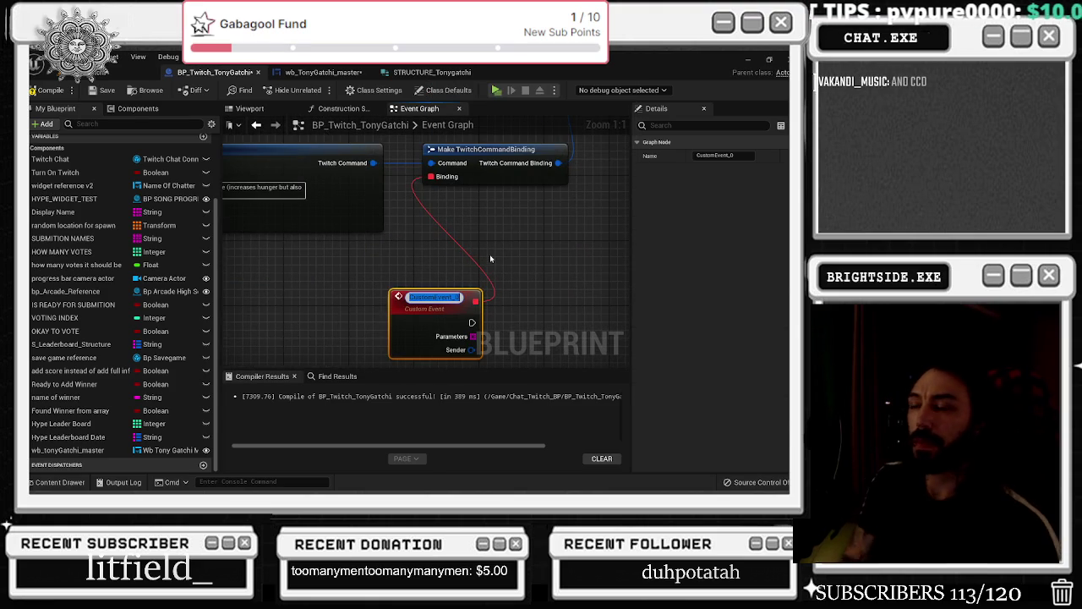
{"action": "type", "text": "Show th"}
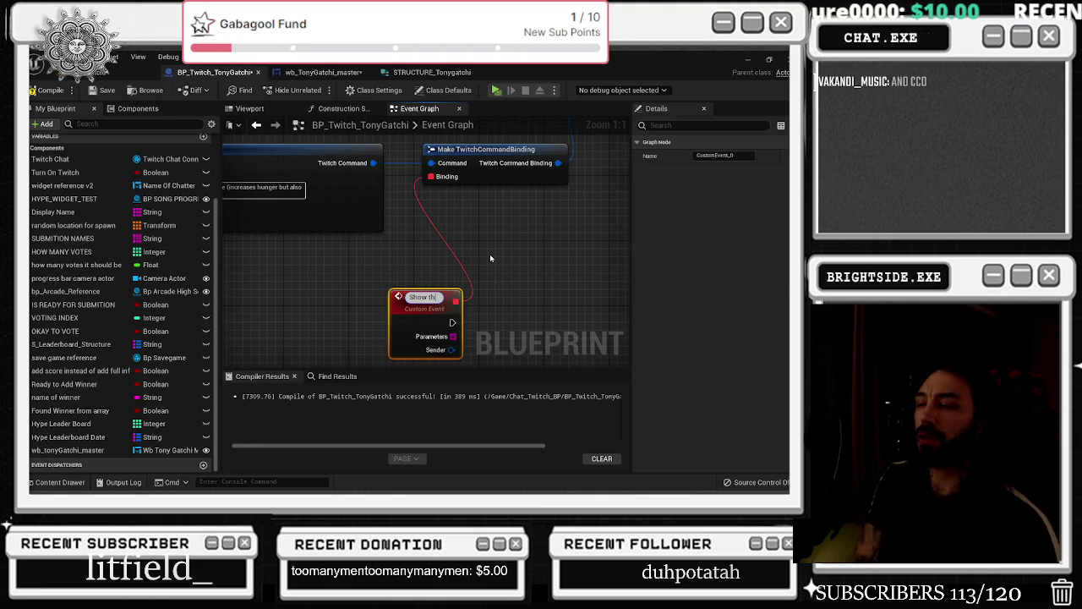
{"action": "type", "text": "e Health"}
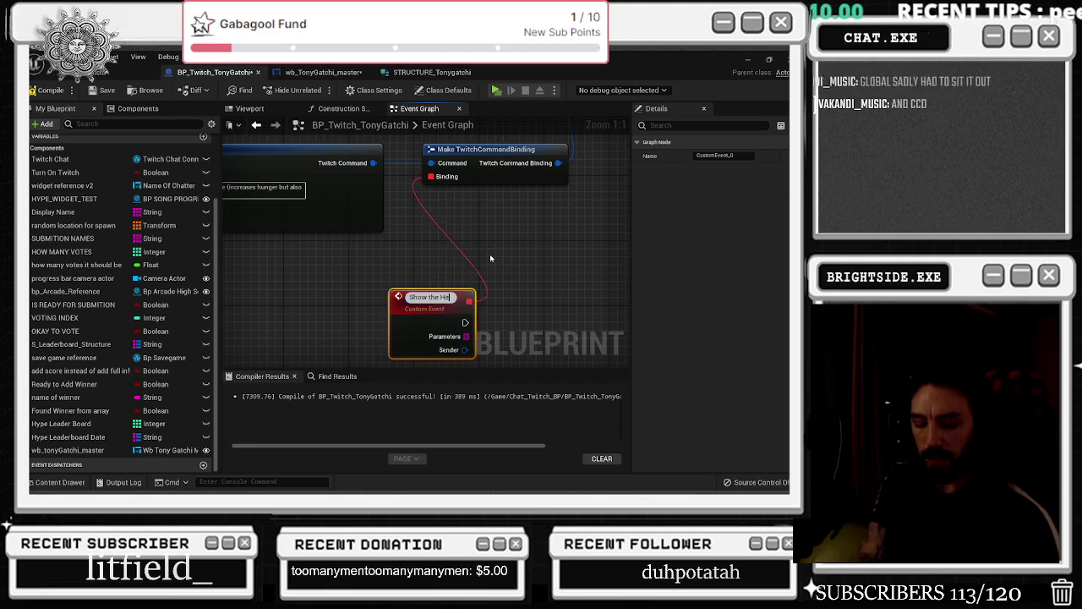
{"action": "key", "text": "Return"}
Deselect the Show the Health event and switch to the blueprint's 3D Viewport
{"action": "scroll", "coordinate": [415, 294], "scroll_direction": "down", "scroll_amount": 5}
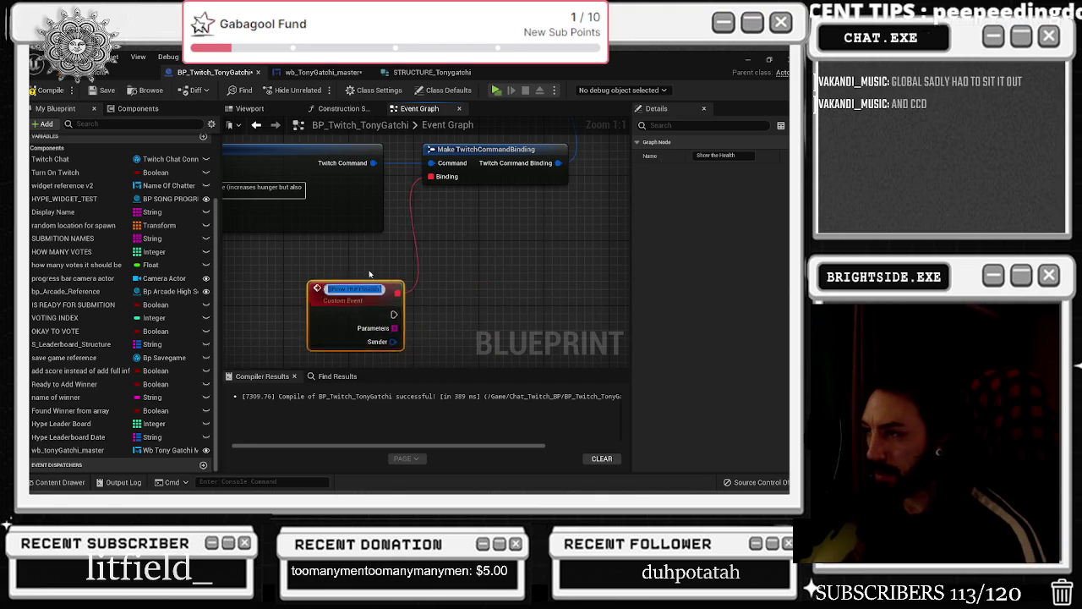
{"action": "left_click", "coordinate": [380, 317]}
{"action": "scroll", "coordinate": [385, 301], "scroll_direction": "down", "scroll_amount": 2}
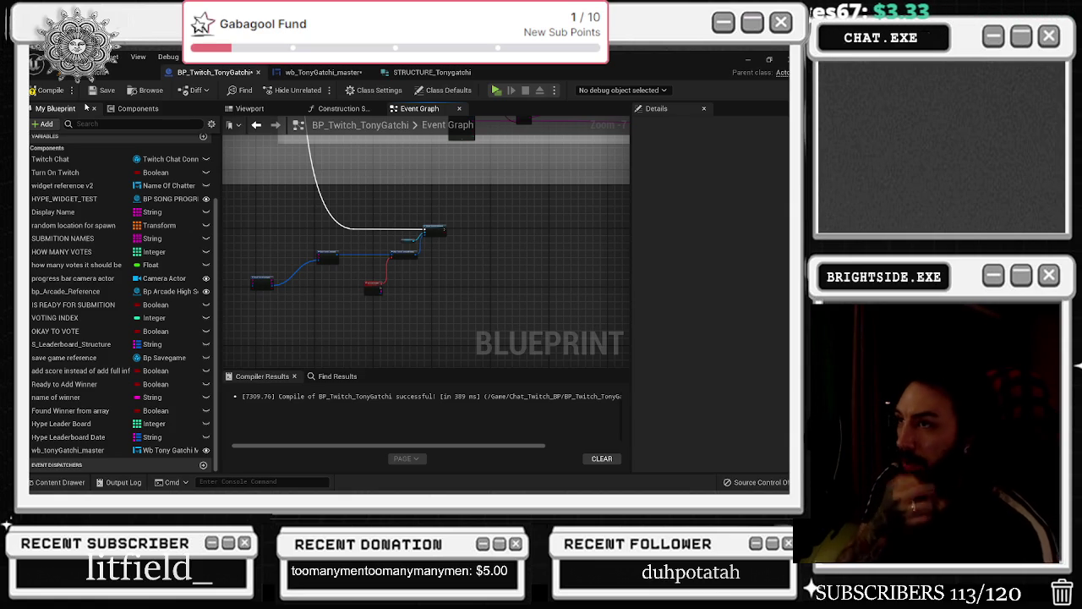
{"action": "left_click", "coordinate": [240, 108]}
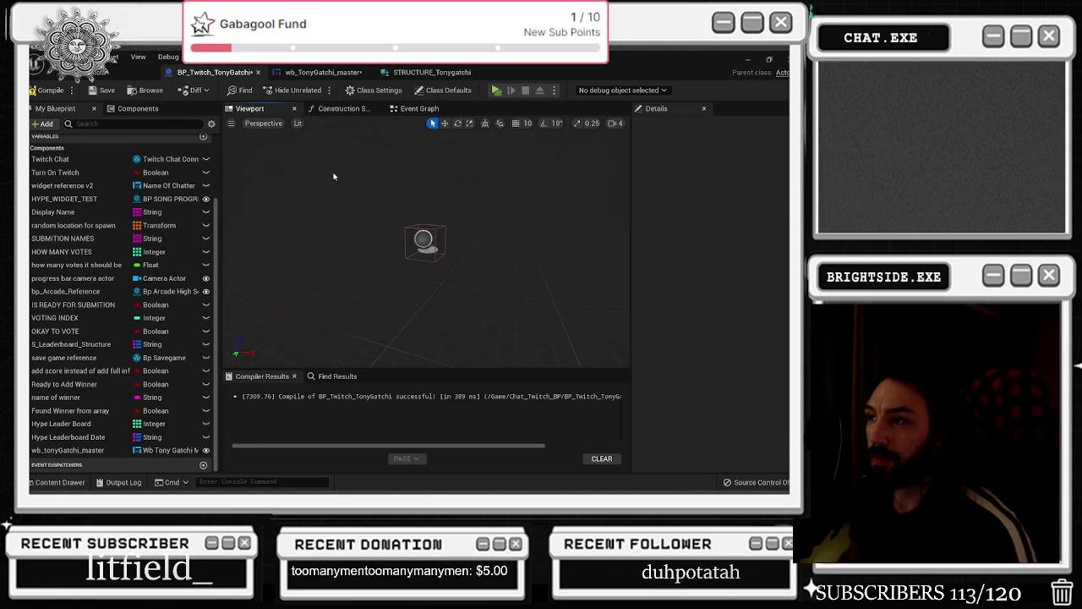
{"action": "left_click", "coordinate": [340, 109]}
{"action": "left_click", "coordinate": [430, 111]}
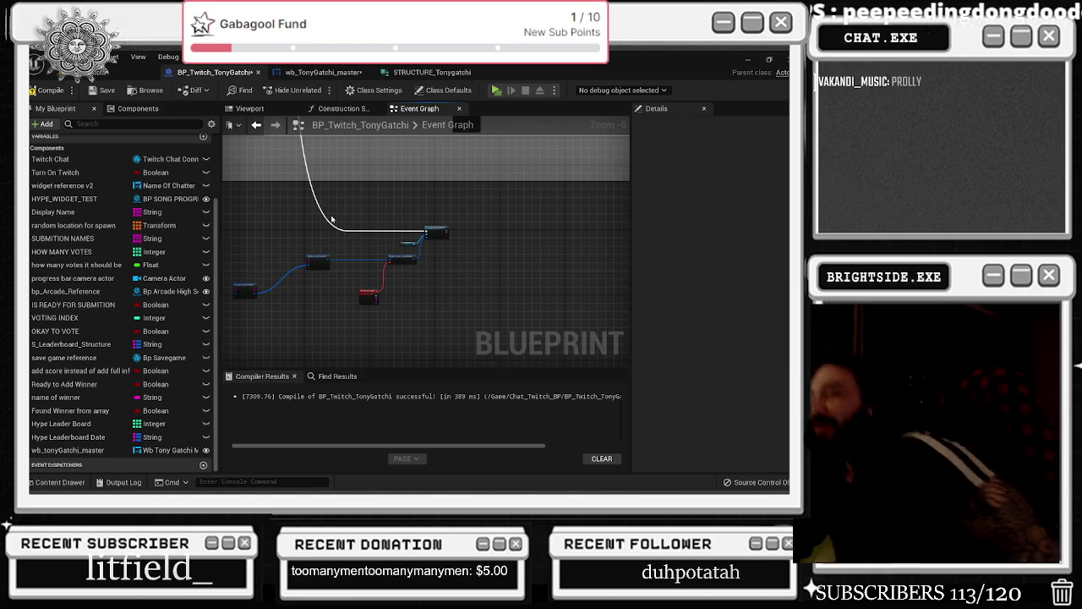
{"action": "scroll", "coordinate": [349, 219], "scroll_direction": "up", "scroll_amount": 5}
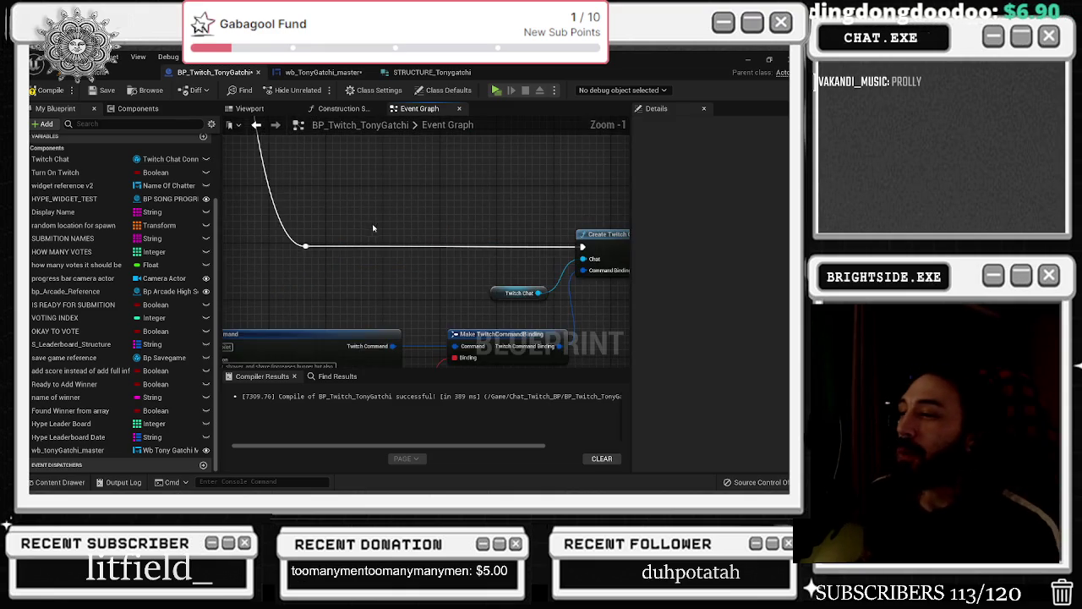
{"action": "scroll", "coordinate": [370, 226], "scroll_direction": "down", "scroll_amount": 2}
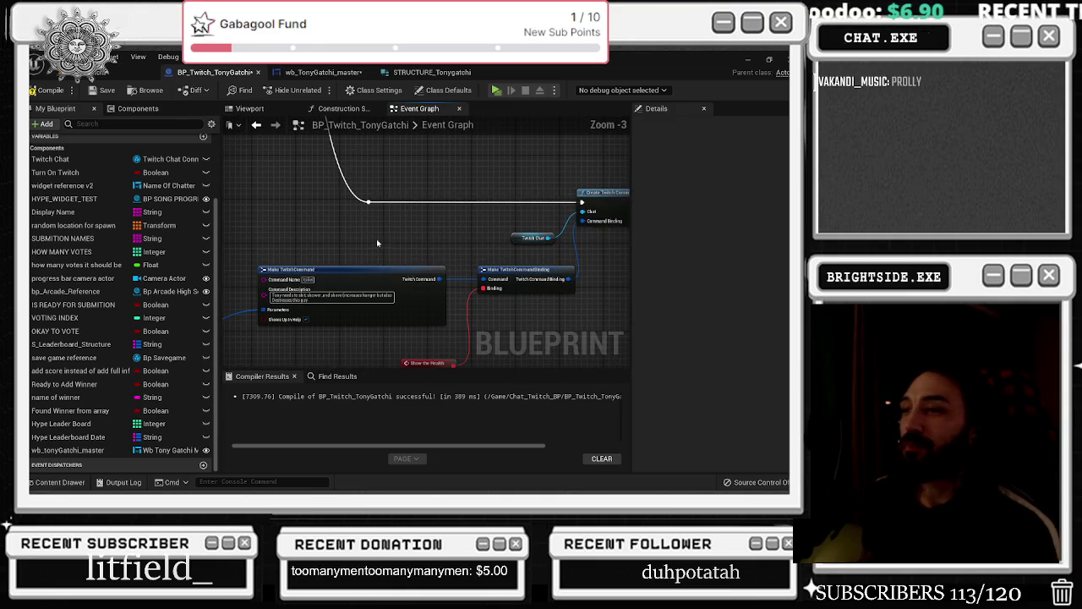
{"action": "left_click", "coordinate": [366, 203]}
{"action": "mouse_move", "coordinate": [366, 204]}
{"action": "left_mouse_down"}
{"action": "mouse_move", "coordinate": [305, 207]}
{"action": "mouse_move", "coordinate": [280, 241]}
{"action": "left_mouse_up"}
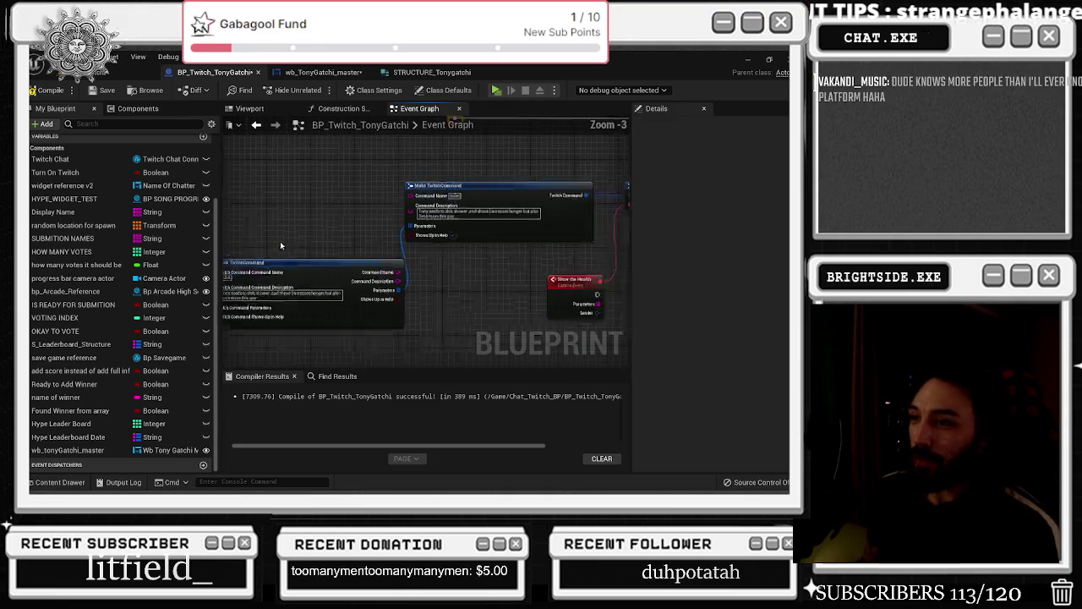
{"action": "left_click", "coordinate": [286, 263]}
{"action": "scroll", "coordinate": [372, 215], "scroll_direction": "down", "scroll_amount": 4}
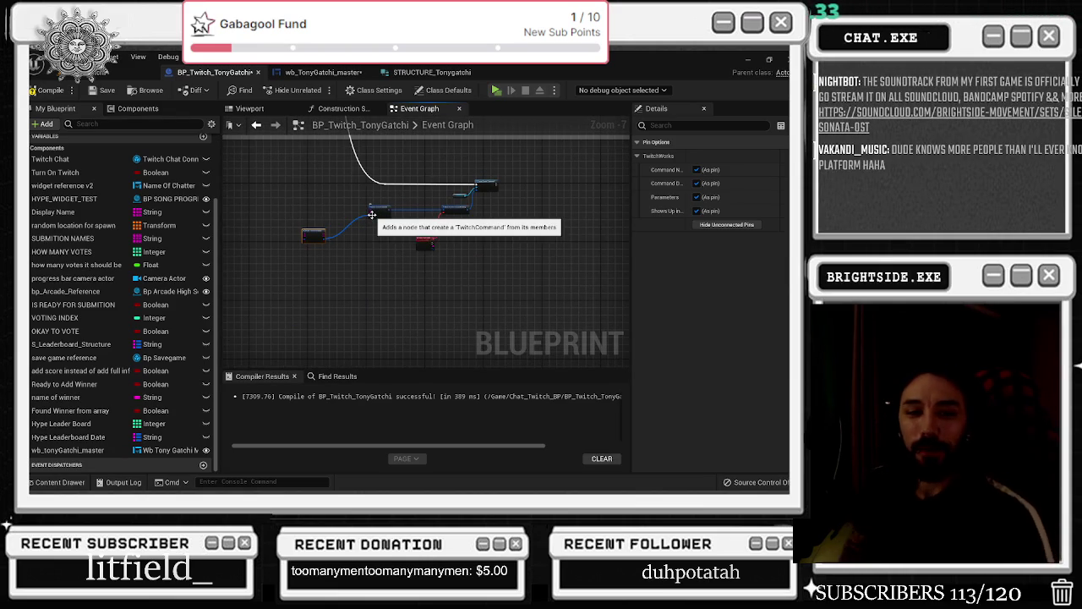
{"action": "scroll", "coordinate": [372, 214], "scroll_direction": "up", "scroll_amount": 2}
{"action": "mouse_move", "coordinate": [323, 213]}
{"action": "left_mouse_down"}
{"action": "mouse_move", "coordinate": [439, 288]}
{"action": "mouse_move", "coordinate": [411, 282]}
{"action": "left_mouse_up"}
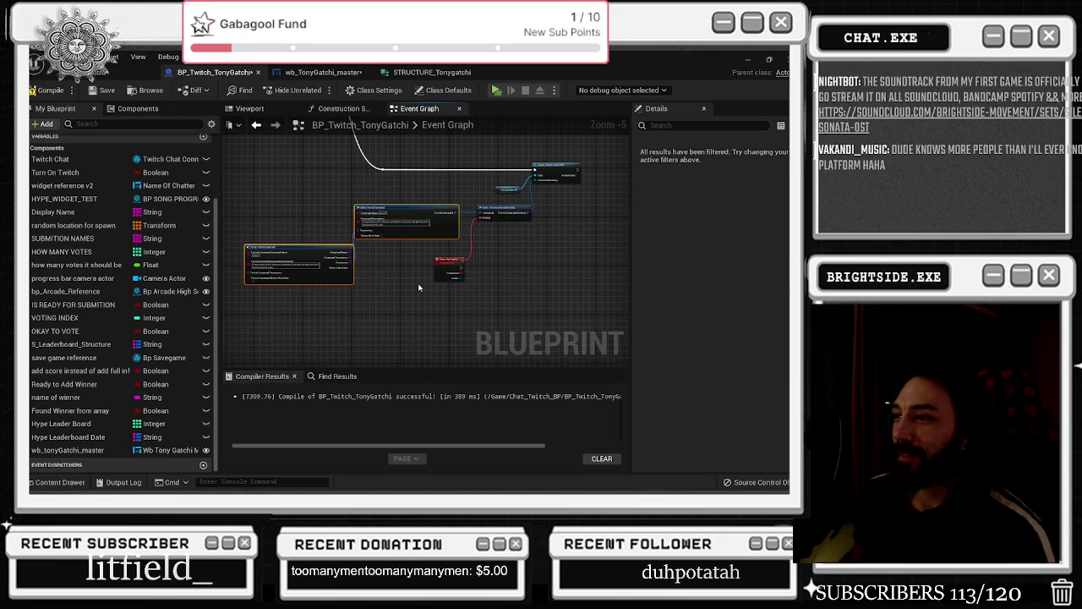
{"action": "left_click_drag", "start_coordinate": [508, 215], "coordinate": [506, 275]}
{"action": "scroll", "coordinate": [507, 275], "scroll_direction": "up", "scroll_amount": 1}
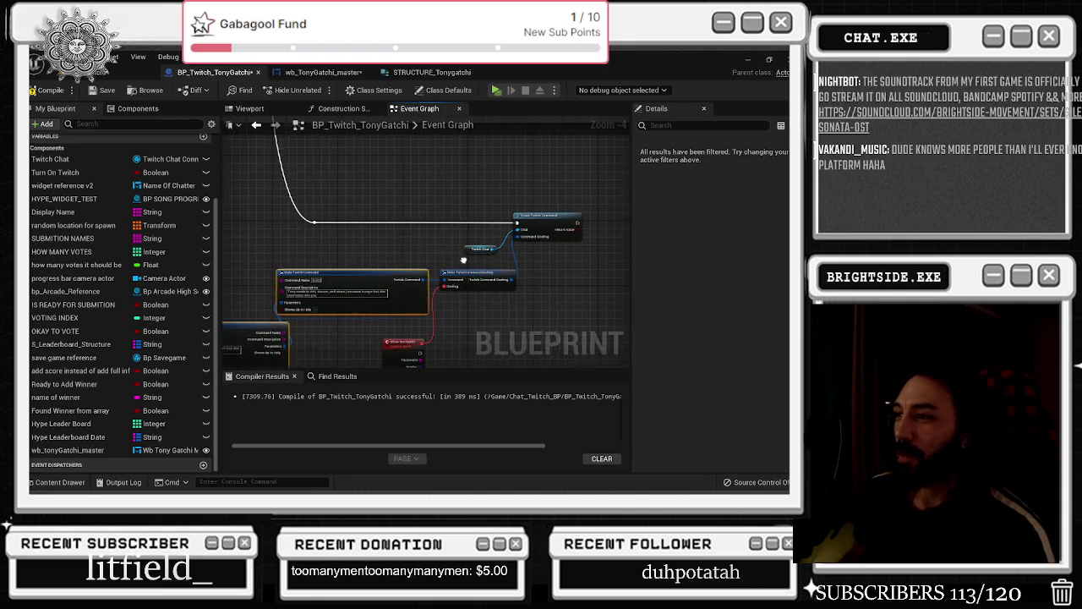
{"action": "scroll", "coordinate": [466, 265], "scroll_direction": "down", "scroll_amount": 6}
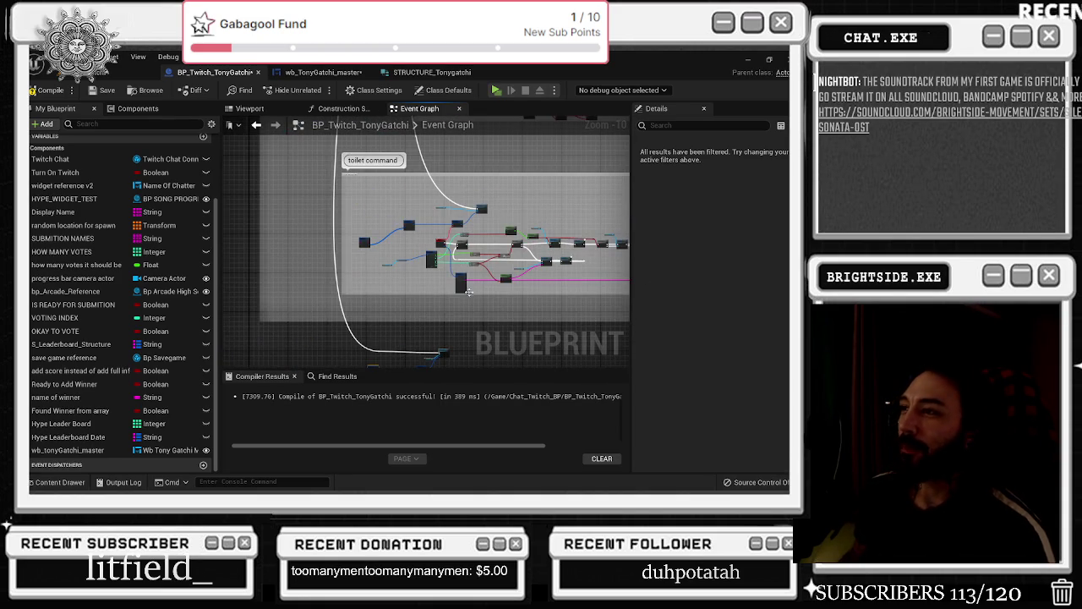
{"action": "scroll", "coordinate": [460, 280], "scroll_direction": "up", "scroll_amount": 9}
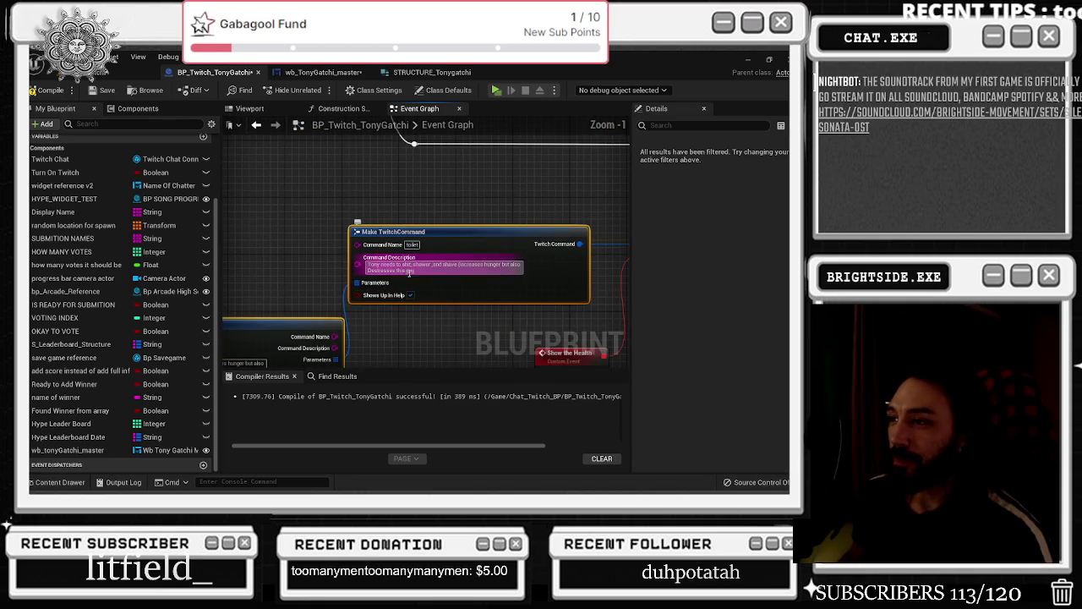
Rename the copied command to 'health' and describe checking Tony's stats to make sure he is taken care of
{"action": "left_click", "coordinate": [412, 244]}
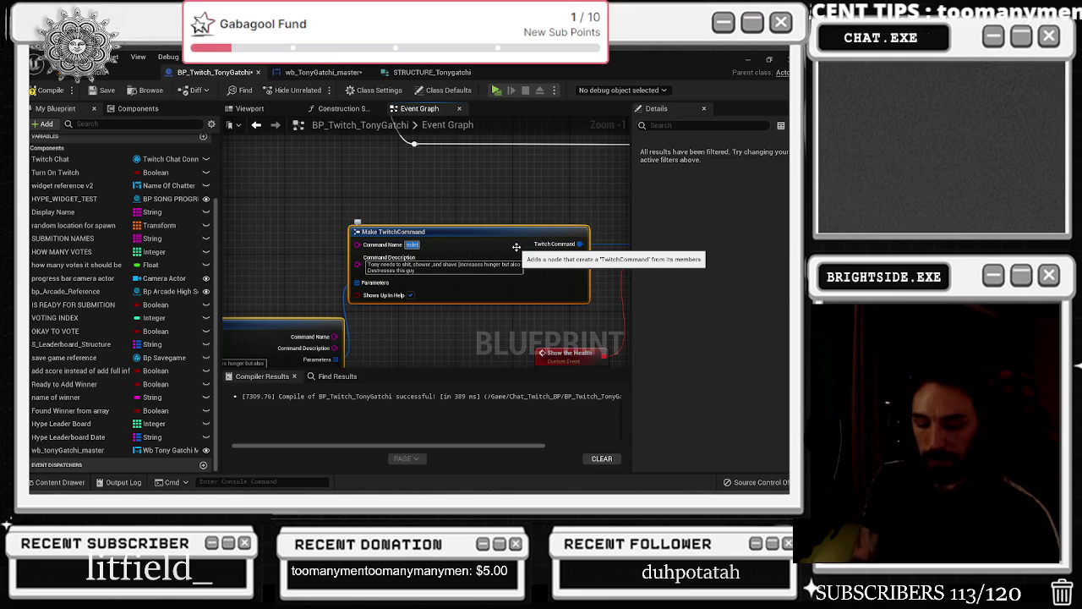
{"action": "key", "text": "BackSpace"}
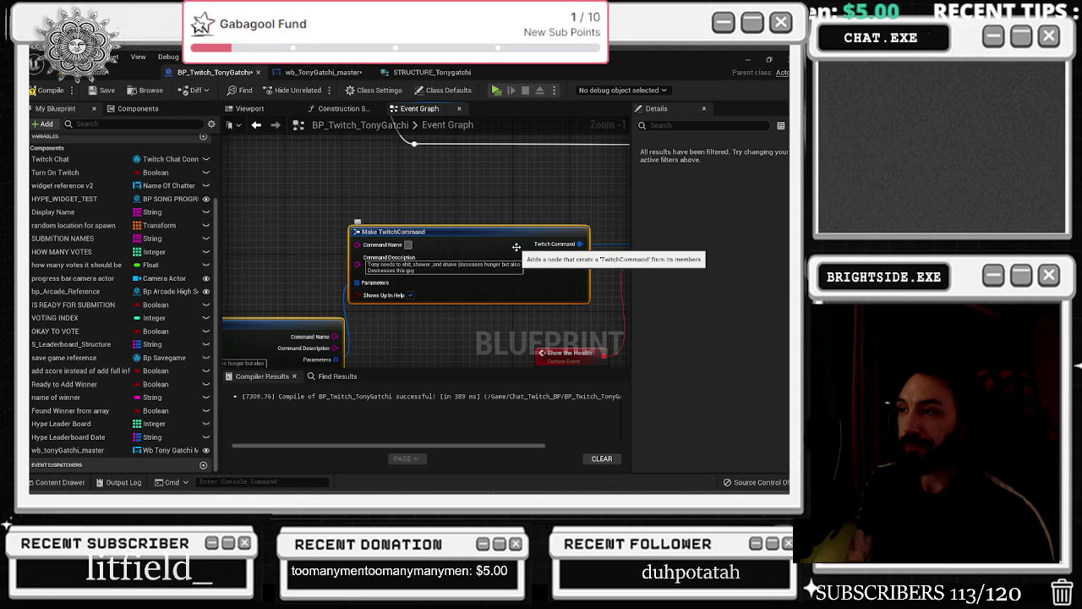
{"action": "type", "text": "health"}
{"action": "key", "text": "Tab"}
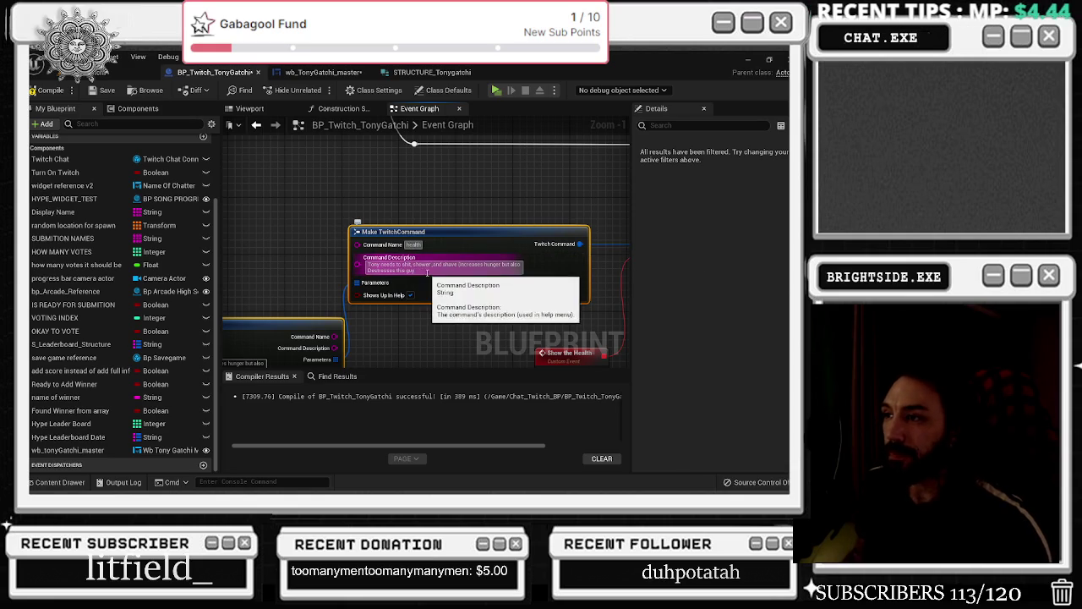
{"action": "type", "text": "Chgo"}
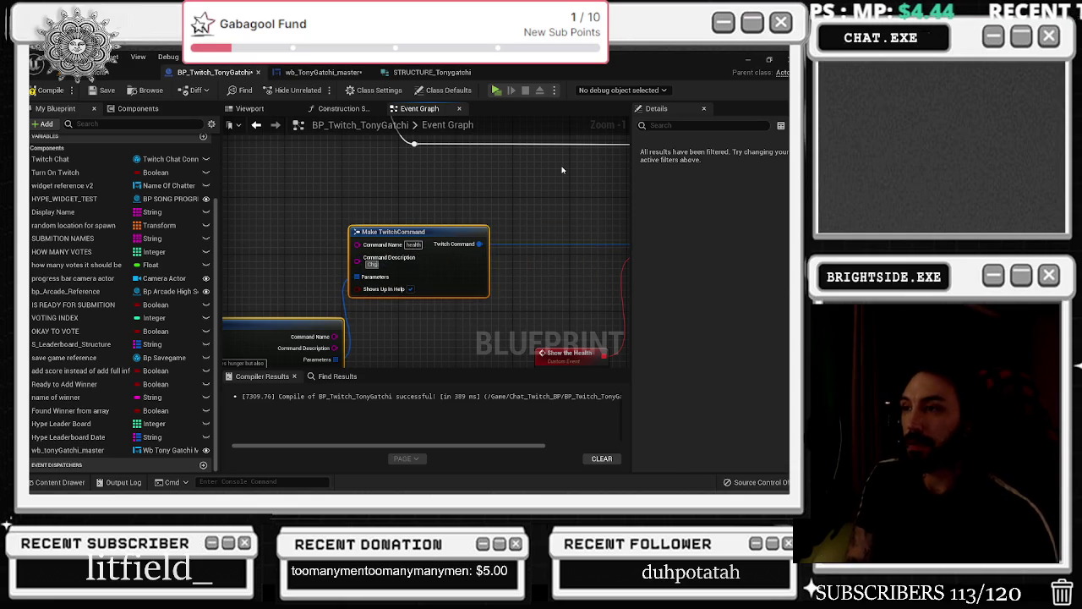
{"action": "key", "text": "BackSpace"}
{"action": "key", "text": "BackSpace"}
{"action": "type", "text": "all of Tonys"}
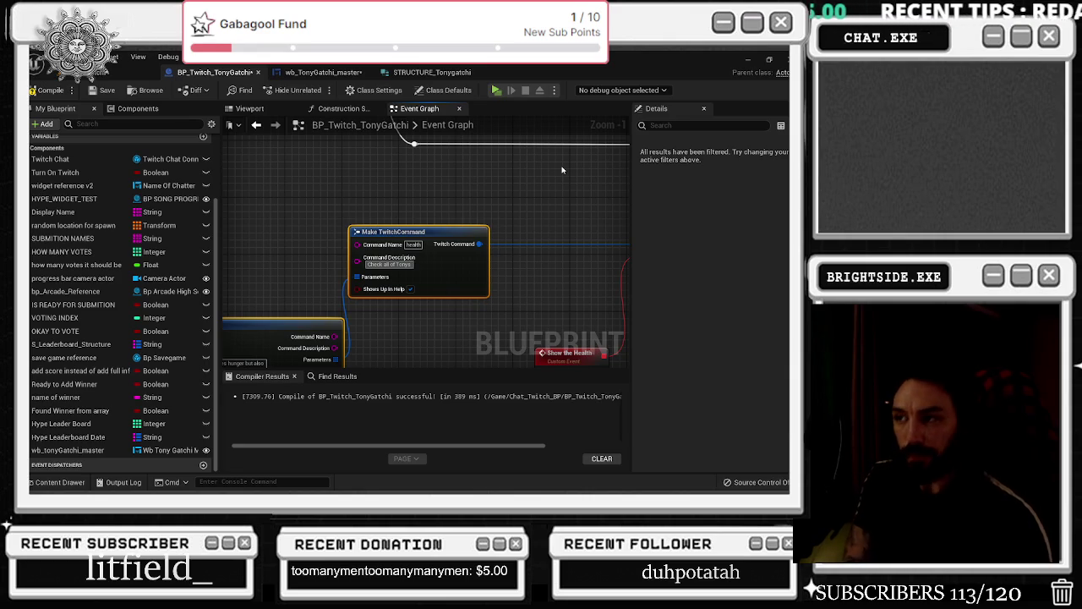
{"action": "type", "text": " stats and make sur"}
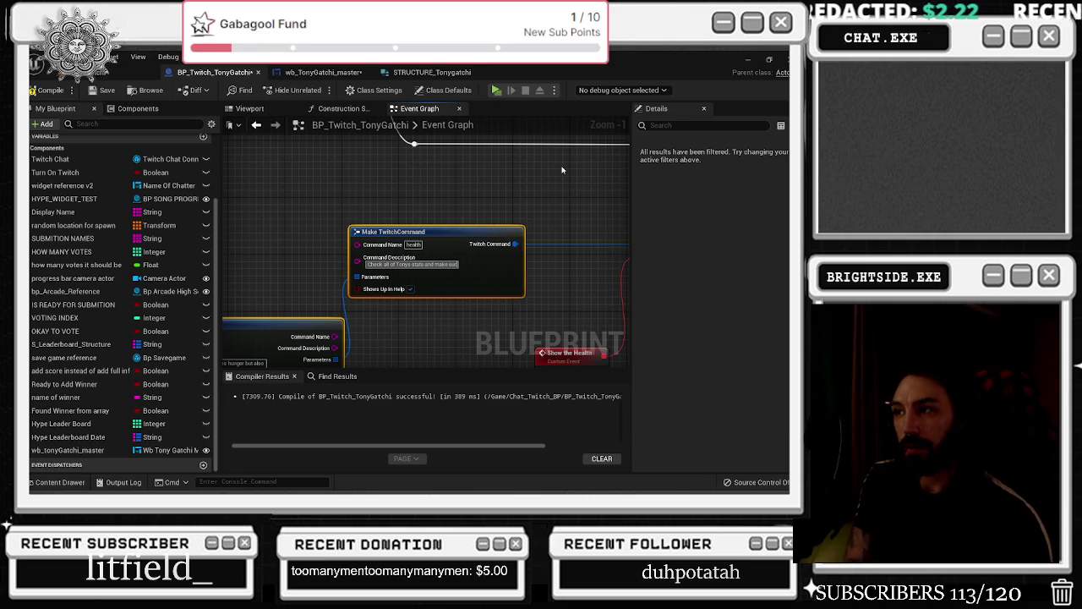
{"action": "type", "text": "e he is taken care of"}
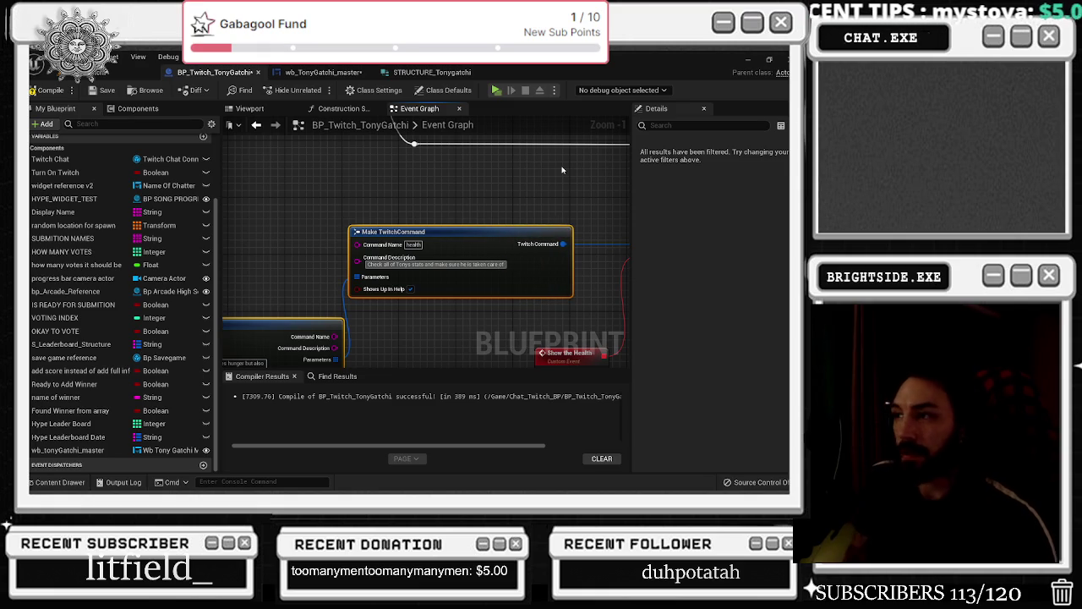
Tidy the Break TwitchCommand node, select Show the Health, compile, and go to wb_TonyGatchi_master
{"action": "left_click_drag", "start_coordinate": [349, 181], "coordinate": [511, 144]}
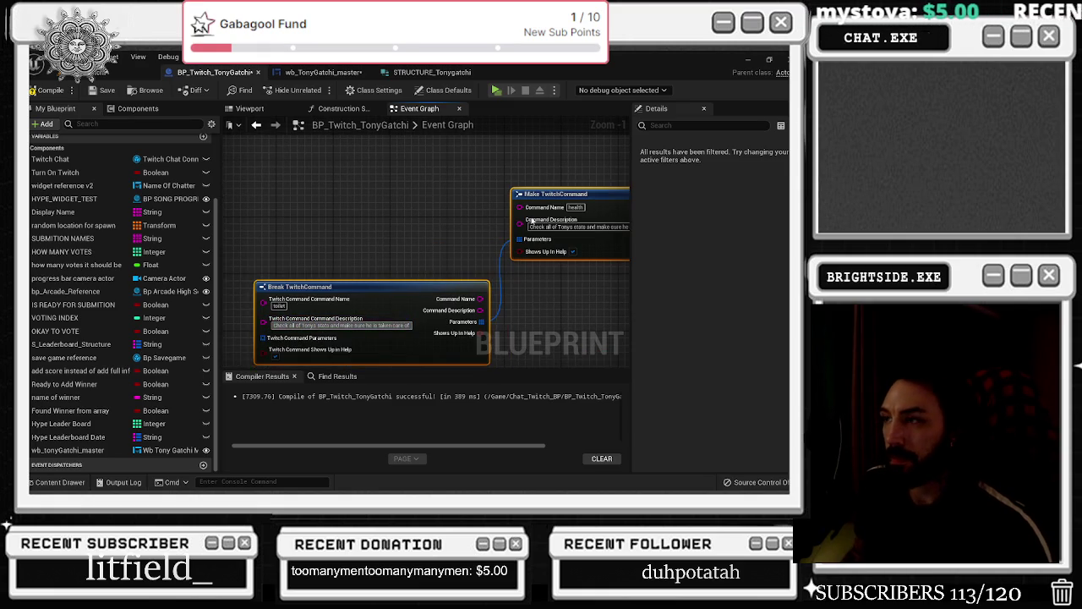
{"action": "left_click", "coordinate": [344, 234]}
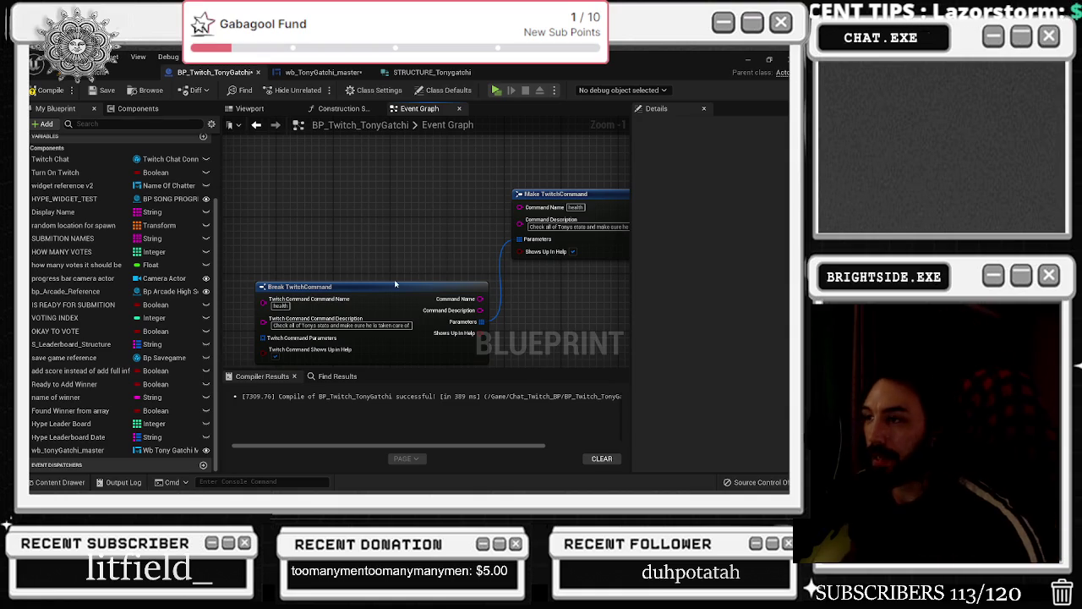
{"action": "left_click_drag", "start_coordinate": [395, 281], "coordinate": [386, 267]}
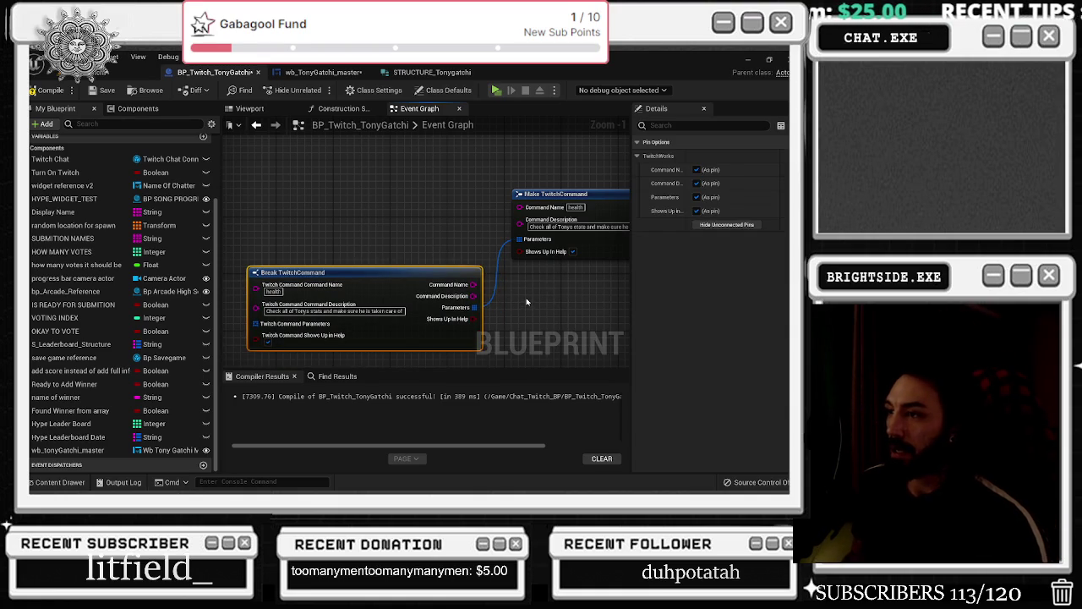
{"action": "scroll", "coordinate": [526, 302], "scroll_direction": "down", "scroll_amount": 3}
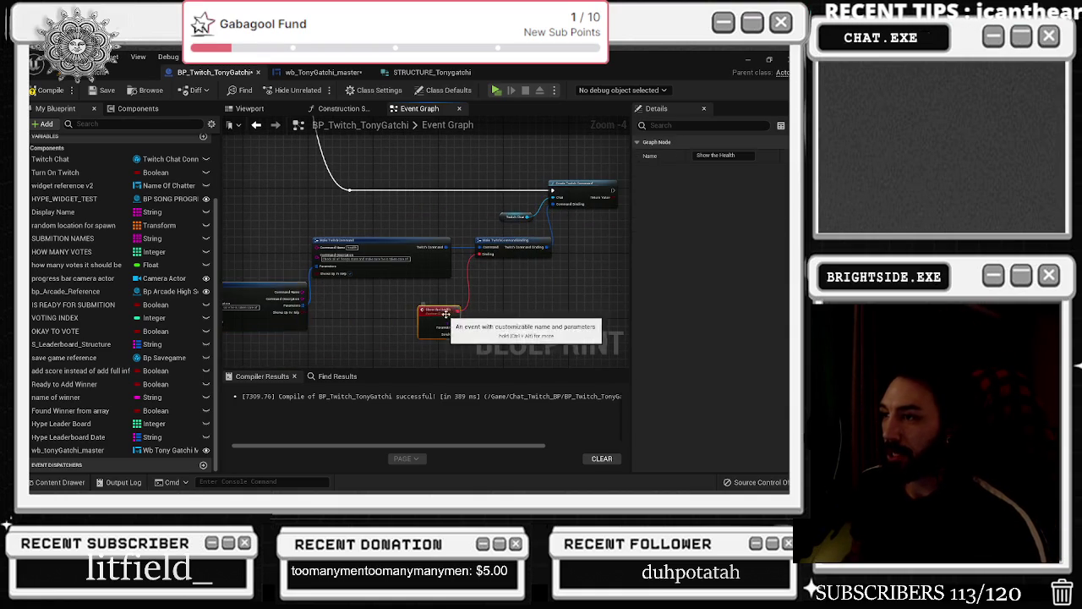
{"action": "left_click", "coordinate": [445, 313]}
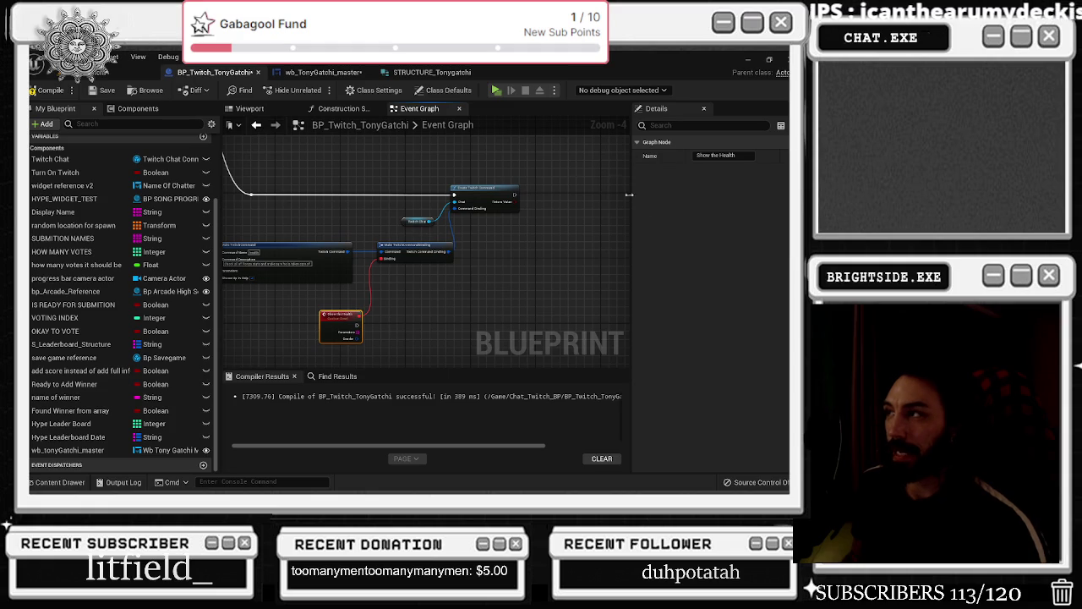
{"action": "left_click", "coordinate": [47, 90]}
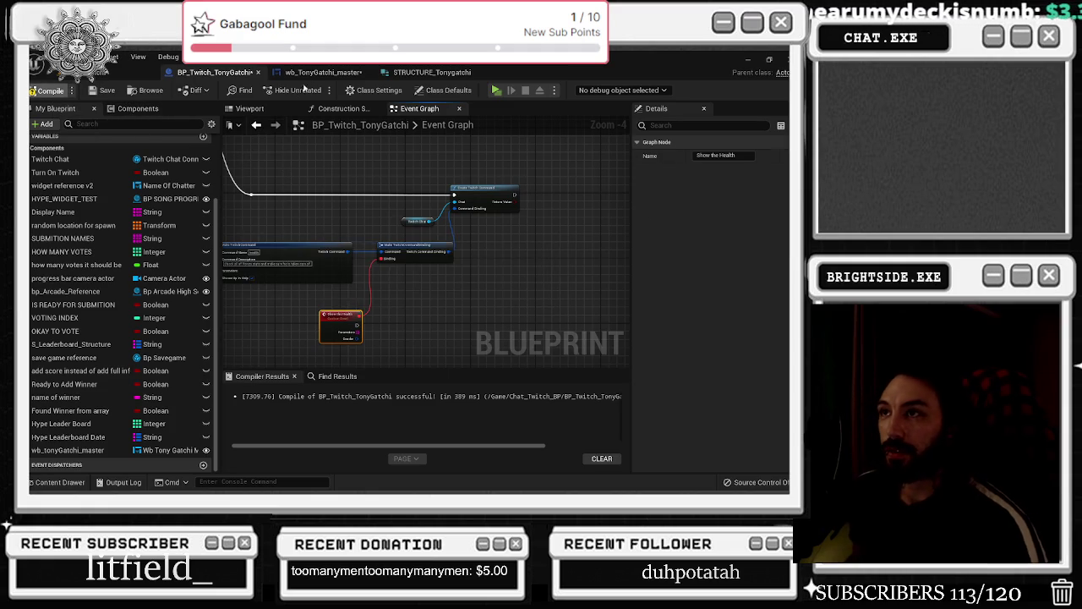
{"action": "left_click", "coordinate": [322, 72]}
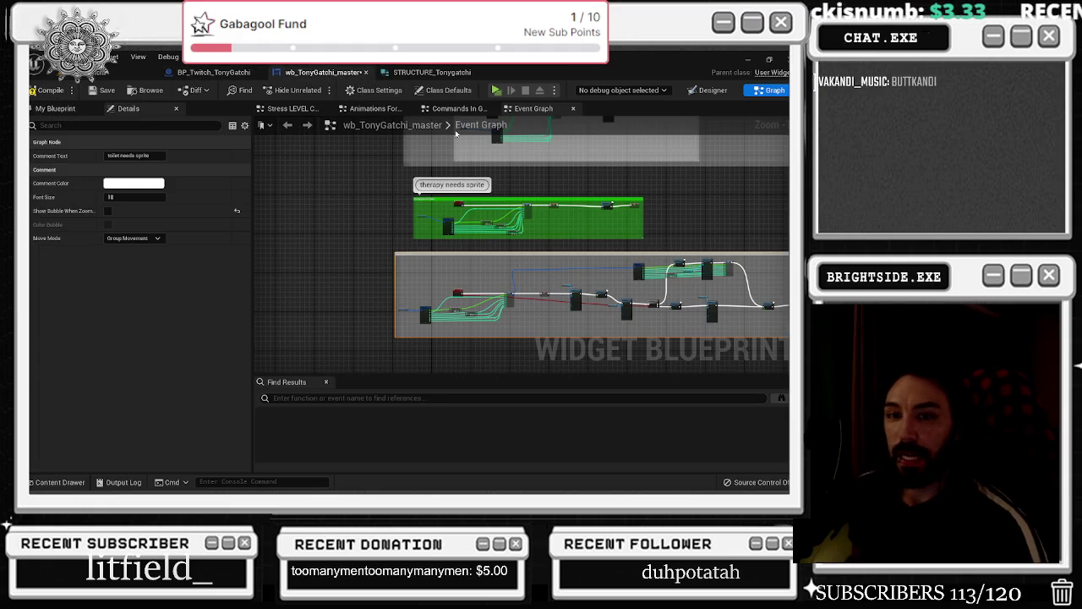
Show the wb_TonyGatchi_master Designer canvas framing Tony's sprite between both rows of activity icons
{"action": "left_click", "coordinate": [702, 89]}
{"action": "scroll", "coordinate": [406, 237], "scroll_direction": "up", "scroll_amount": 2}
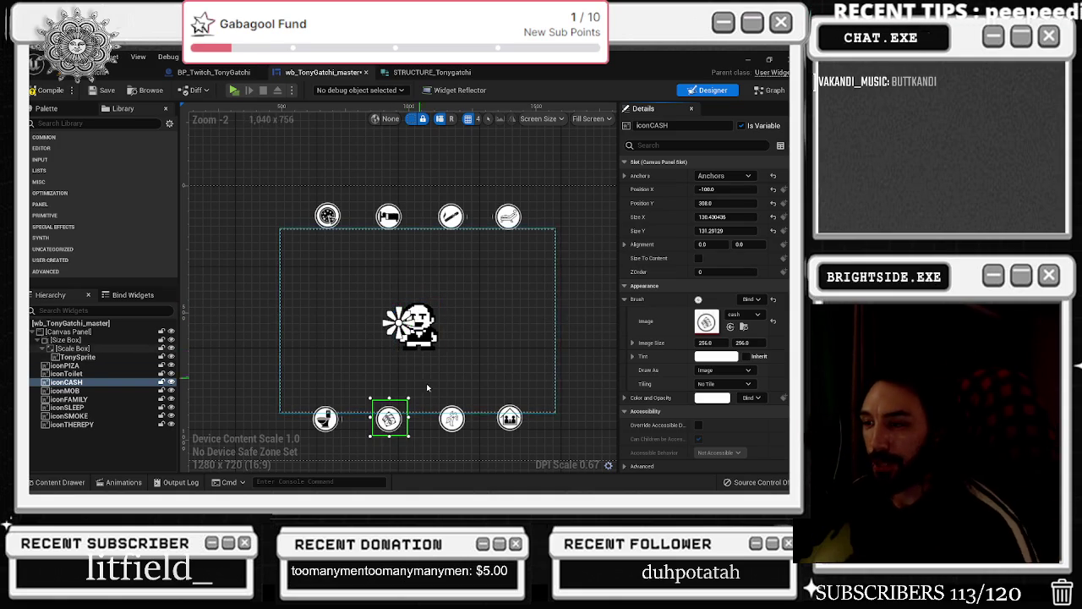
{"action": "scroll", "coordinate": [338, 415], "scroll_direction": "up", "scroll_amount": 3}
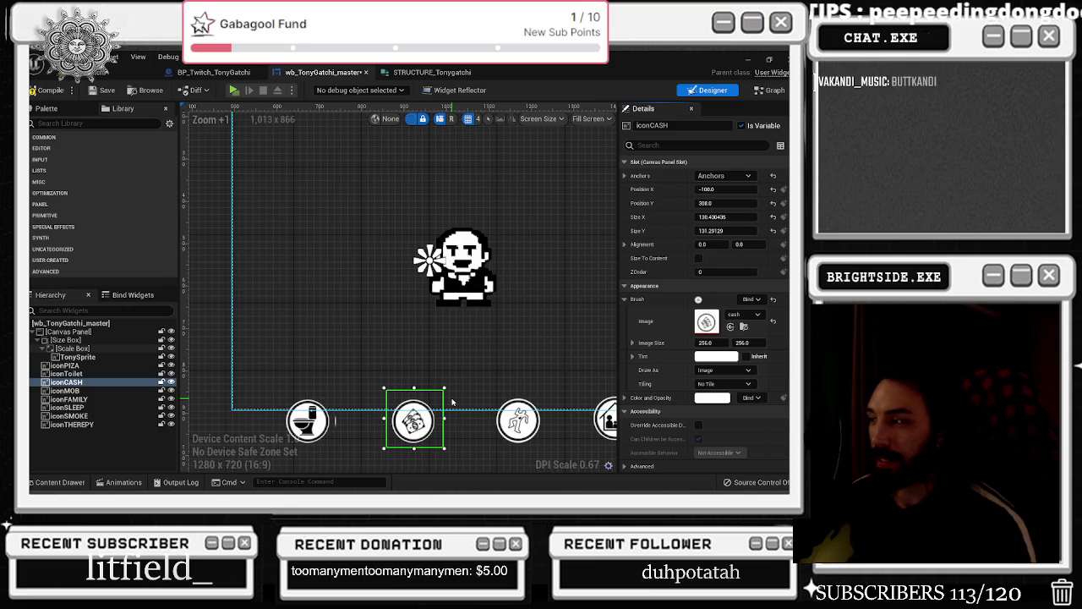
{"action": "scroll", "coordinate": [452, 402], "scroll_direction": "down", "scroll_amount": 2}
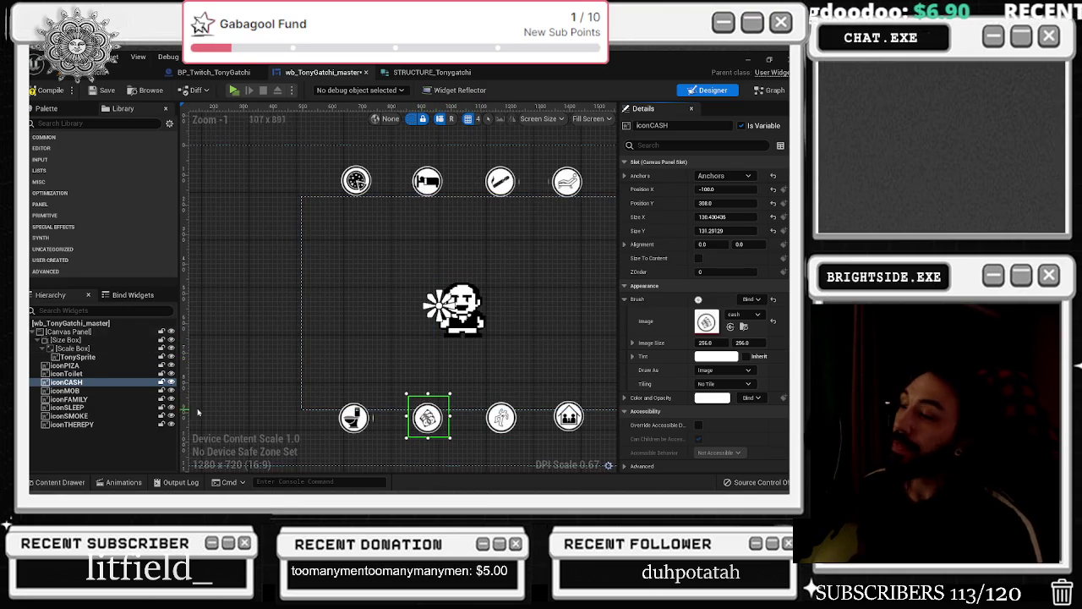
{"action": "left_click_drag", "start_coordinate": [246, 397], "coordinate": [208, 372]}
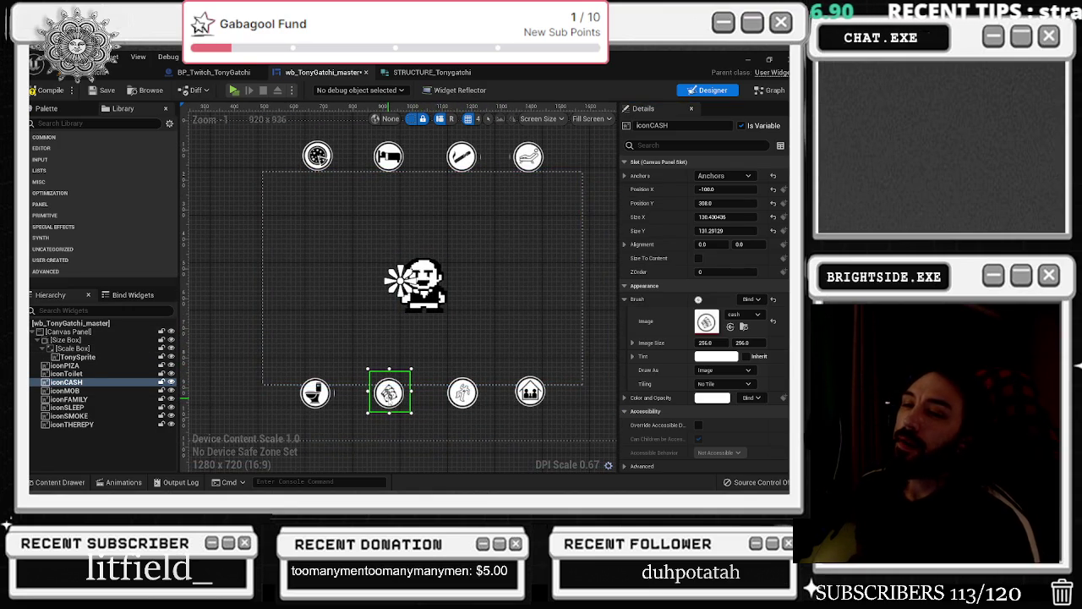